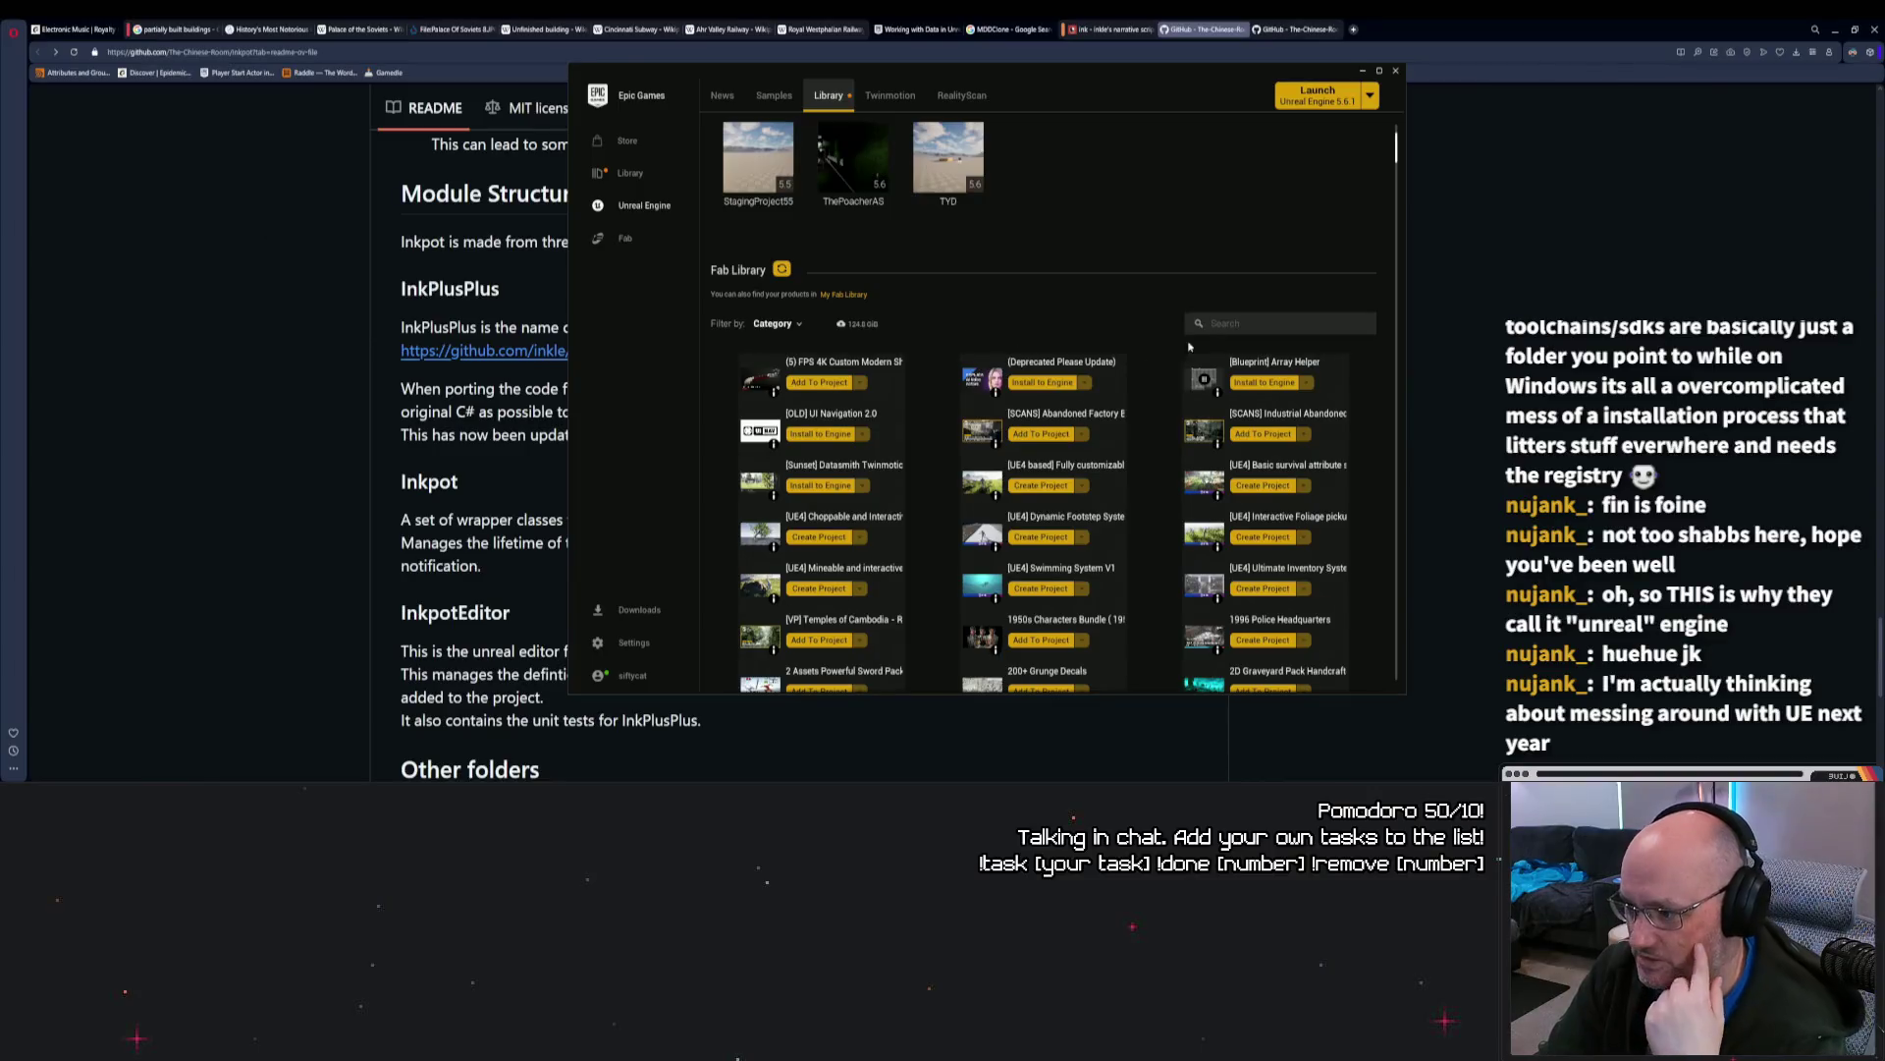
# Step: Search the Fab Library for 'articy' and install the articy:draft X Importer to the engine
pyautogui.click(1264, 322)
pyautogui.write('articy')
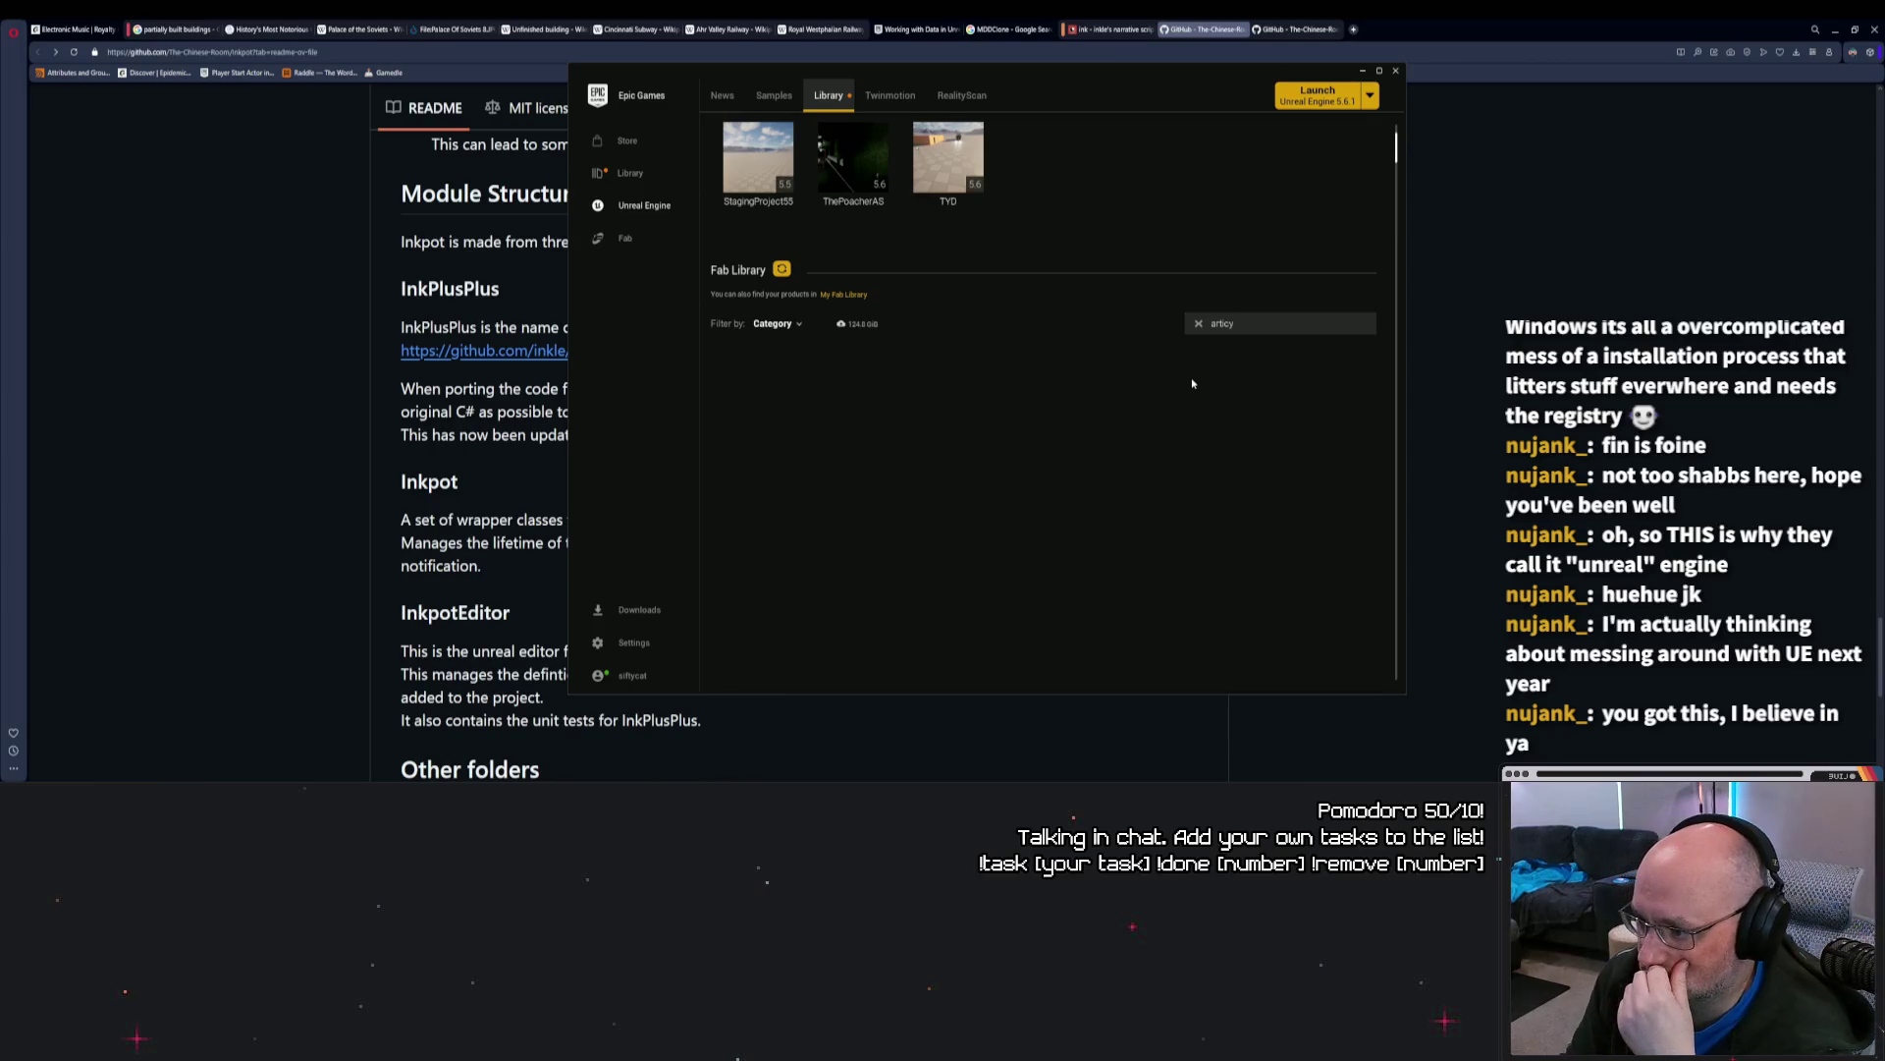
pyautogui.click(959, 382)
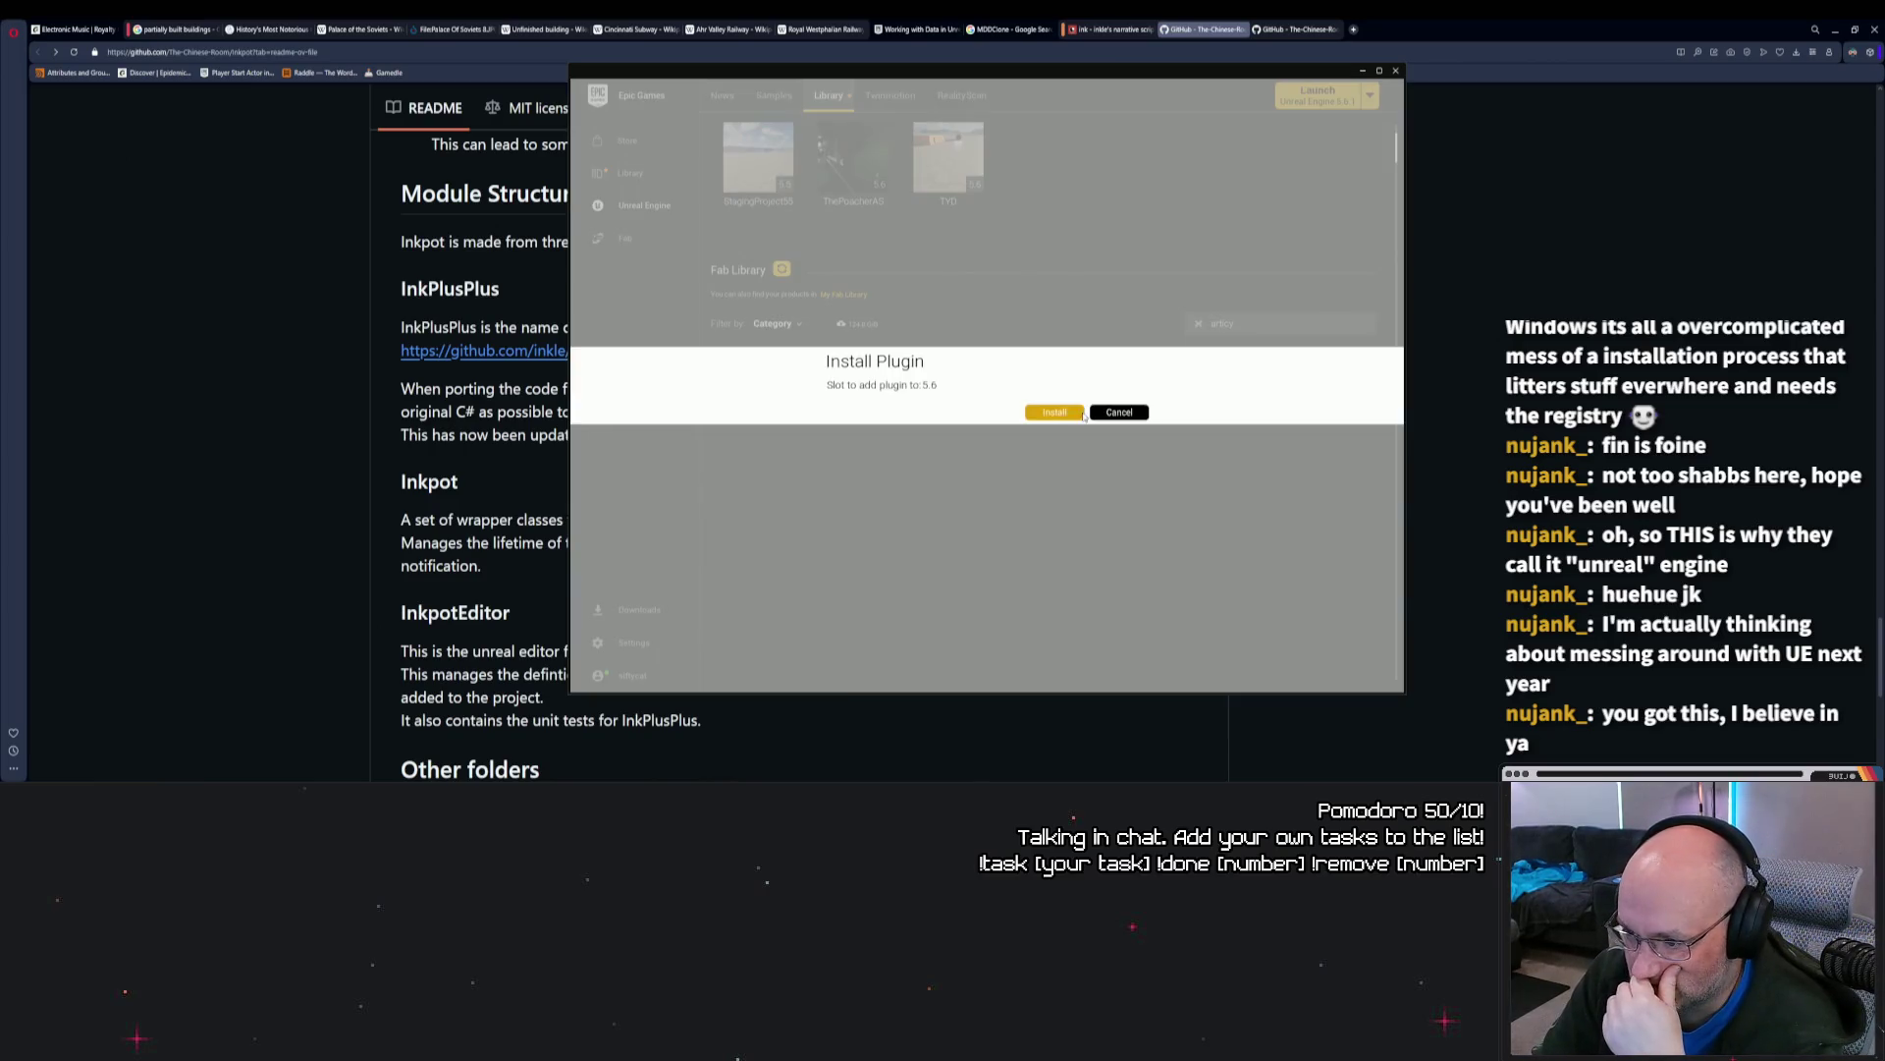
pyautogui.click(1056, 413)
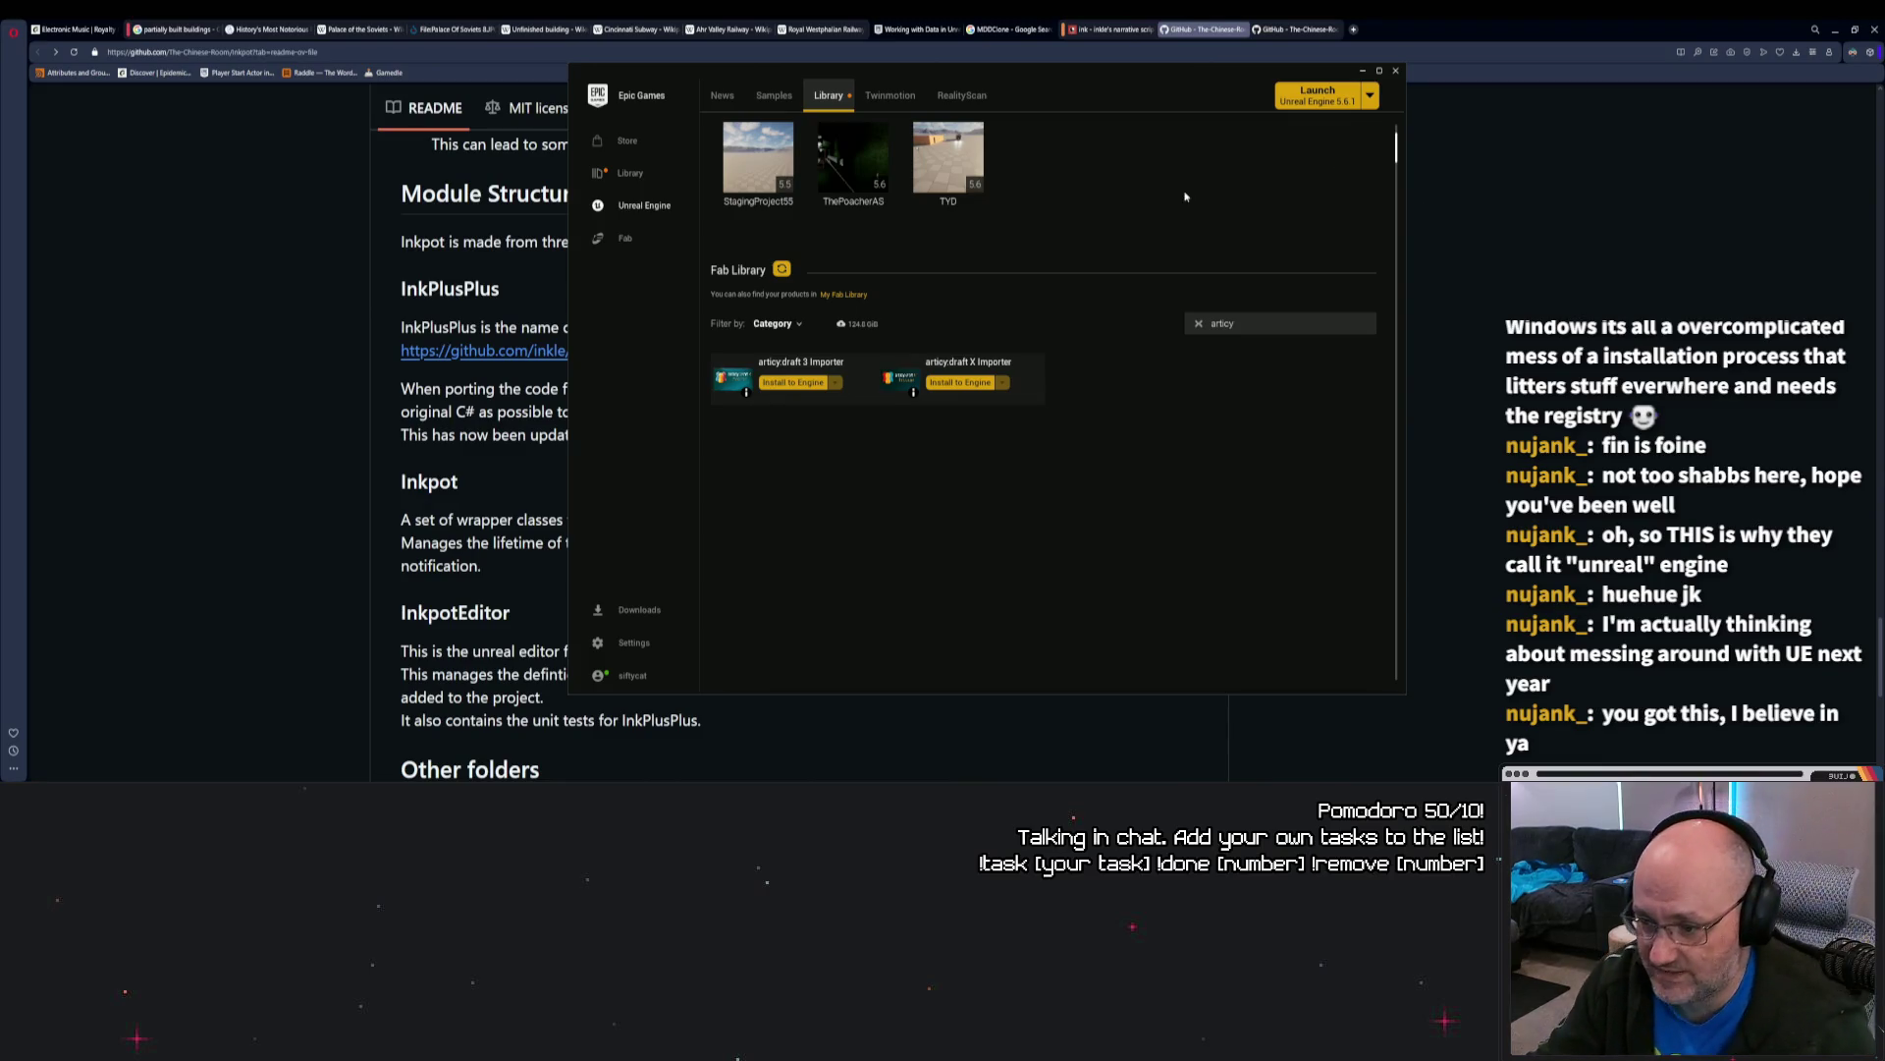
pyautogui.scroll(4, 1185, 196)
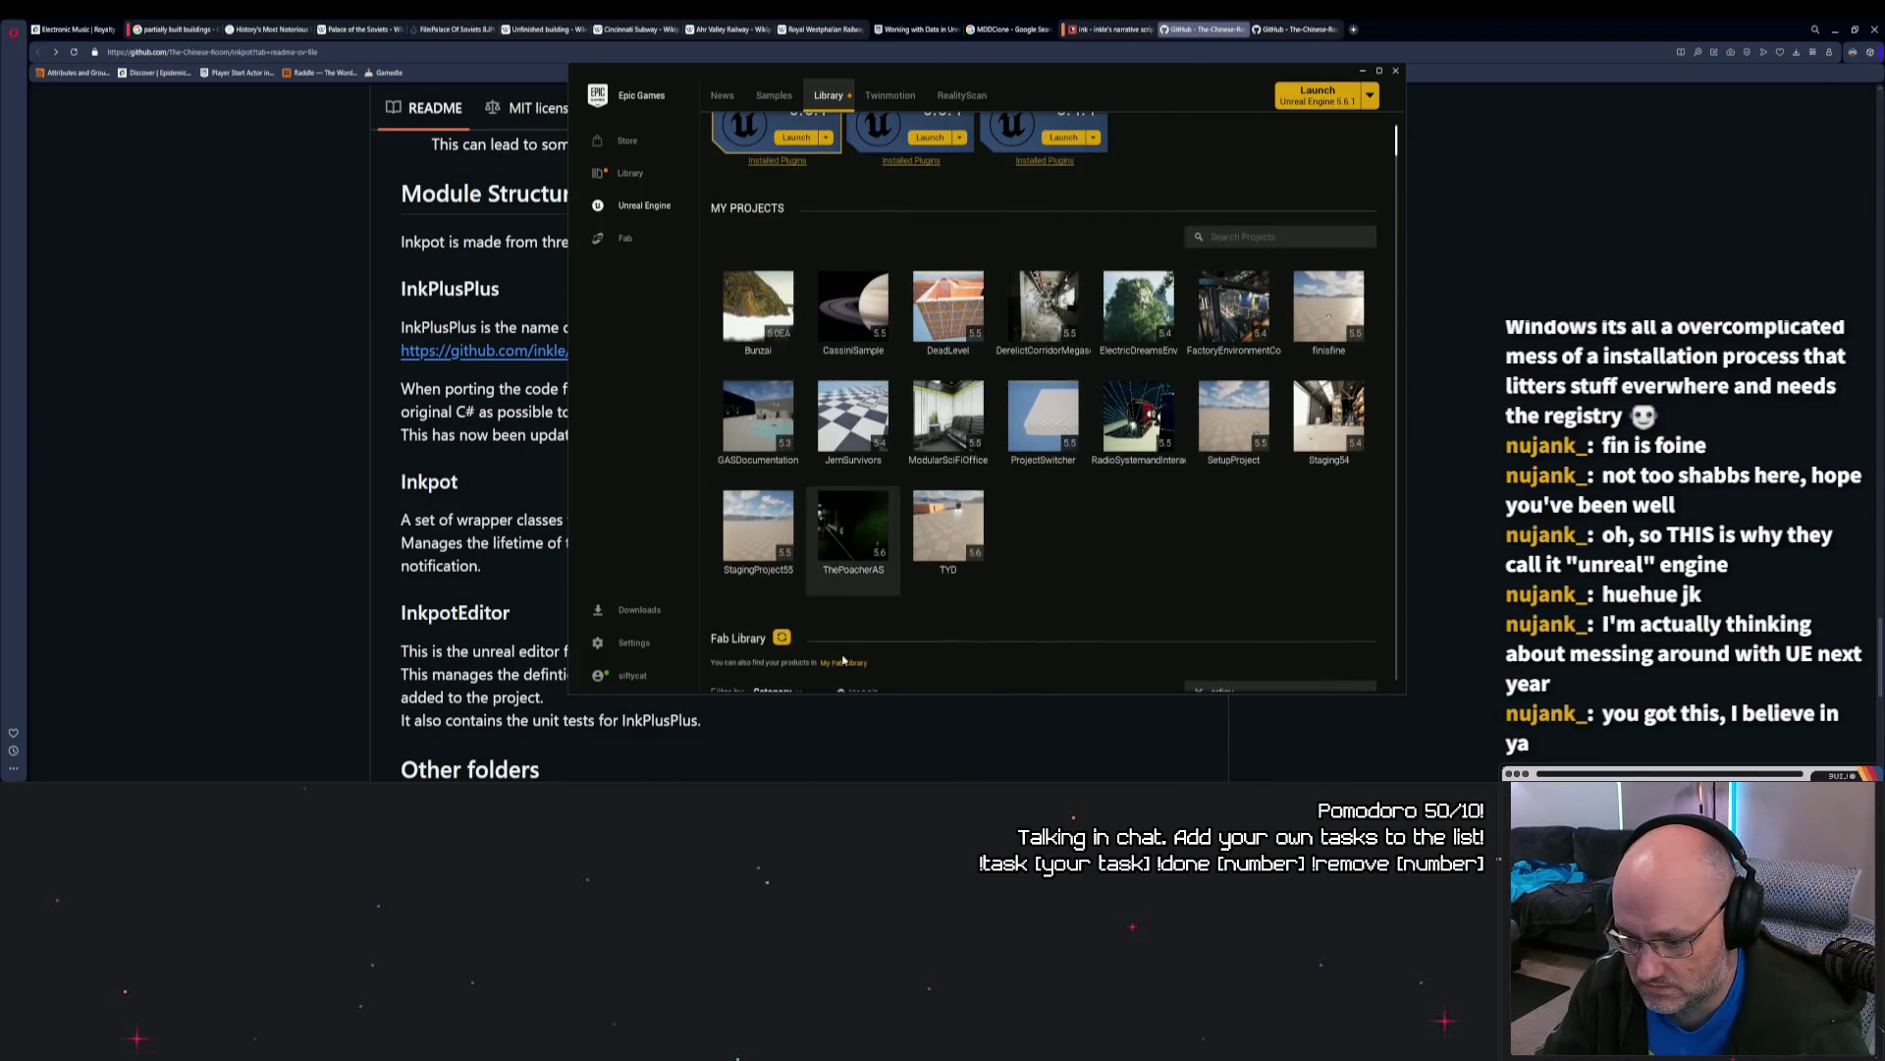
# Step: Open TYD.uproject from the Games (D:) > Perforce > TYD folder
pyautogui.press('super+e')
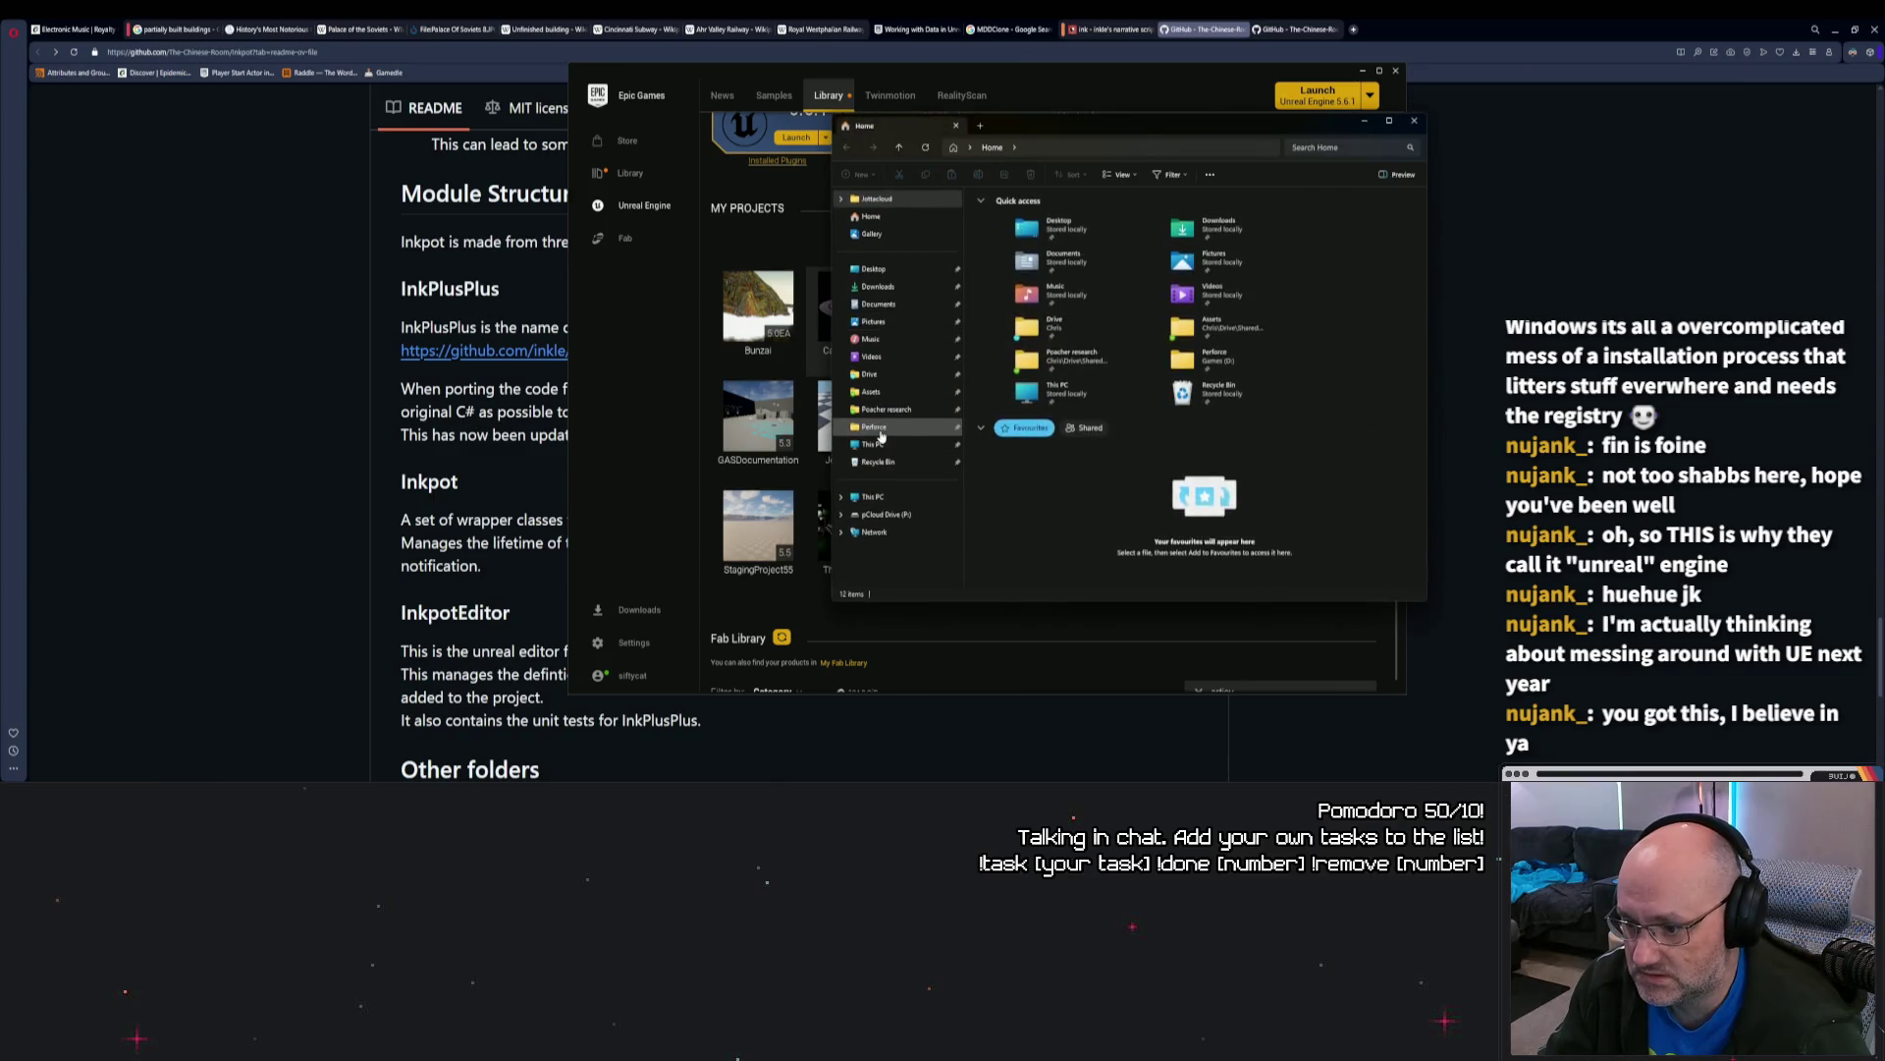
pyautogui.click(877, 427)
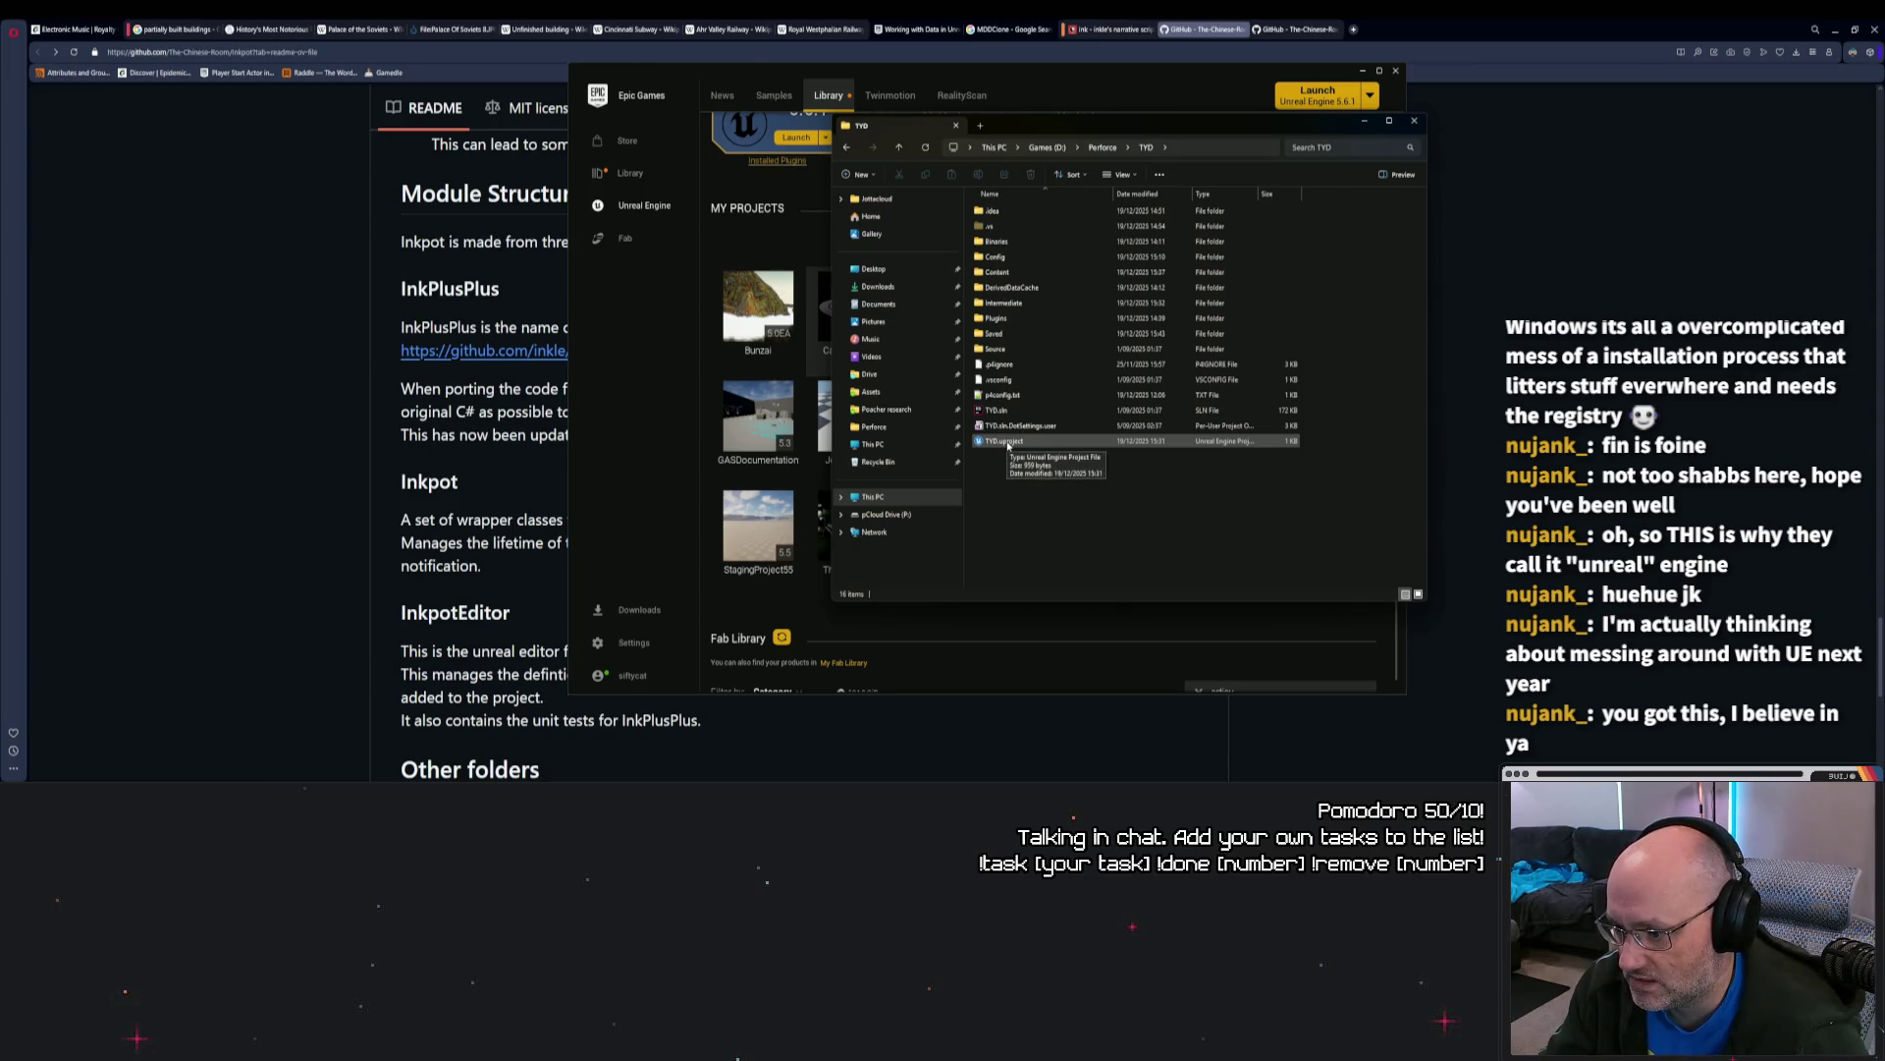
pyautogui.doubleClick(1008, 442)
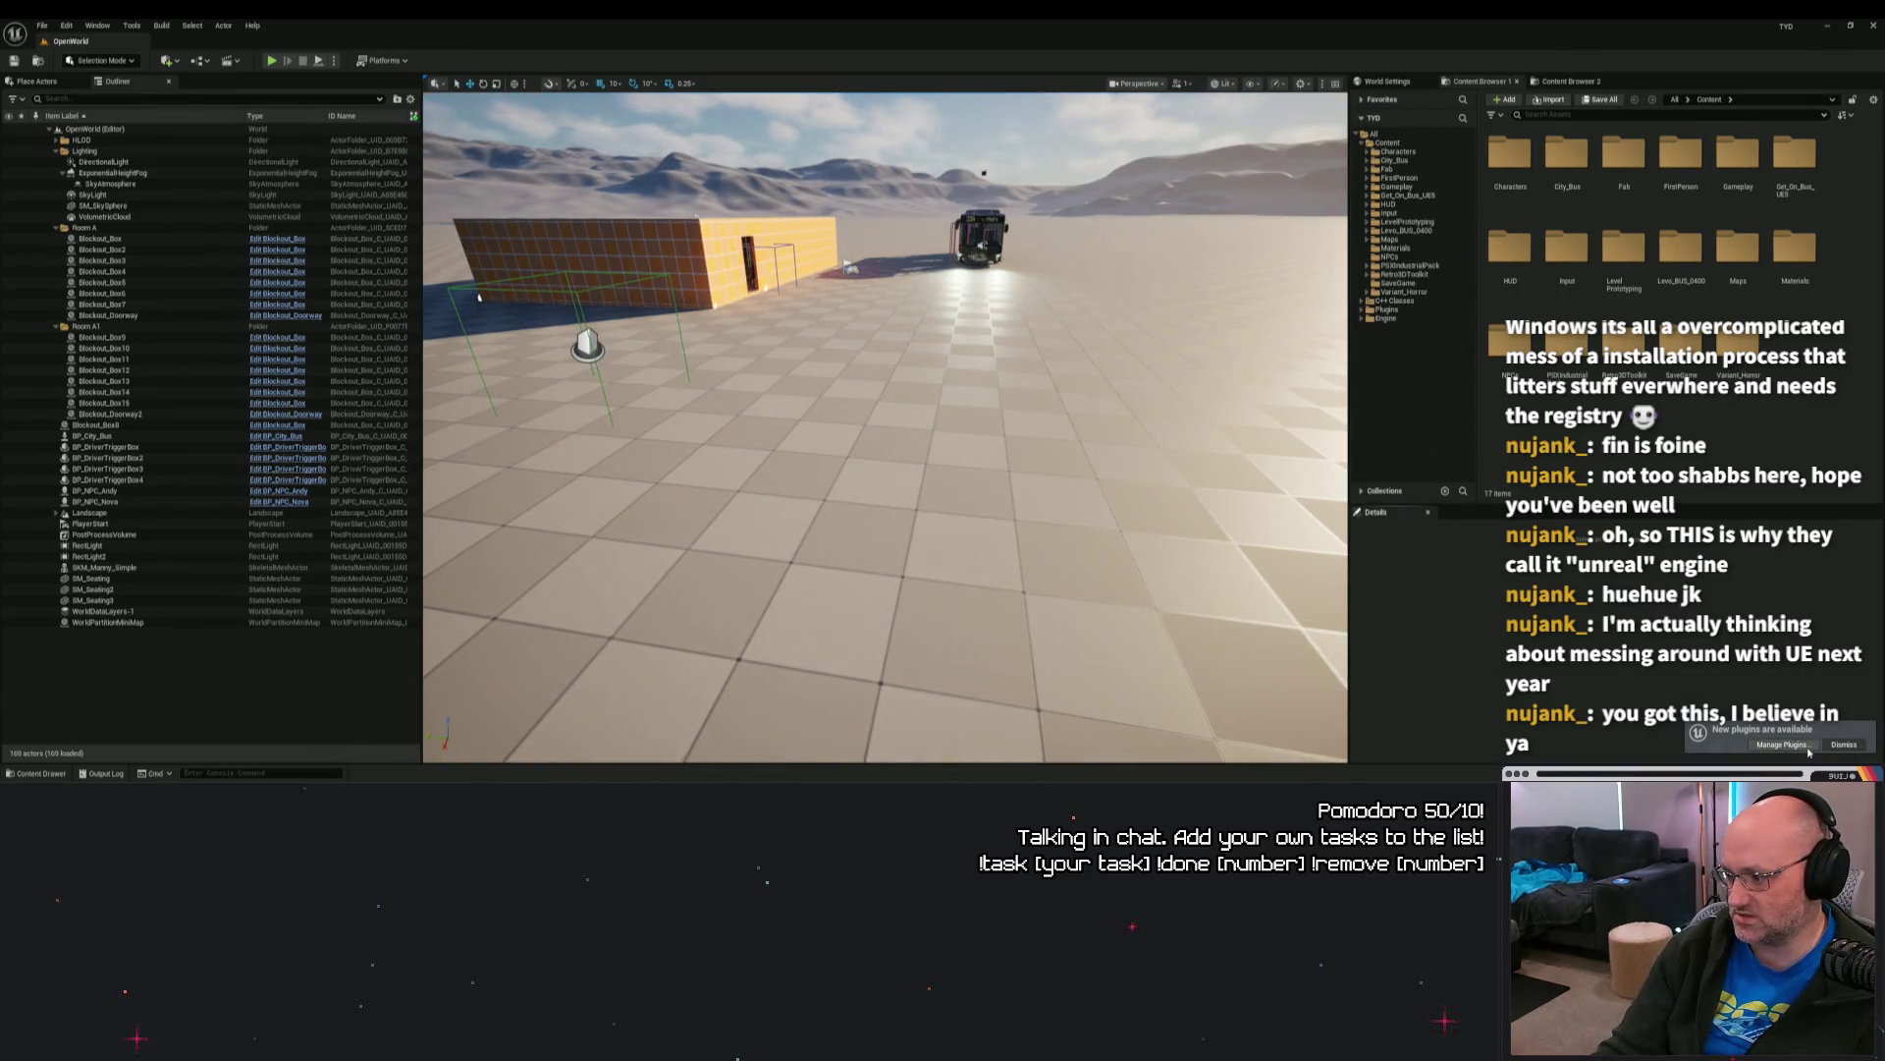
# Step: Enable ArticyXImporter in the Articy plugin category and restart the editor
pyautogui.click(570, 200)
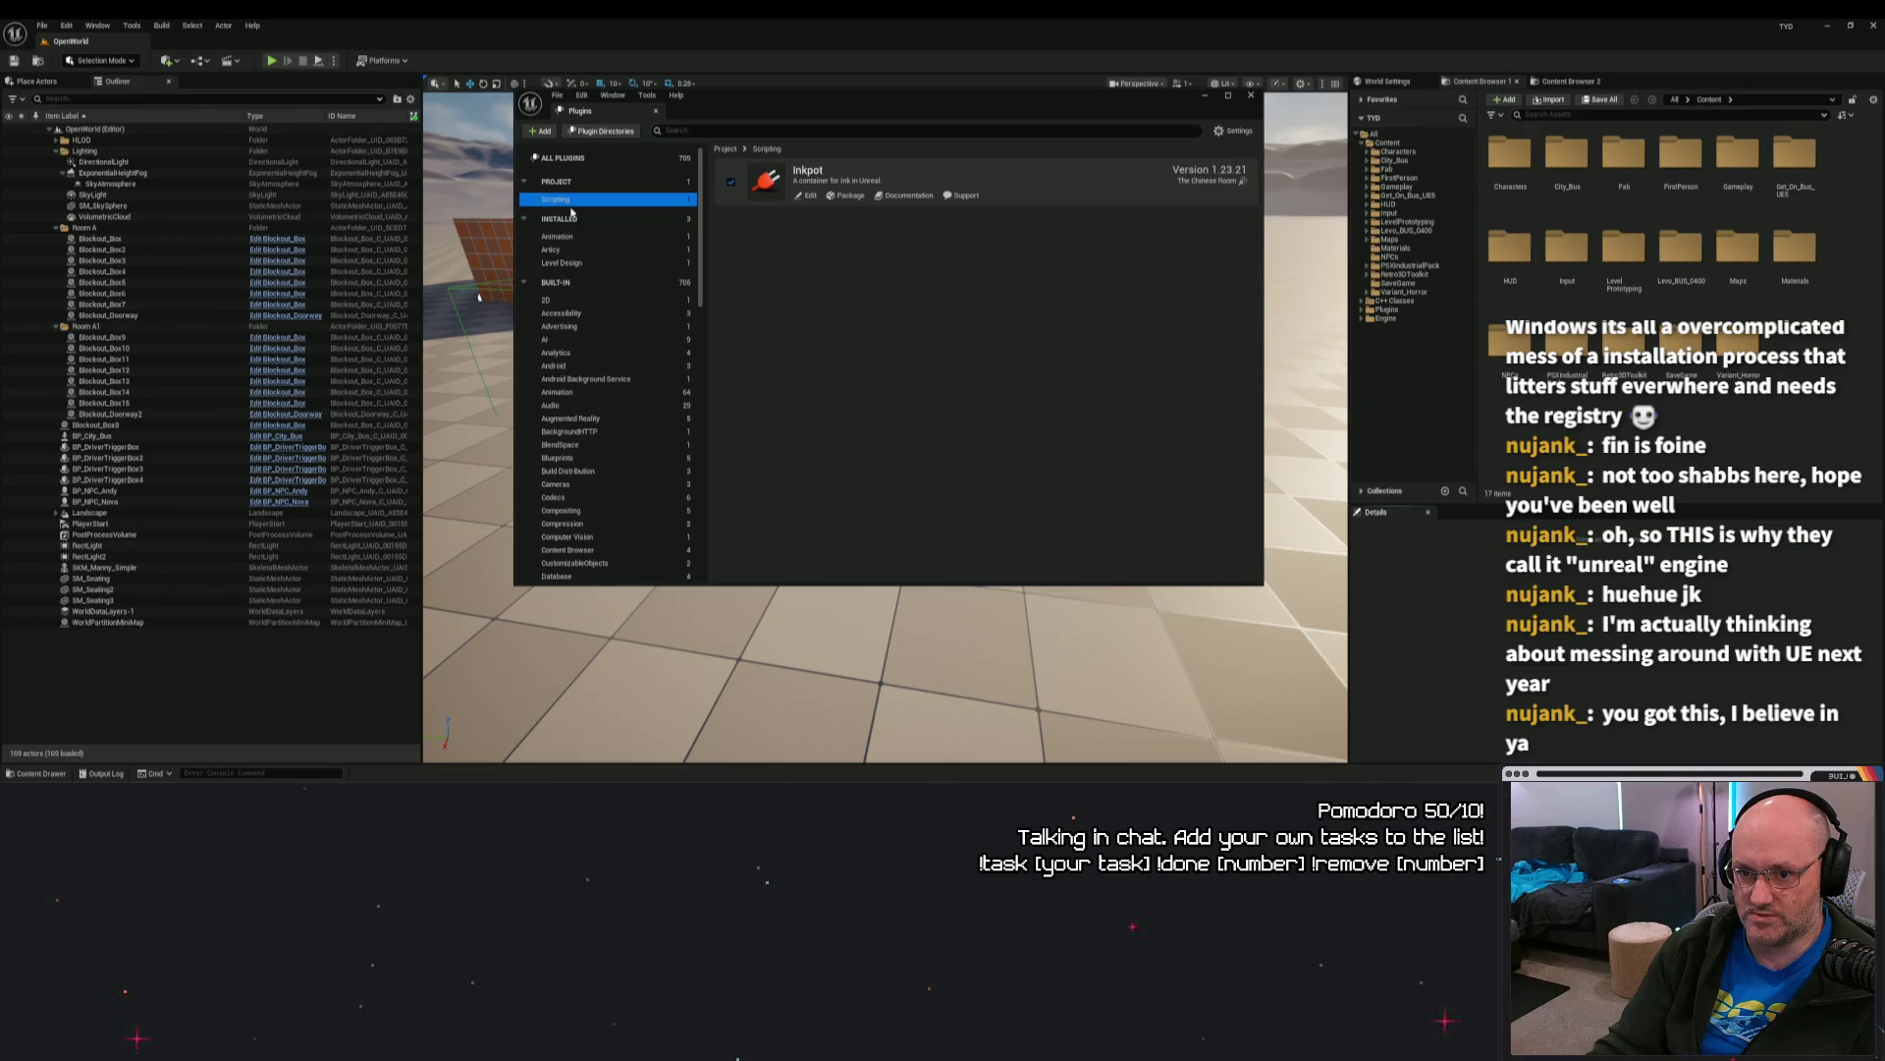
pyautogui.click(564, 255)
pyautogui.click(731, 182)
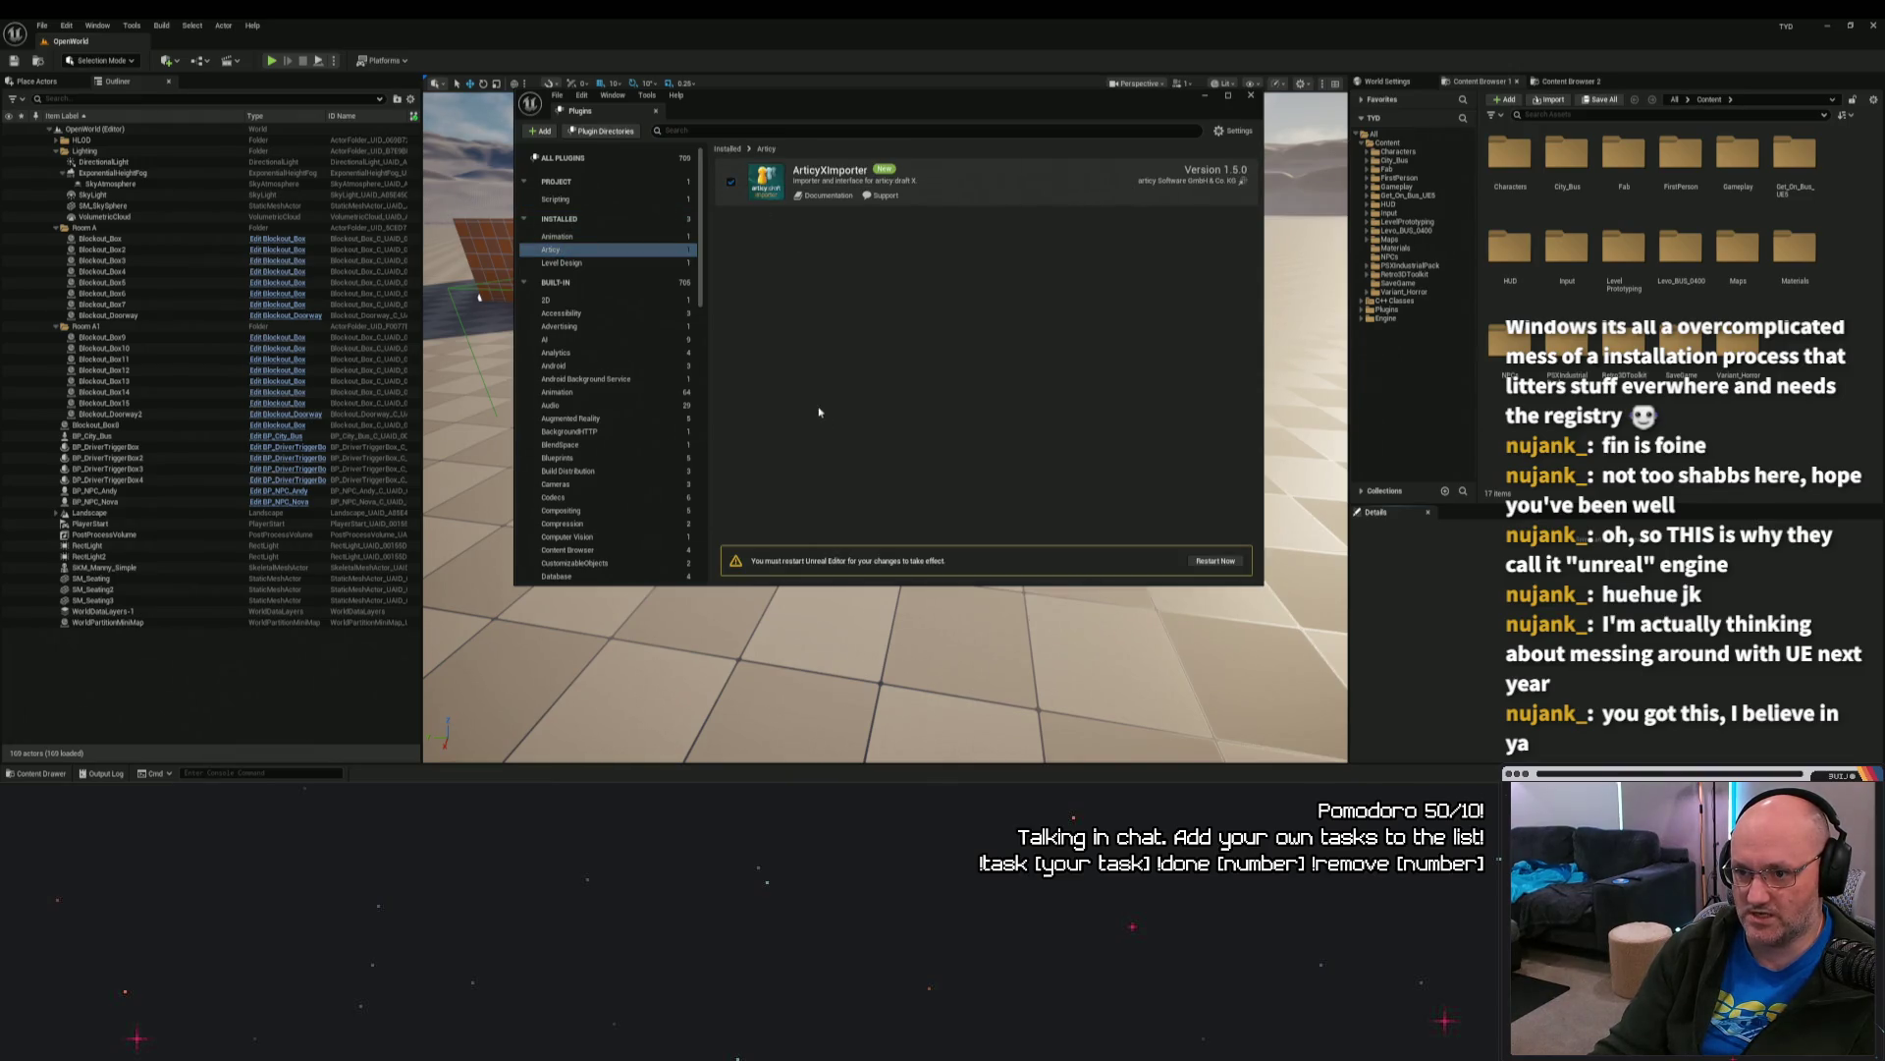
pyautogui.click(1209, 561)
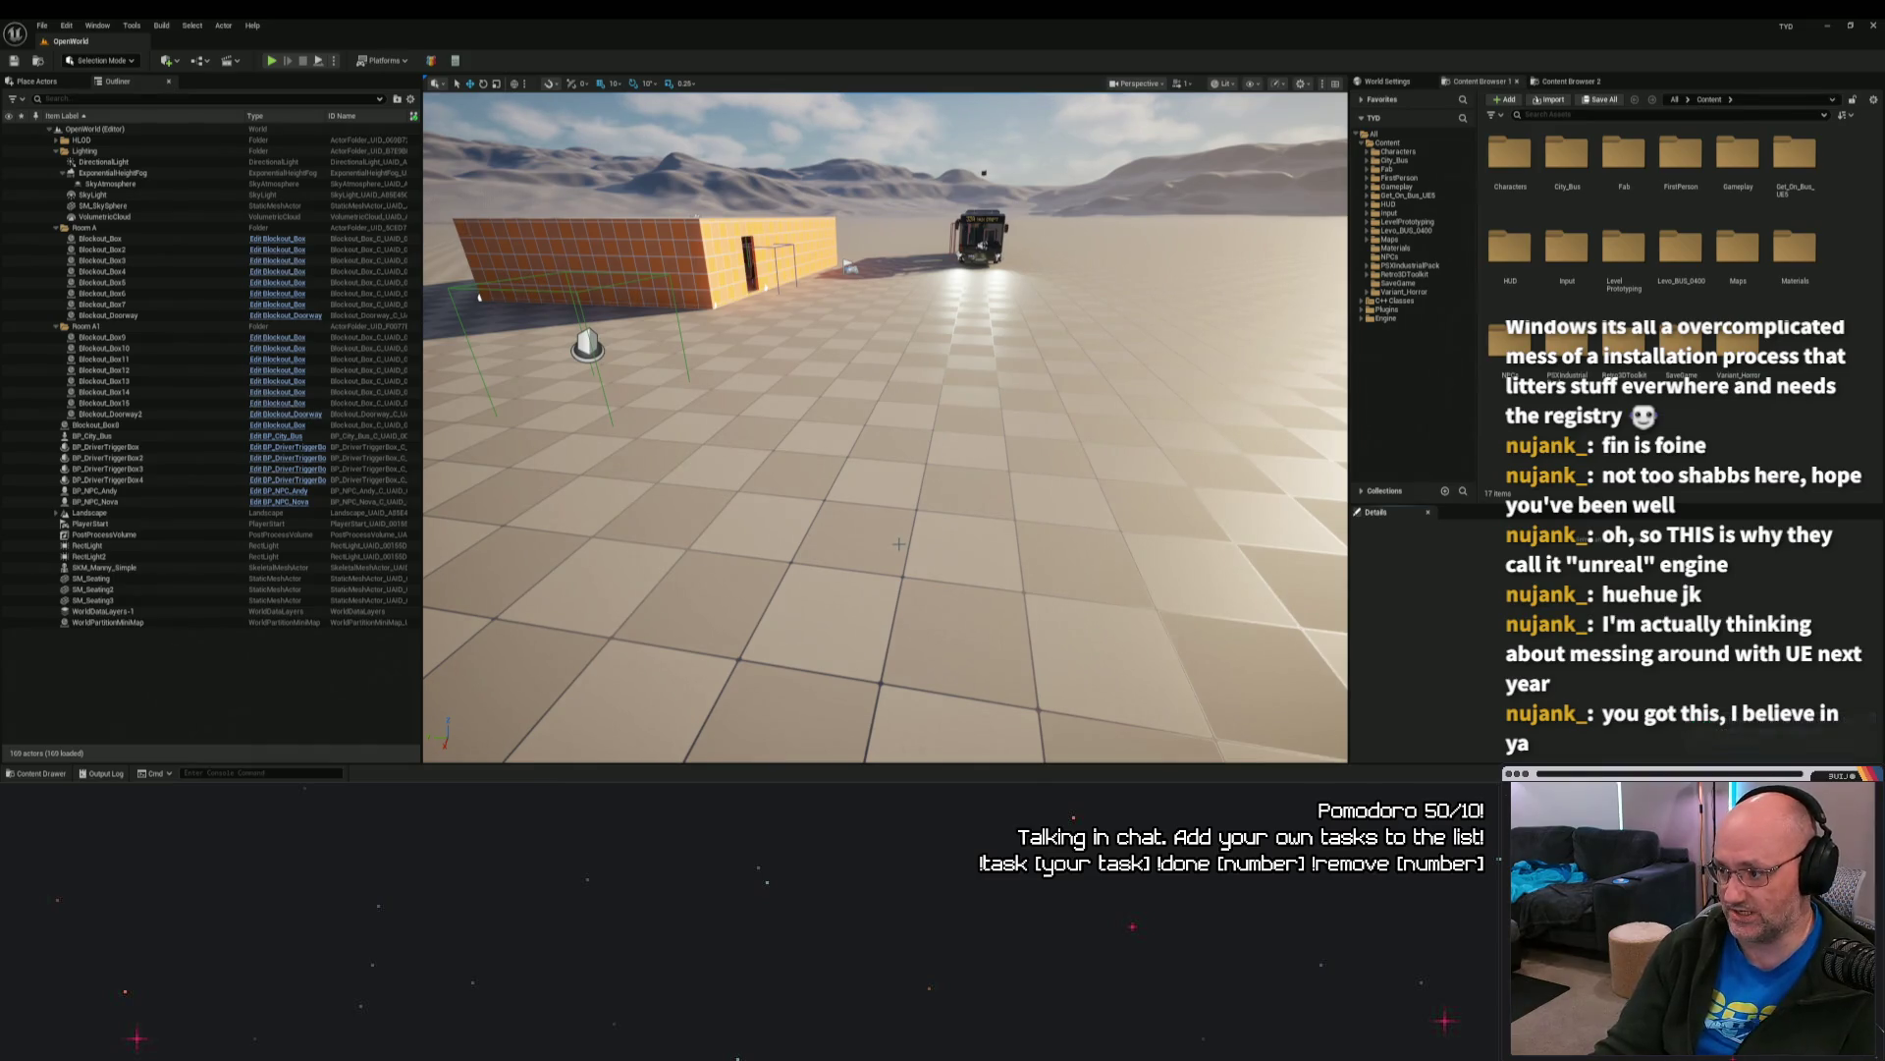
# Step: Play the level and choose to open all erroring blueprints
pyautogui.rightClick(898, 543)
pyautogui.click(925, 538)
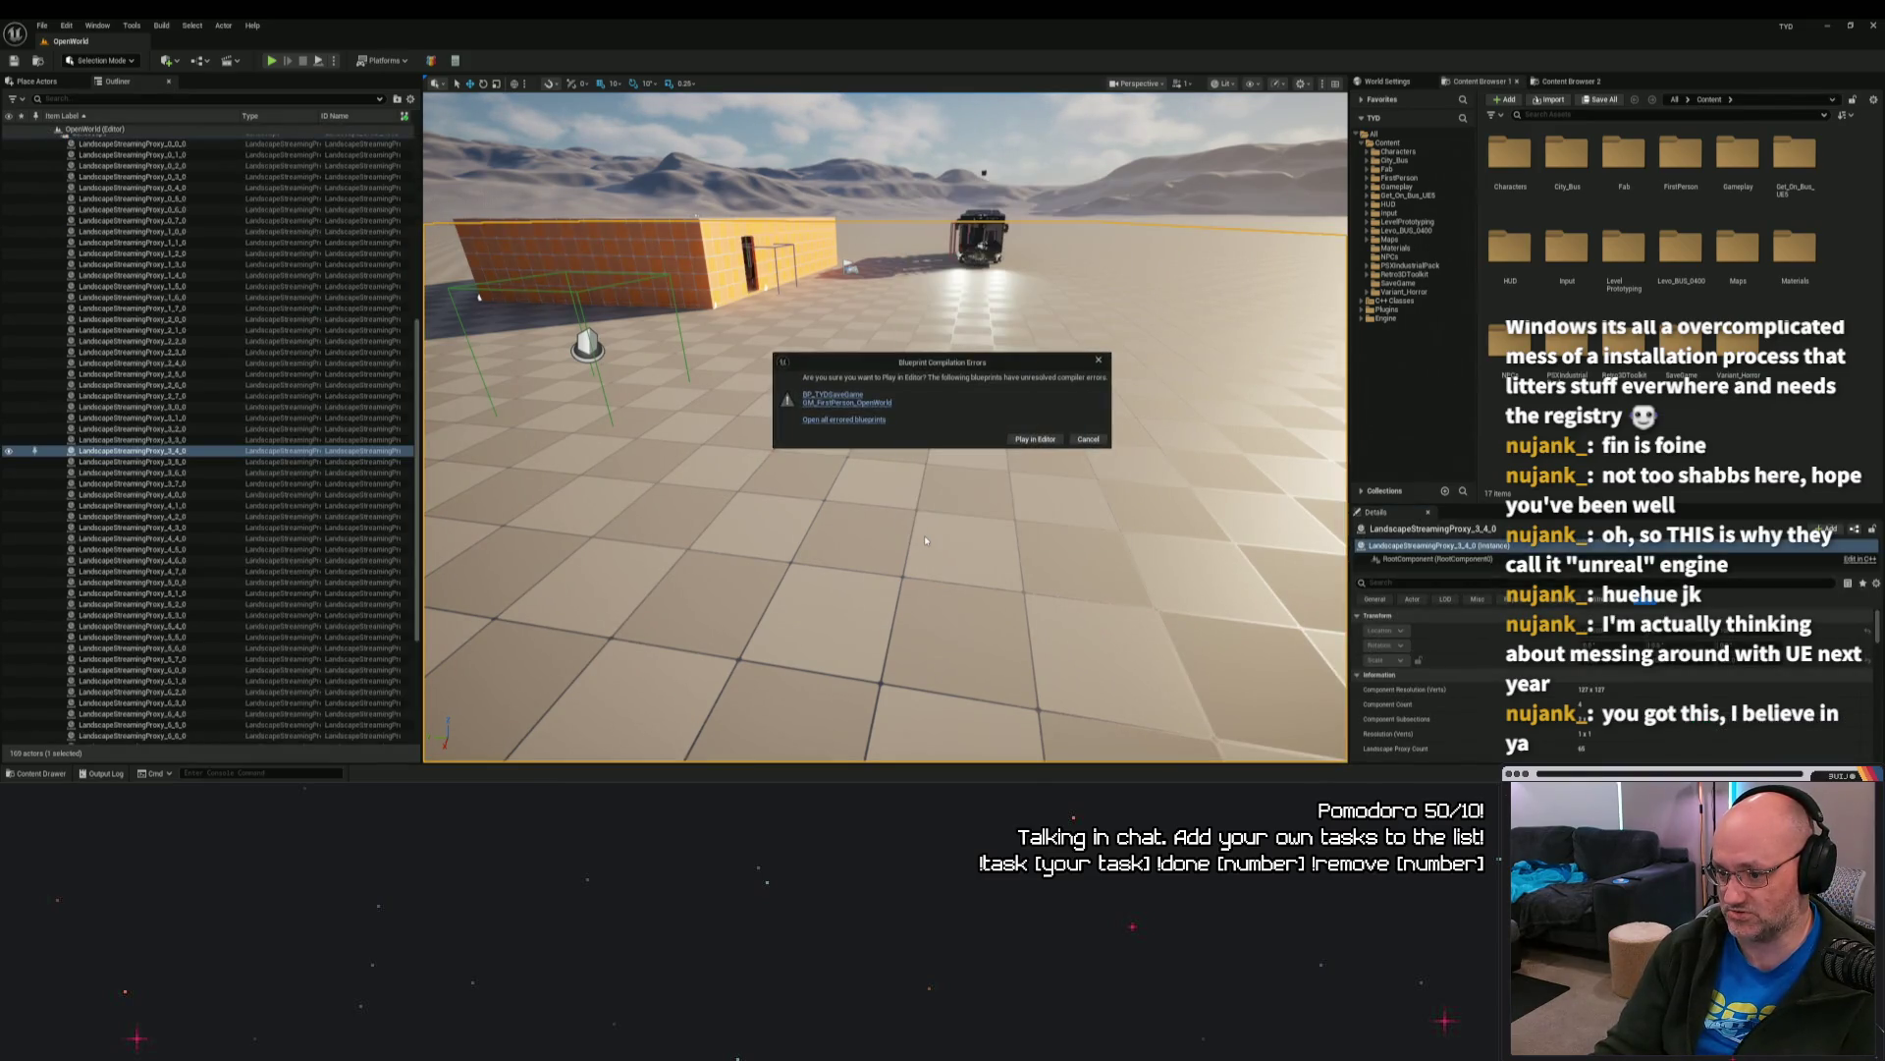
pyautogui.click(850, 421)
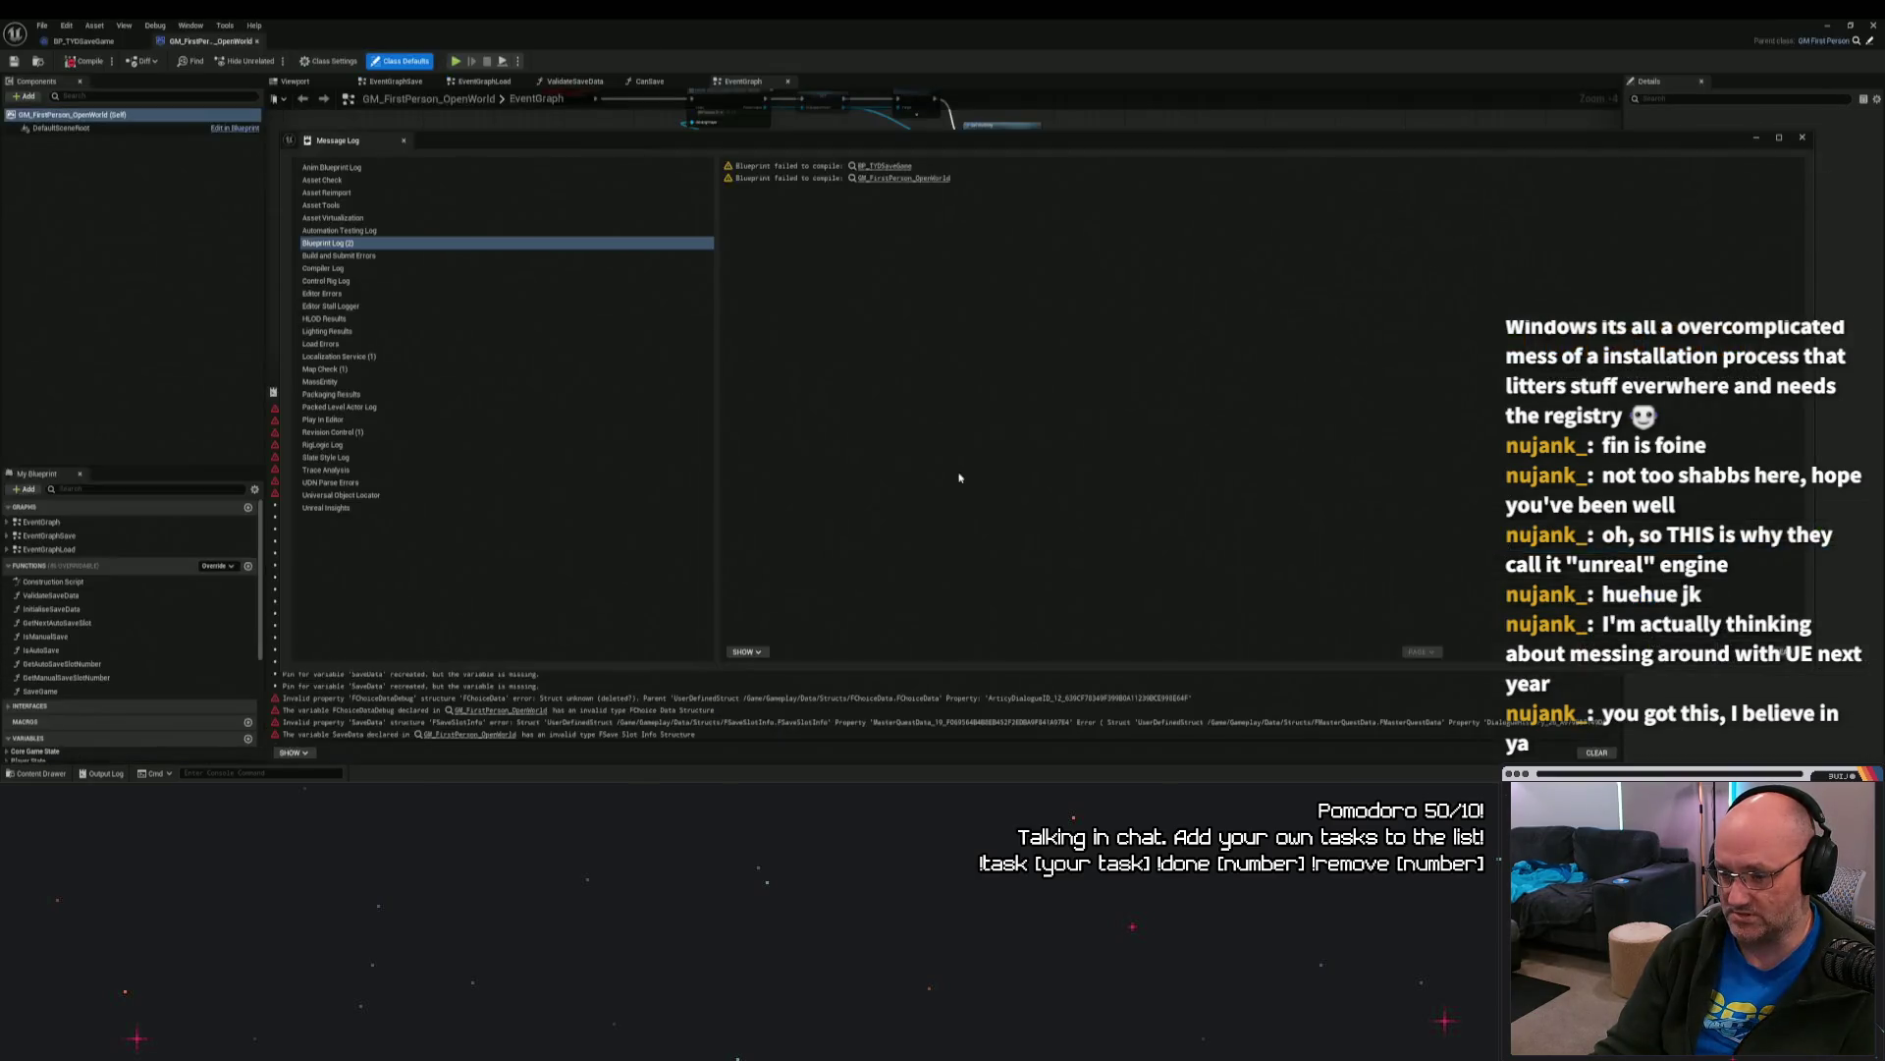
# Step: Close the Message Log and select the GM_FirstPerson_OpenWorld error entry in Compiler Results
pyautogui.click(1757, 138)
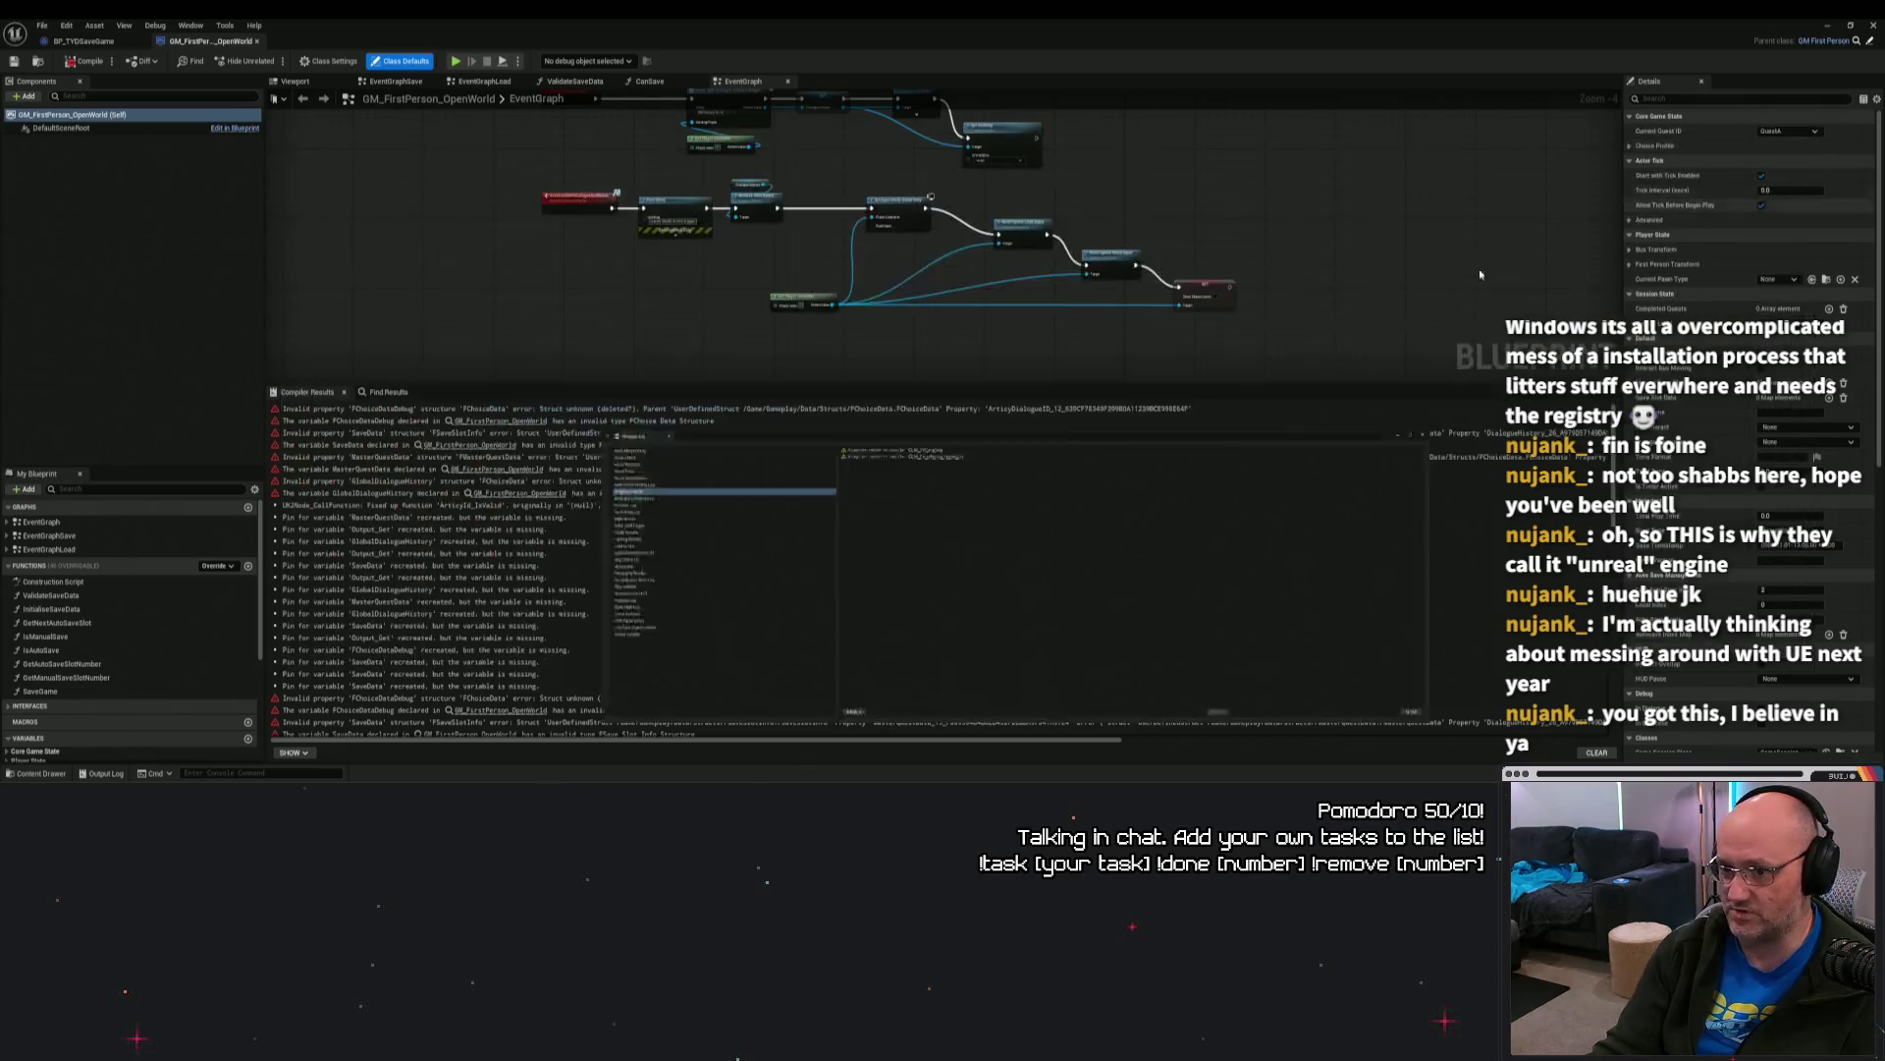
pyautogui.click(516, 424)
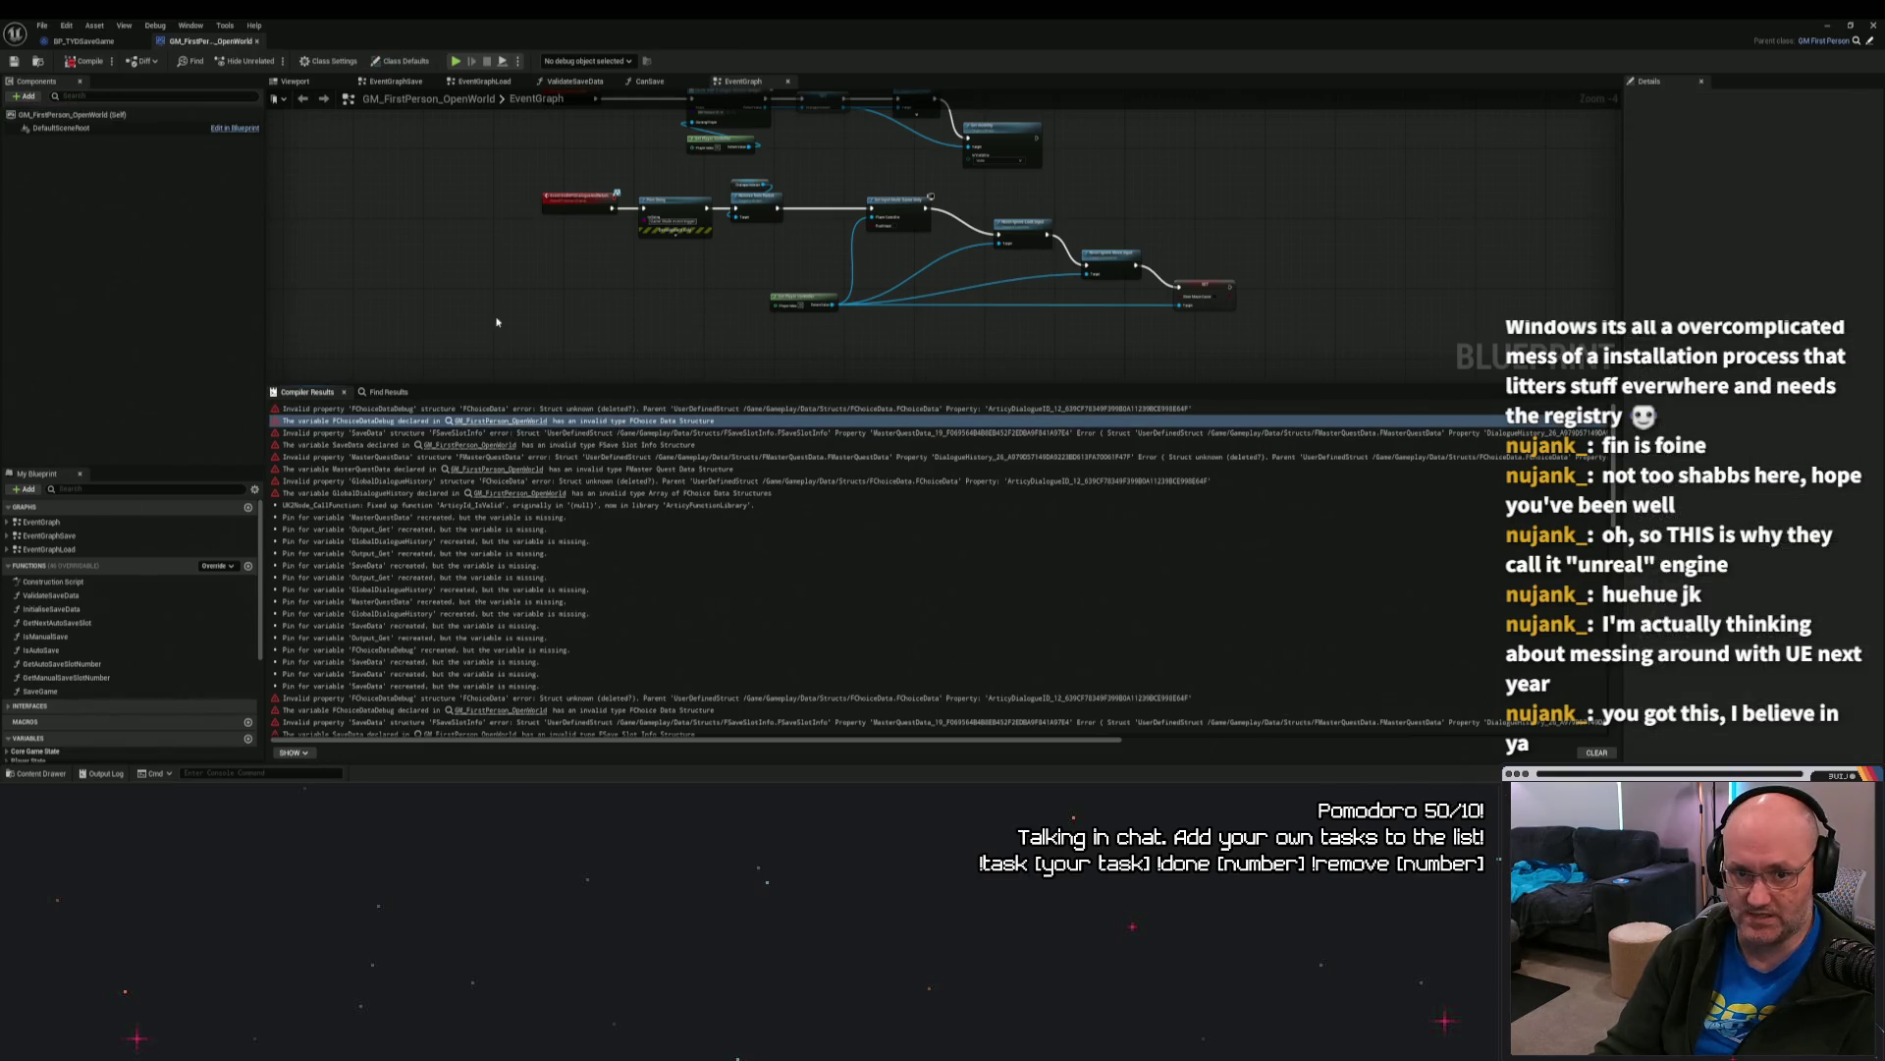
pyautogui.moveTo(496, 306); pyautogui.dragTo(600, 354)
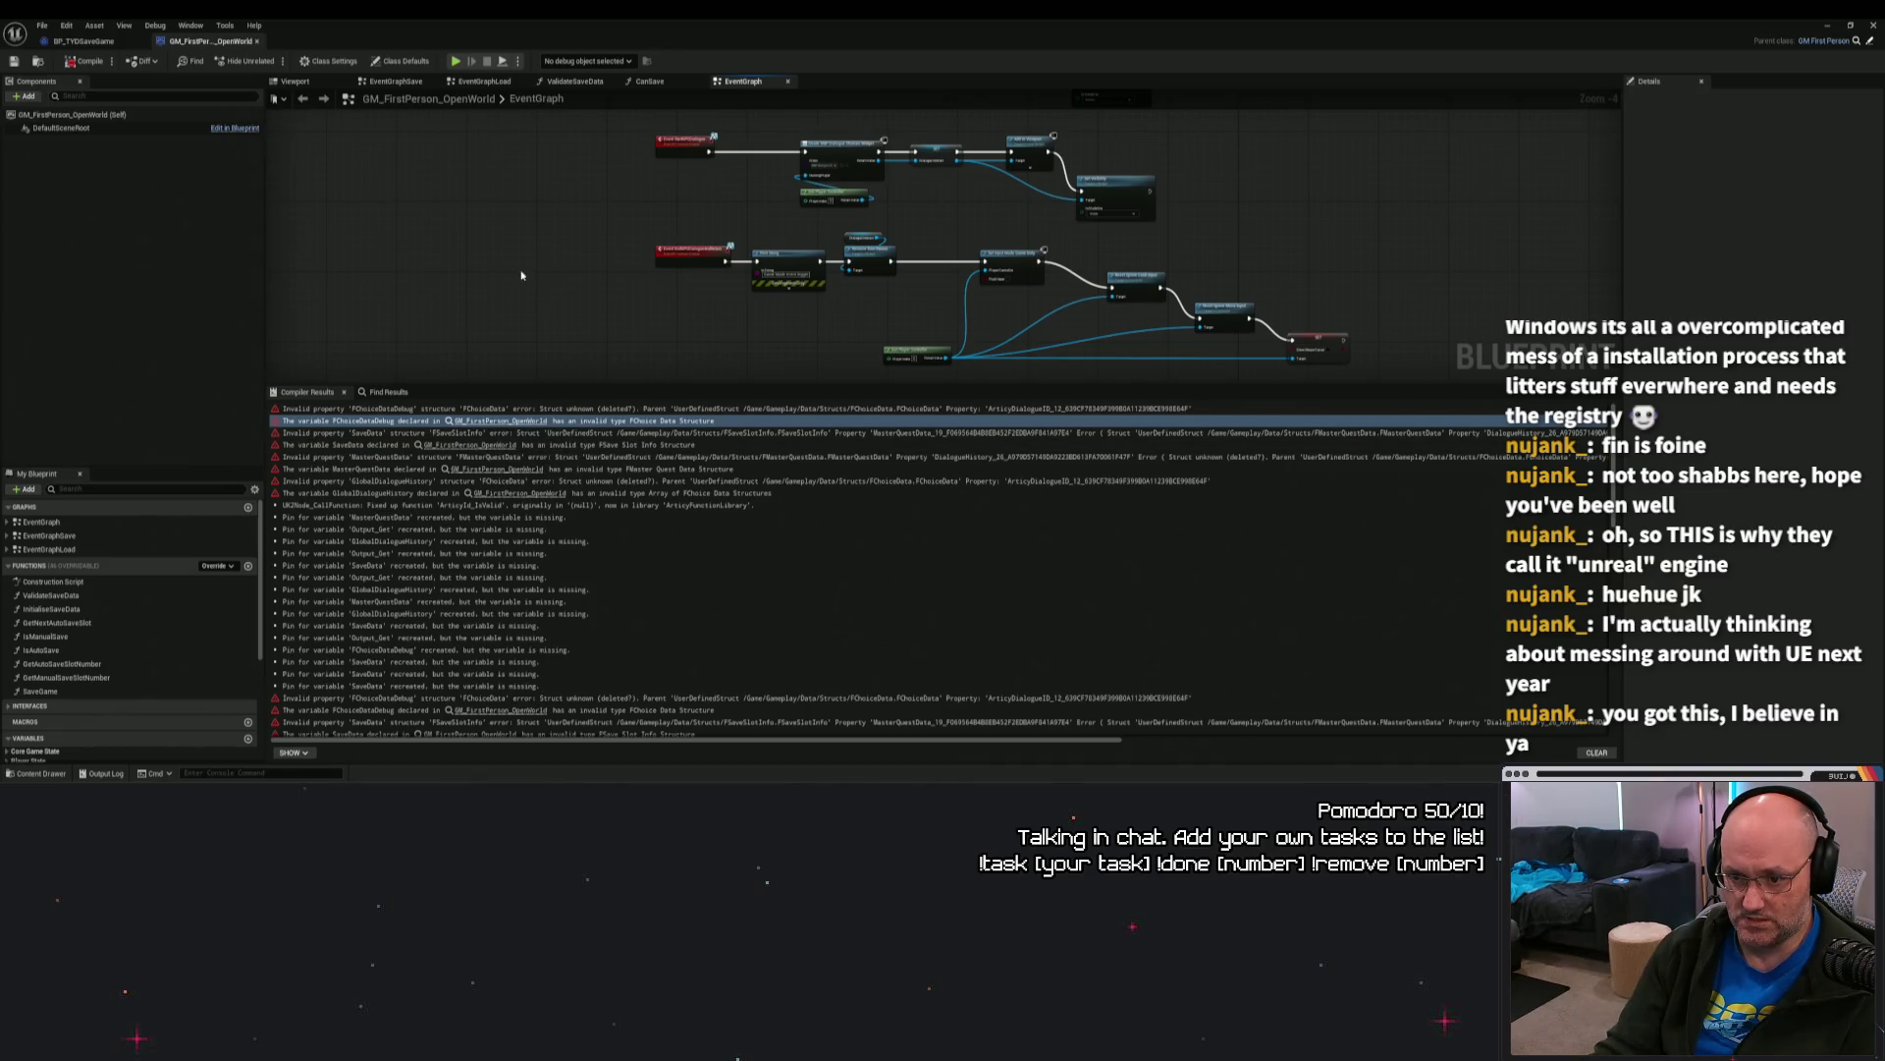
pyautogui.scroll(-3, 126, 629)
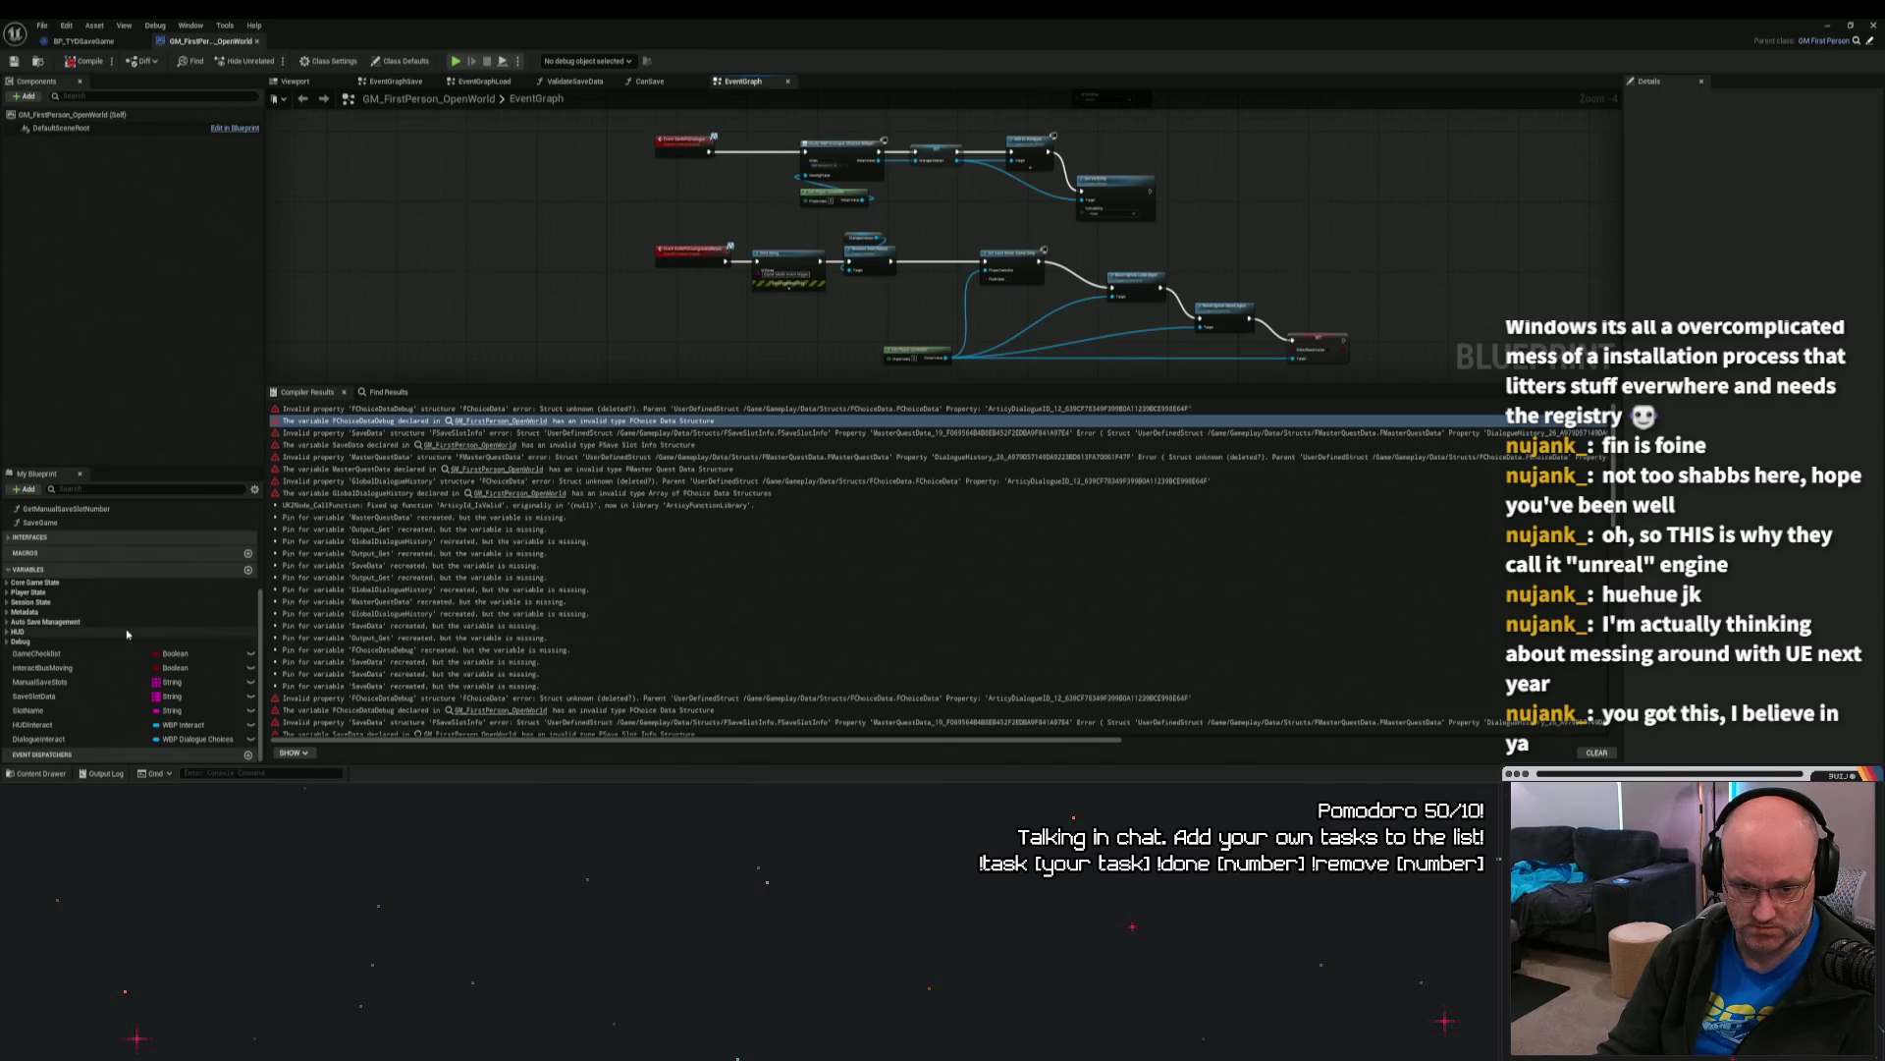
pyautogui.click(118, 489)
pyautogui.write('choice')
pyautogui.click(58, 585)
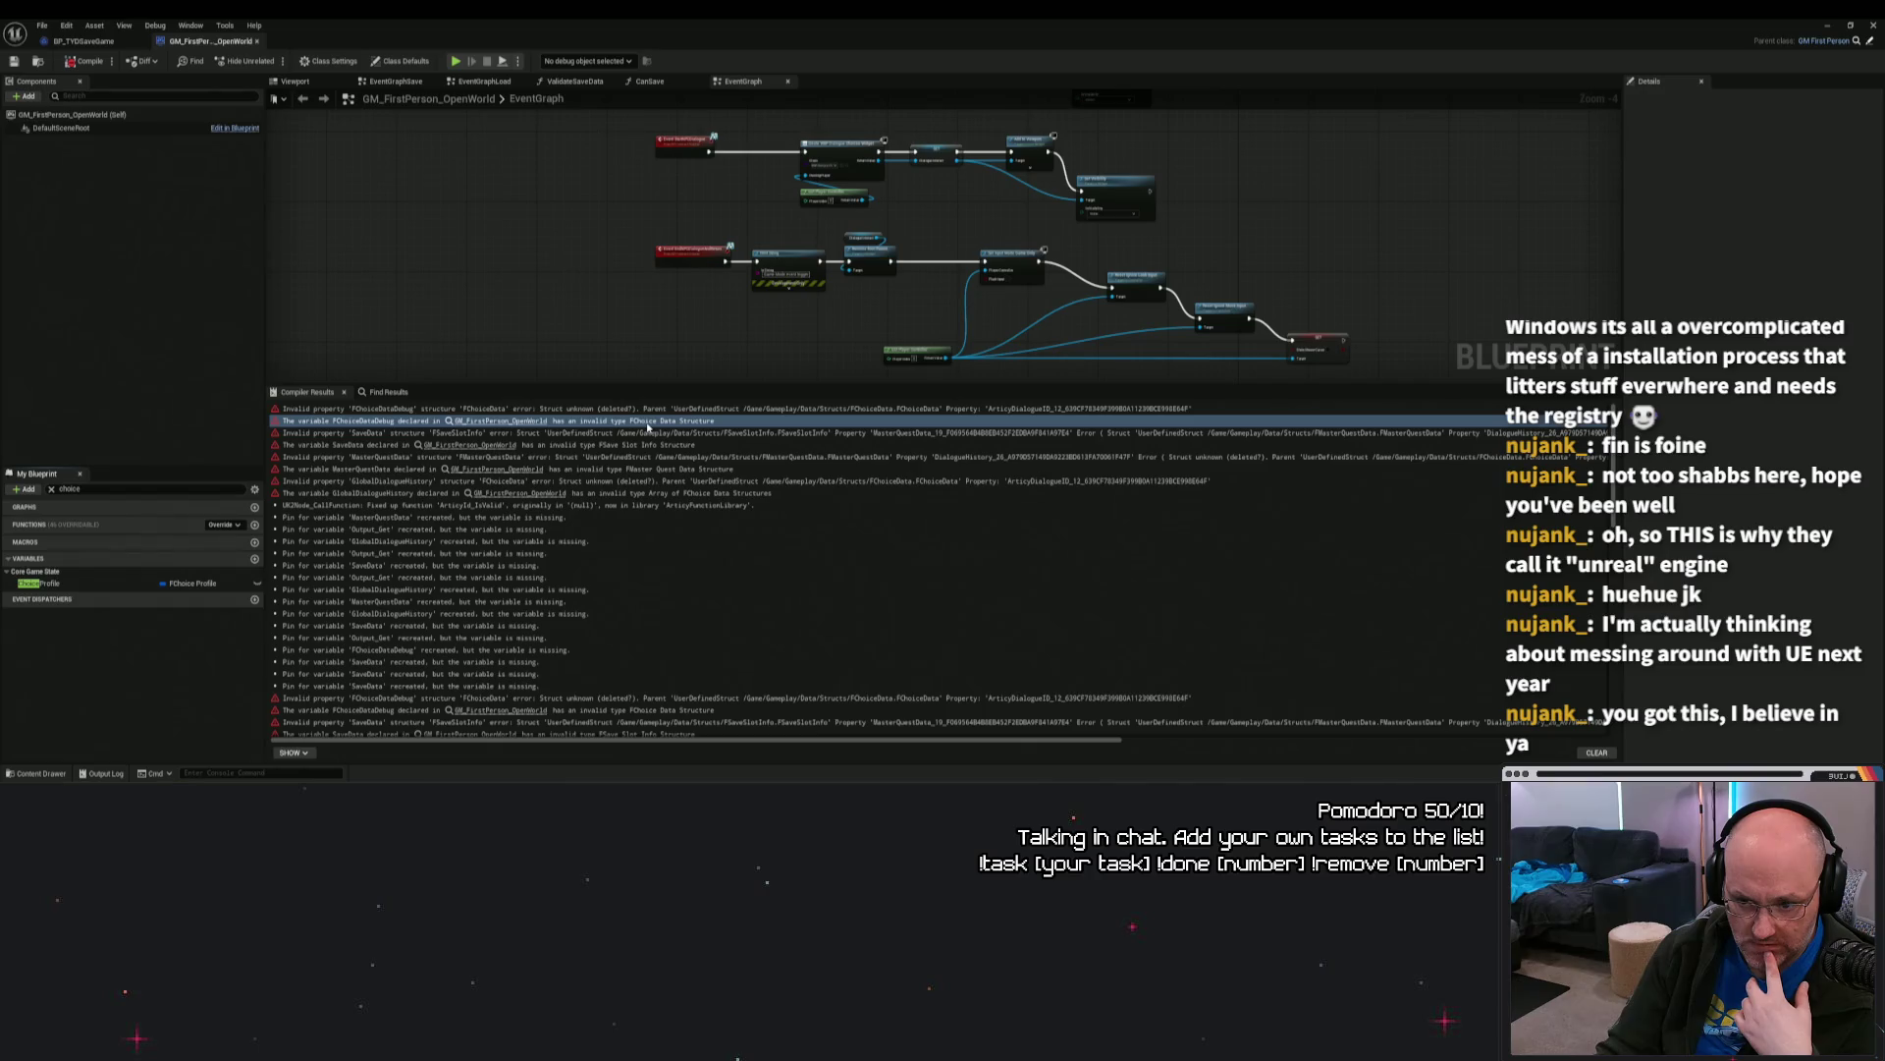
pyautogui.moveTo(607, 318); pyautogui.dragTo(586, 329)
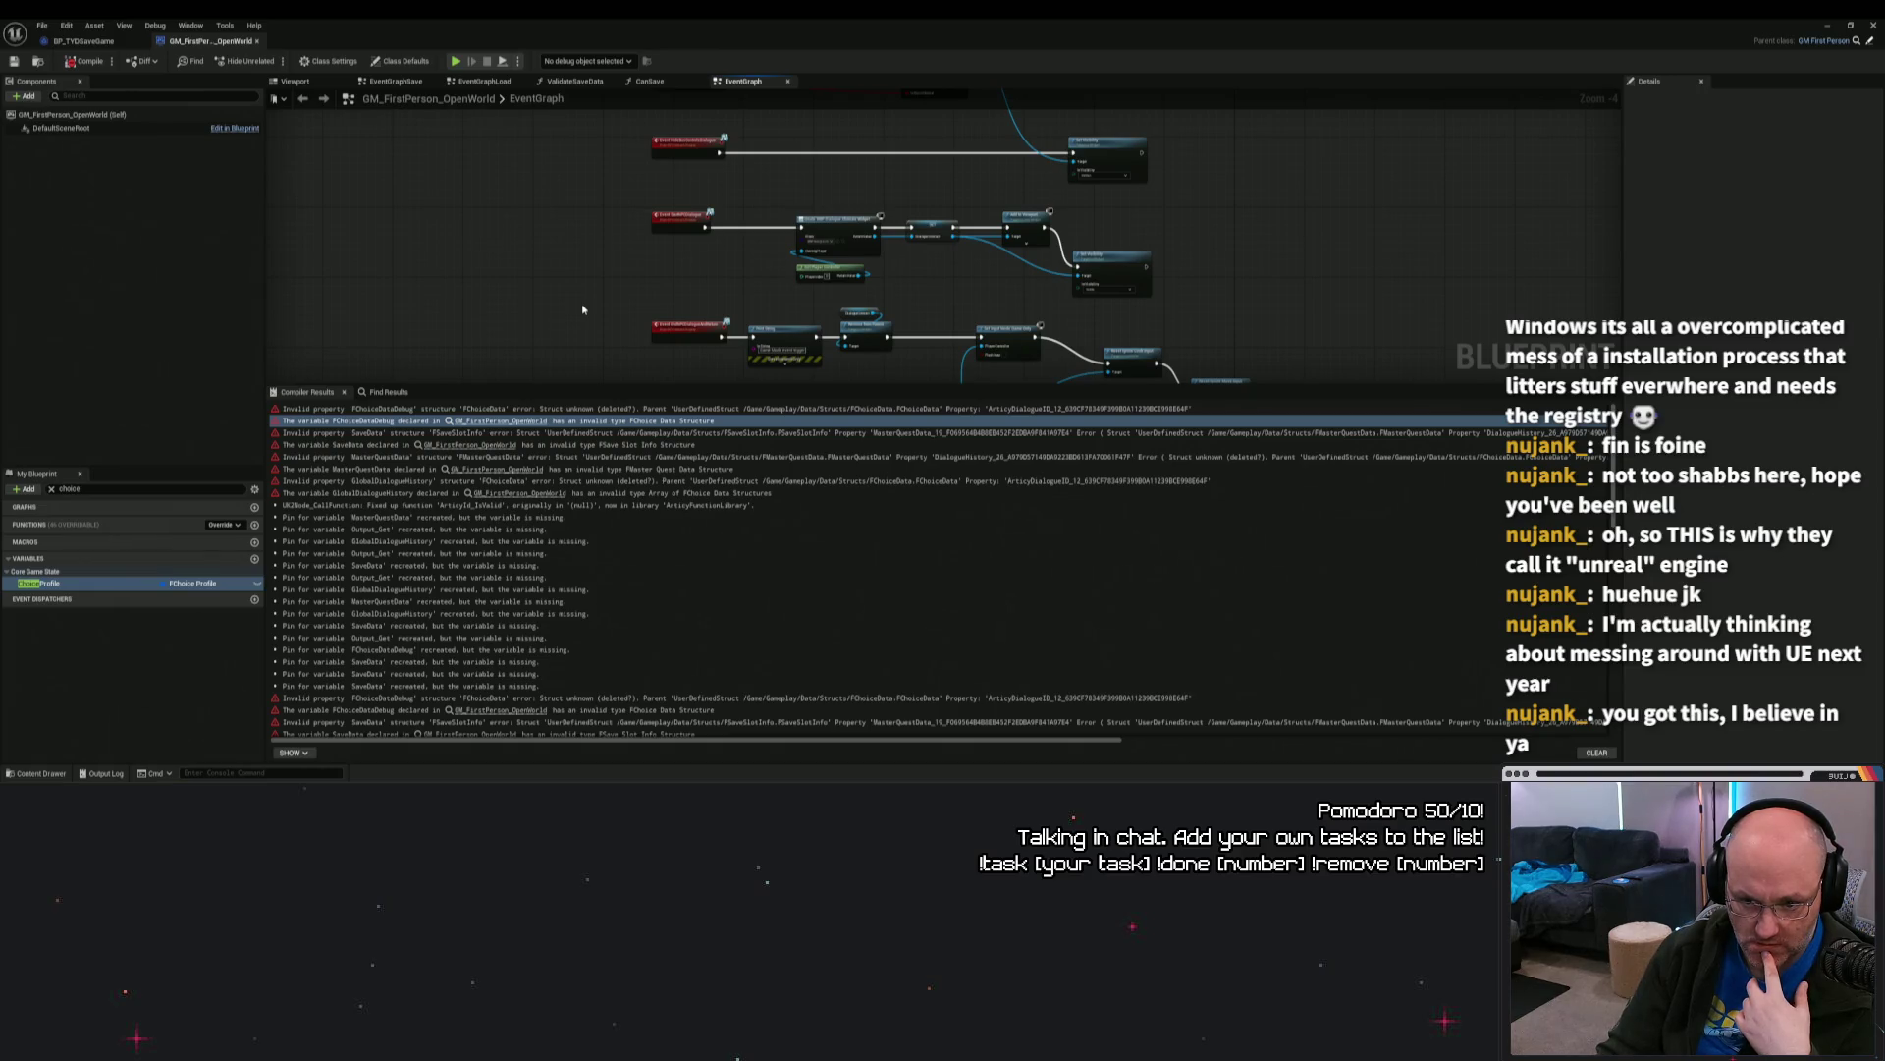
pyautogui.moveTo(582, 309); pyautogui.dragTo(568, 433)
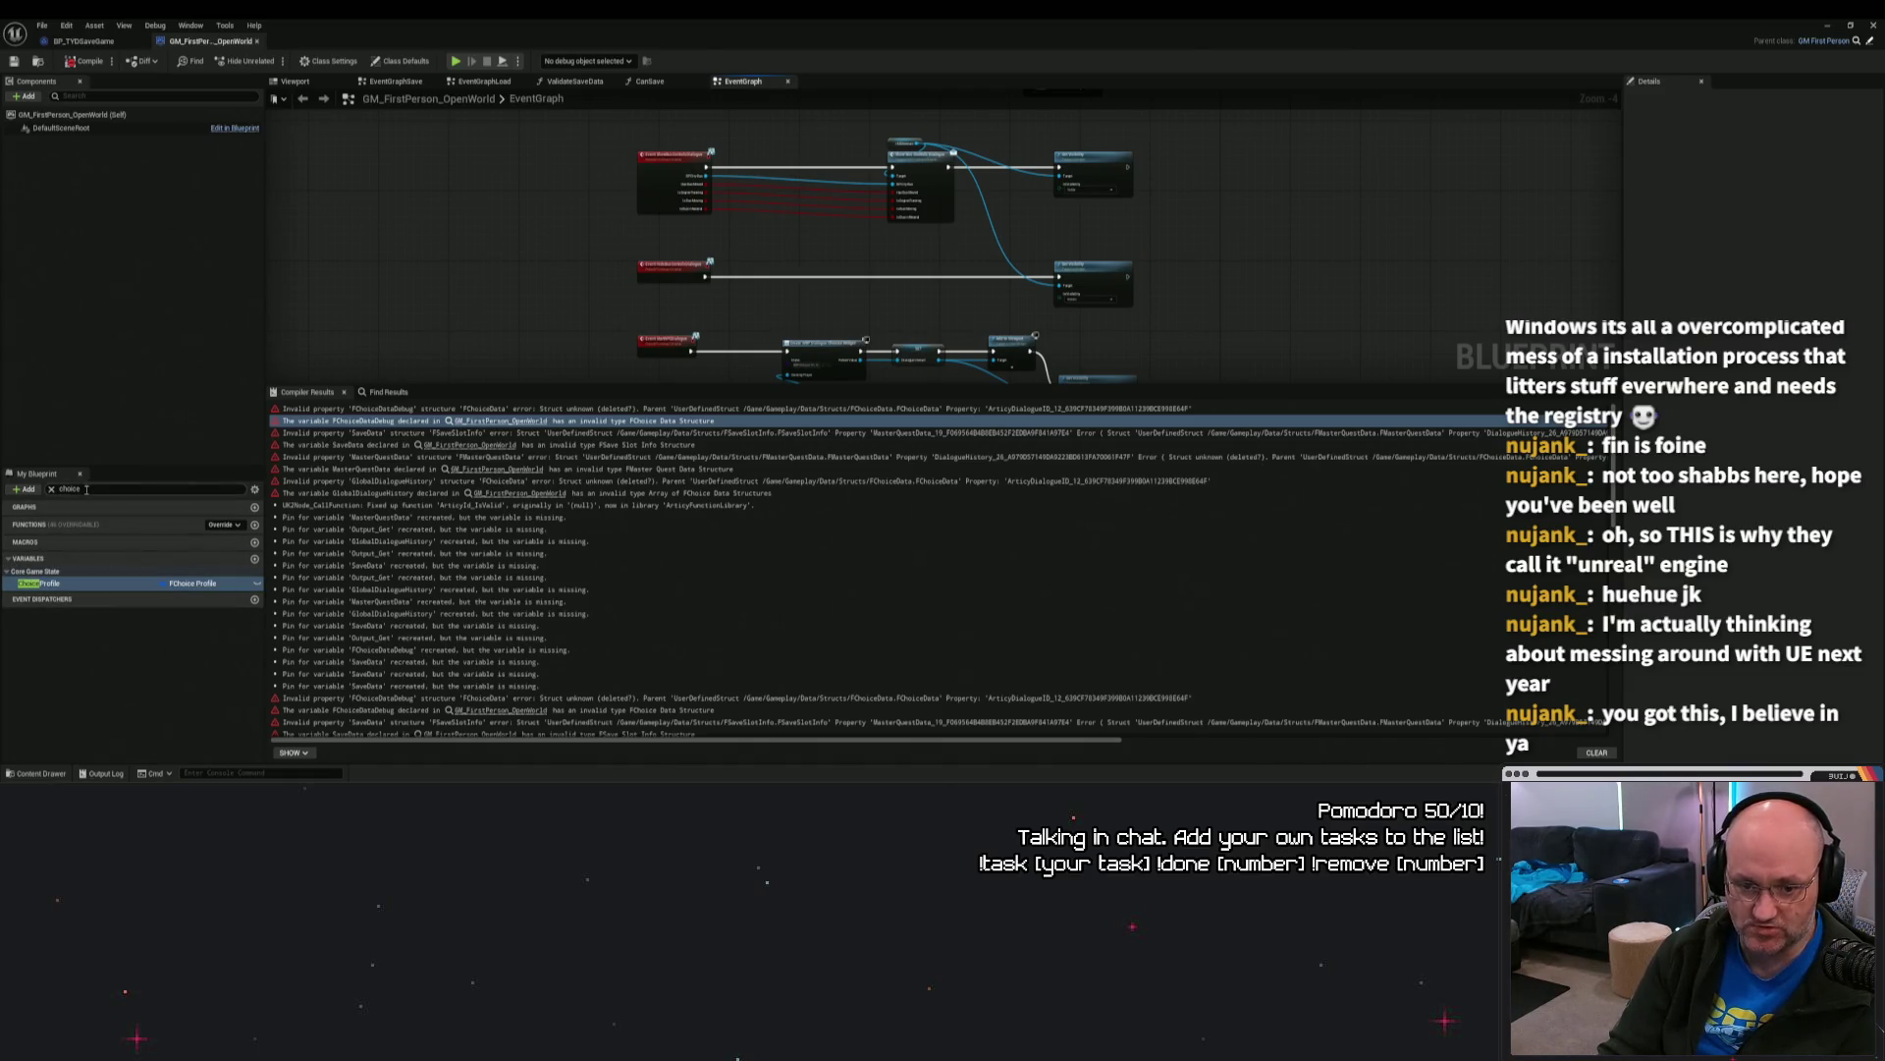
pyautogui.click(51, 489)
pyautogui.click(9, 575)
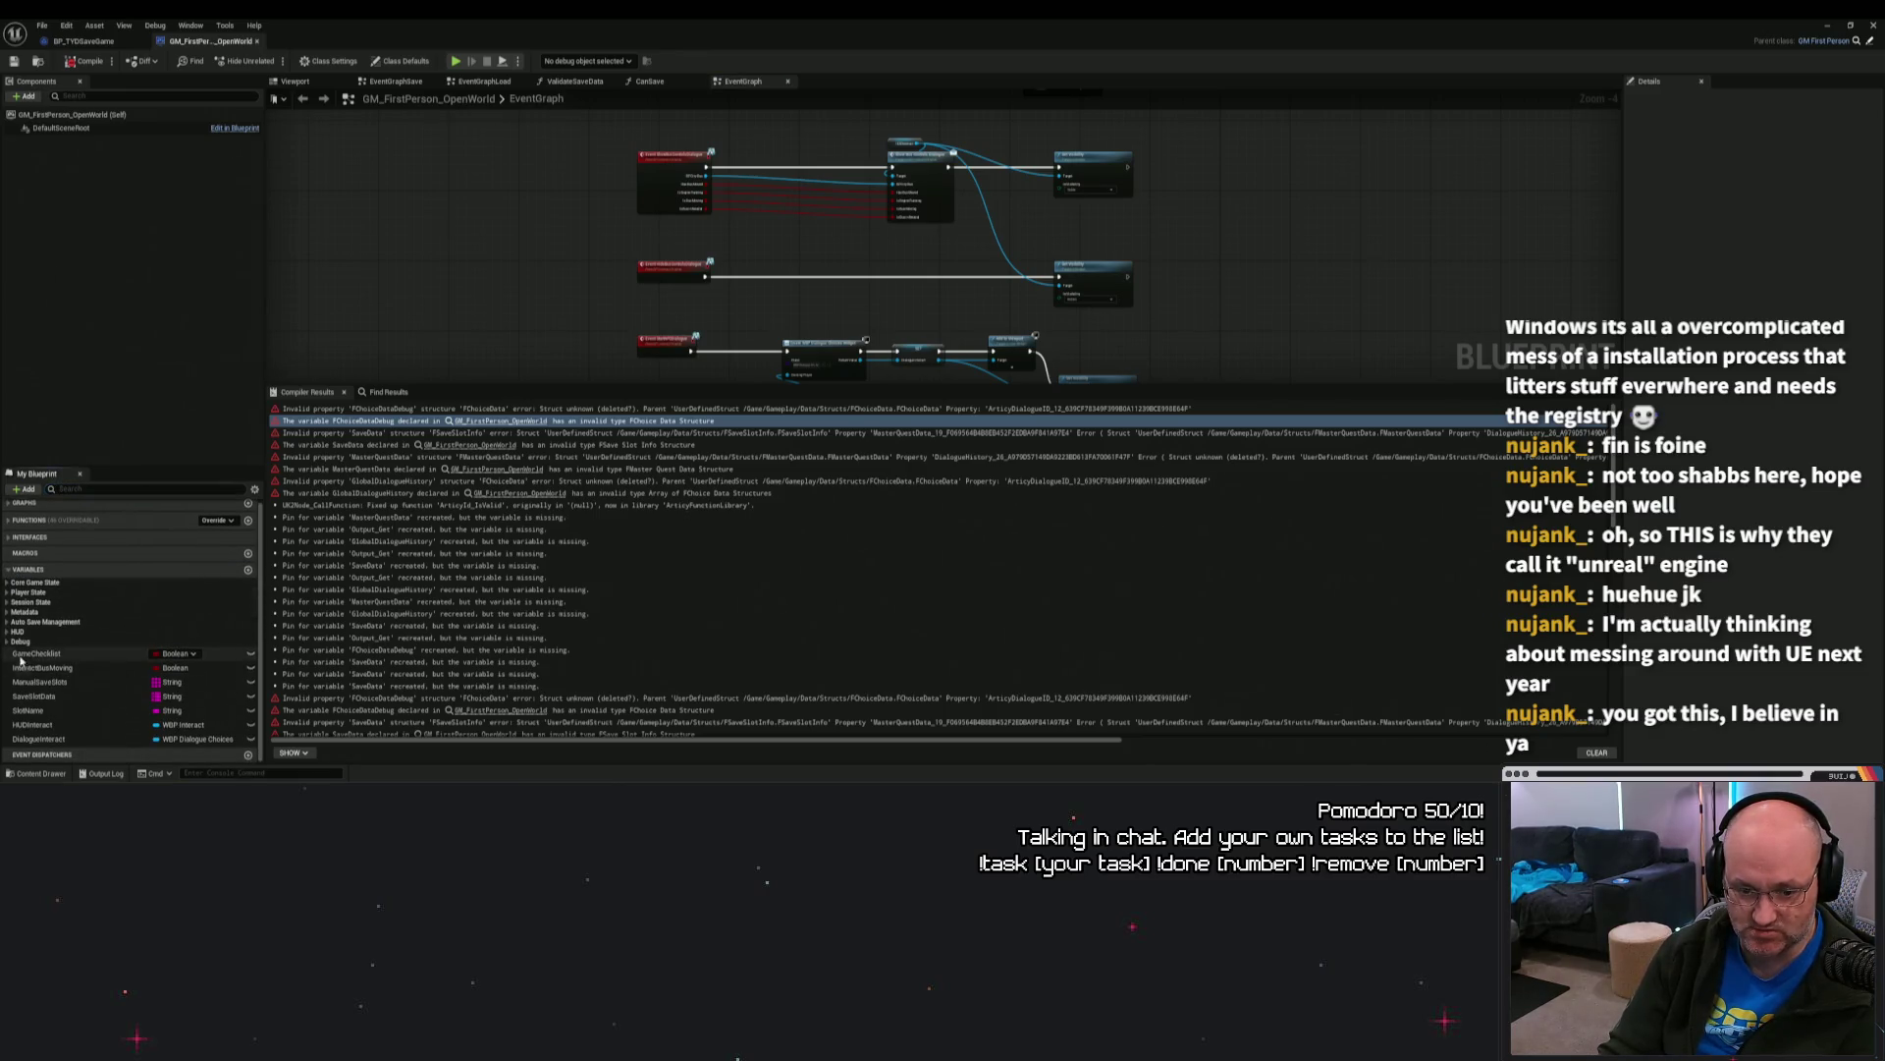
pyautogui.click(9, 584)
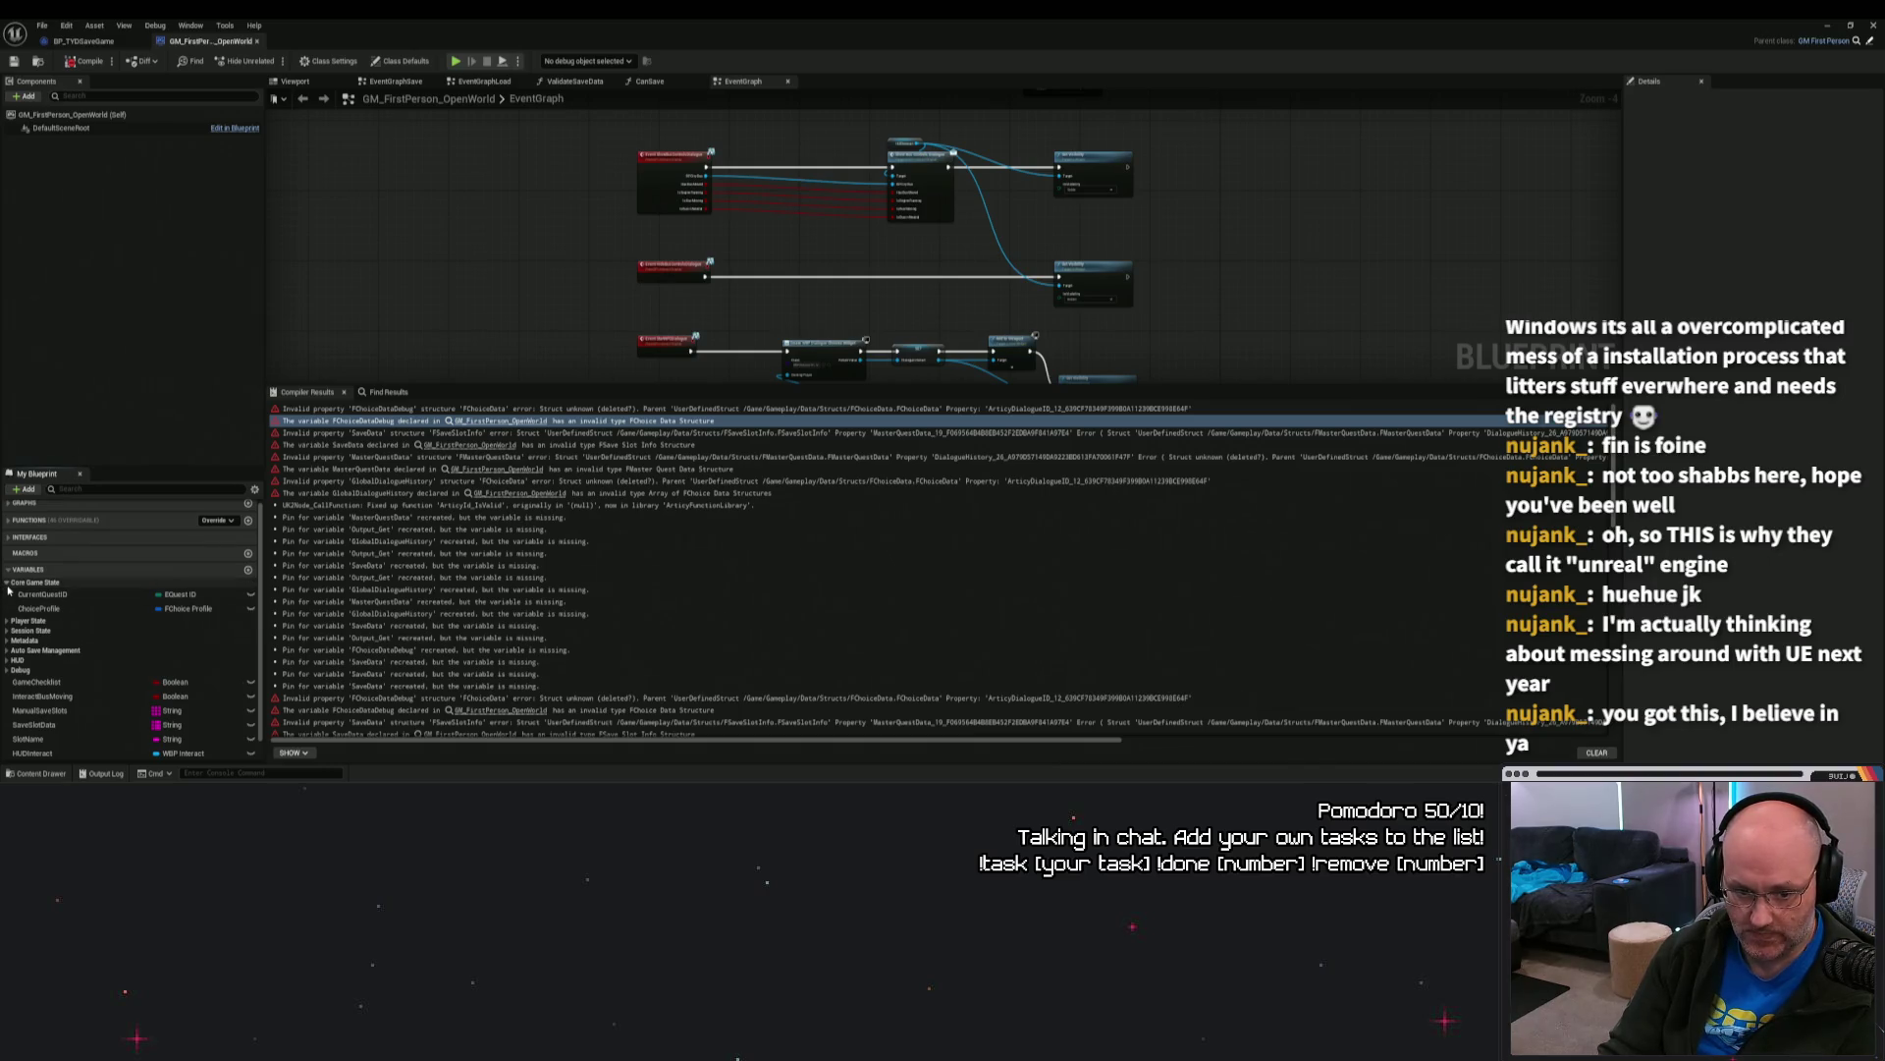
pyautogui.click(9, 583)
pyautogui.click(9, 593)
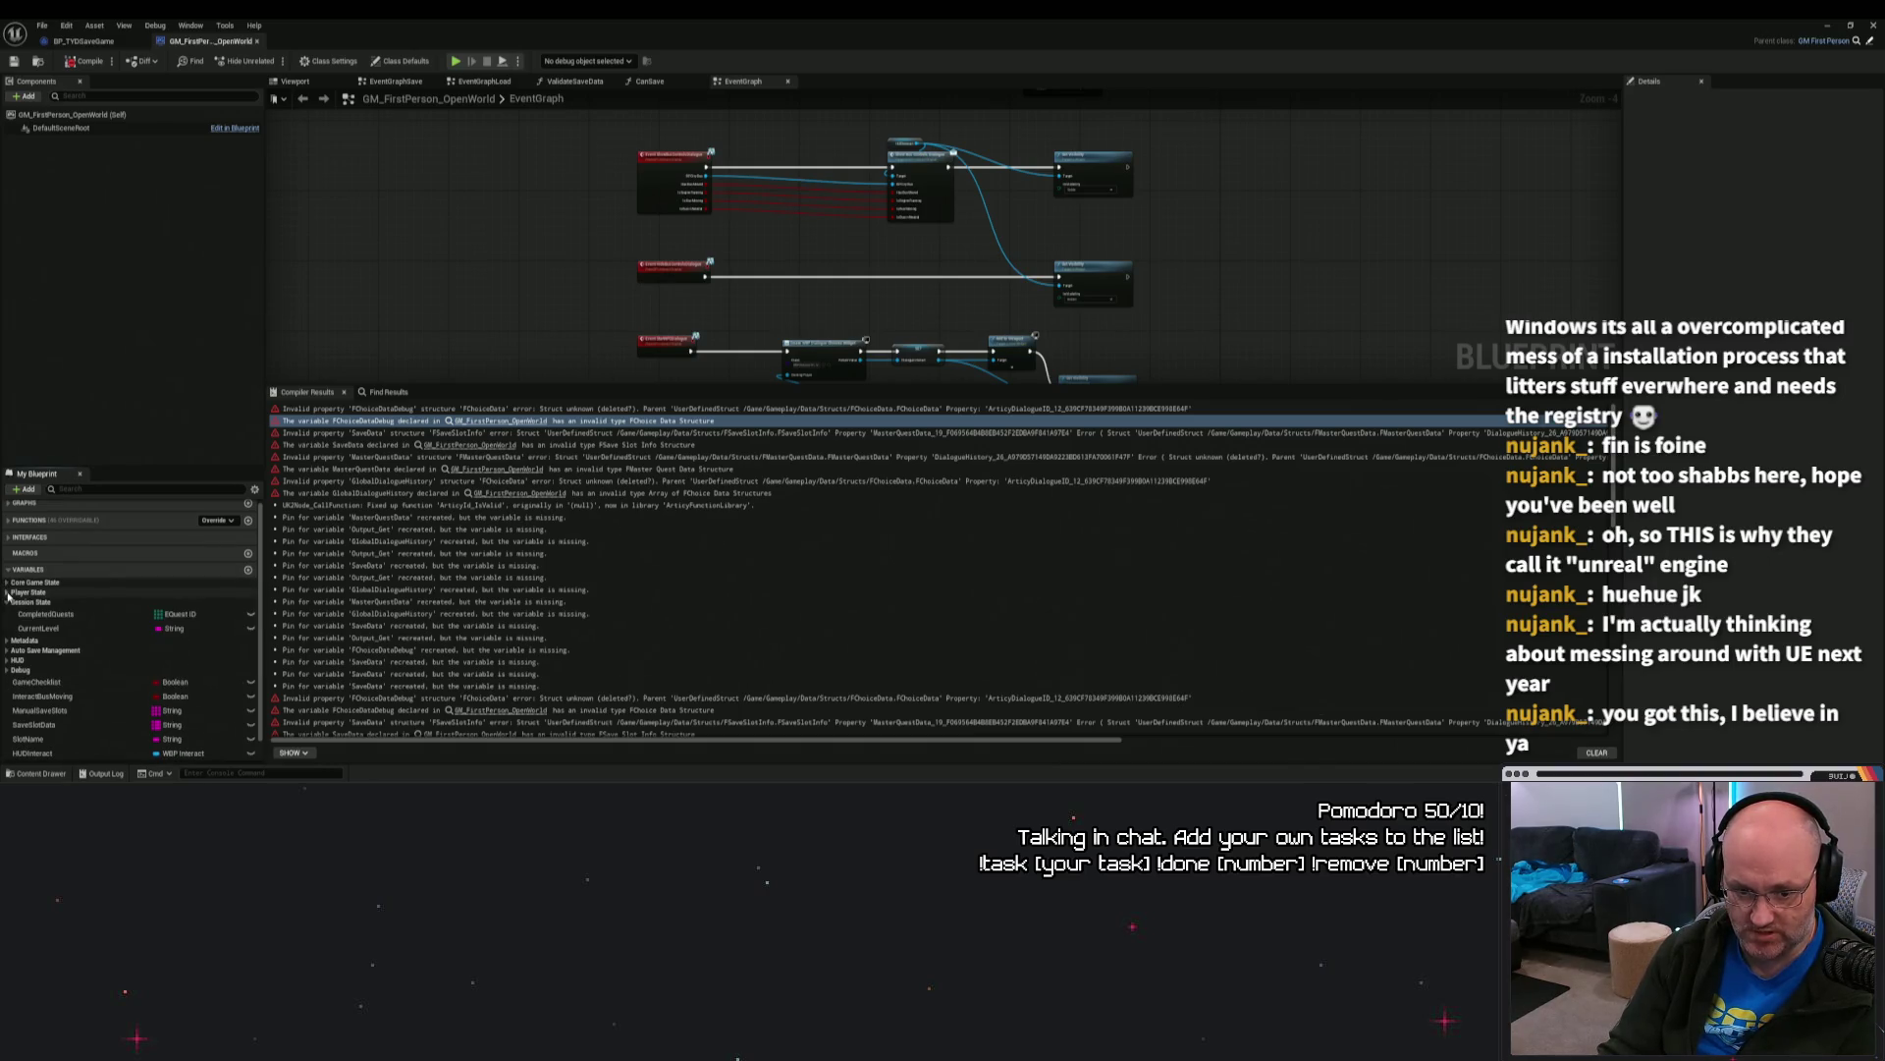
pyautogui.click(8, 601)
pyautogui.click(7, 592)
pyautogui.click(8, 593)
pyautogui.click(8, 611)
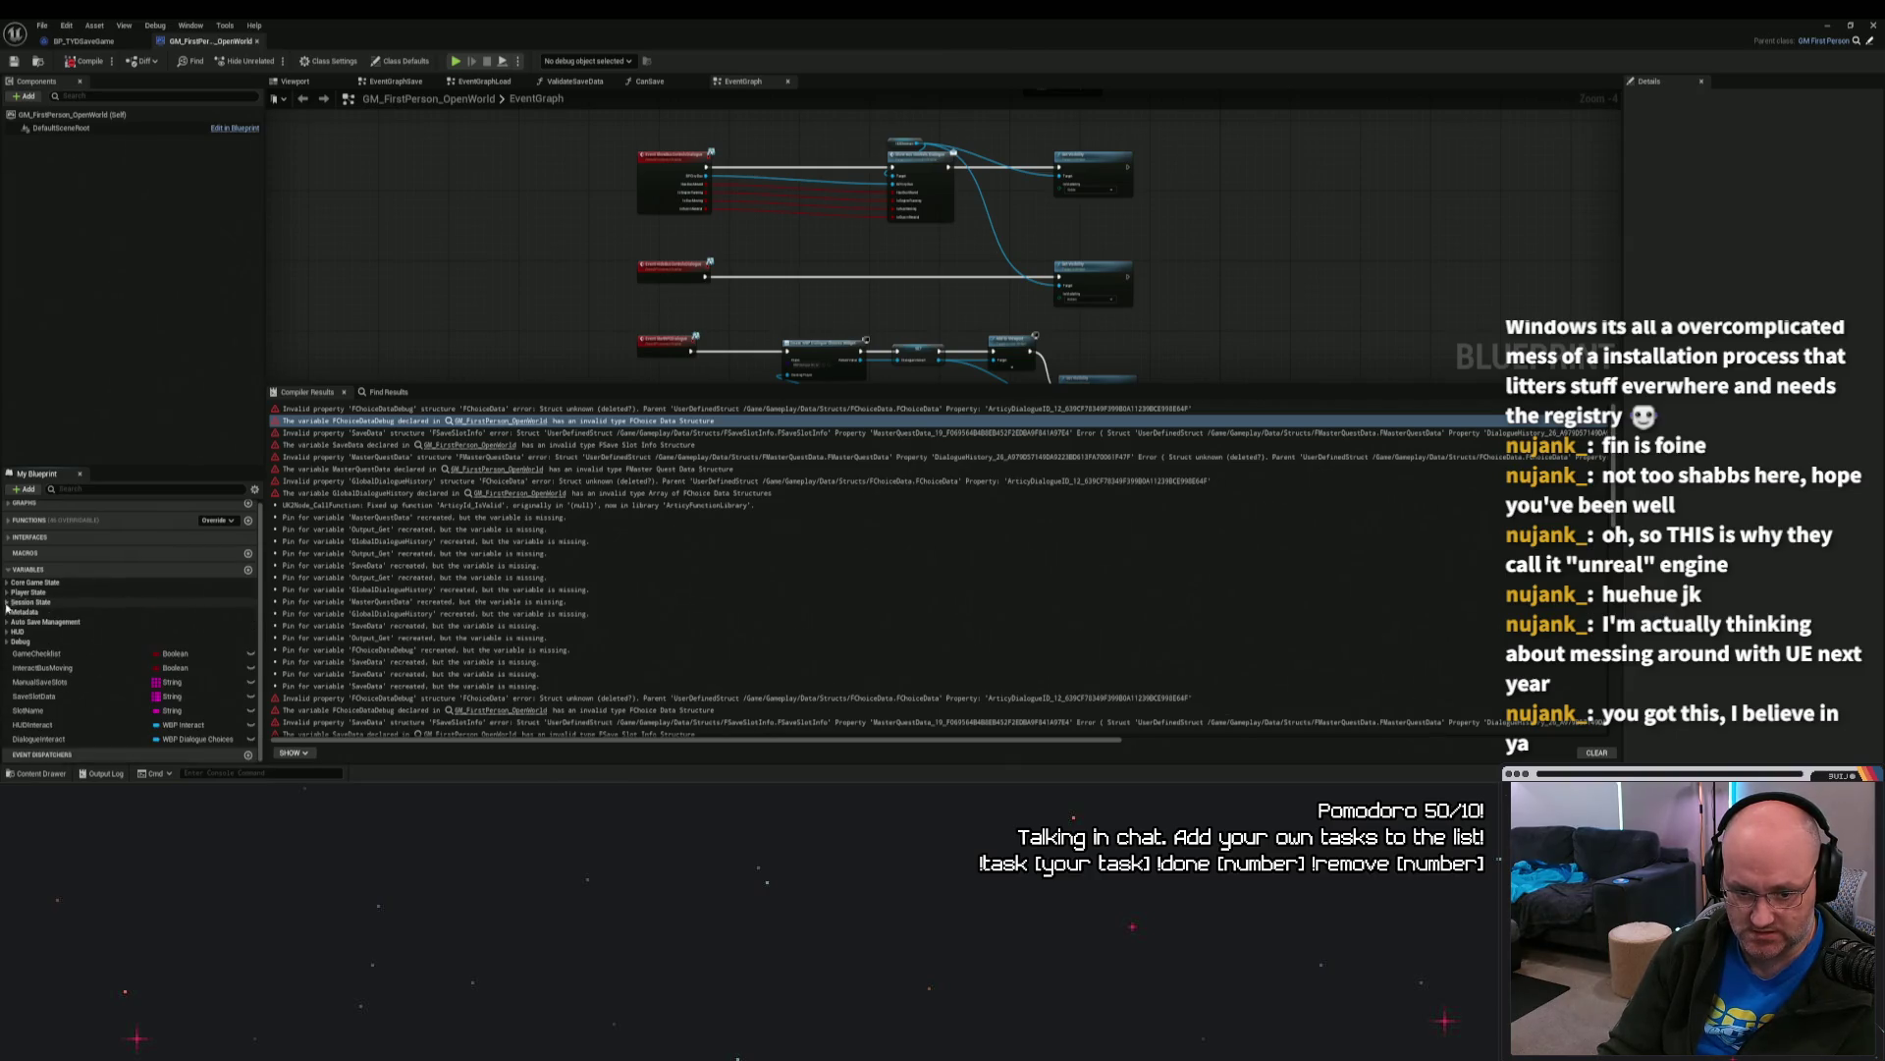
pyautogui.click(8, 611)
pyautogui.click(8, 621)
pyautogui.click(8, 622)
pyautogui.click(8, 631)
pyautogui.click(7, 632)
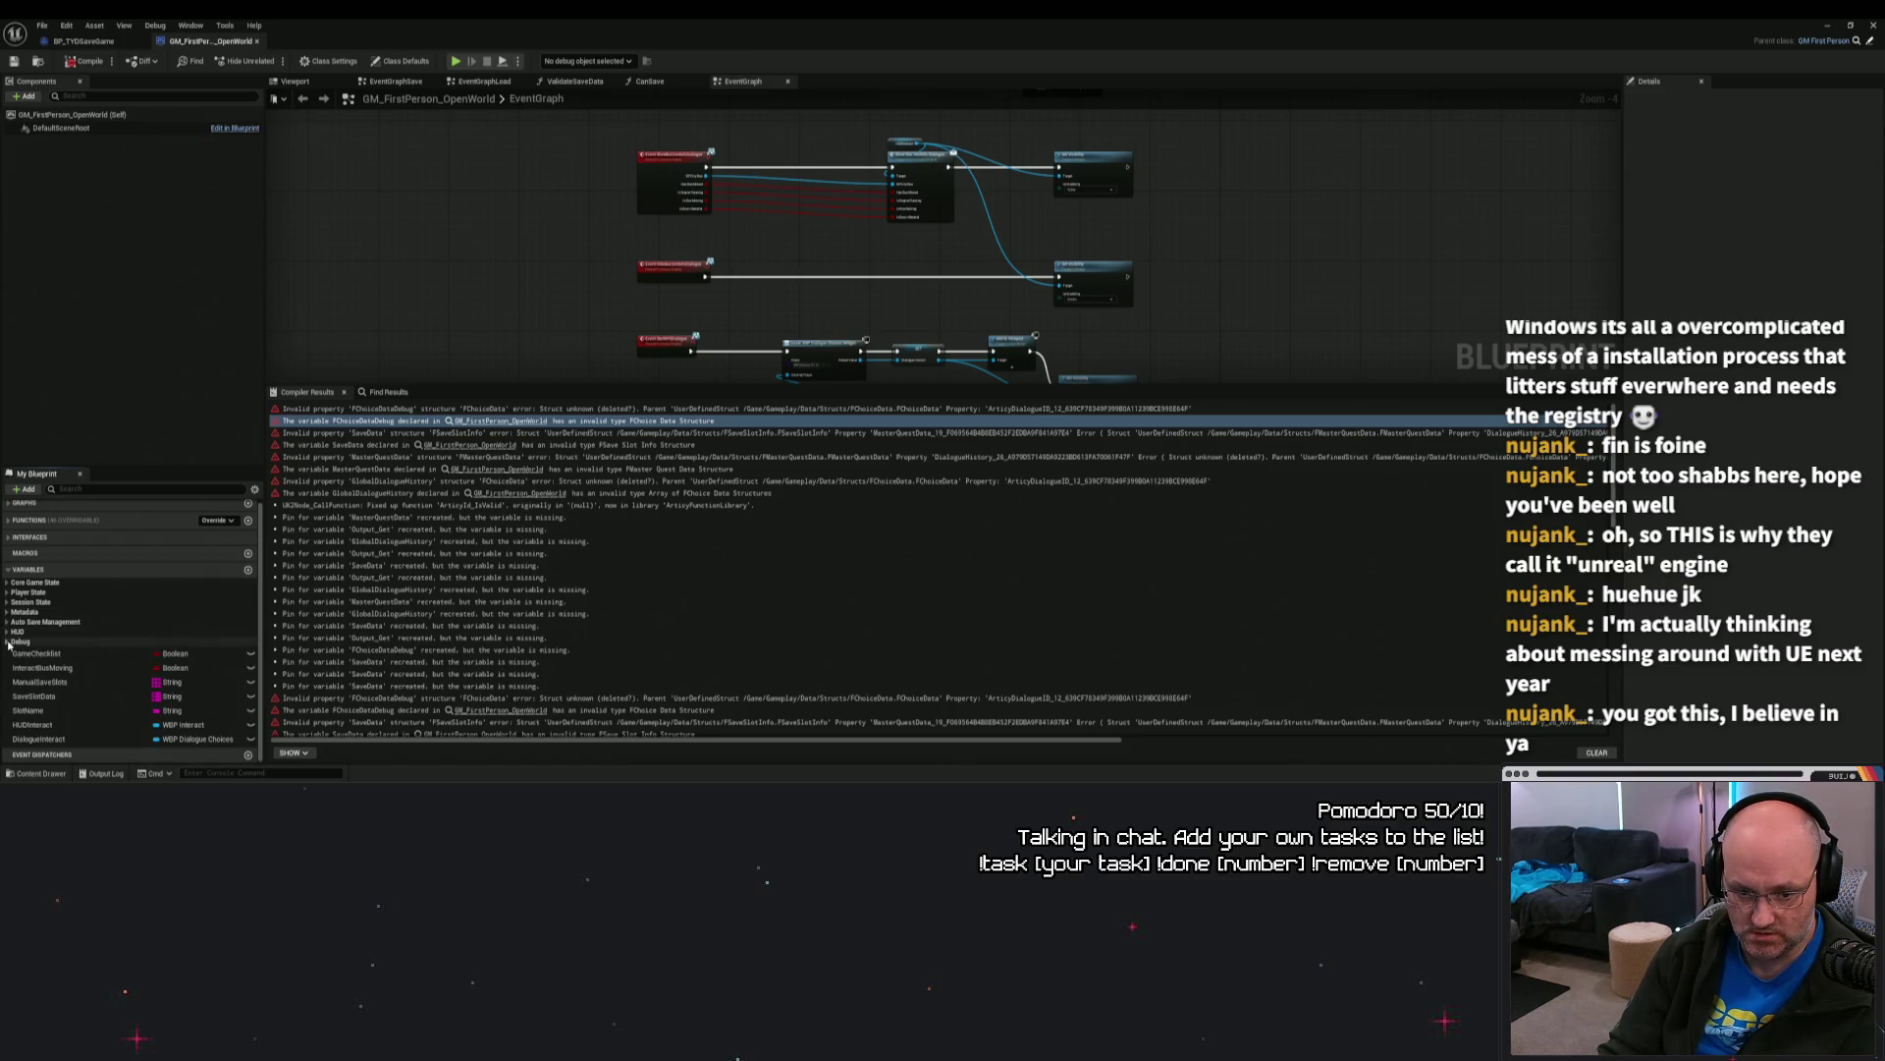
pyautogui.click(8, 641)
pyautogui.click(8, 641)
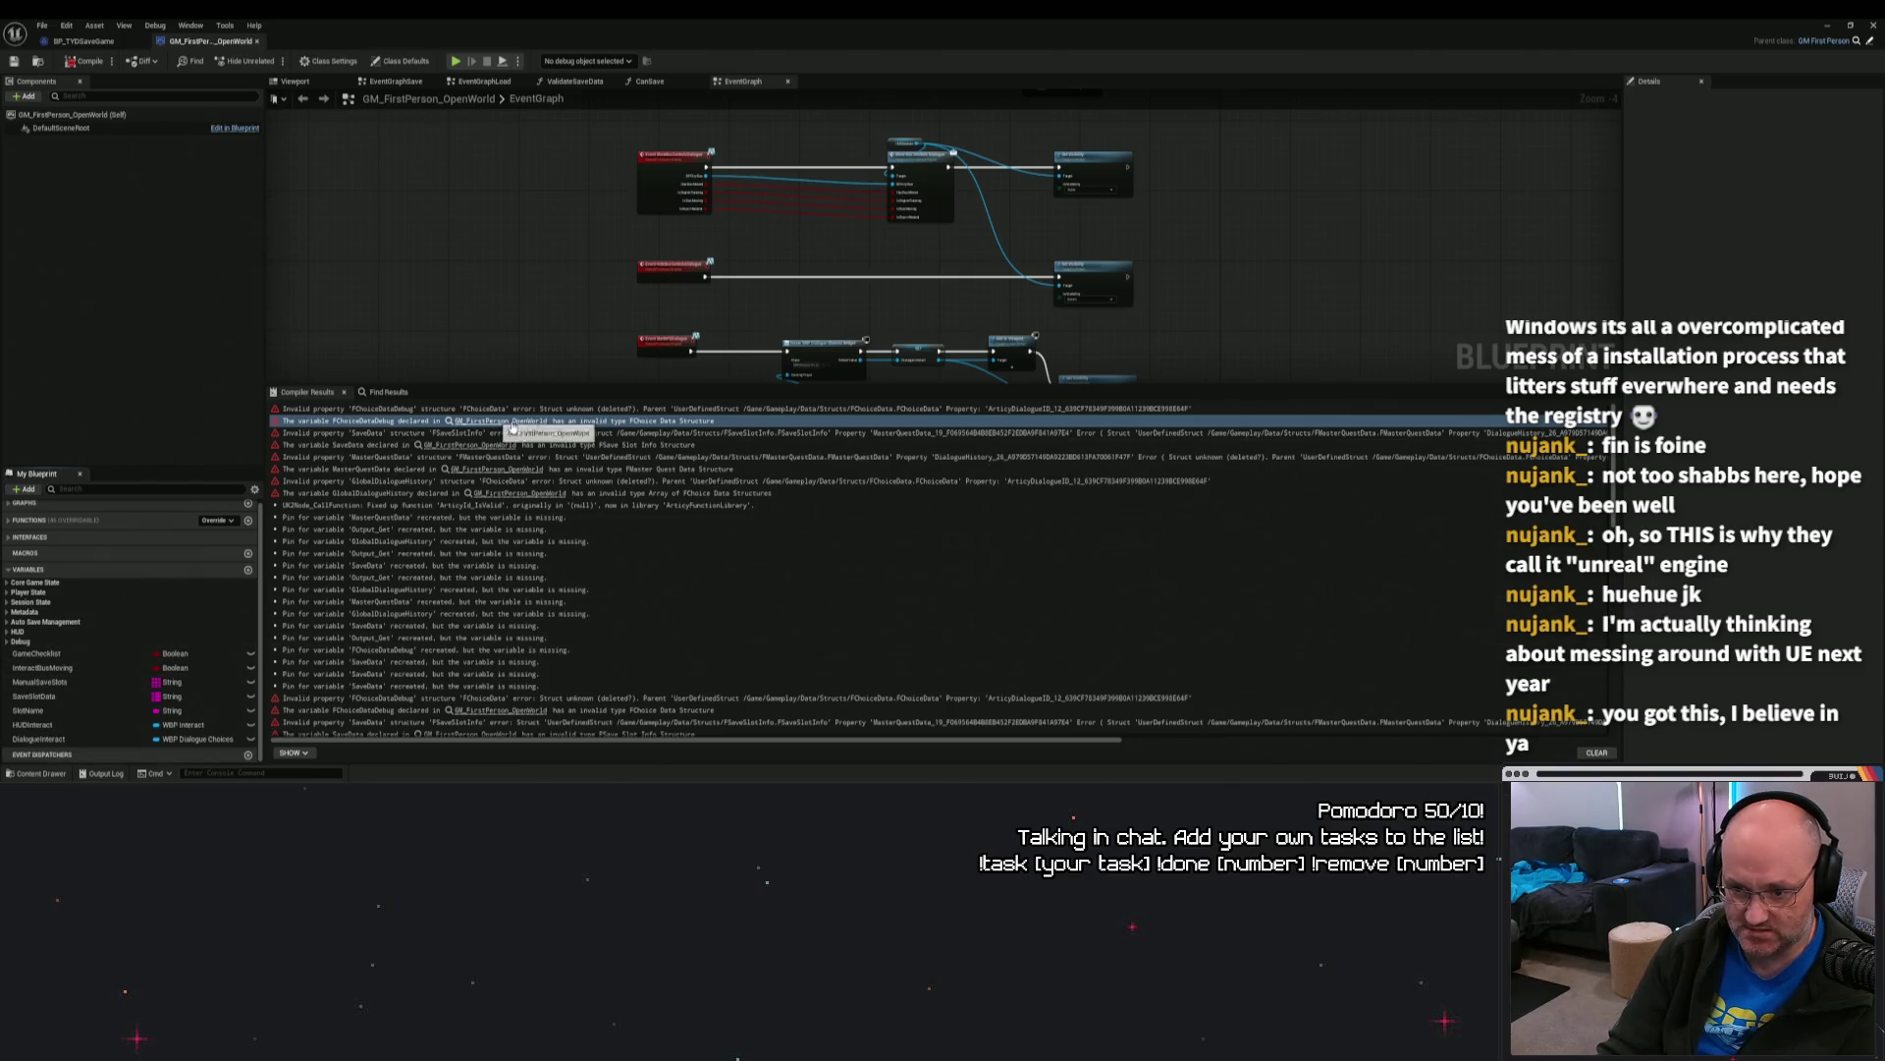
pyautogui.click(674, 433)
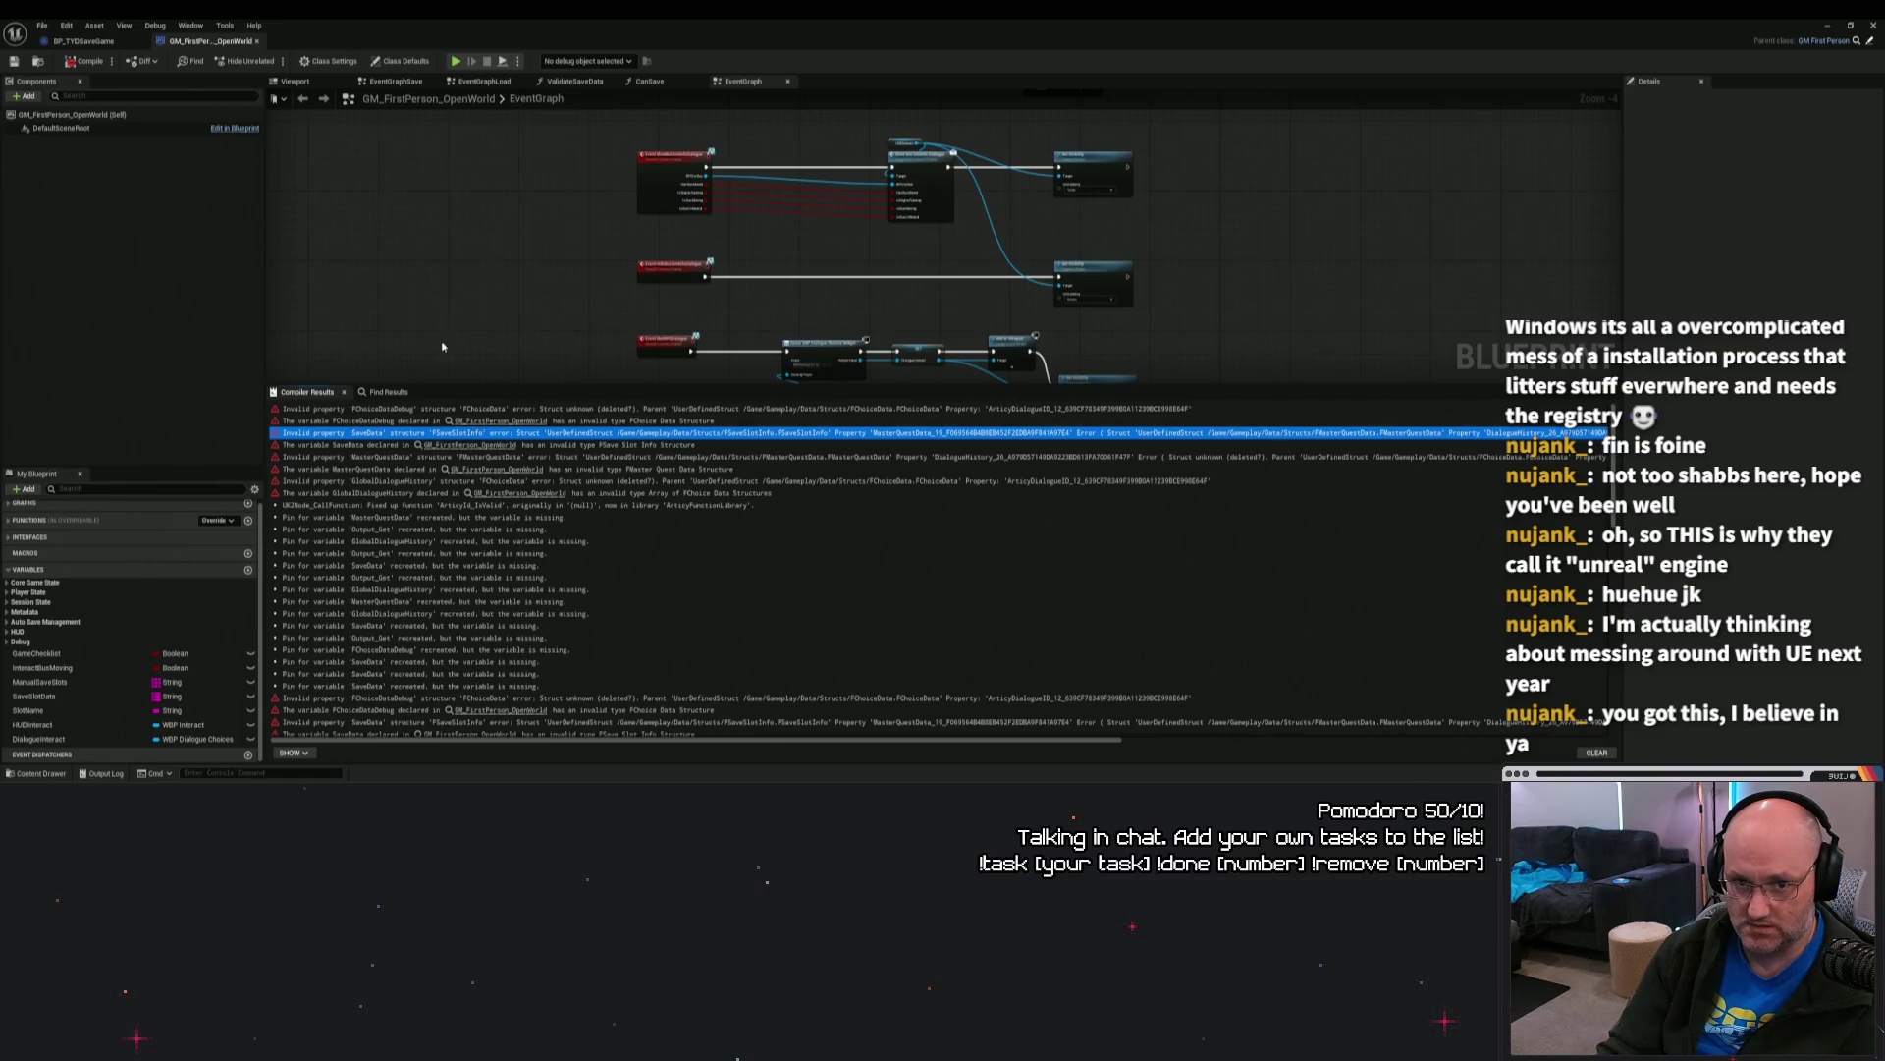
# Step: Open the Plugins manager and review the Articy category's ArticyXImporter 1.5.0
pyautogui.click(68, 29)
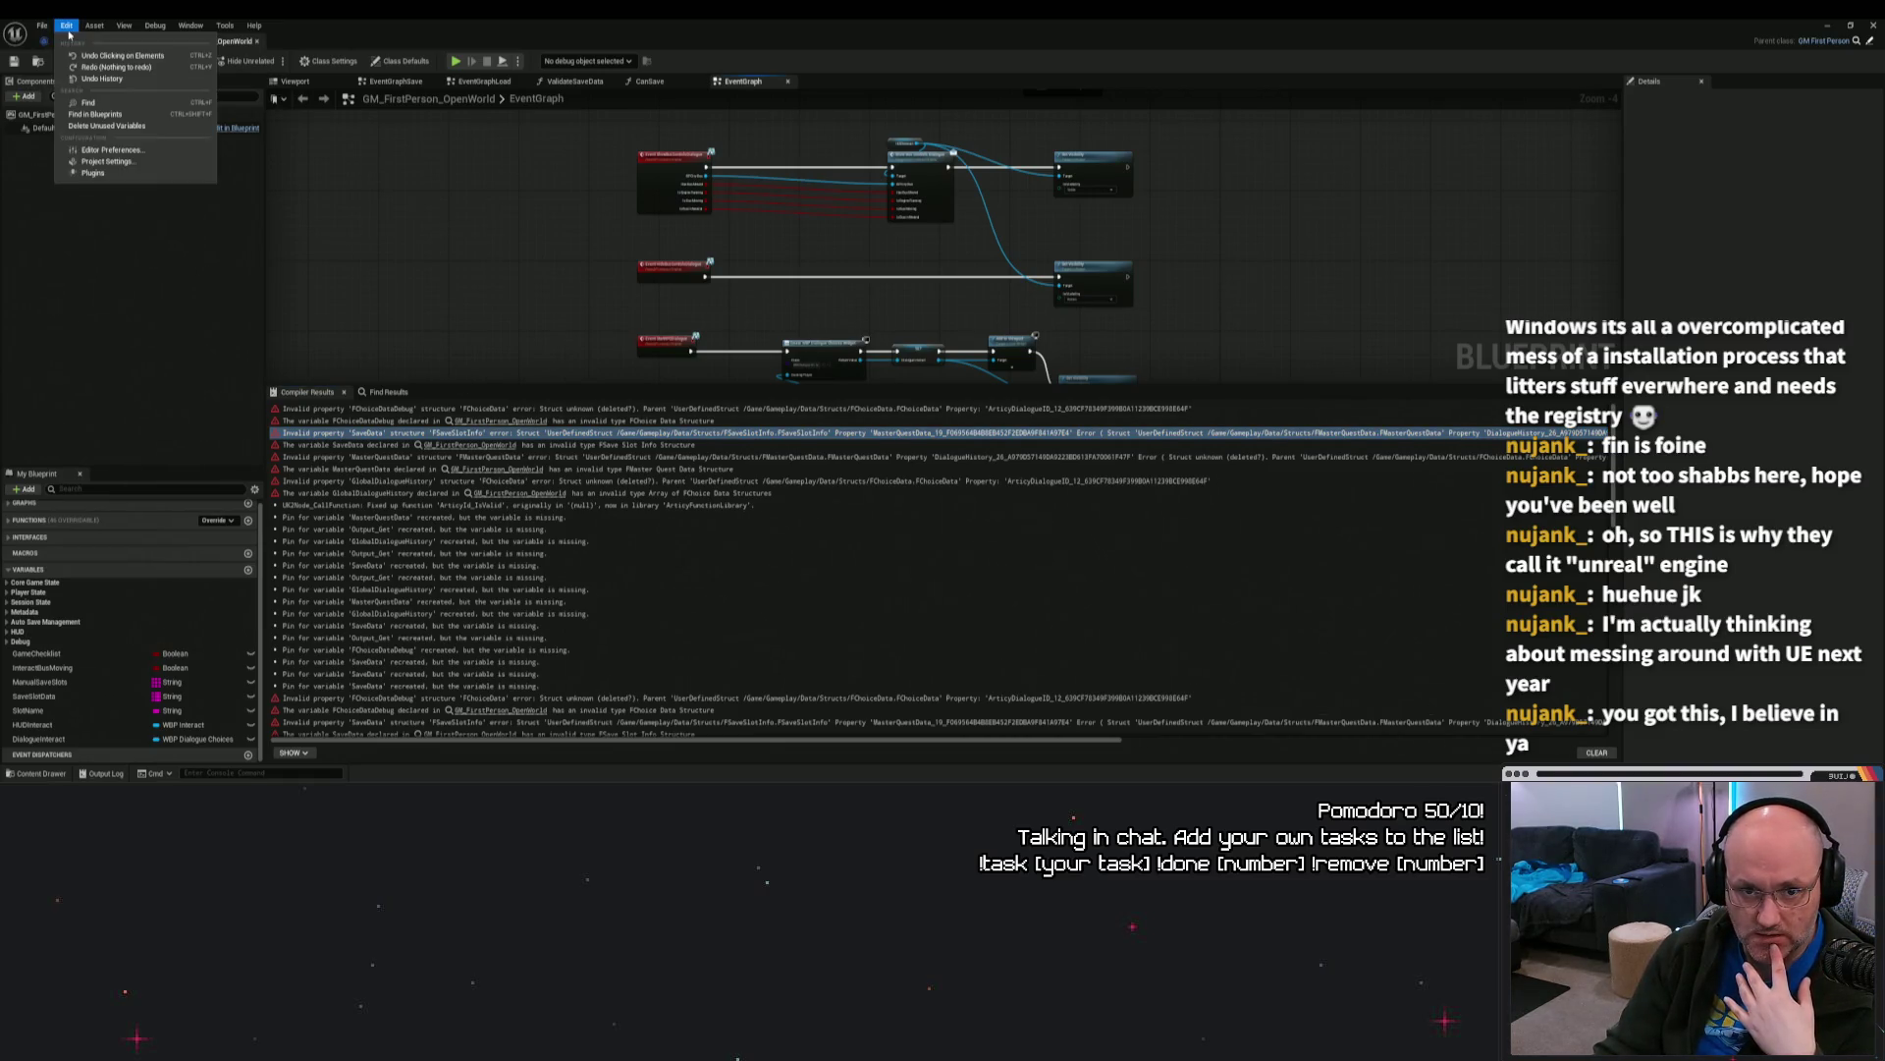
pyautogui.click(92, 173)
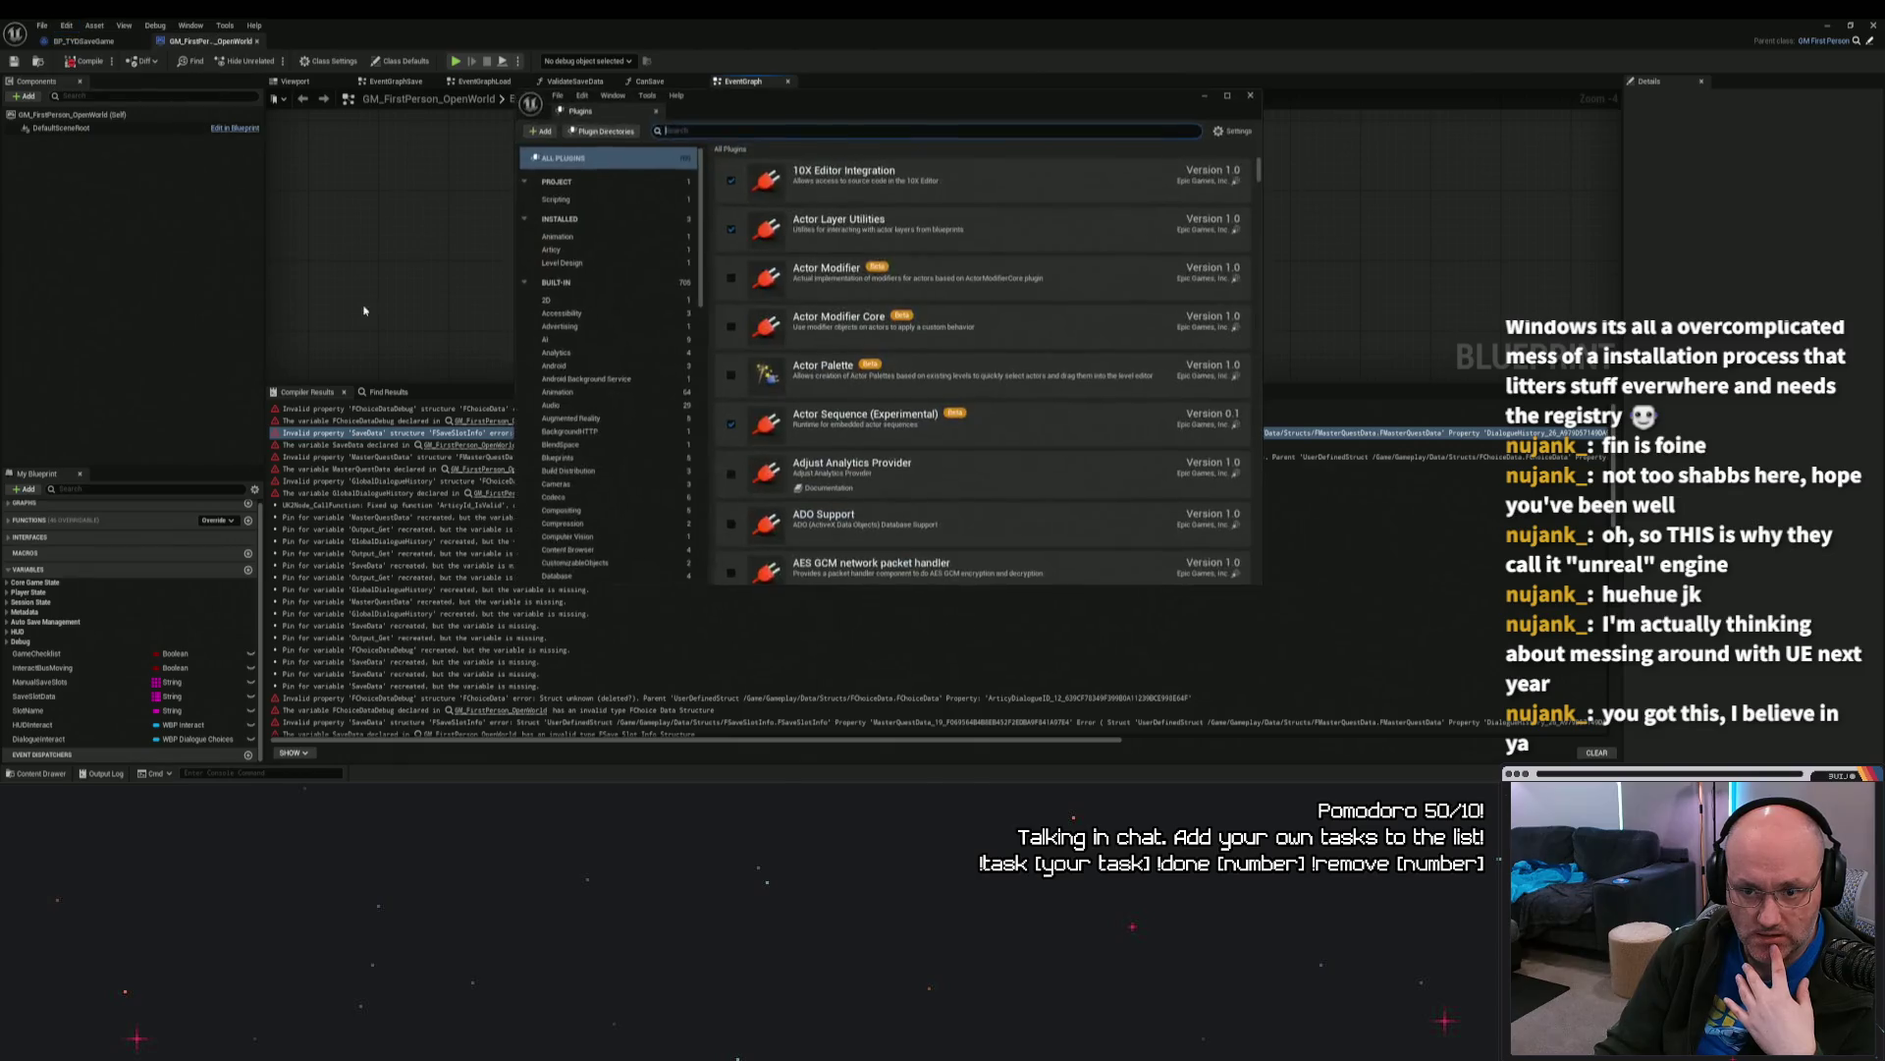
pyautogui.click(579, 250)
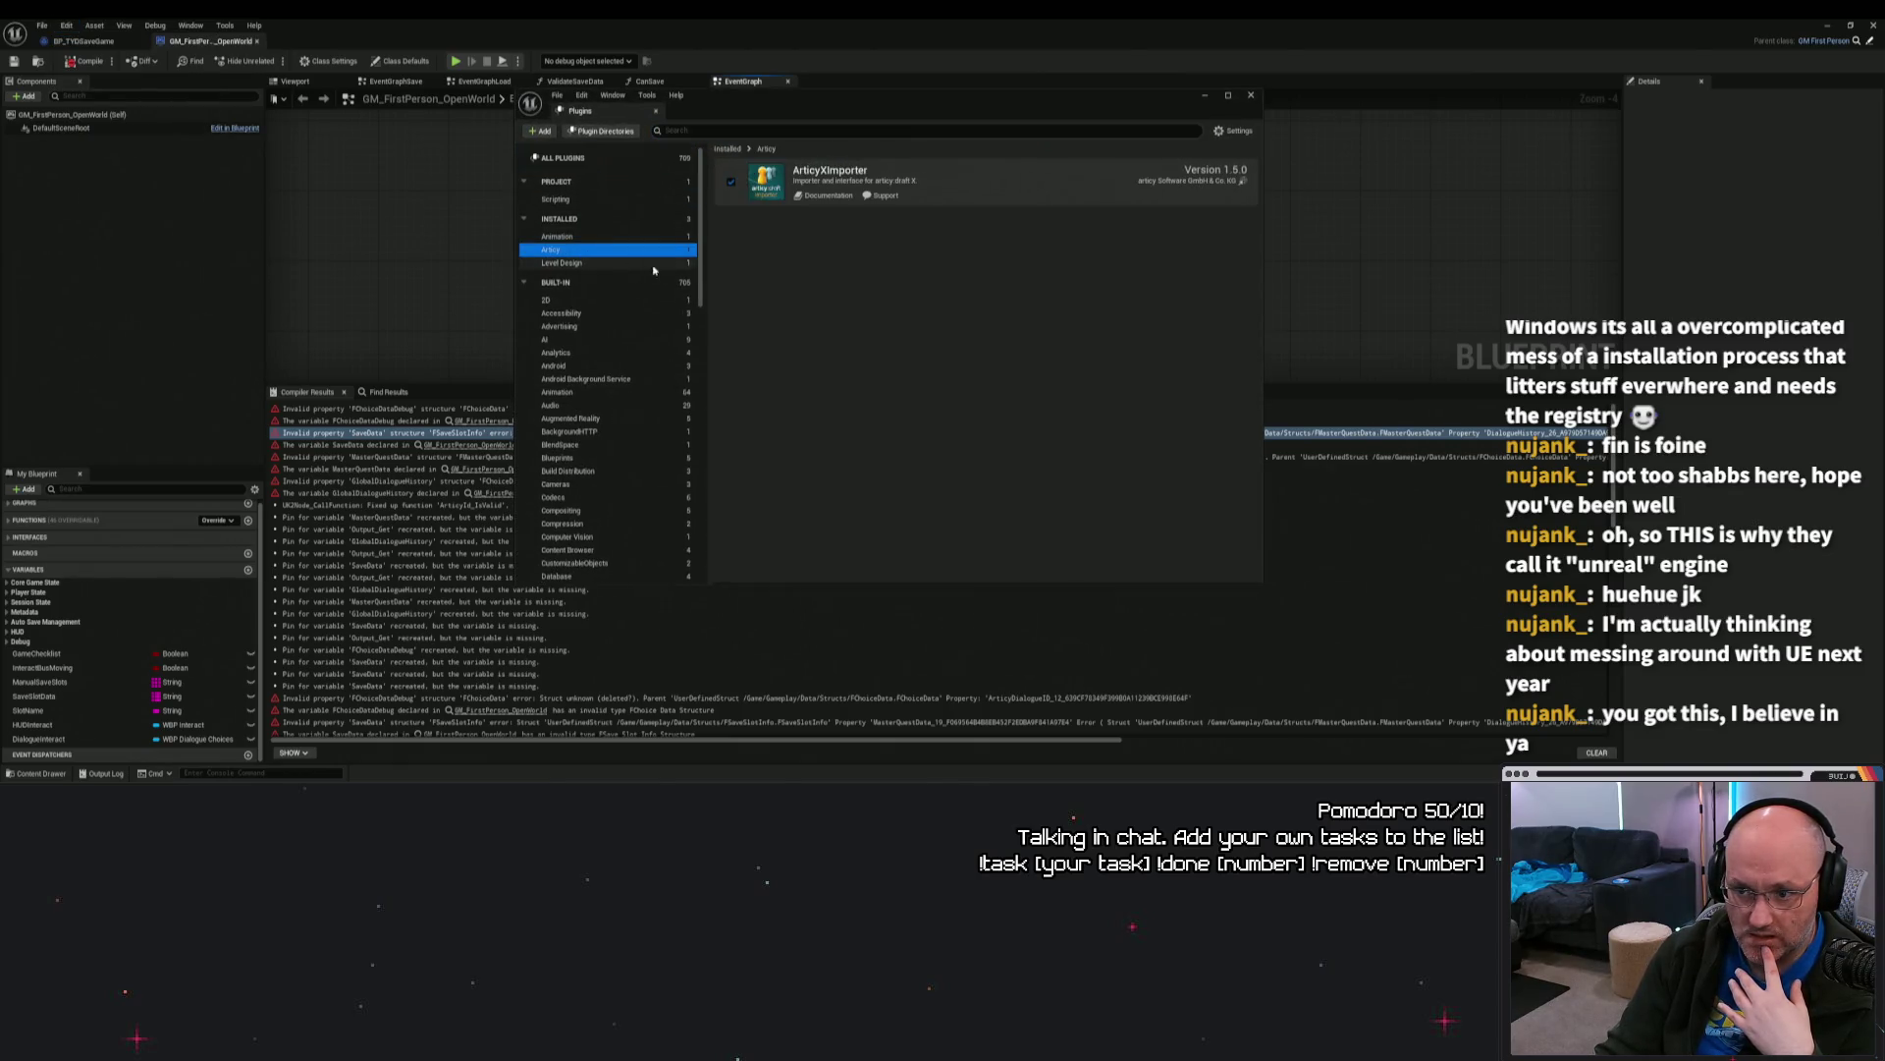
pyautogui.click(1078, 182)
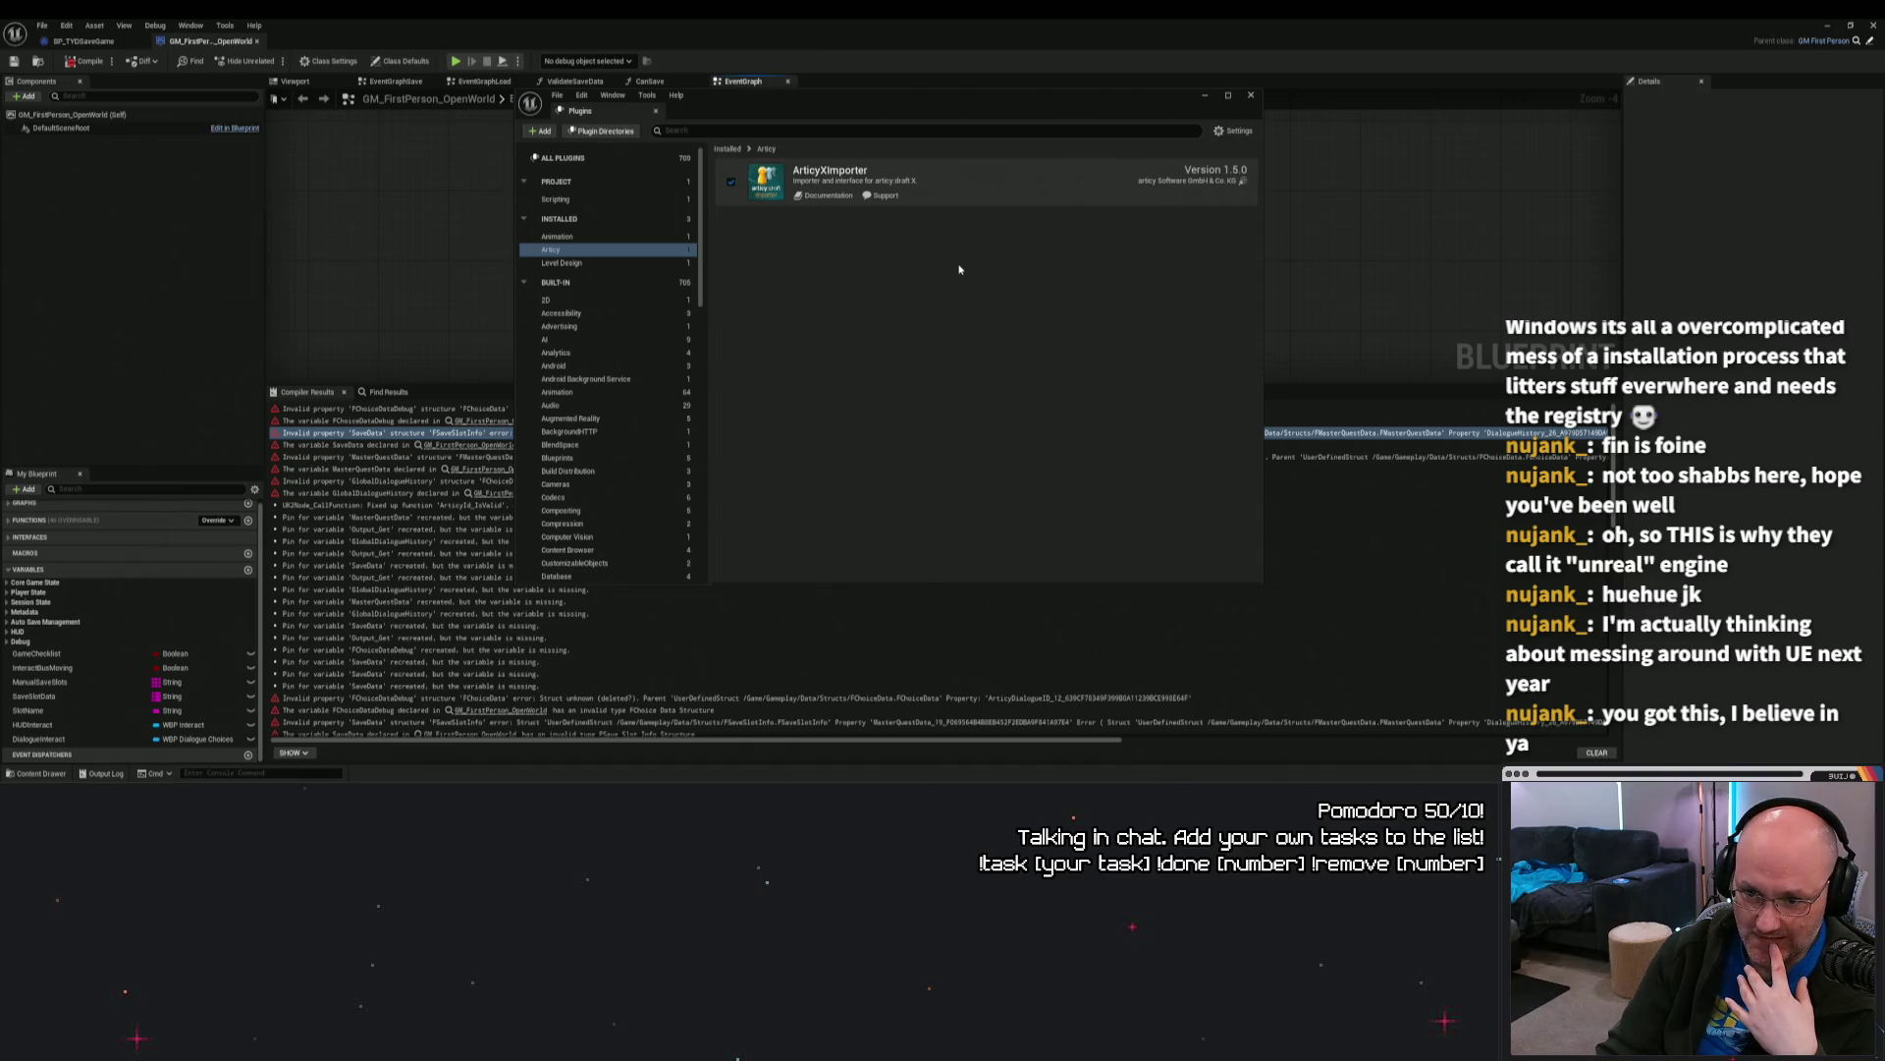
# Step: Check Project > Scripting plugins for Inkpot, close Plugins, and select the Articy function call error
pyautogui.click(650, 201)
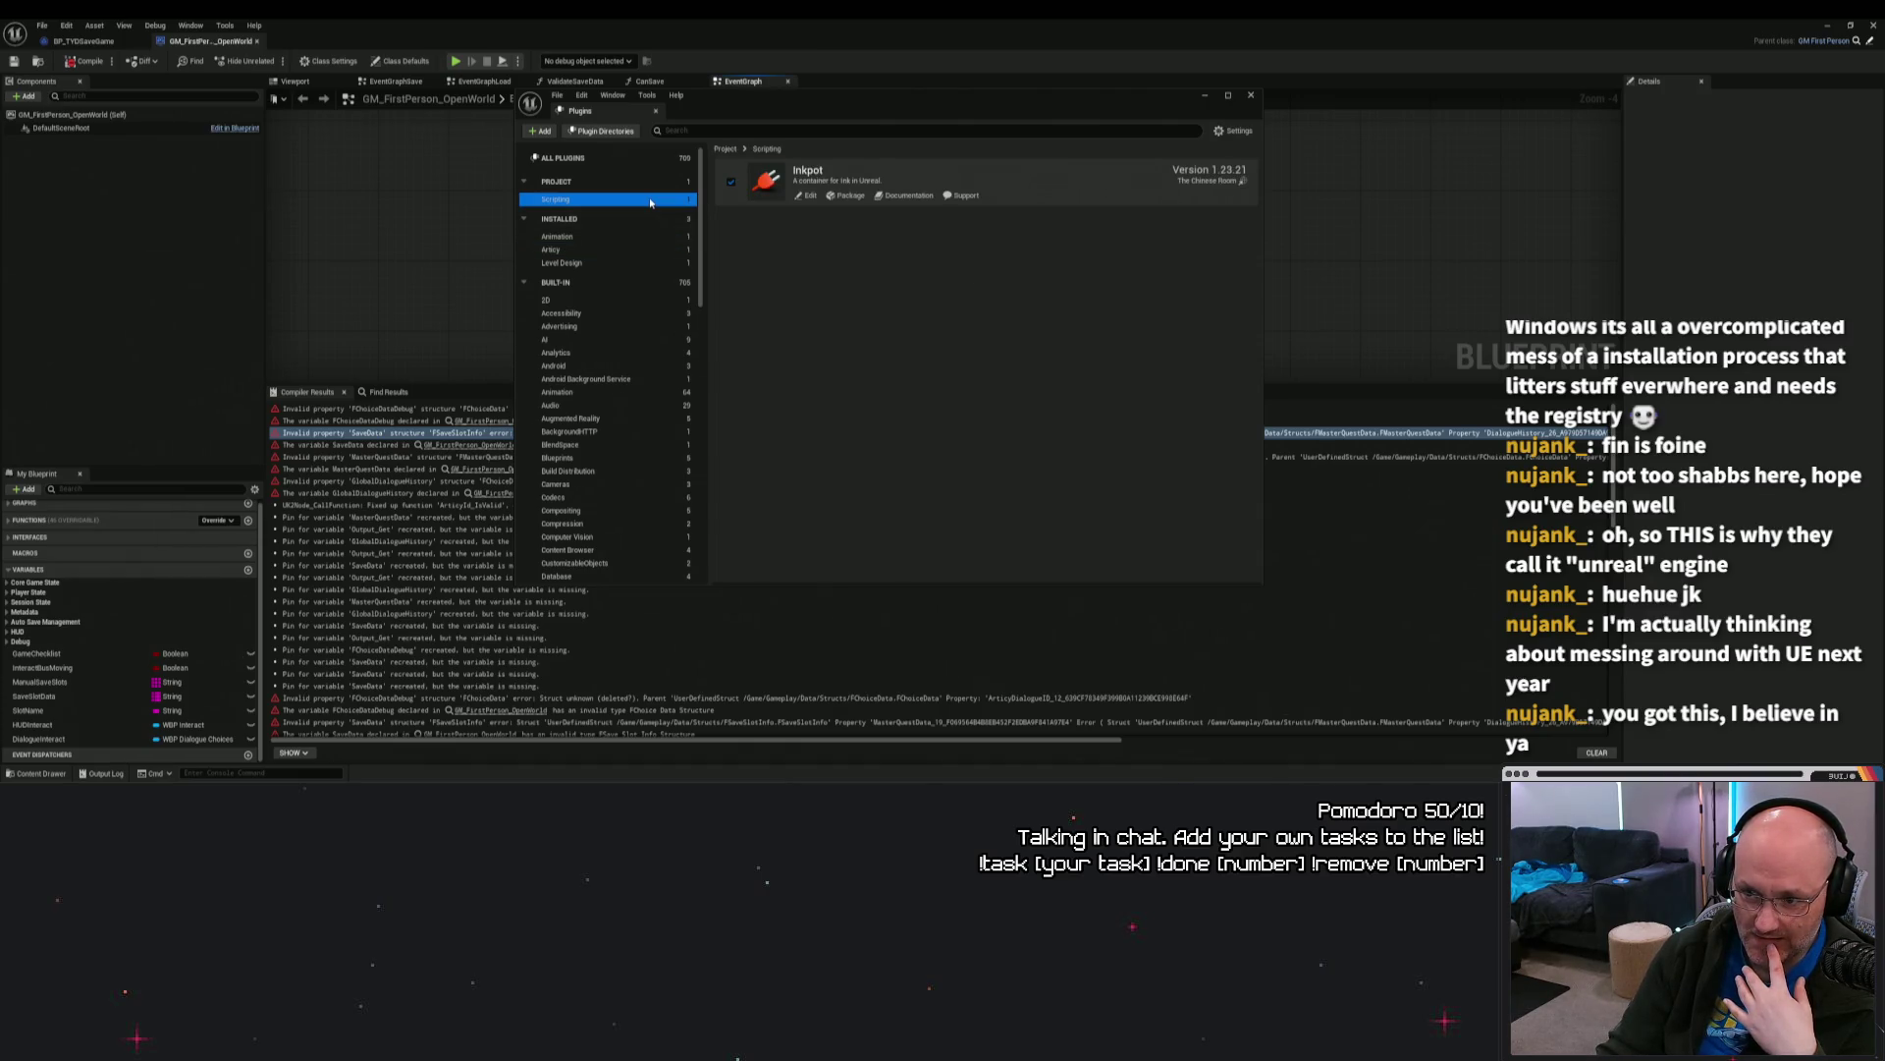
pyautogui.click(1251, 95)
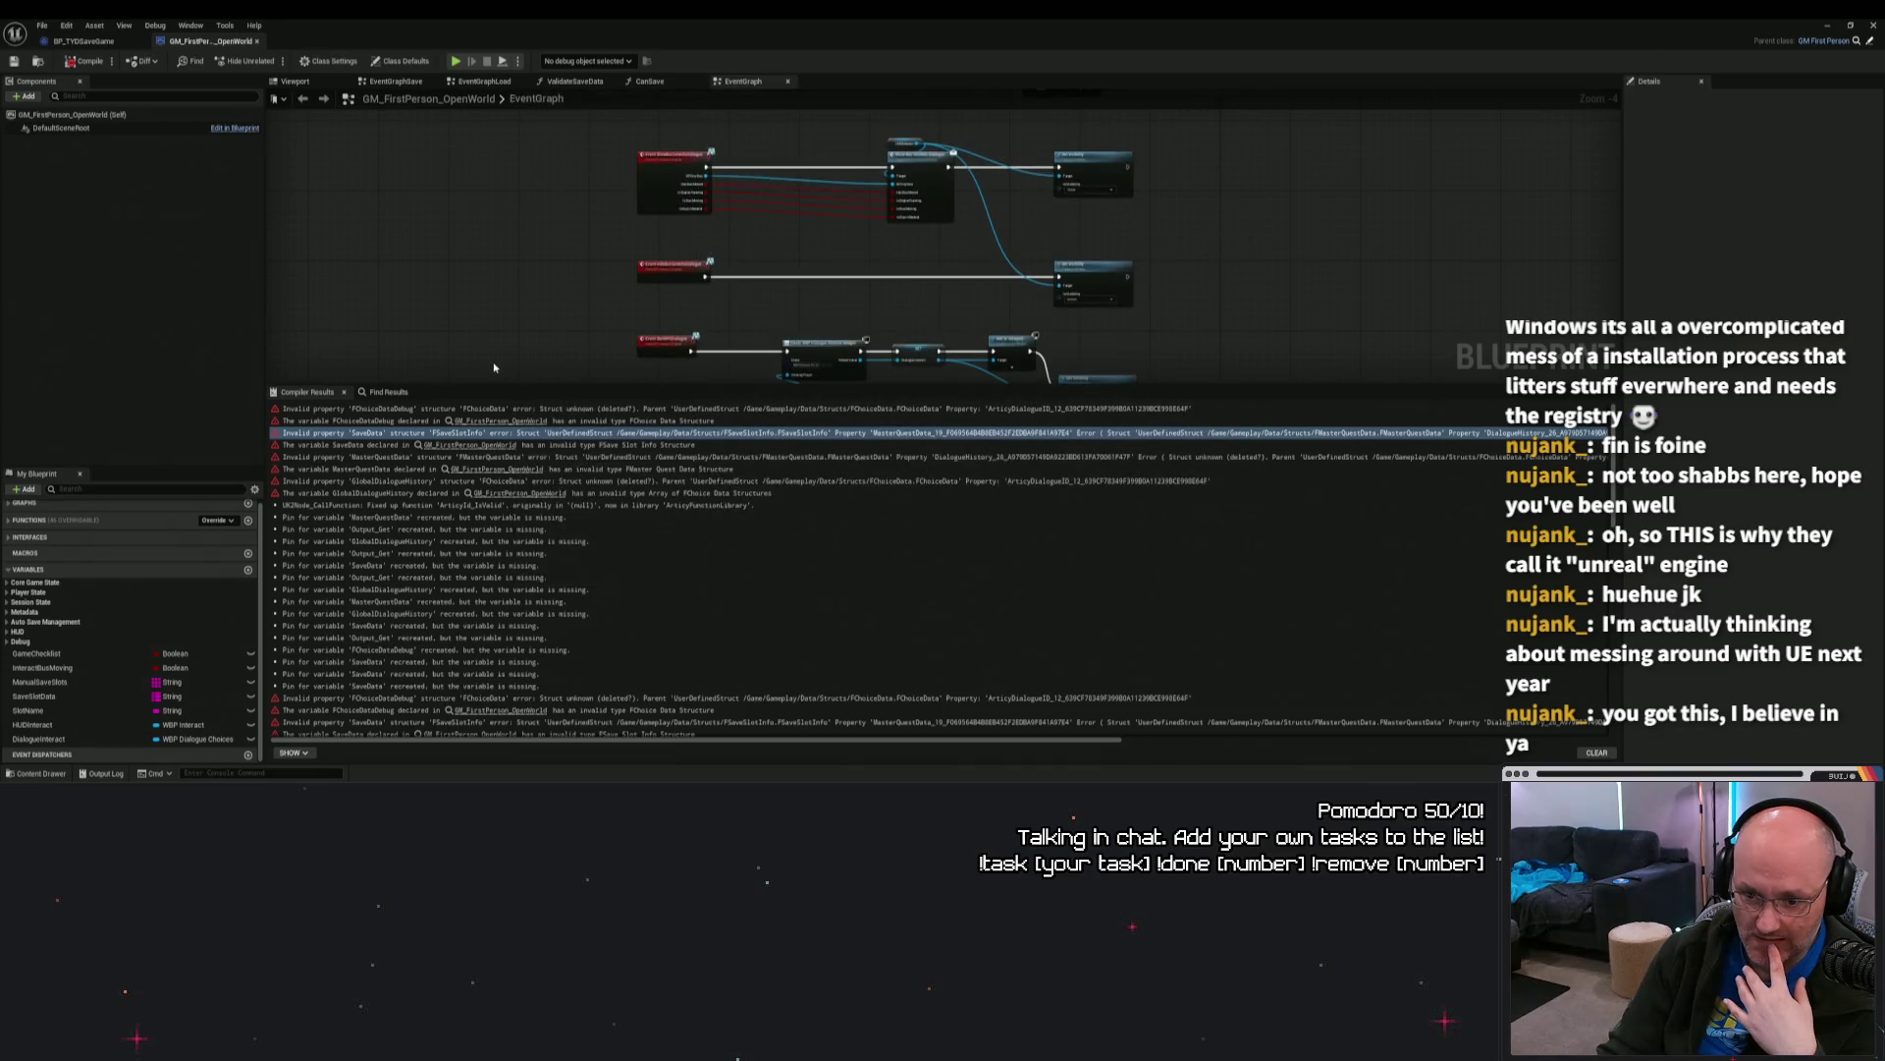
pyautogui.click(485, 505)
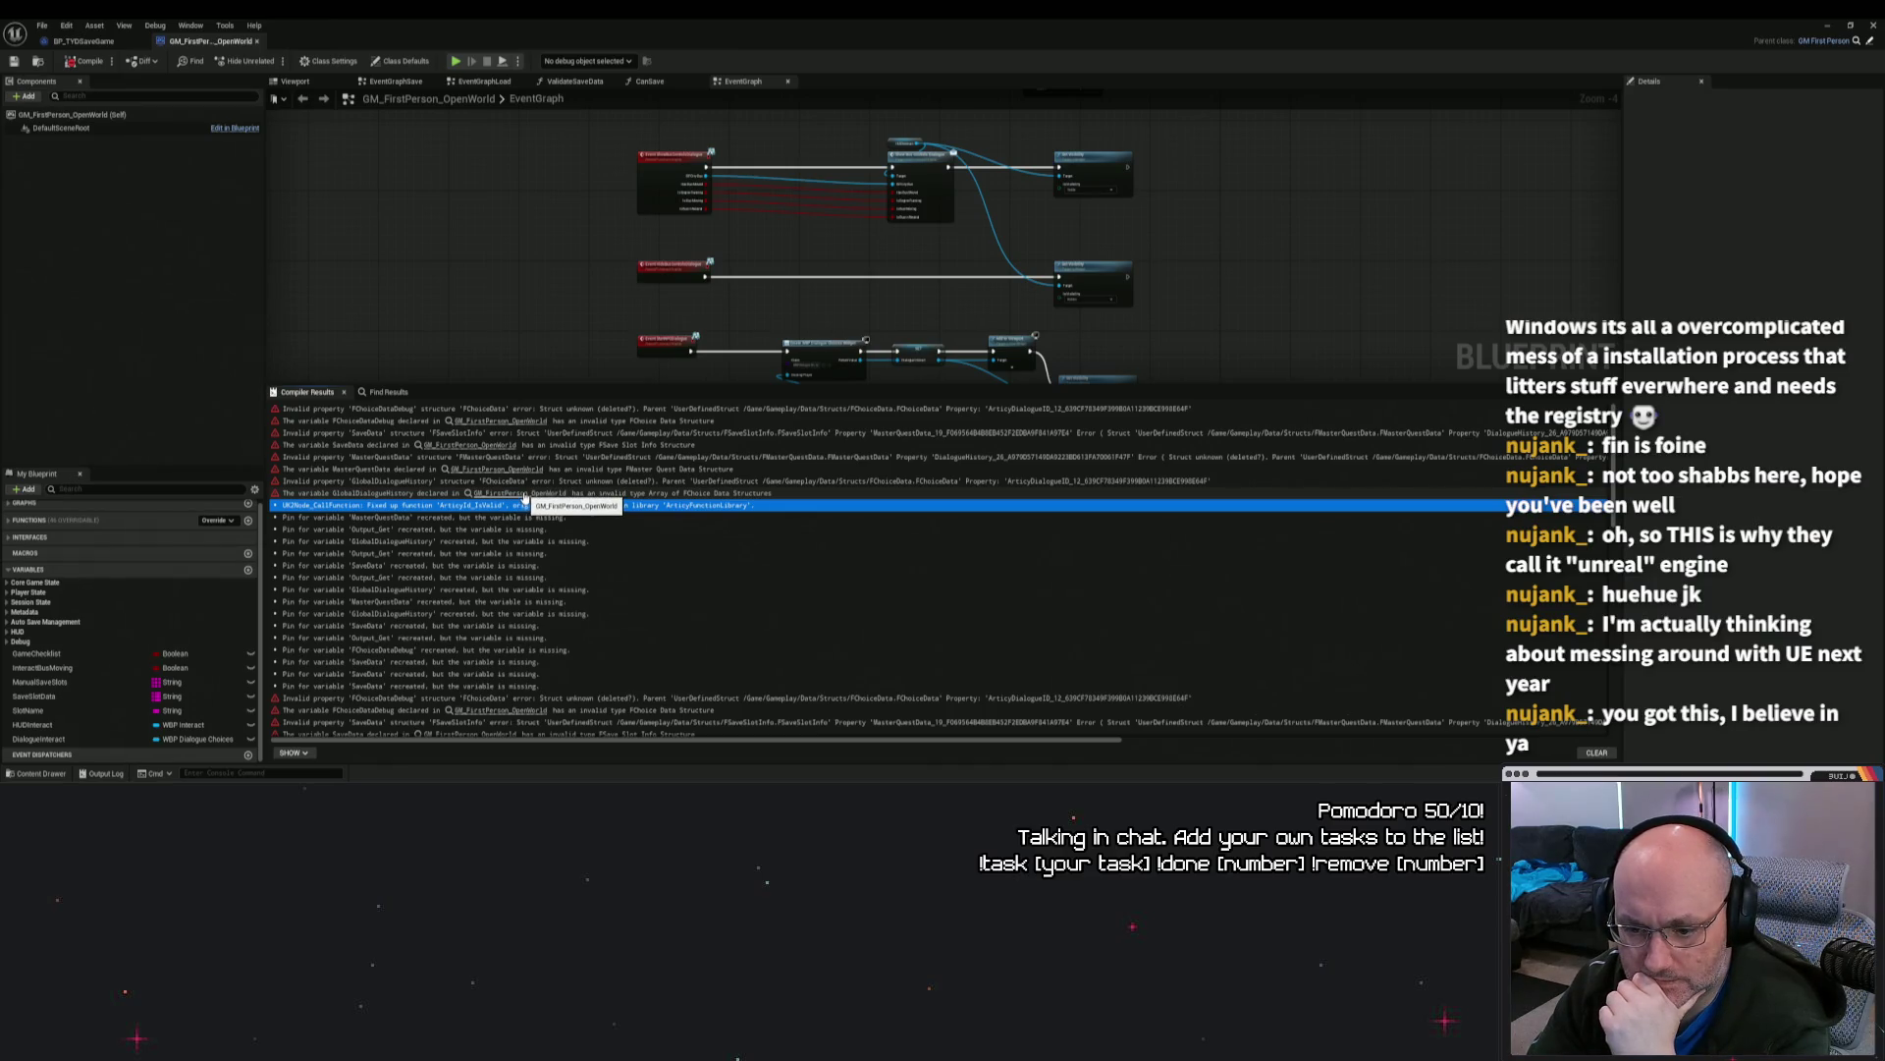
# Step: Find and select the ERROR-flagged SaveData getter after Load Game, feeding Break FSave Slot Info
pyautogui.scroll(-4, 422, 186)
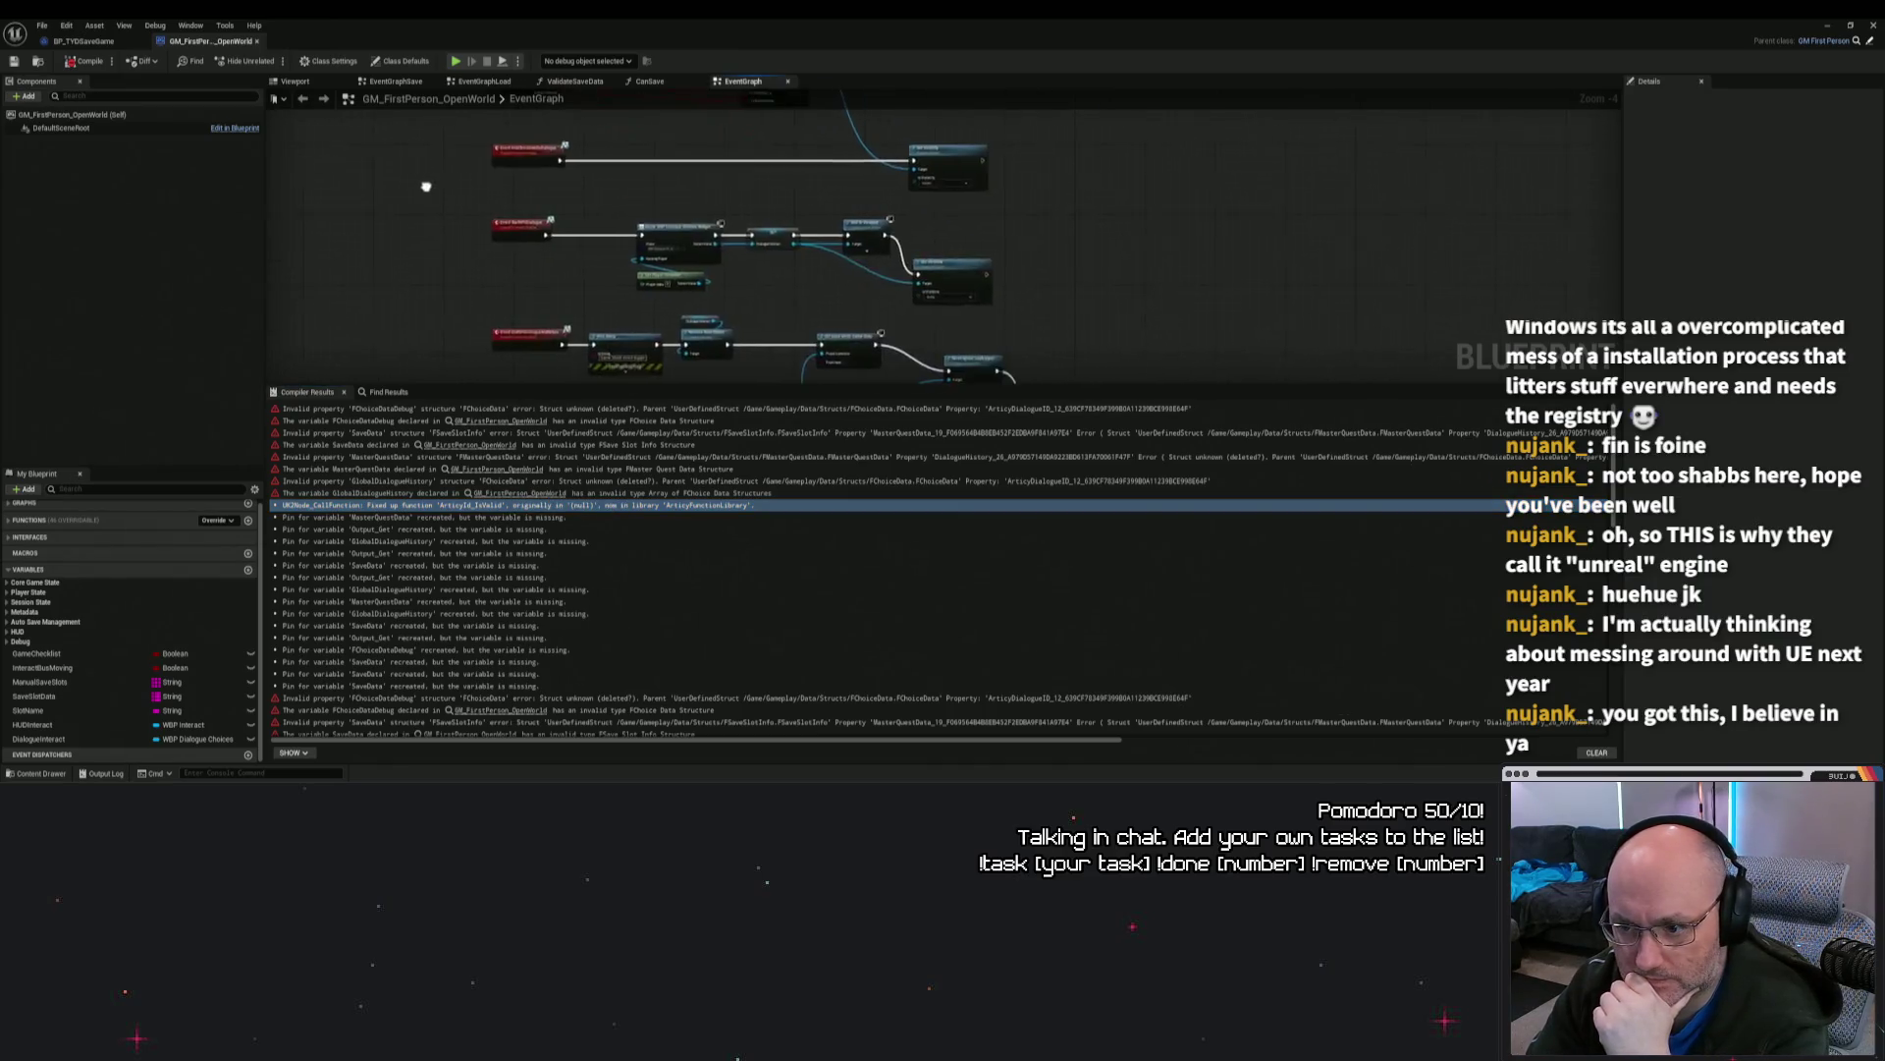
pyautogui.scroll(4, 678, 250)
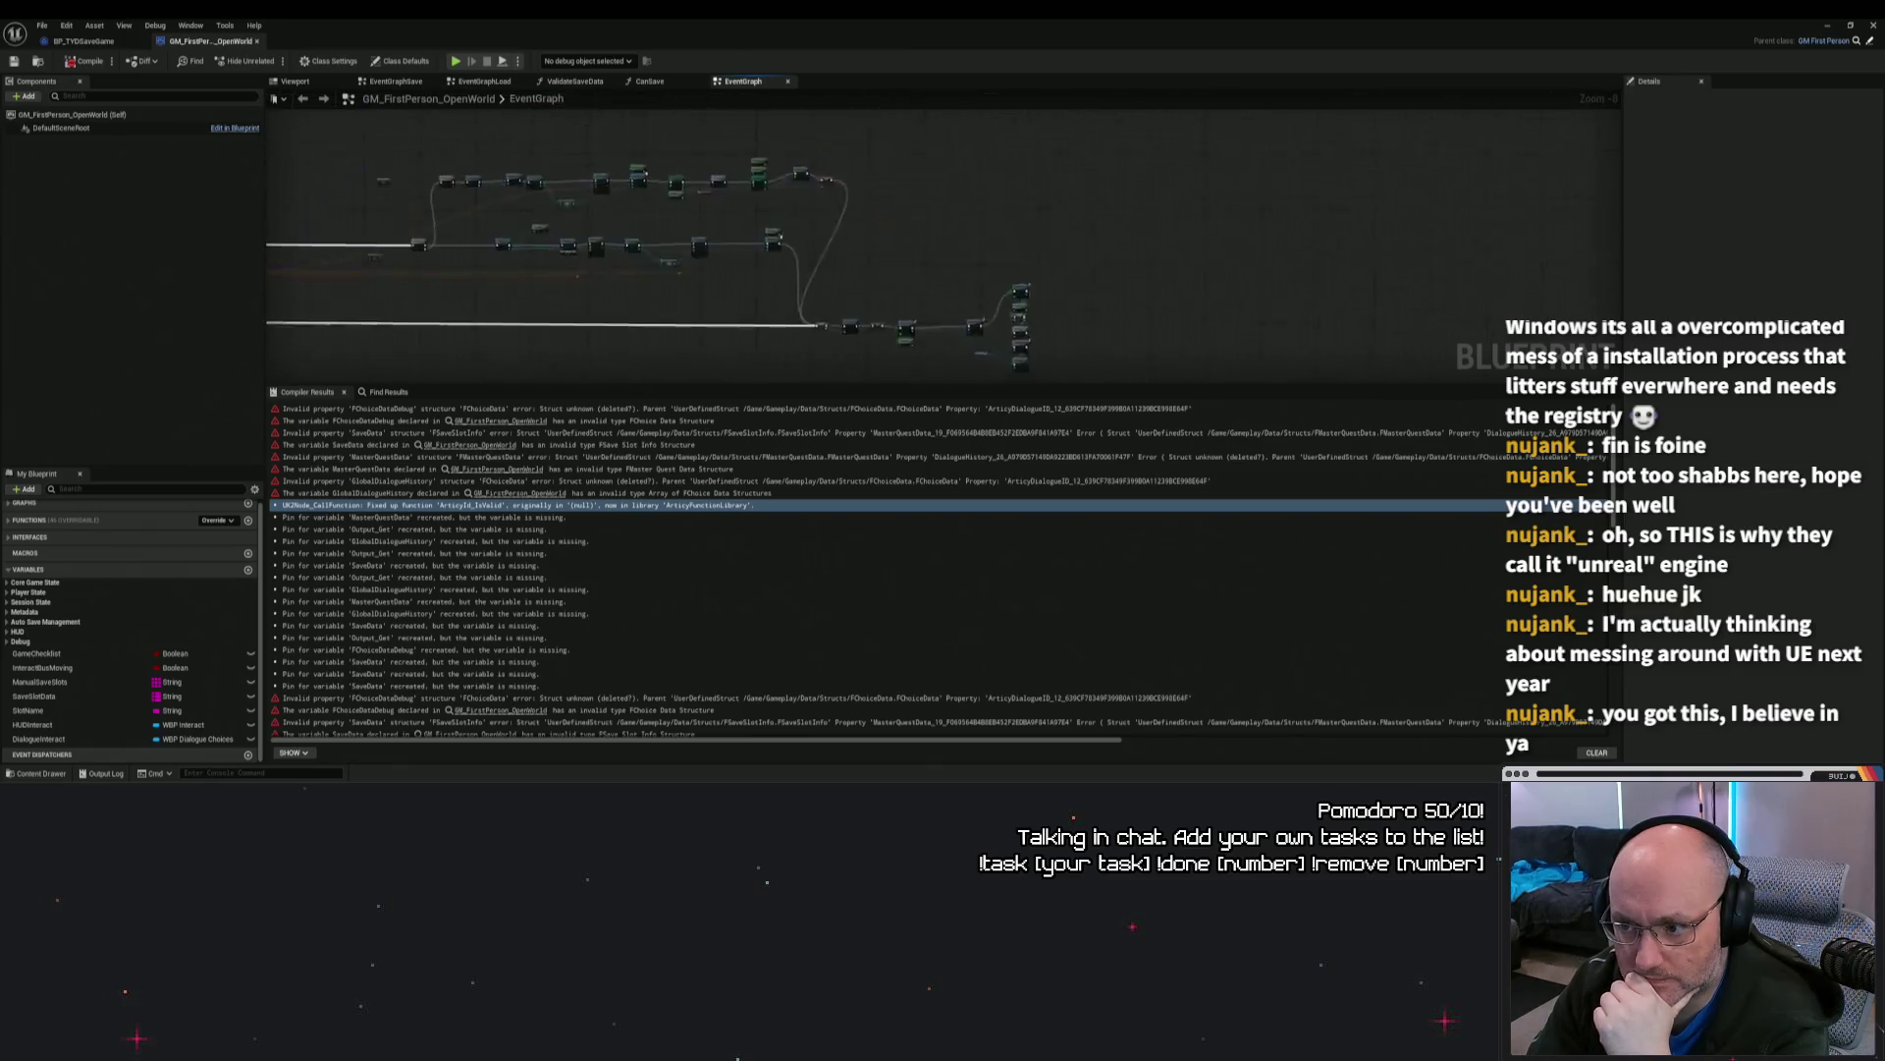
pyautogui.scroll(5, 949, 331)
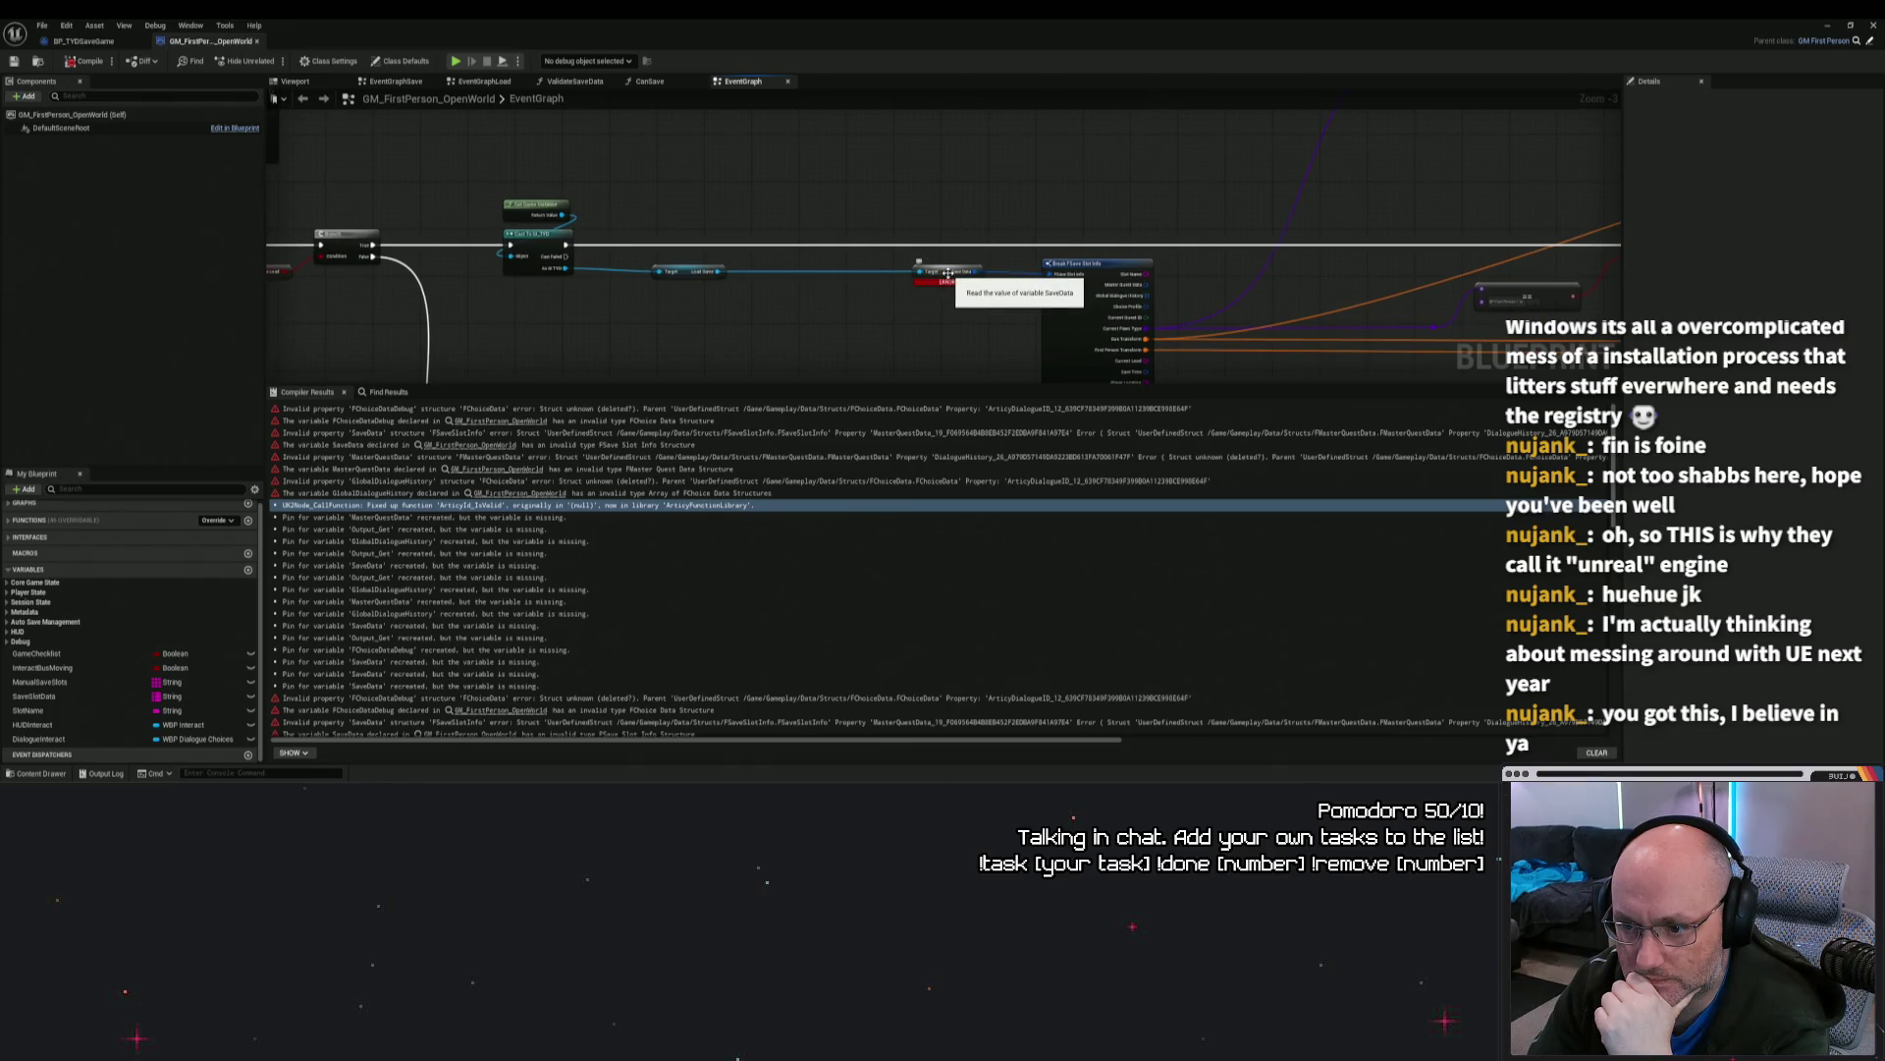
pyautogui.click(947, 272)
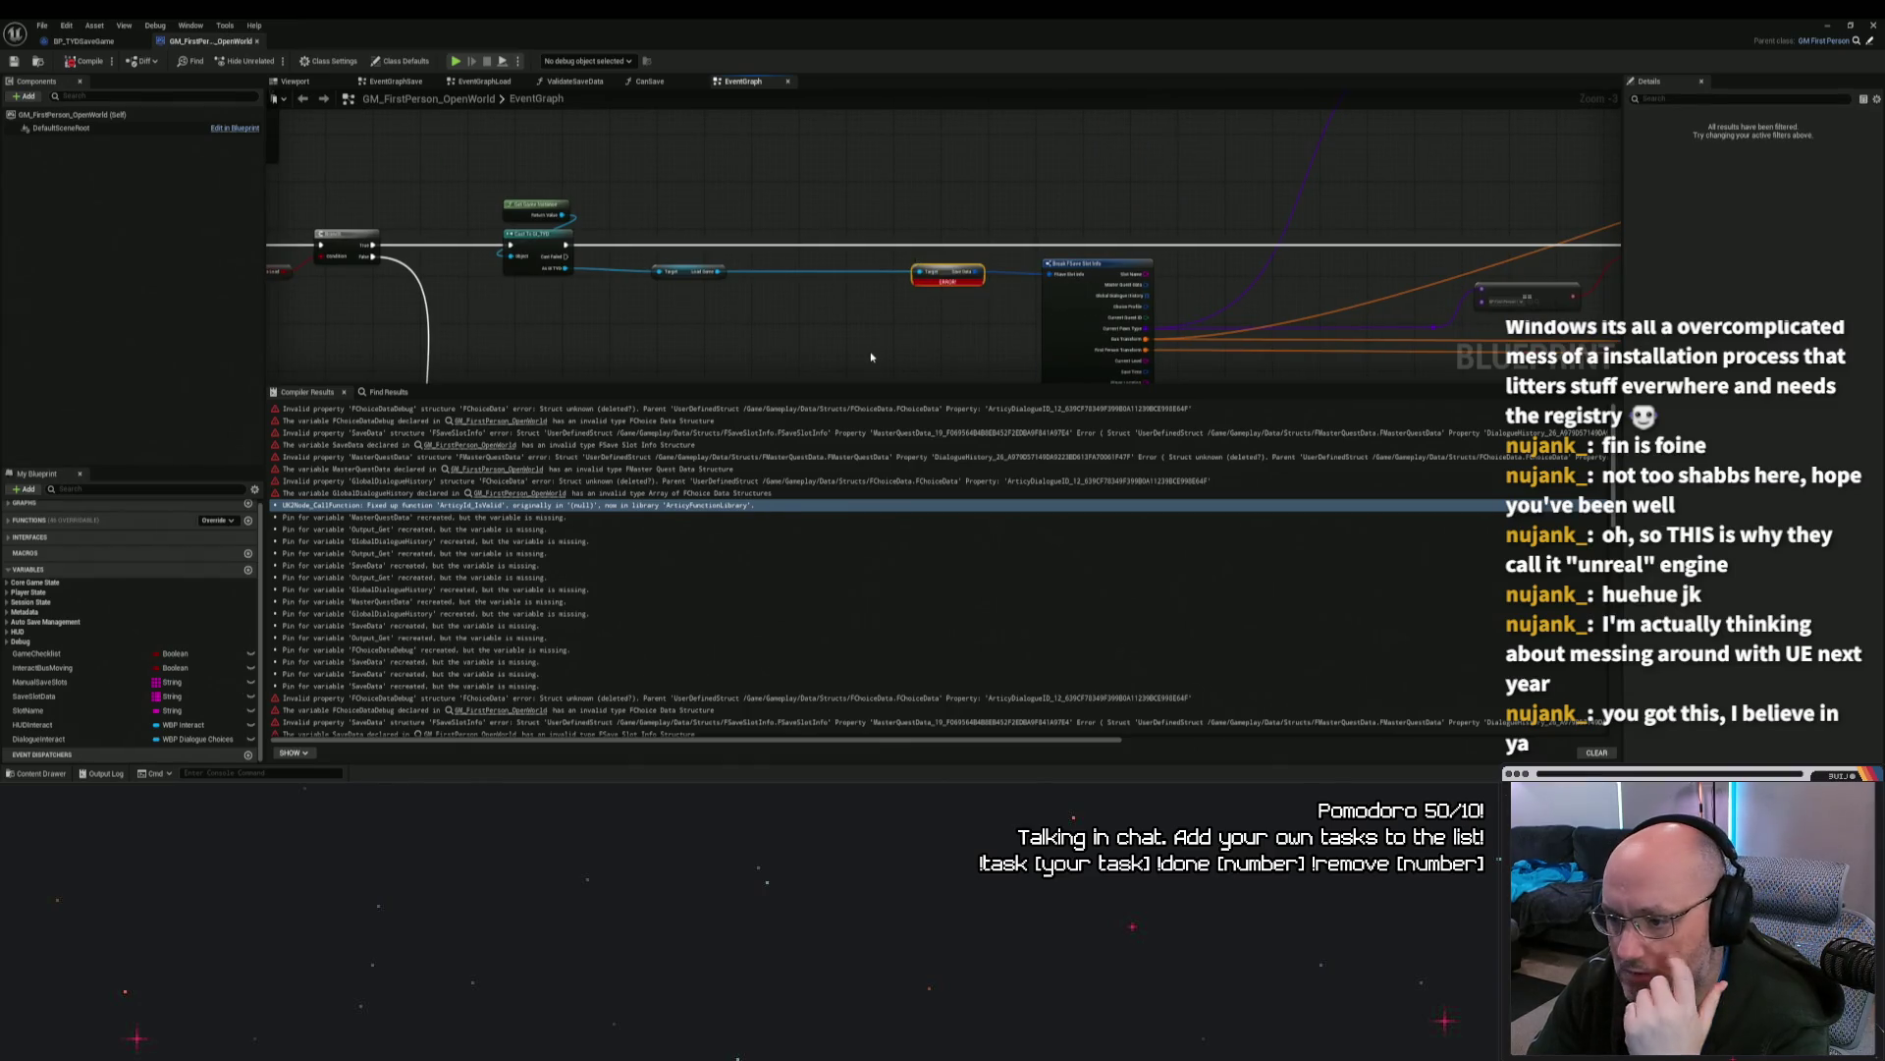
pyautogui.scroll(2, 864, 326)
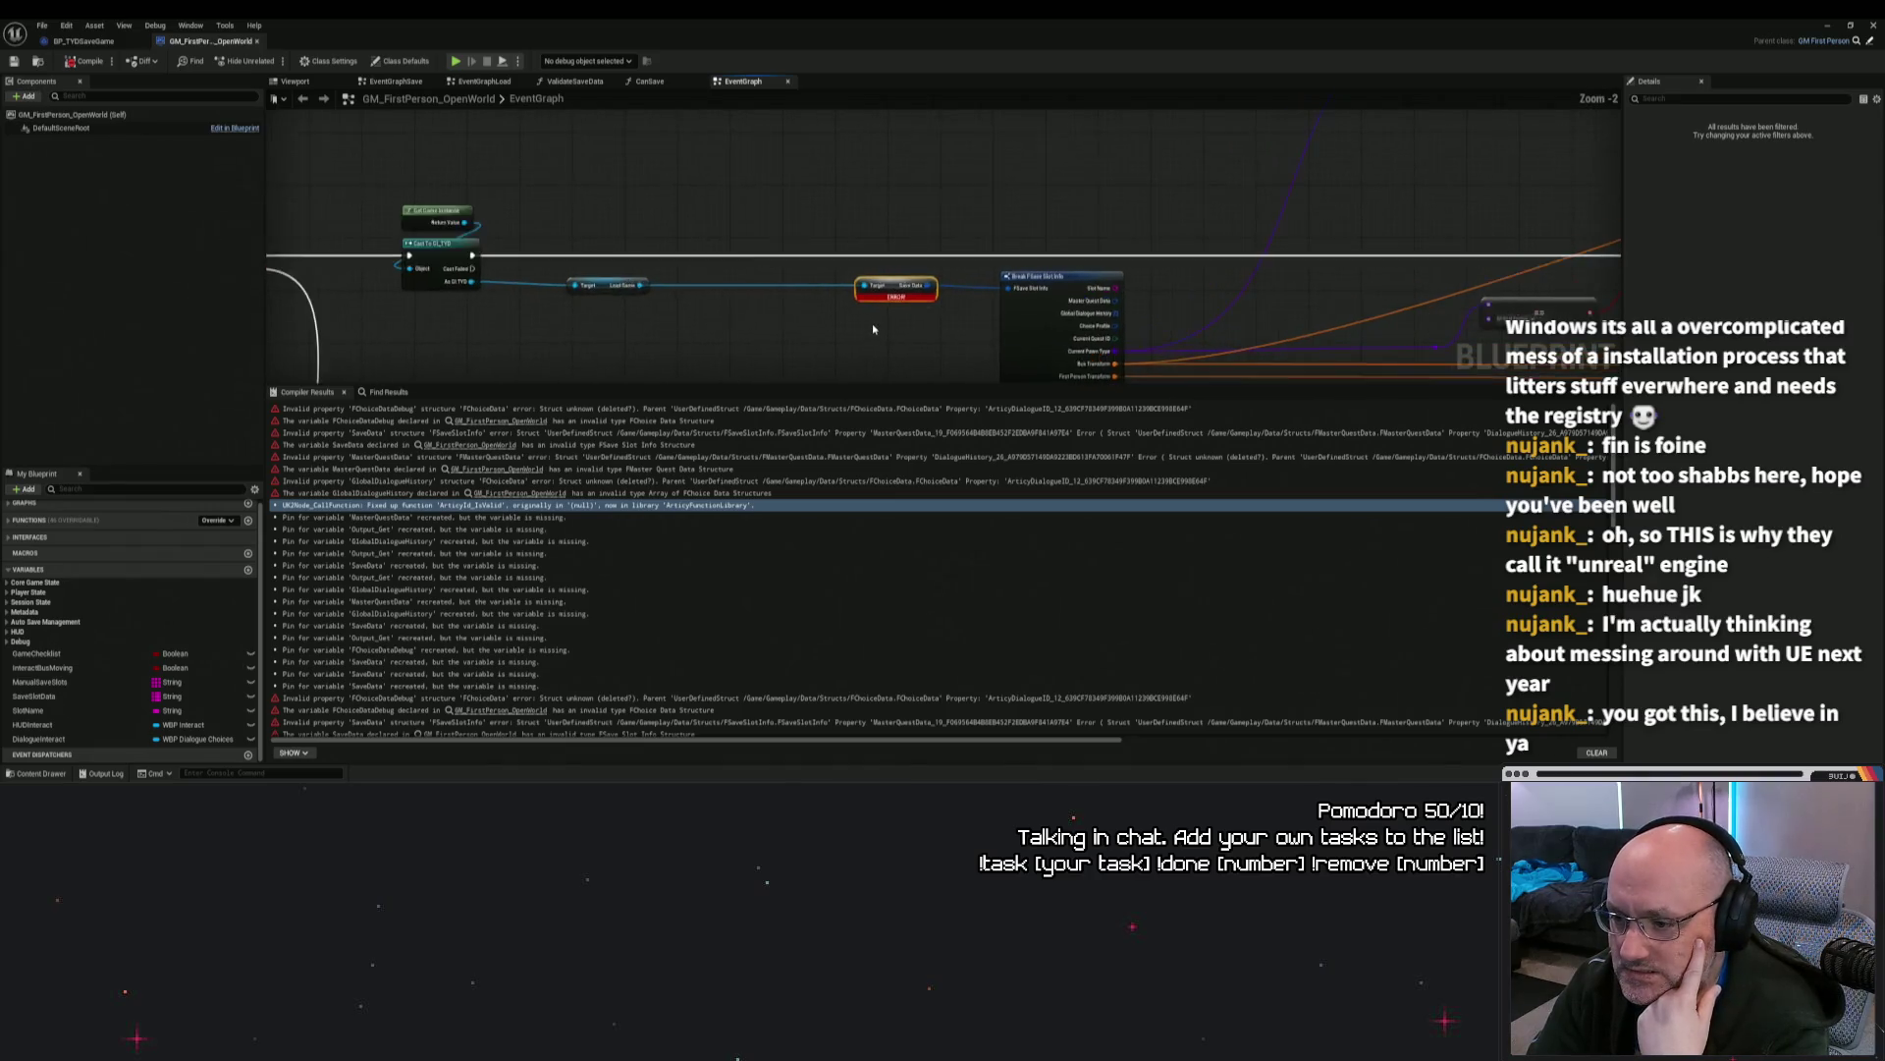
# Step: Open the Content Drawer and browse the Gameplay subfolders GameplaySystems and Data
pyautogui.click(39, 772)
pyautogui.click(411, 437)
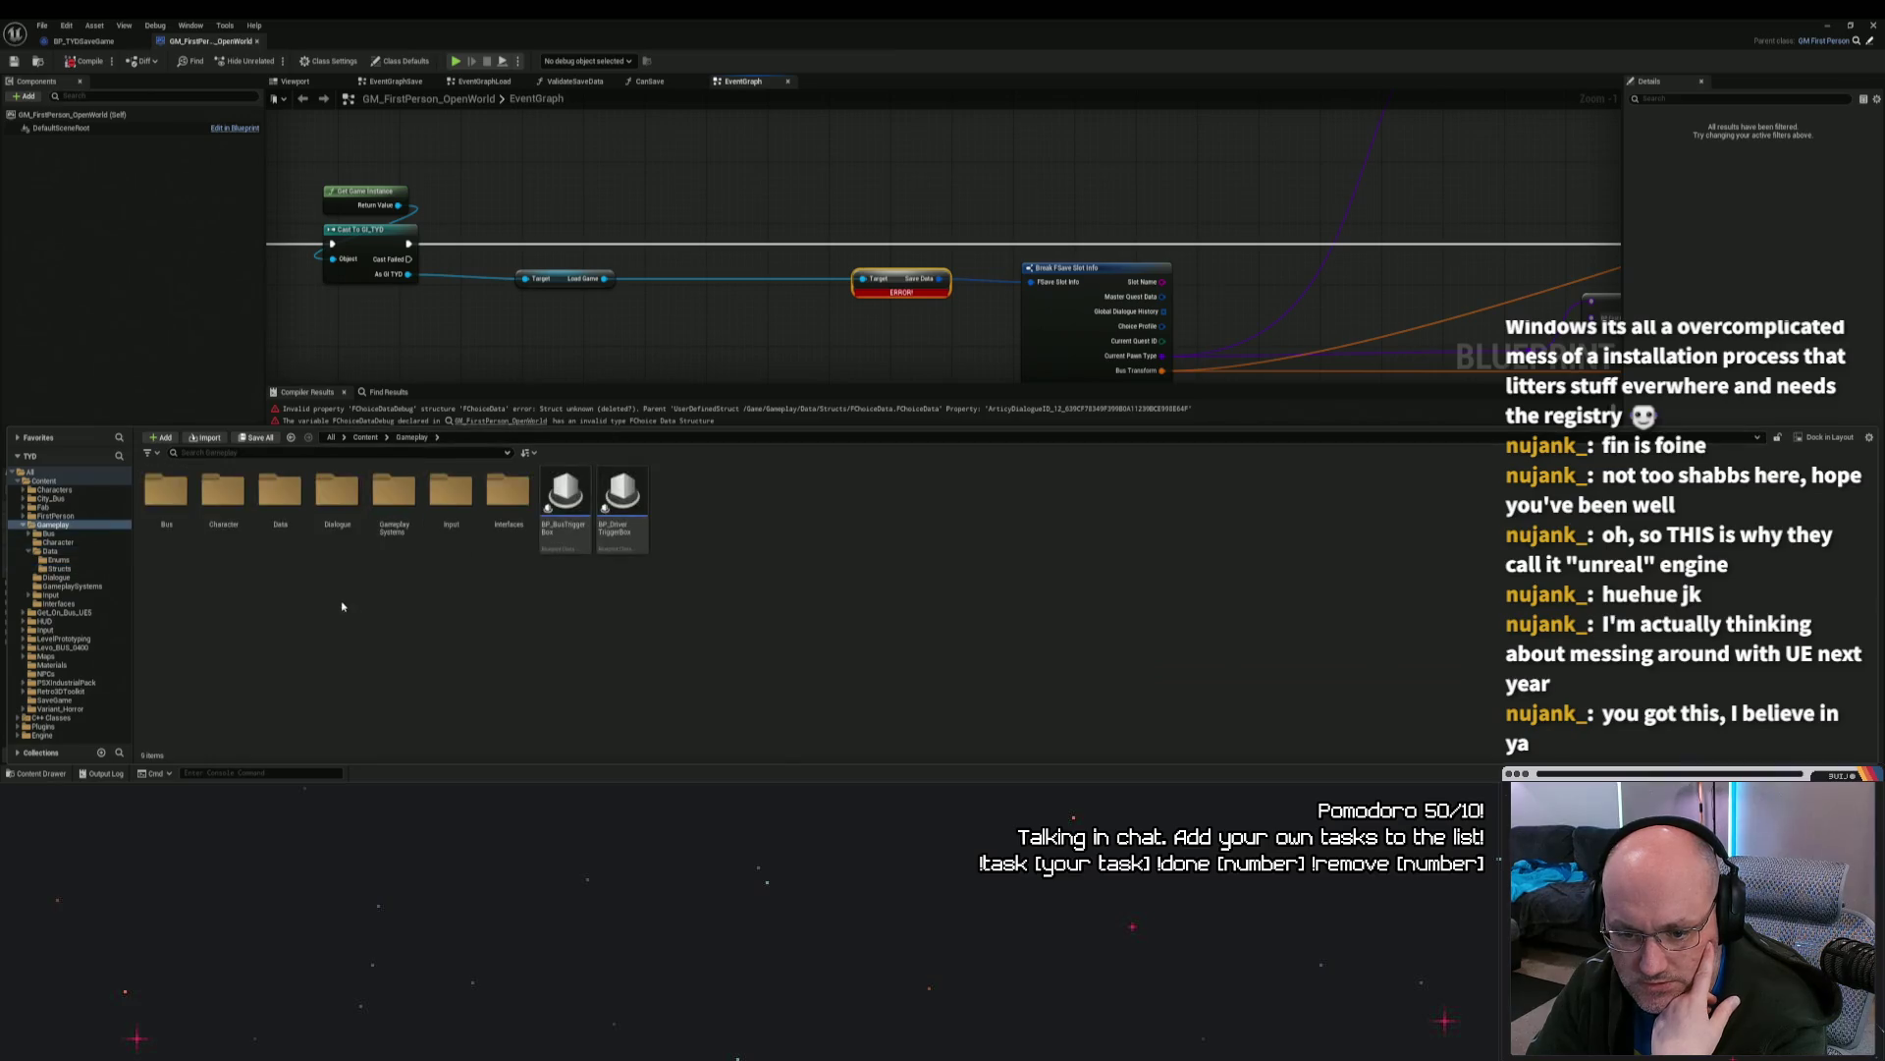
pyautogui.click(365, 437)
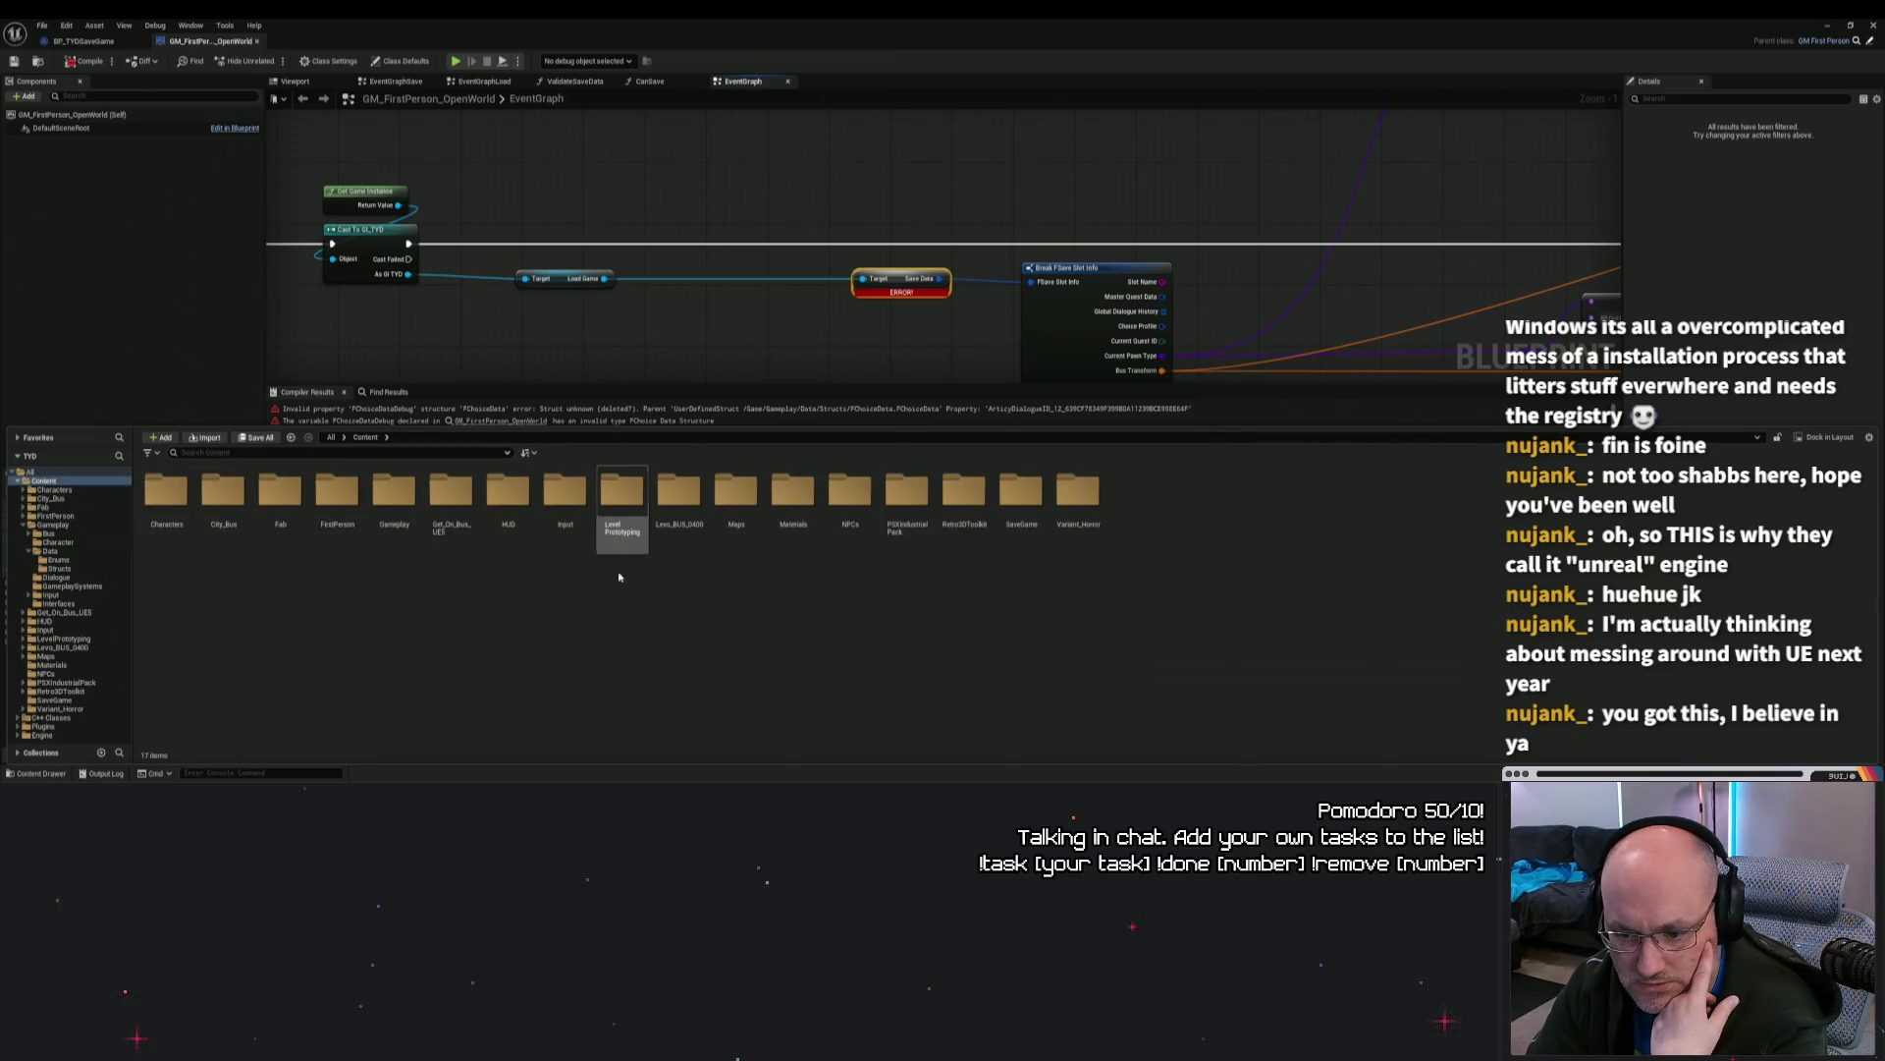
pyautogui.doubleClick(394, 496)
pyautogui.doubleClick(394, 496)
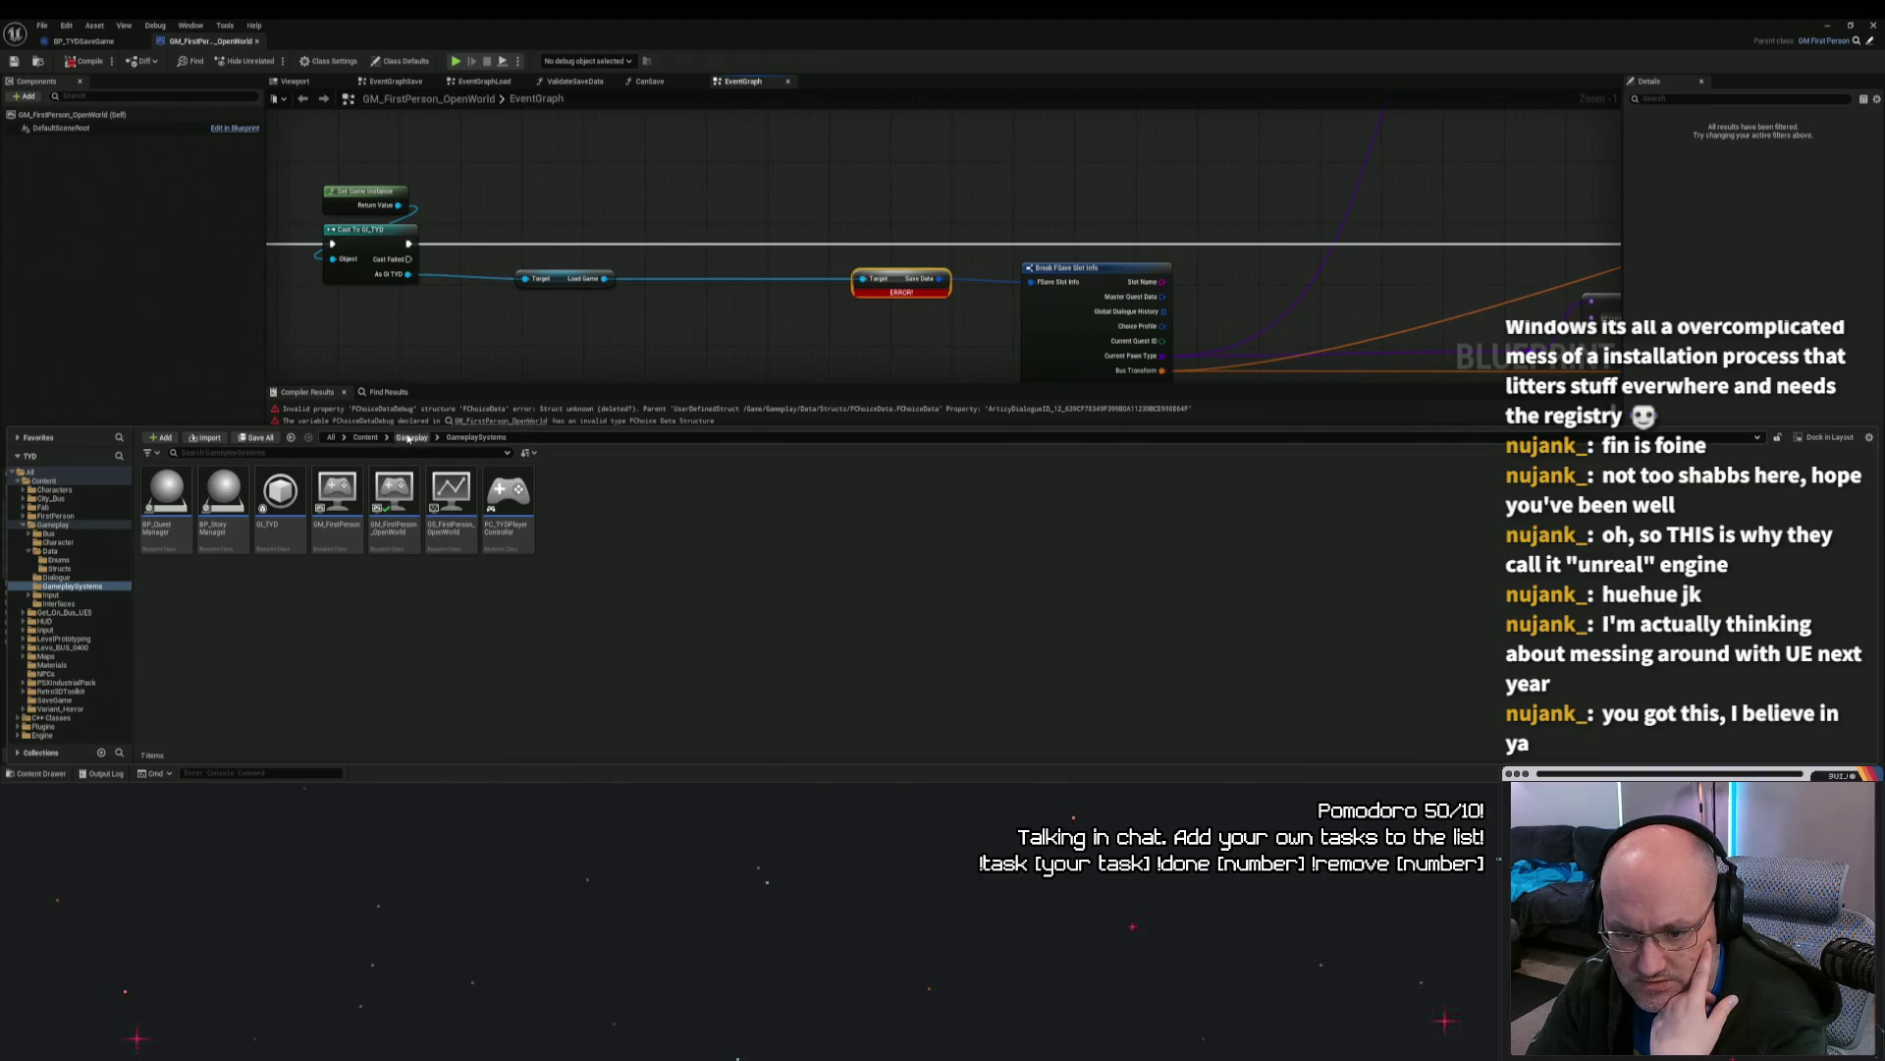
pyautogui.click(408, 439)
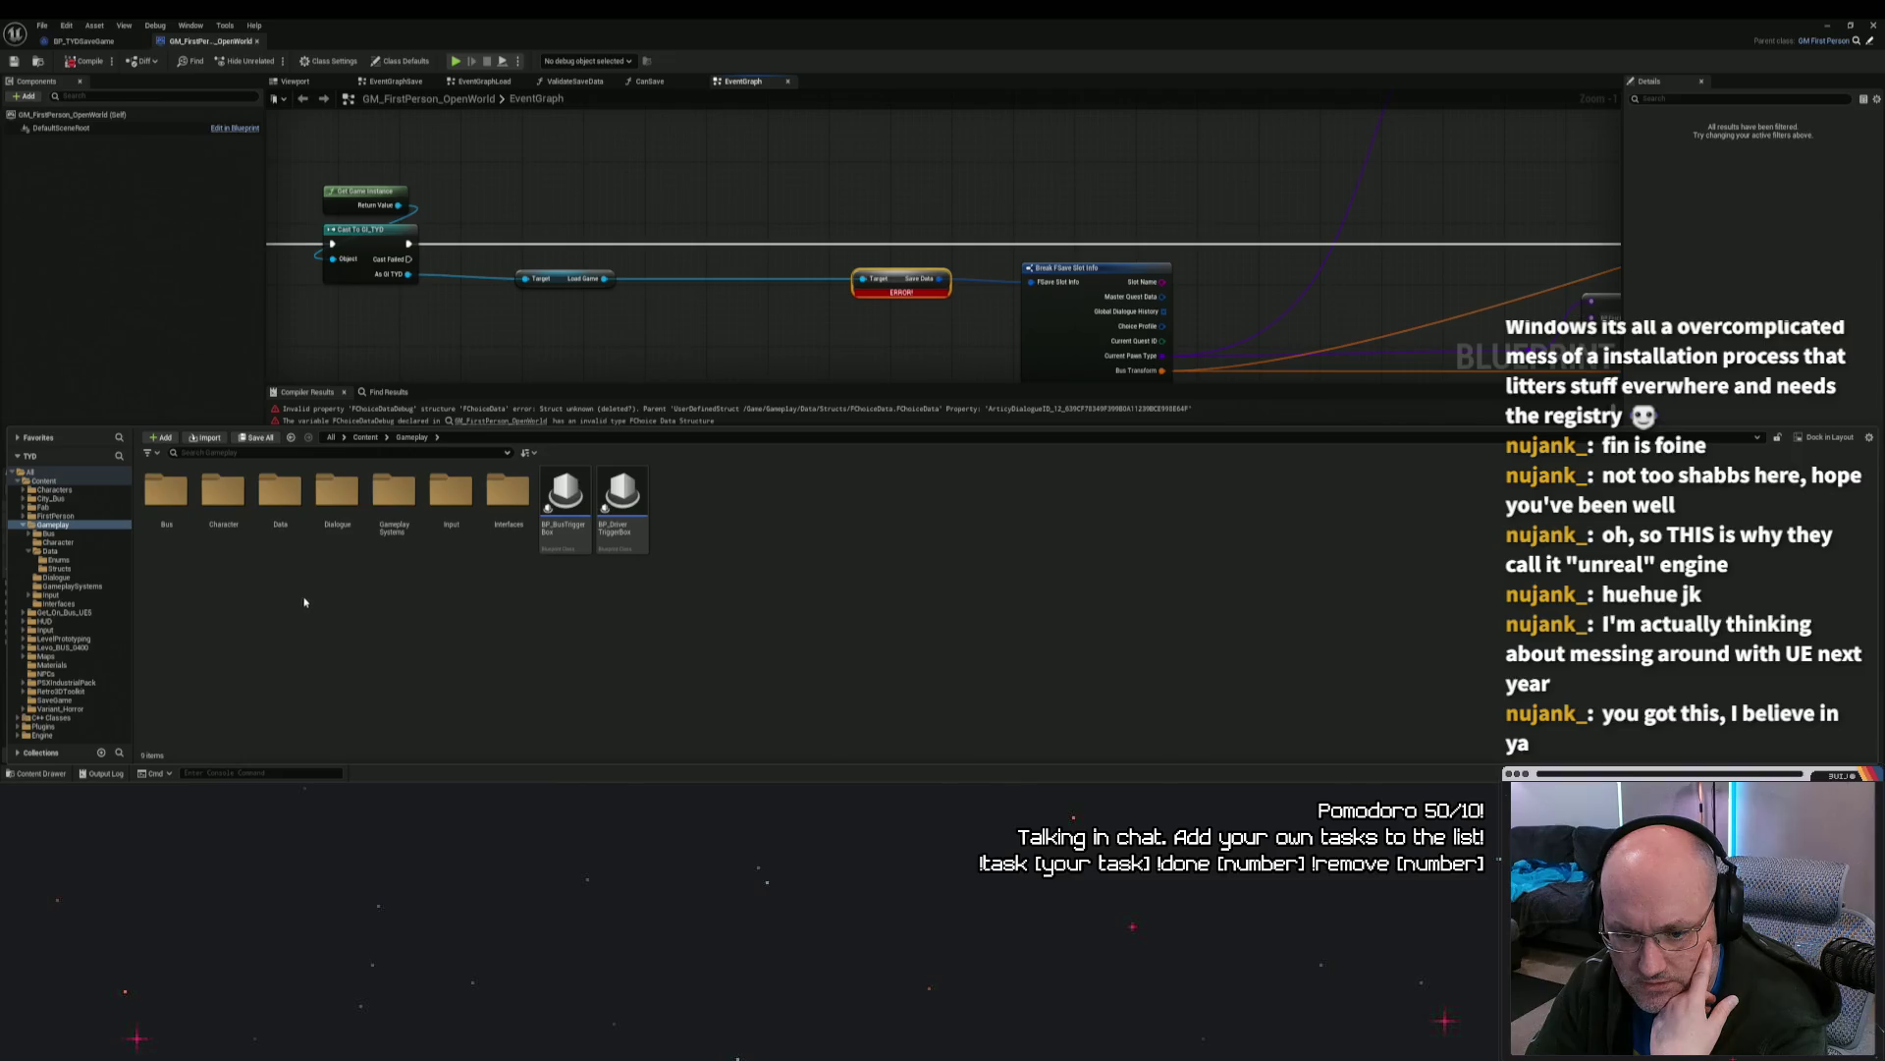
pyautogui.doubleClick(282, 506)
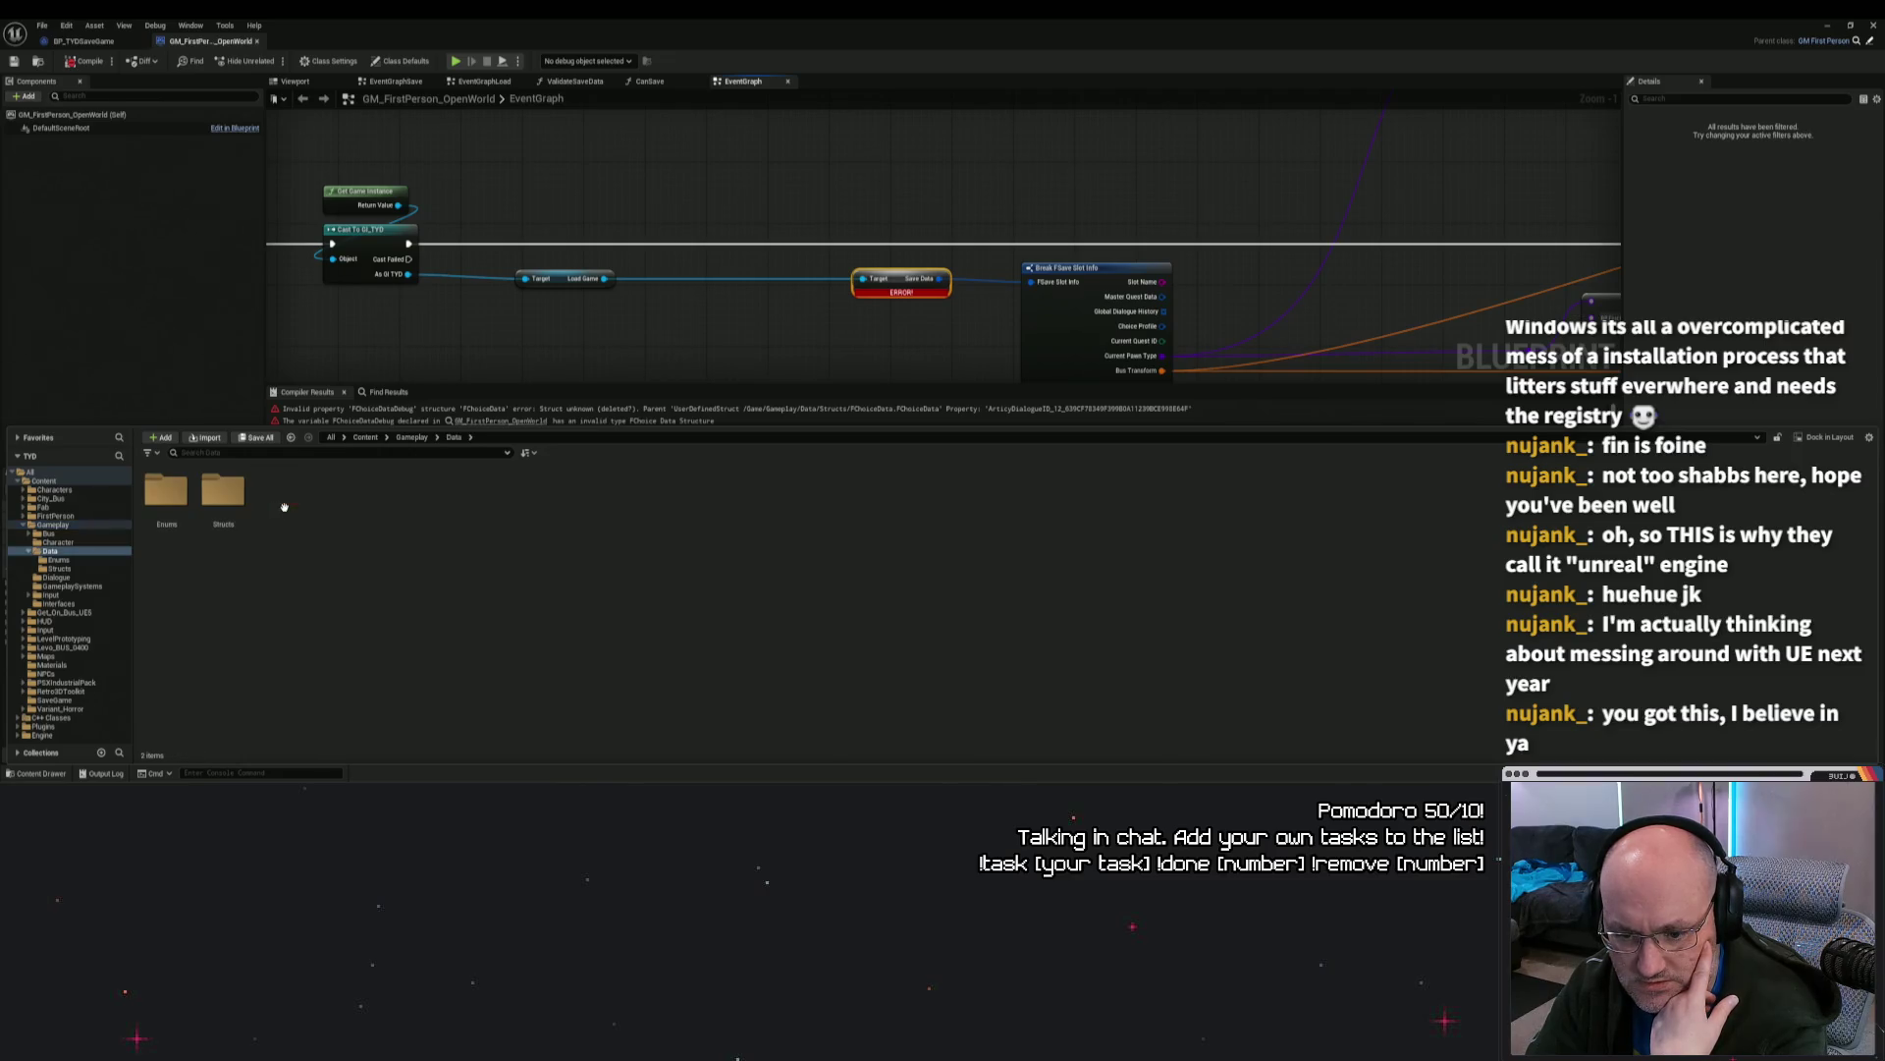
pyautogui.click(365, 438)
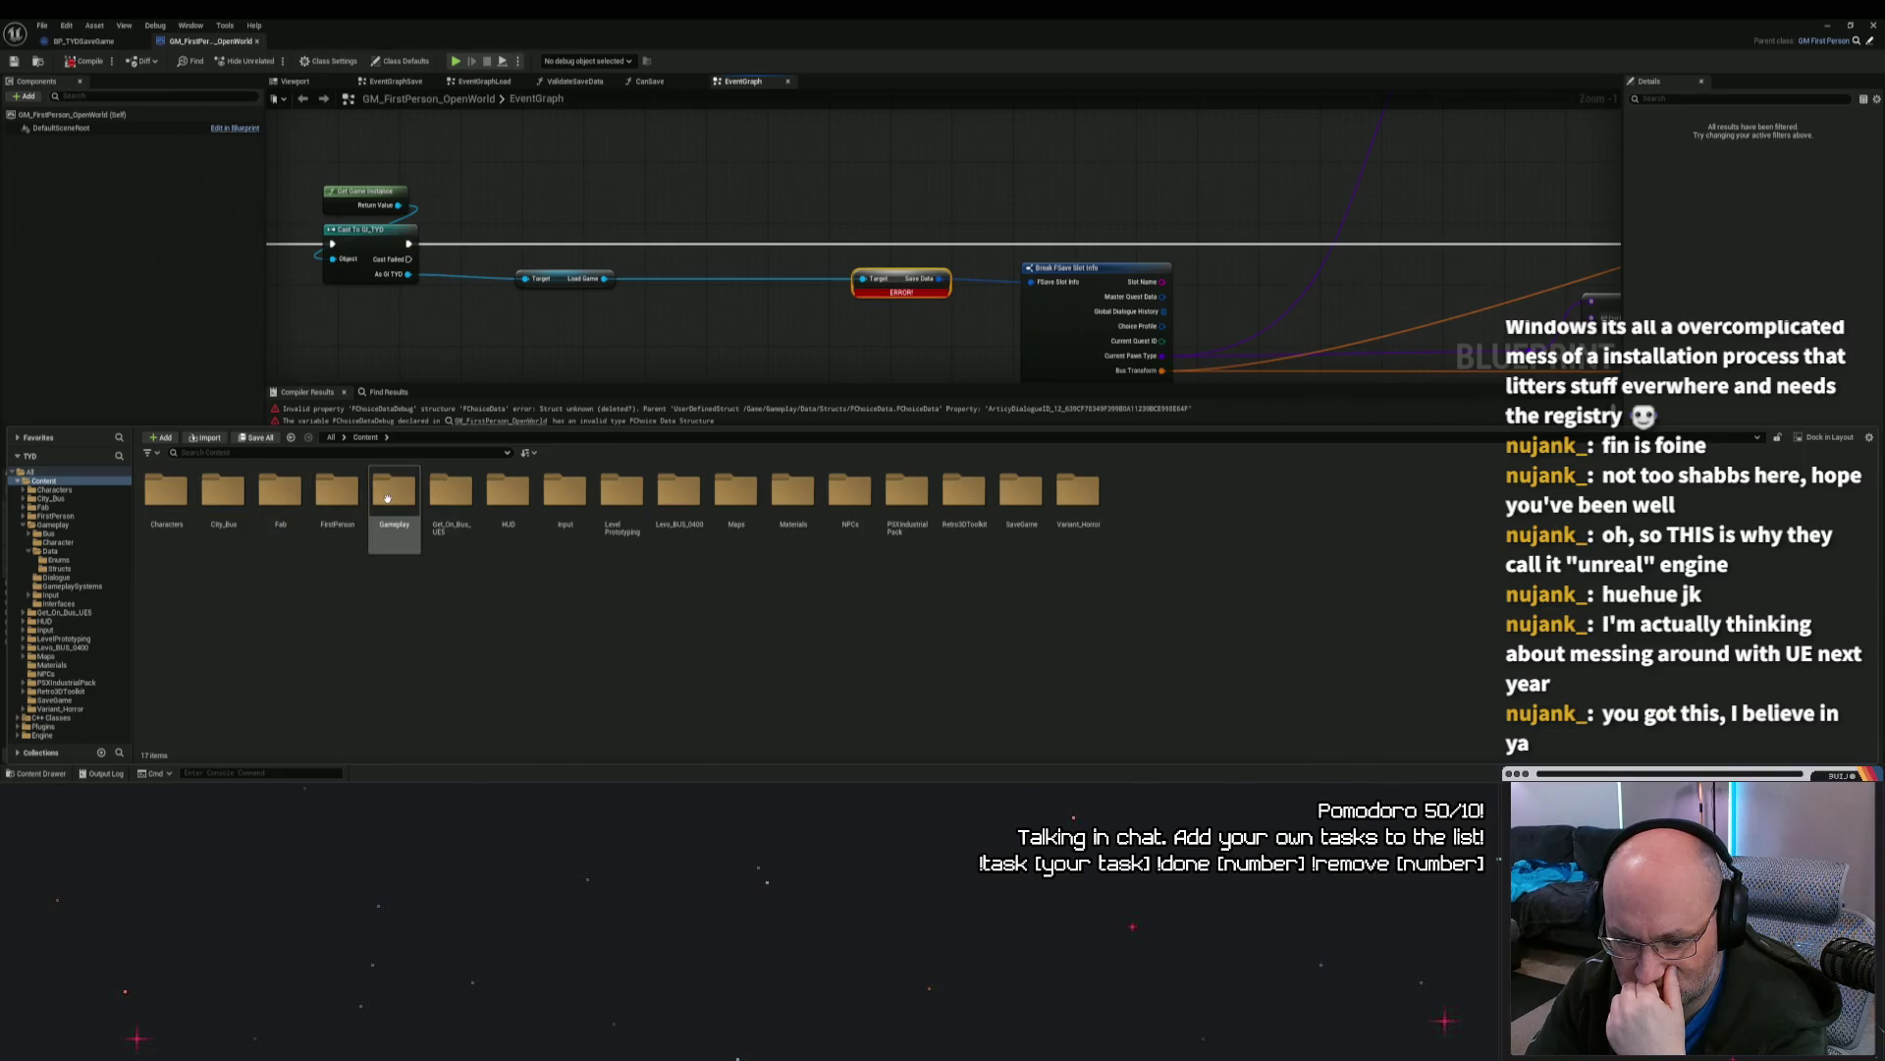
# Step: Look through the Bus and Character folders, then open GI_TYD from GameplaySystems
pyautogui.doubleClick(387, 499)
pyautogui.doubleClick(167, 501)
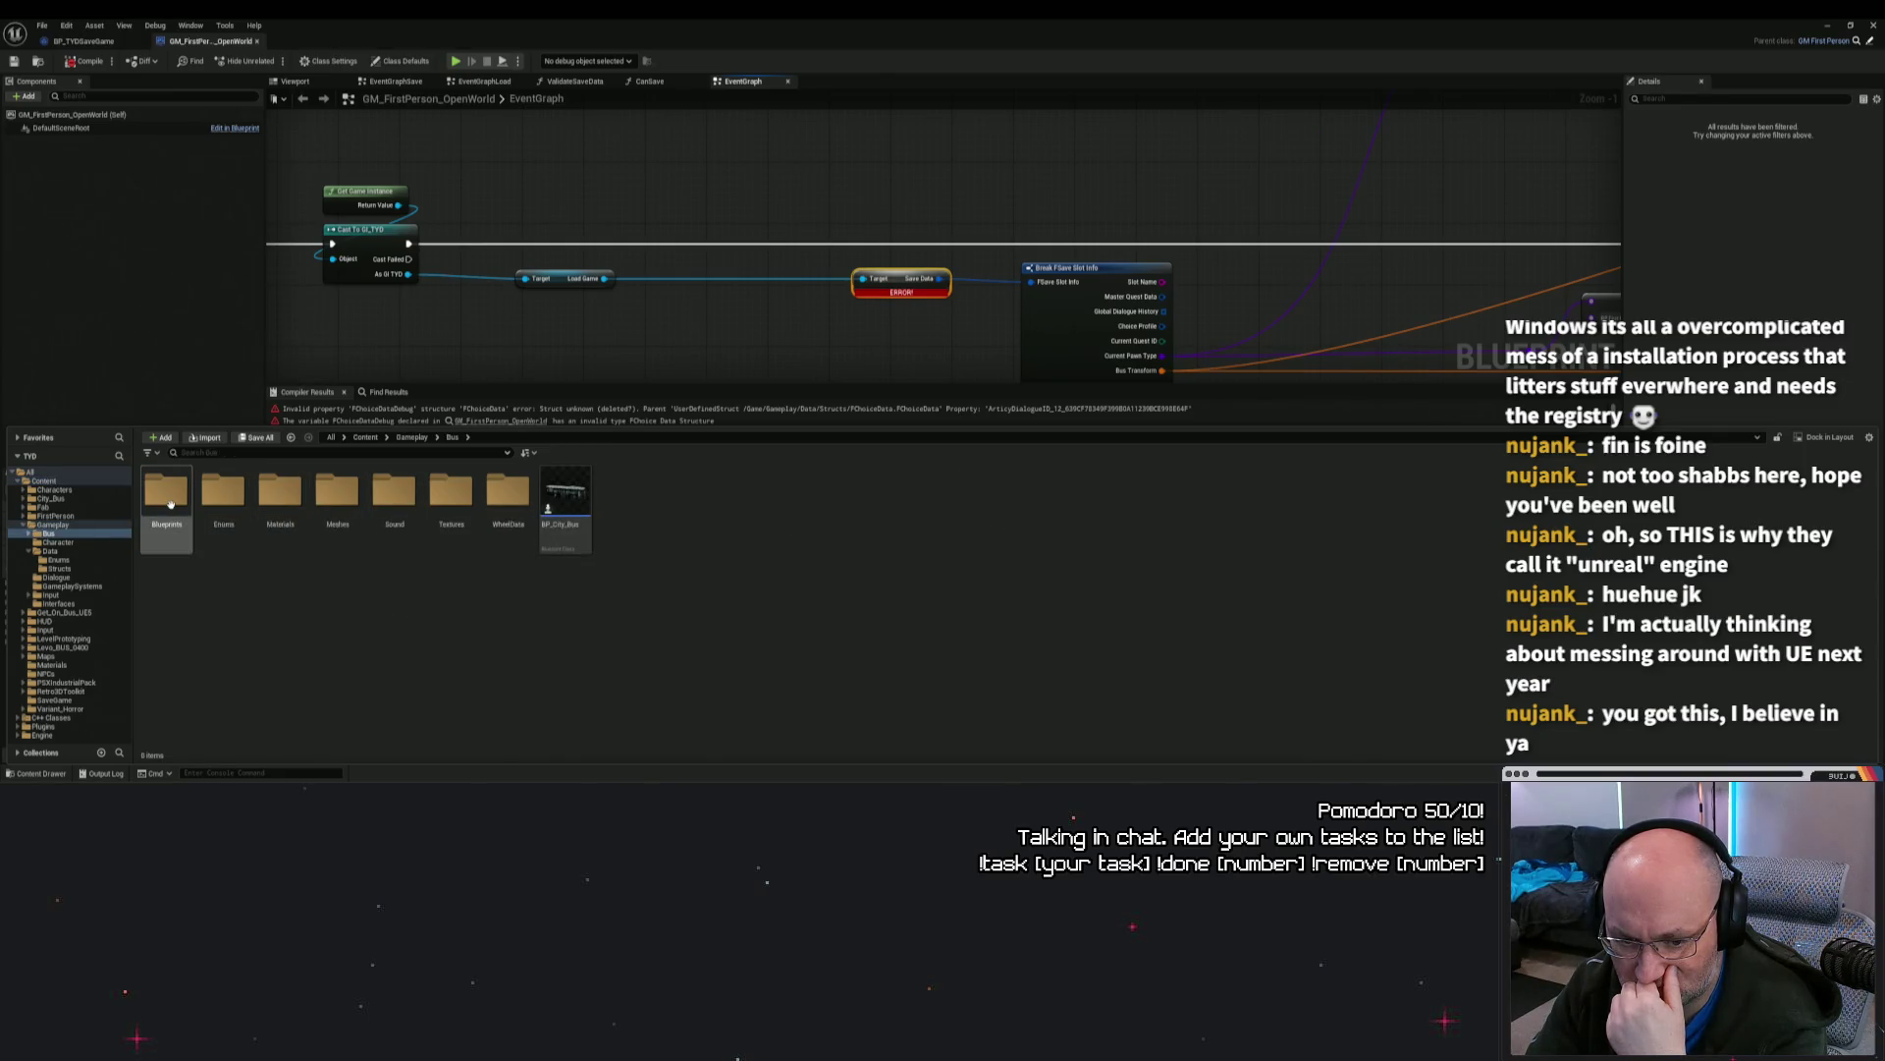
pyautogui.click(412, 437)
pyautogui.doubleClick(231, 501)
pyautogui.rightClick(236, 505)
pyautogui.press('Escape')
pyautogui.click(413, 437)
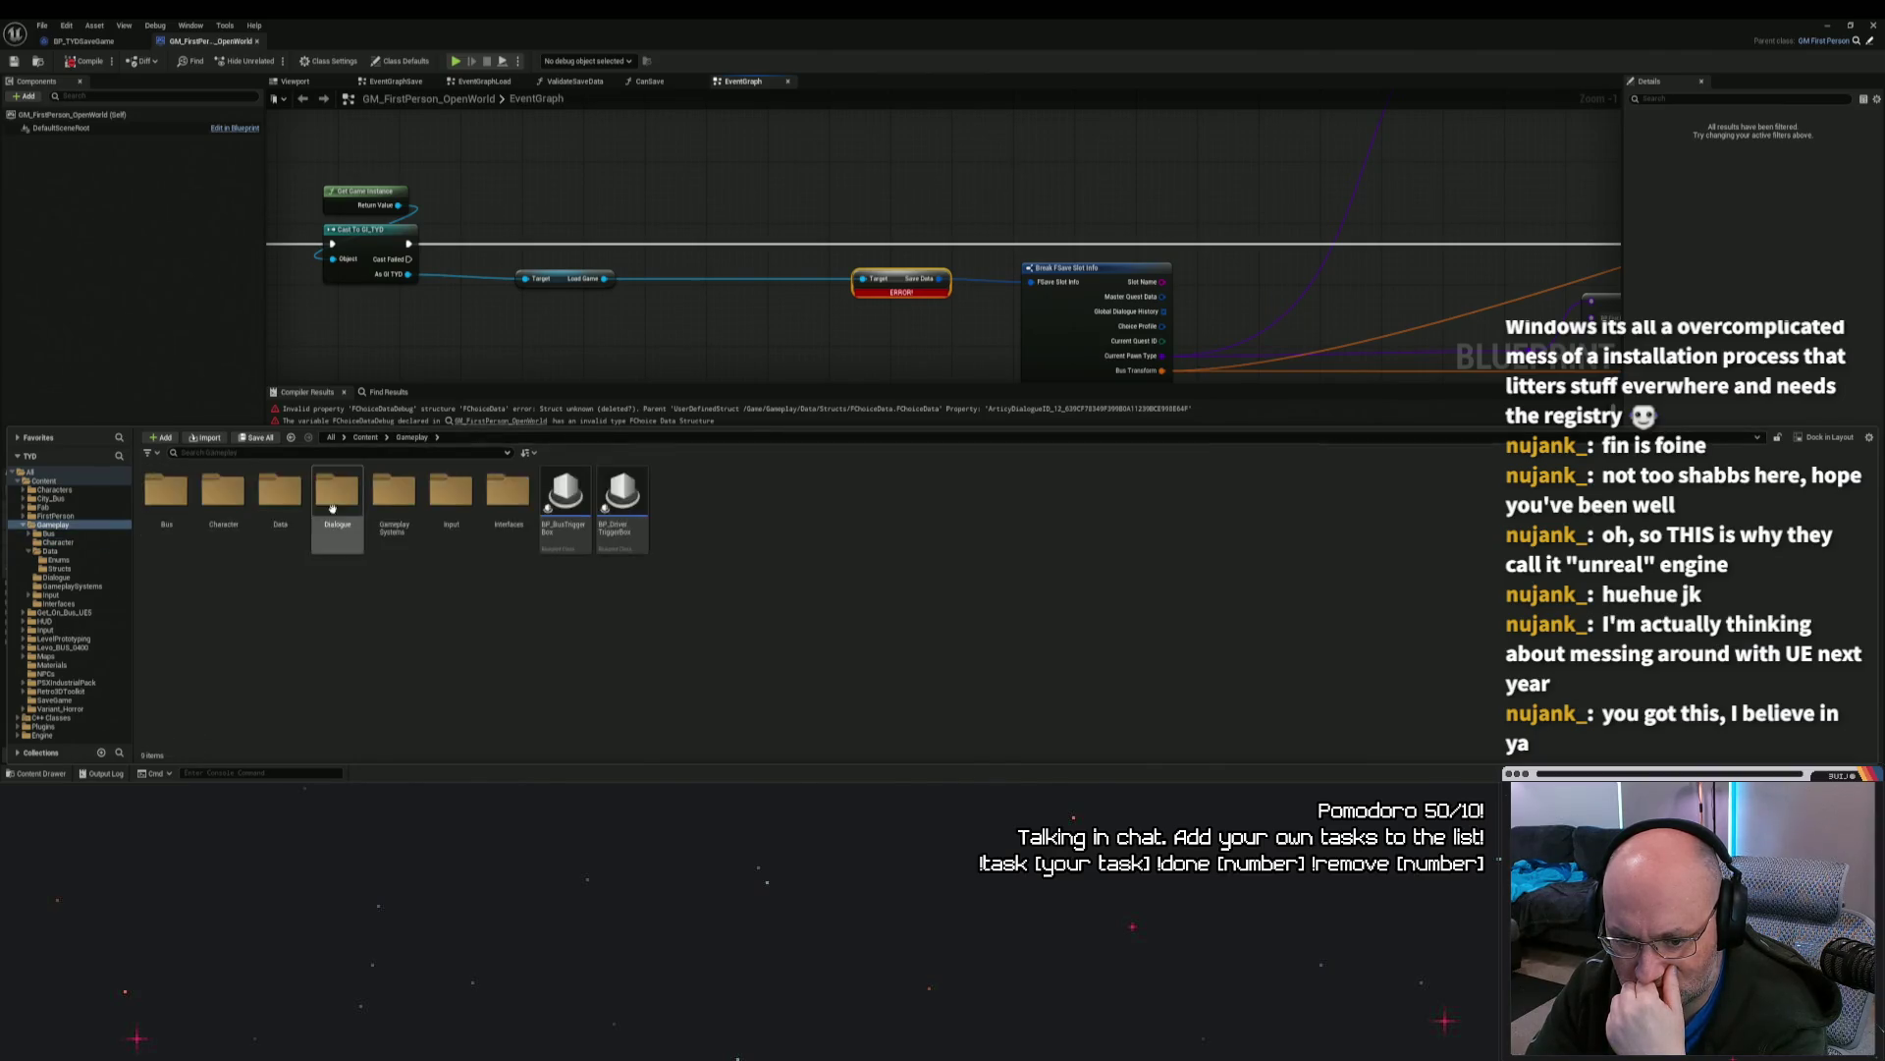
pyautogui.doubleClick(407, 498)
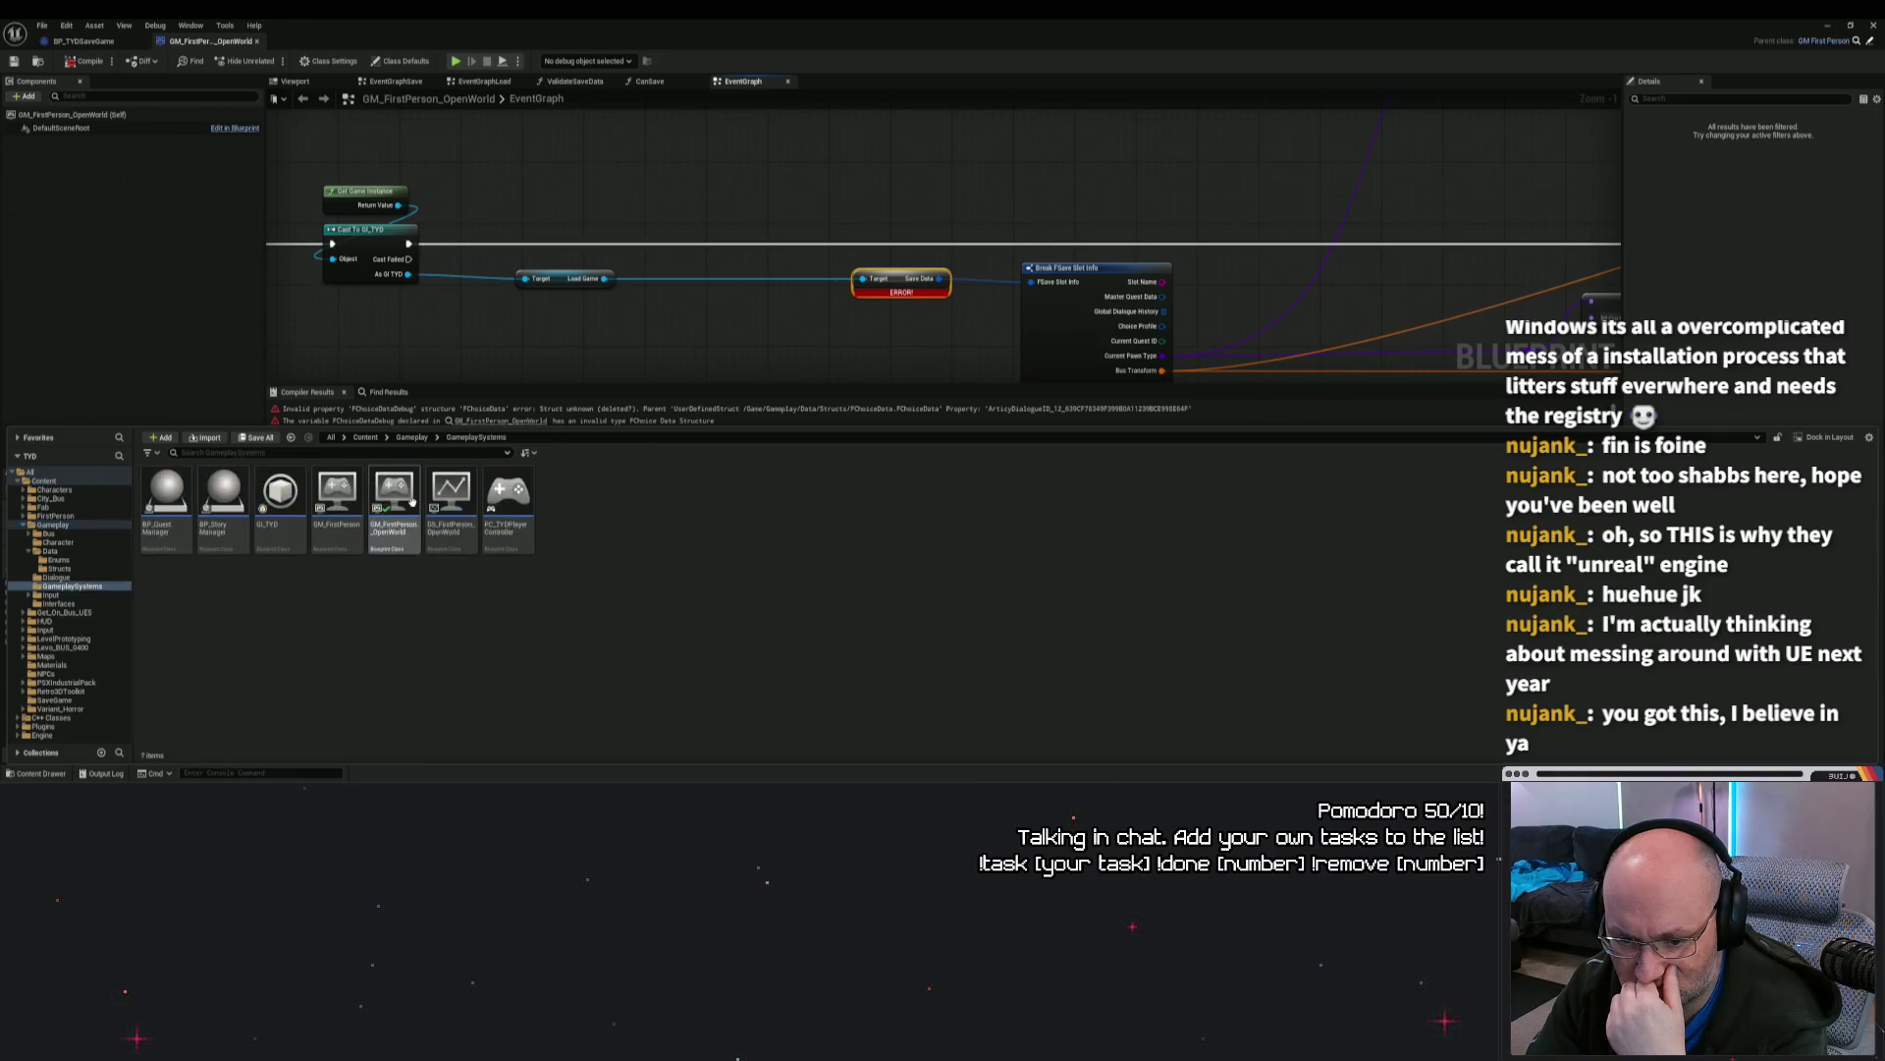
pyautogui.doubleClick(278, 496)
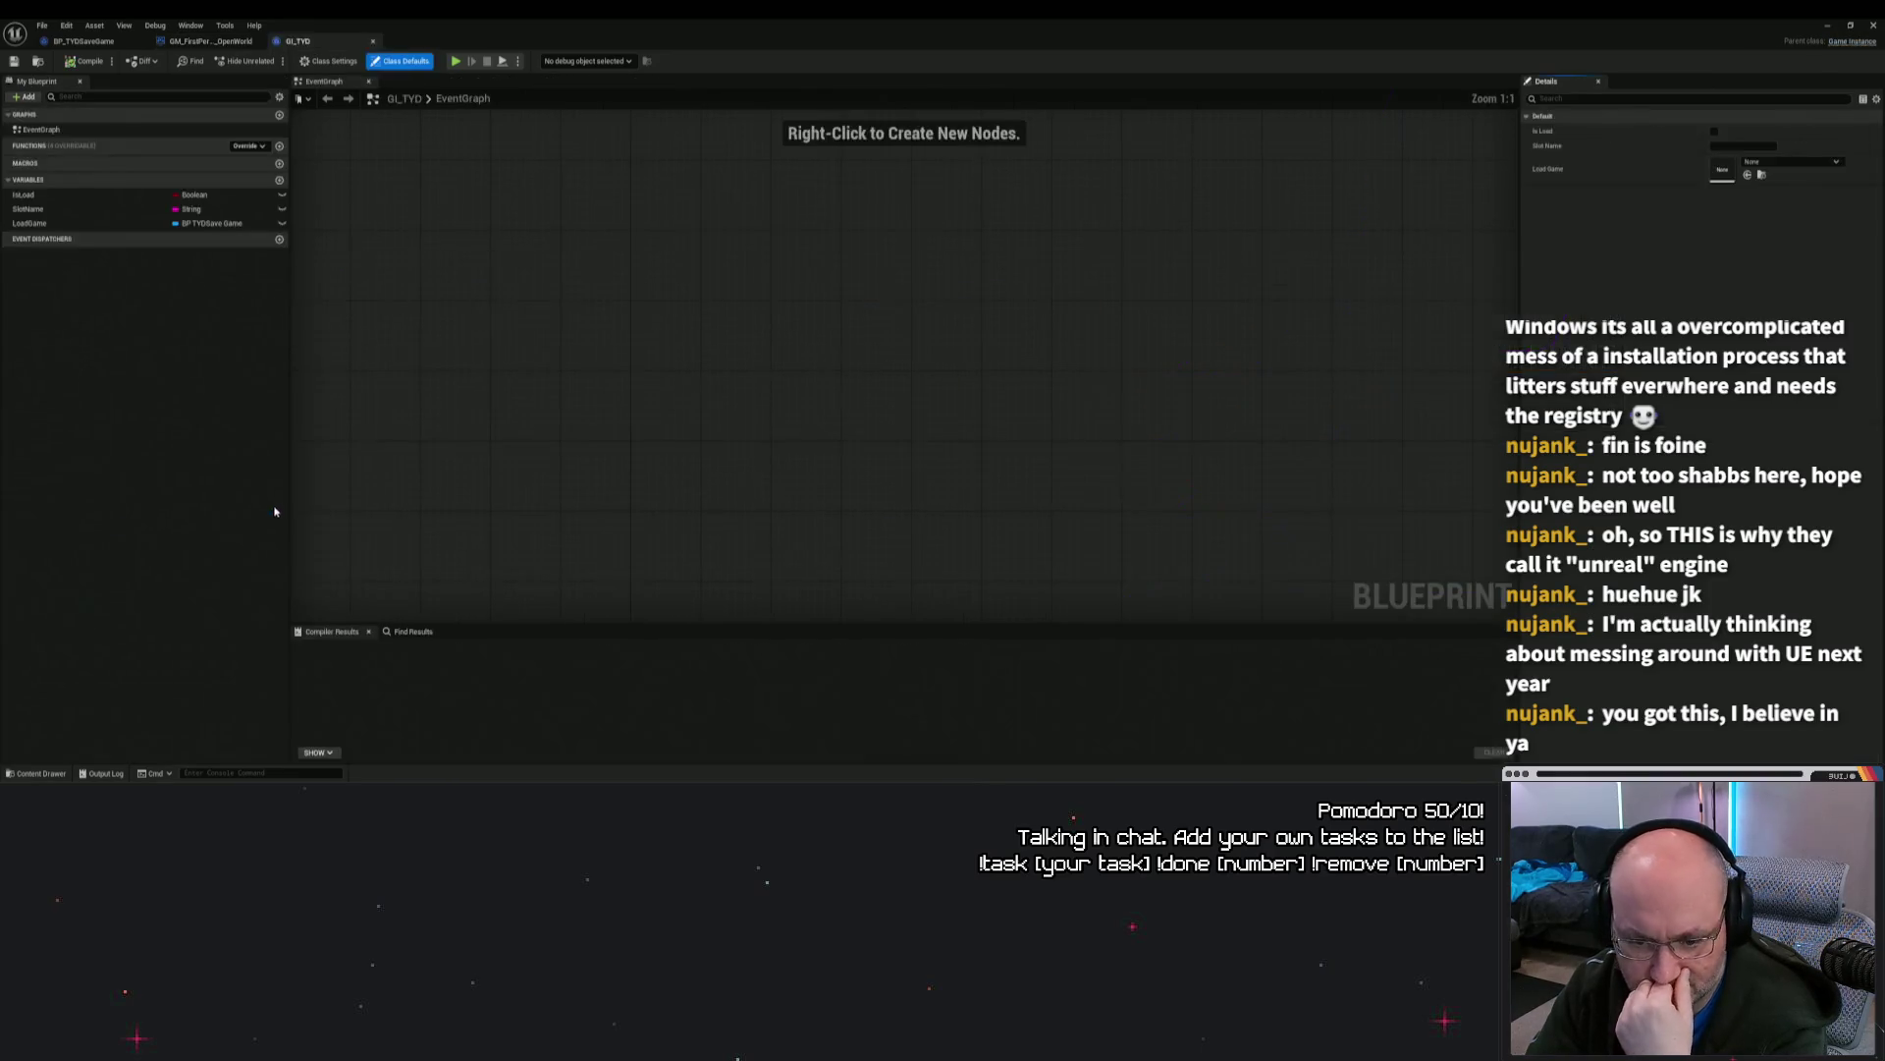
pyautogui.click(589, 294)
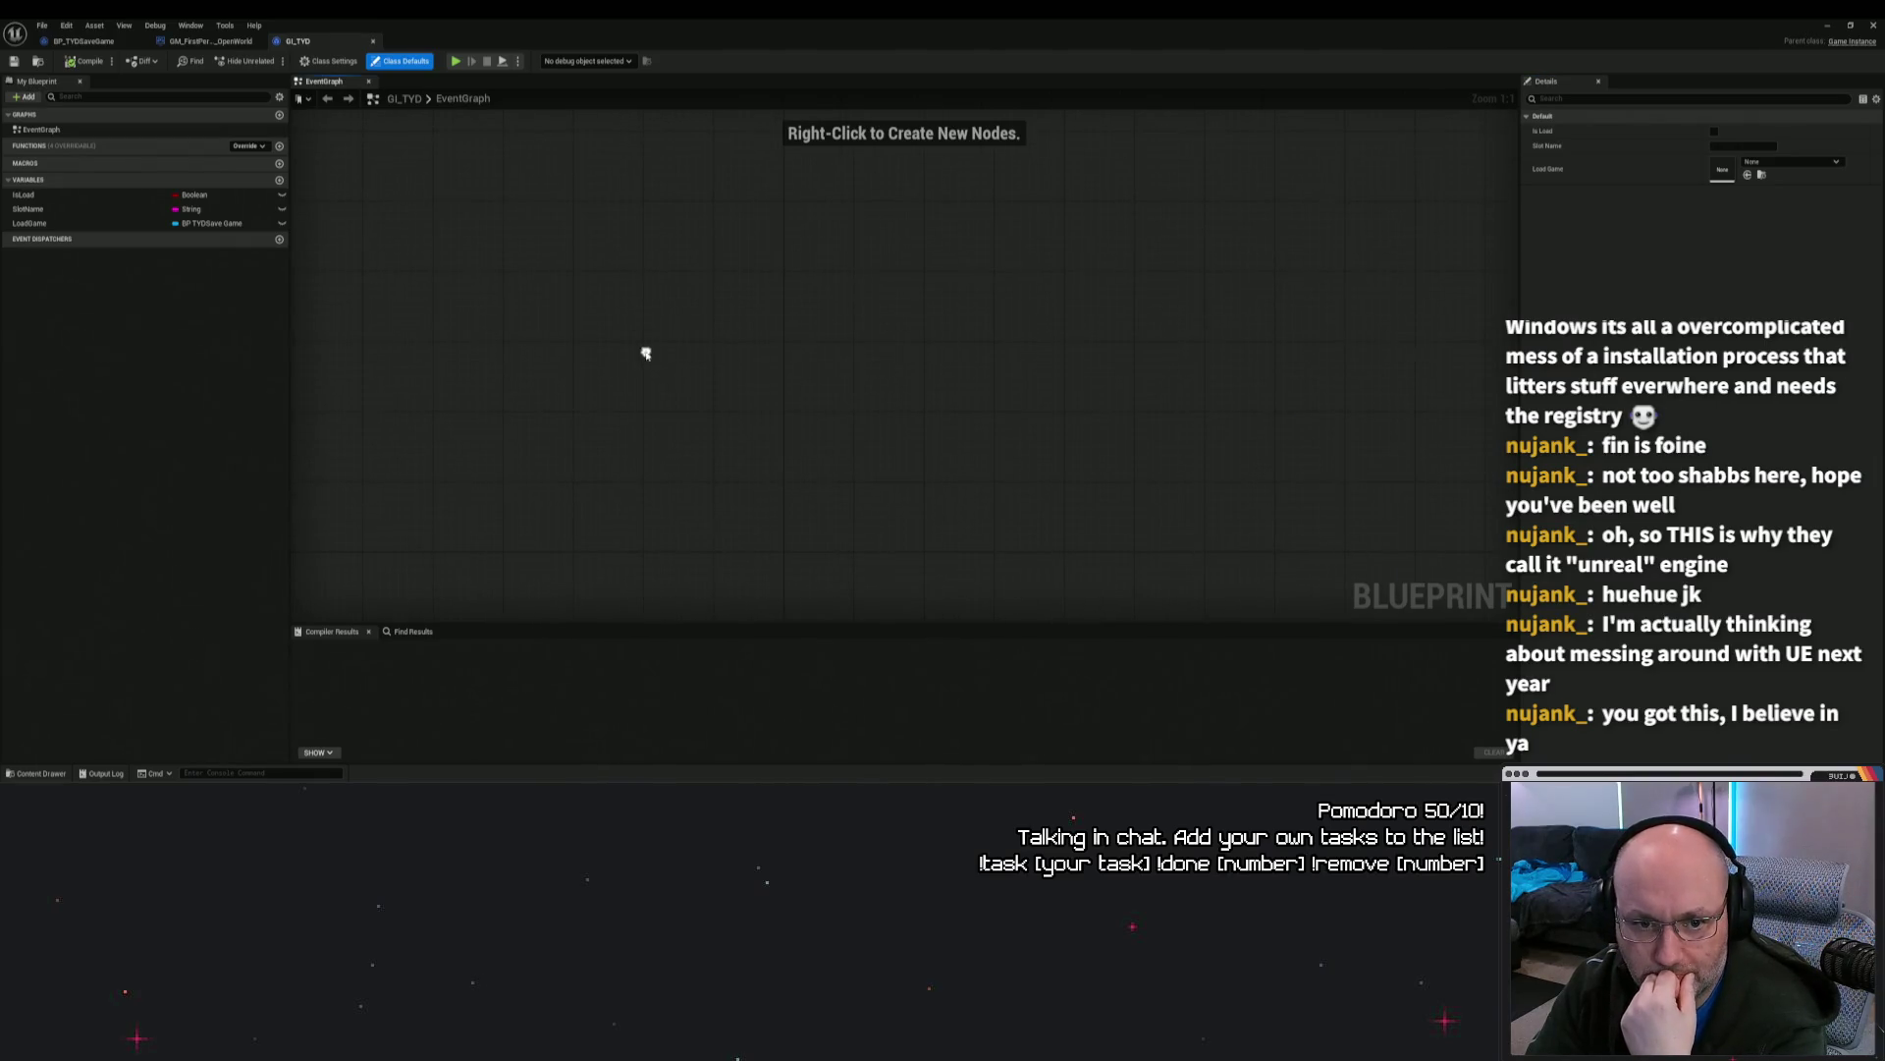
pyautogui.click(67, 224)
pyautogui.click(66, 210)
pyautogui.click(61, 196)
pyautogui.click(512, 267)
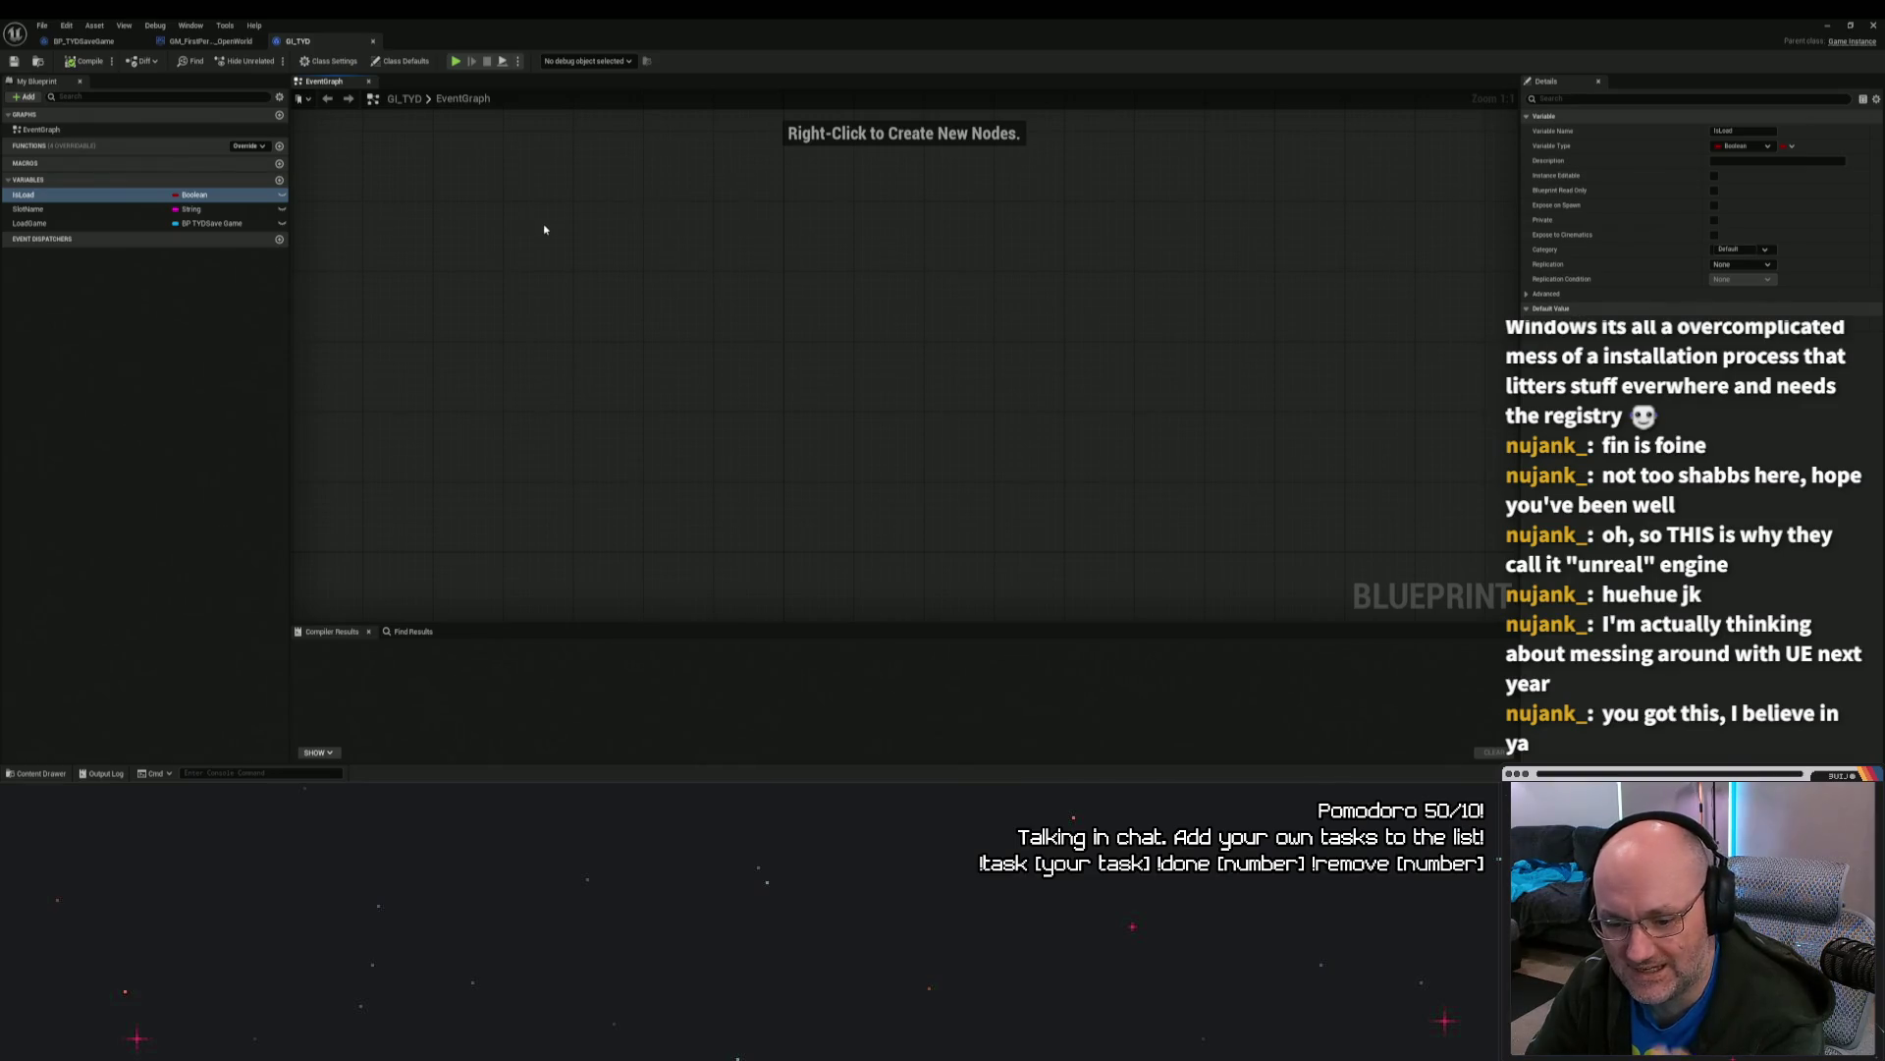
pyautogui.scroll(-7, 701, 265)
pyautogui.scroll(-5, 702, 269)
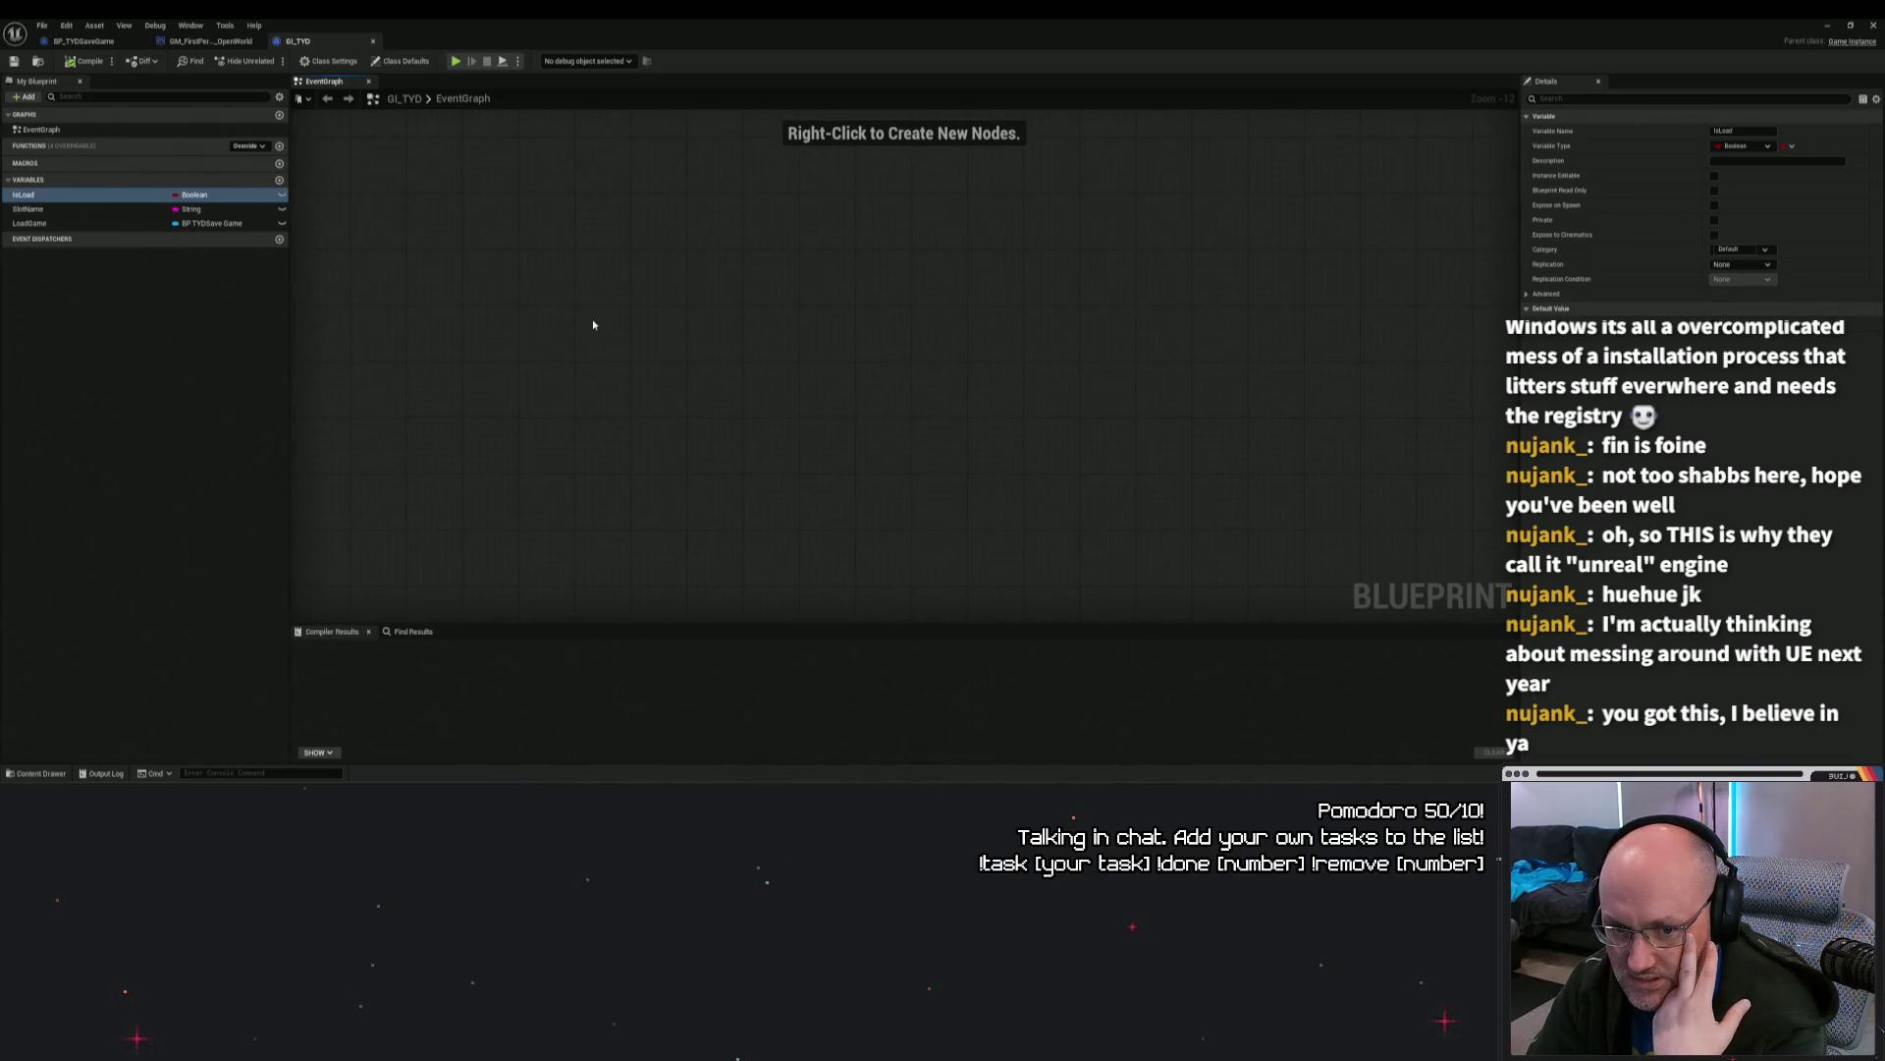
pyautogui.click(192, 311)
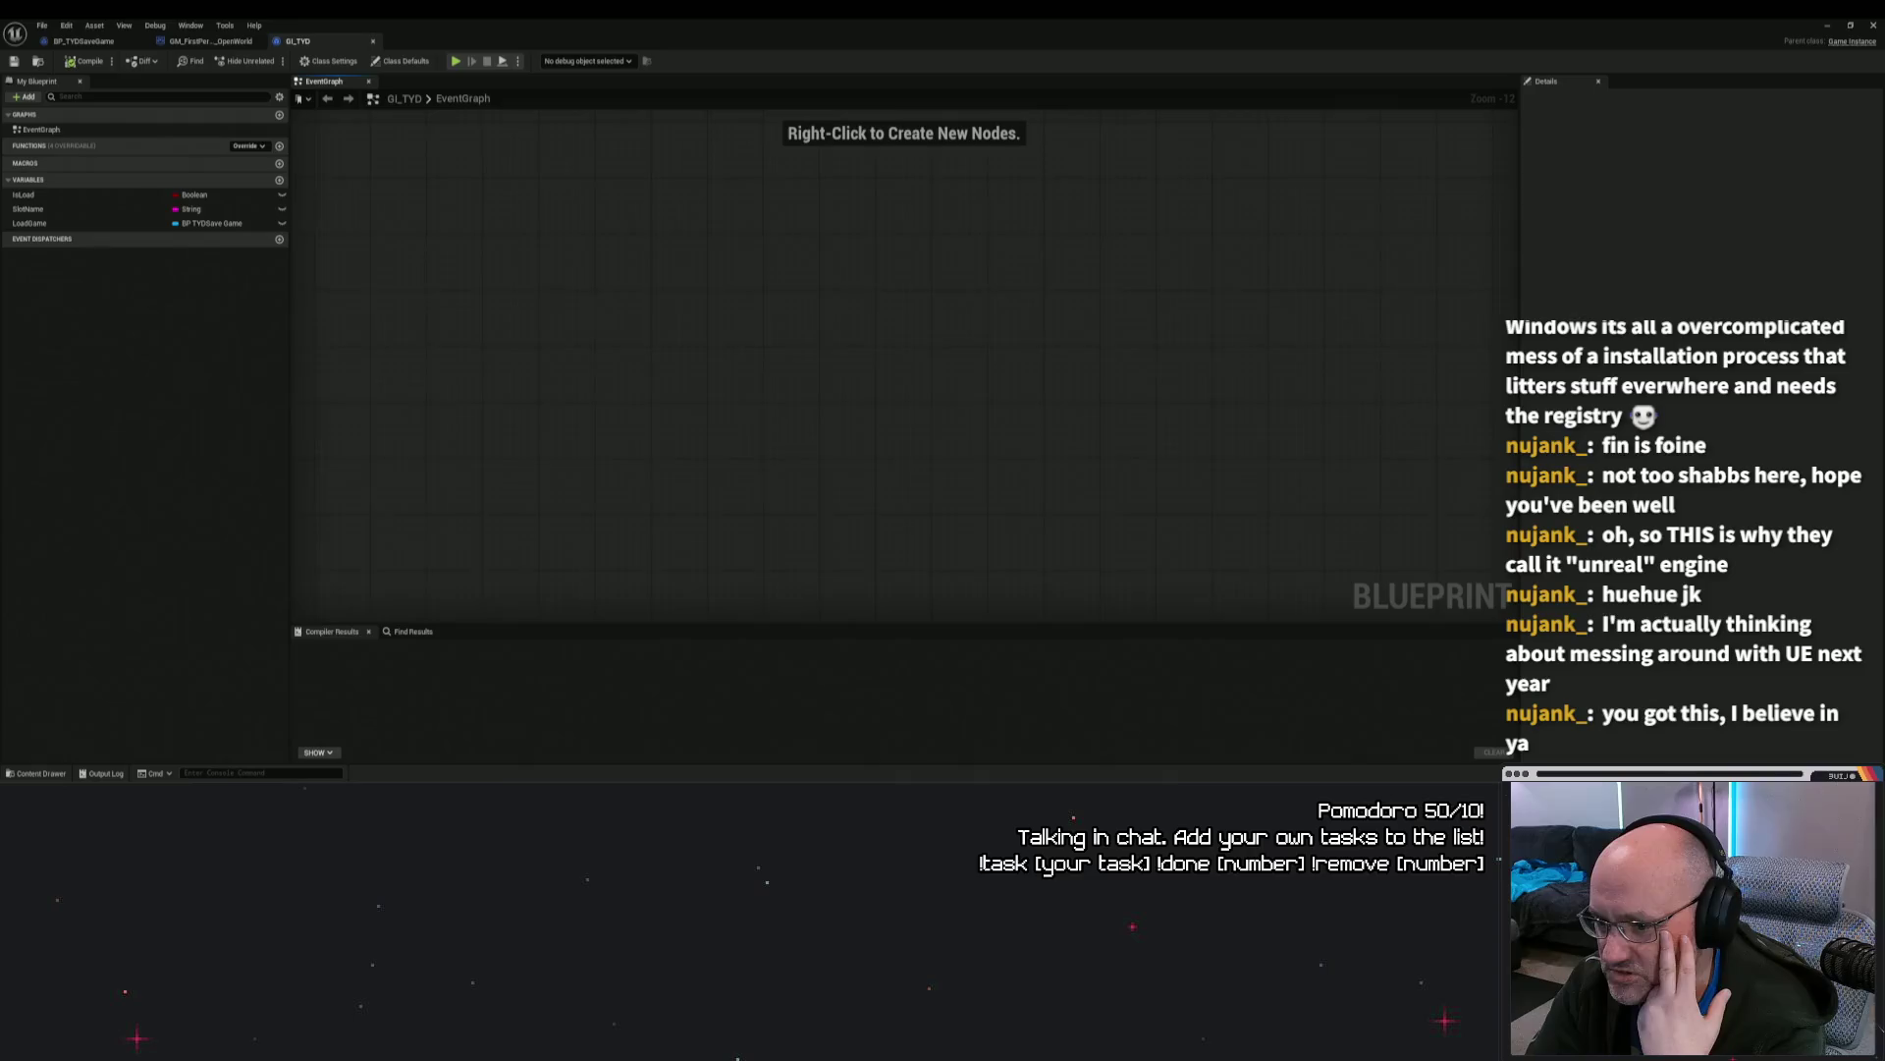
# Step: Search GI_TYD for 'save' references, close the results, and close the GI_TYD Blueprint editor
pyautogui.click(413, 631)
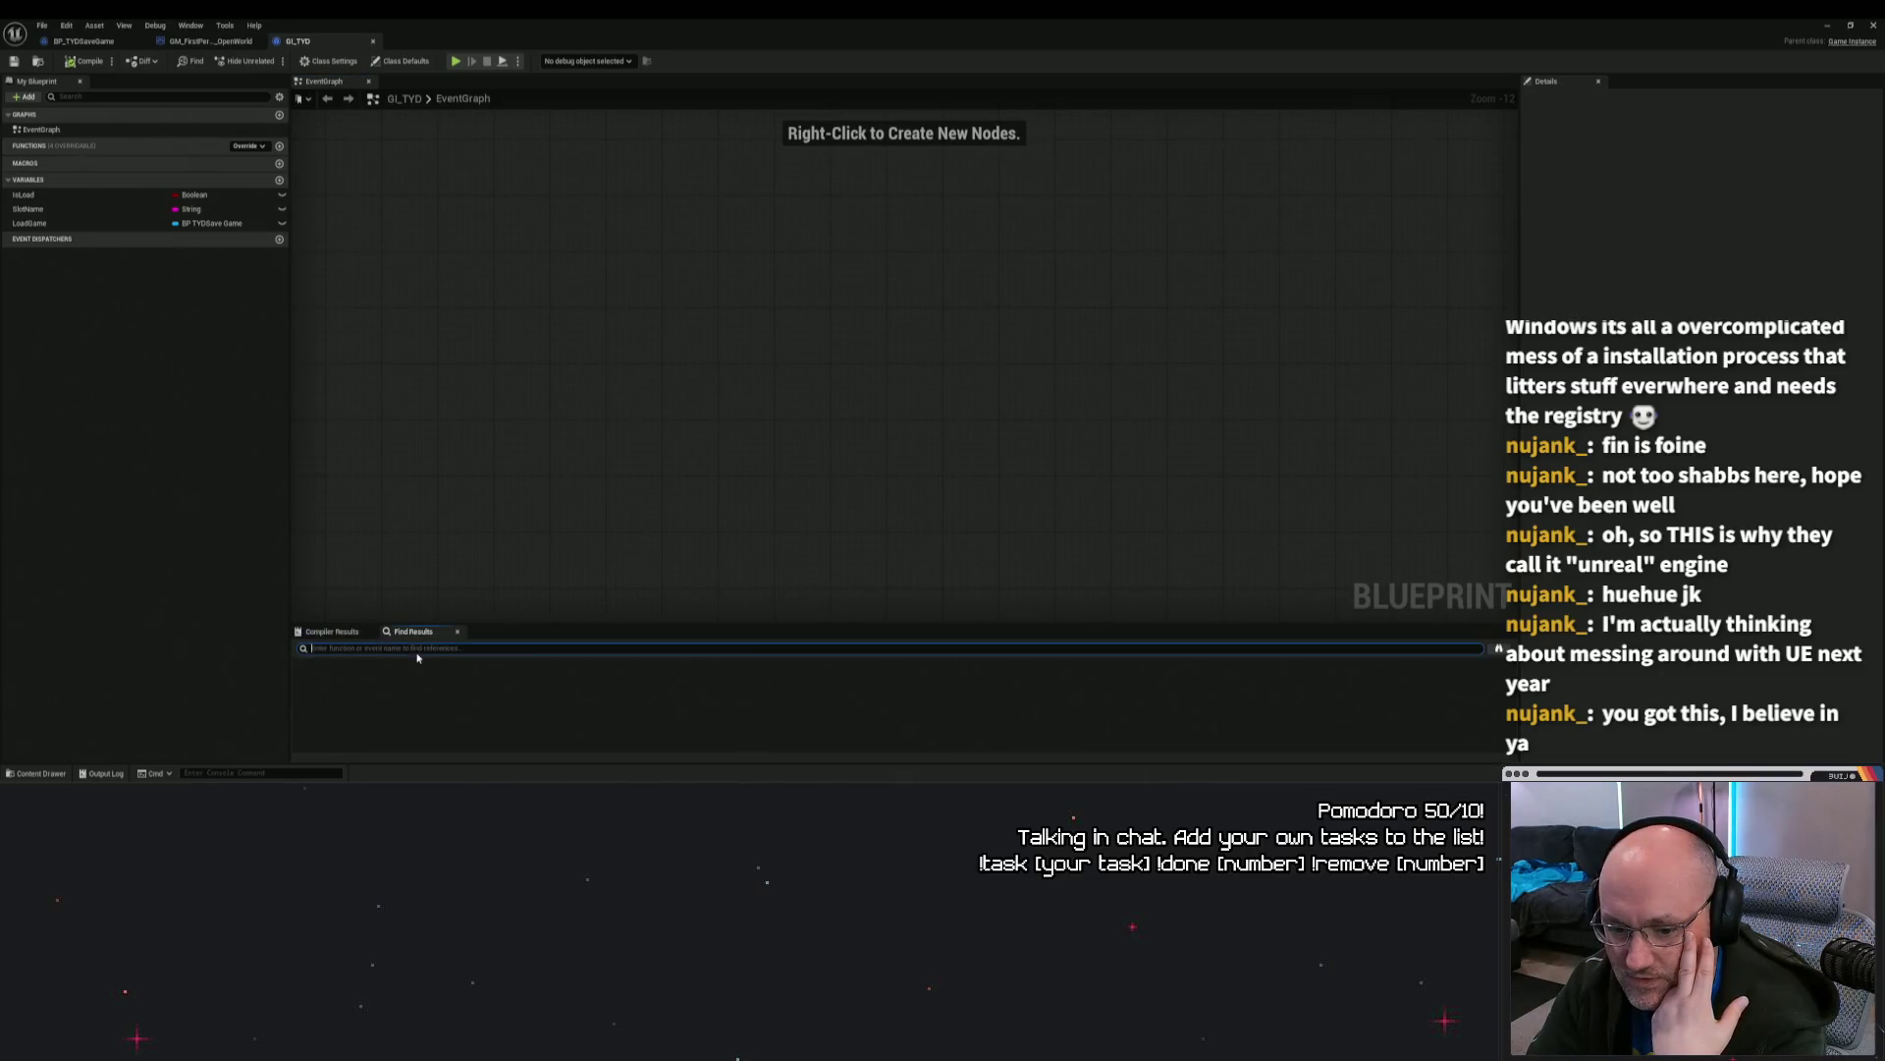
pyautogui.write('save')
pyautogui.press('Return')
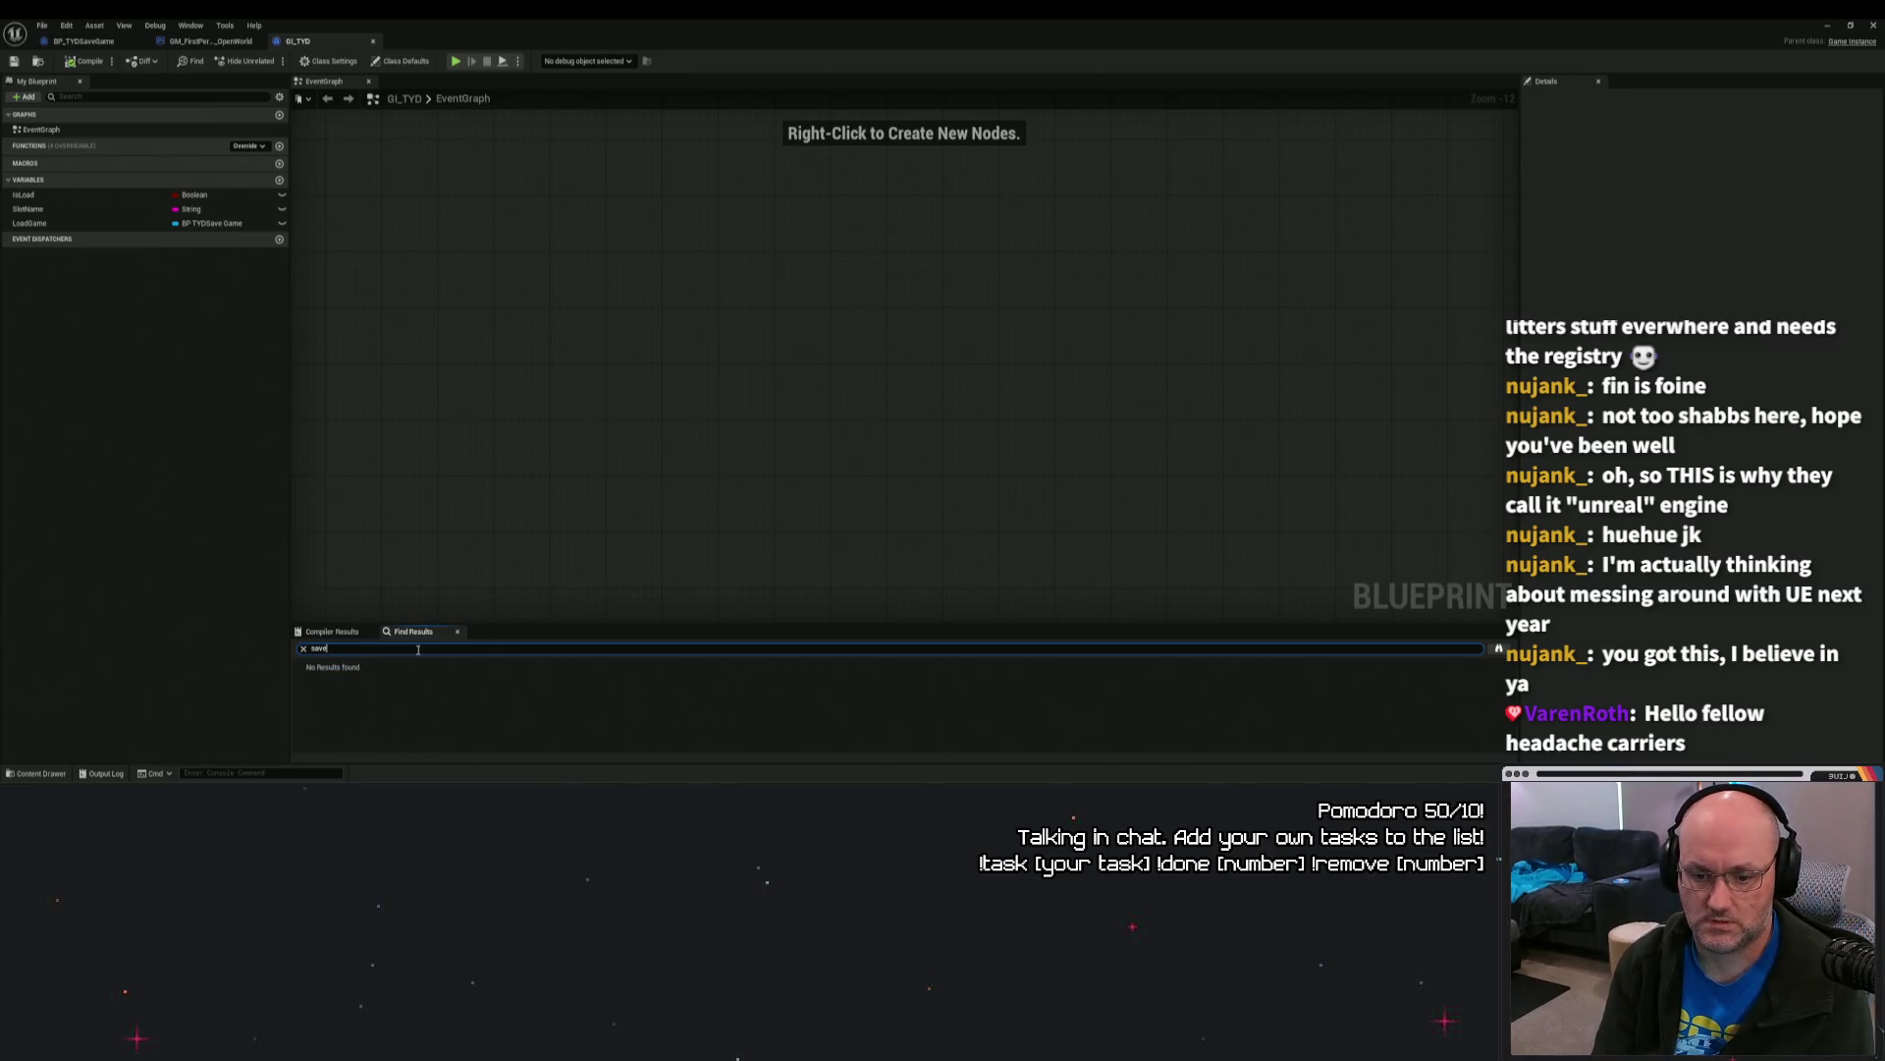
pyautogui.click(768, 385)
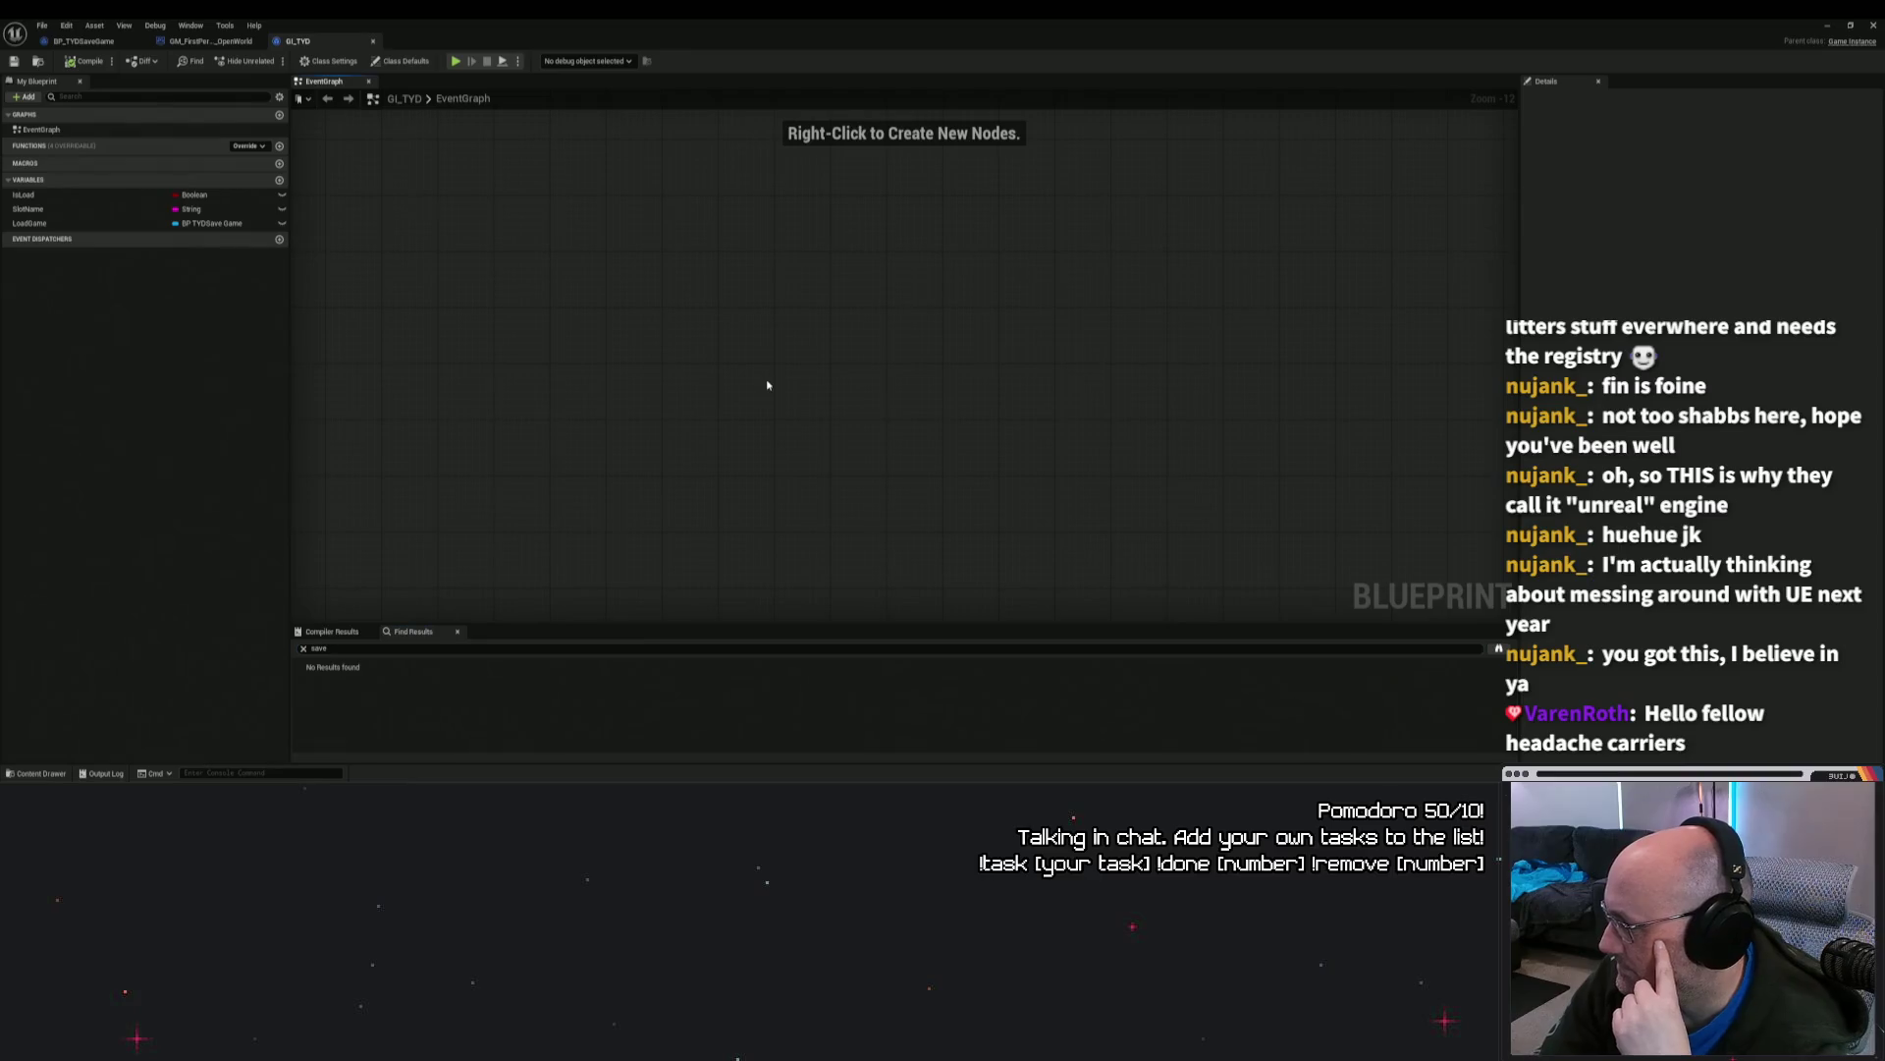
pyautogui.click(457, 630)
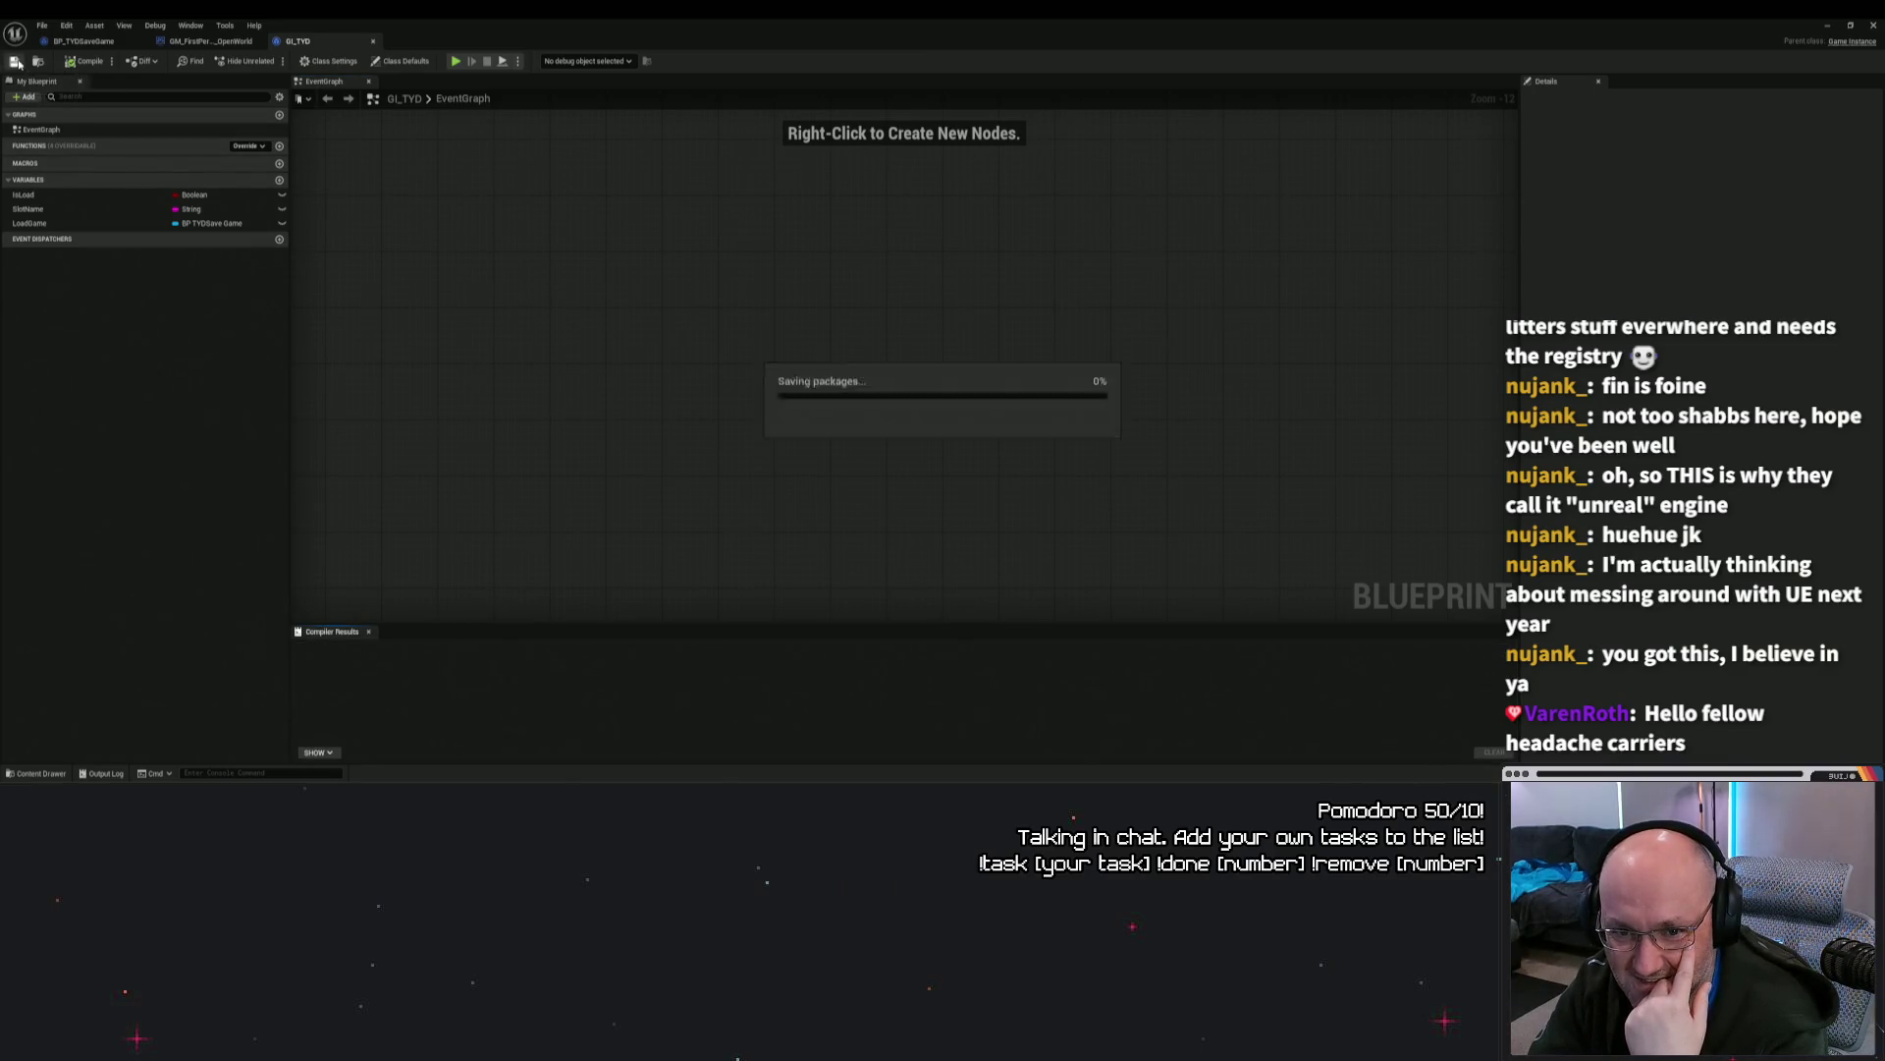
pyautogui.click(949, 267)
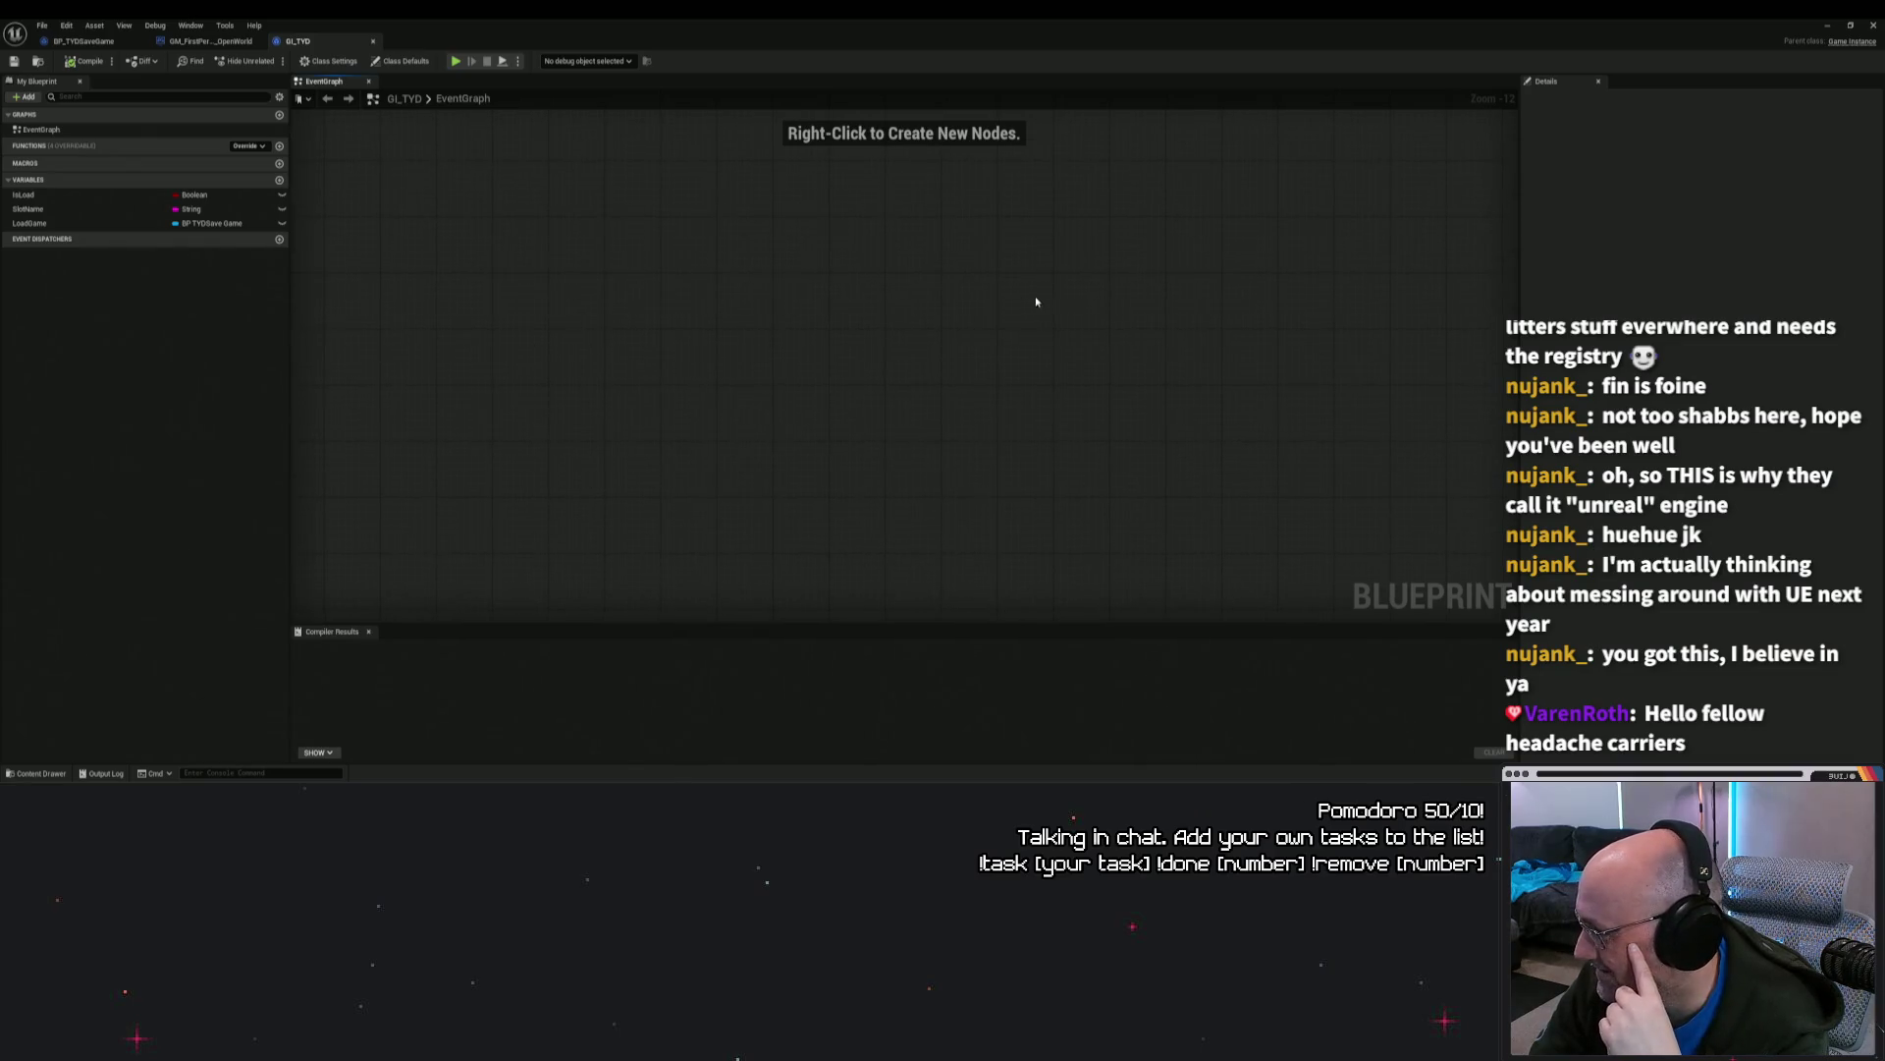
pyautogui.click(1827, 26)
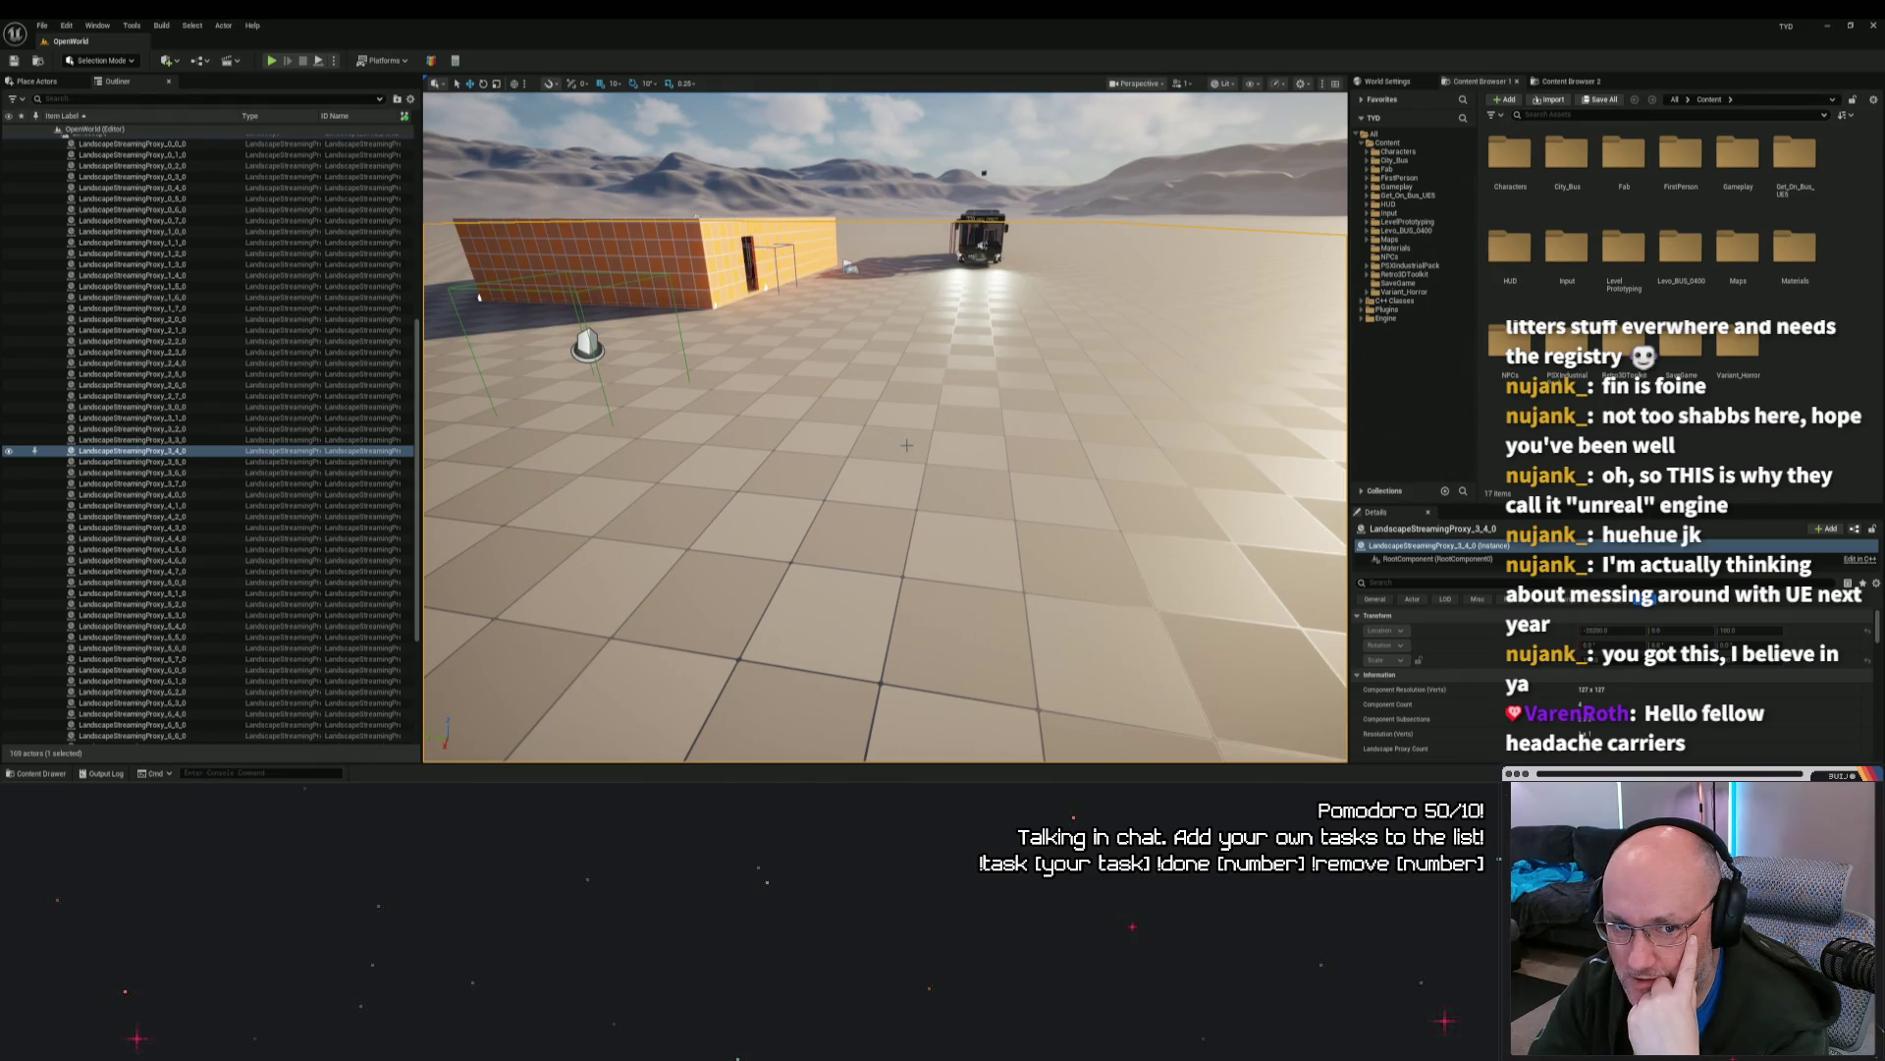
# Step: Launch P4V and show the TYD depot history newest-first, selecting changelist 284
pyautogui.press('super')
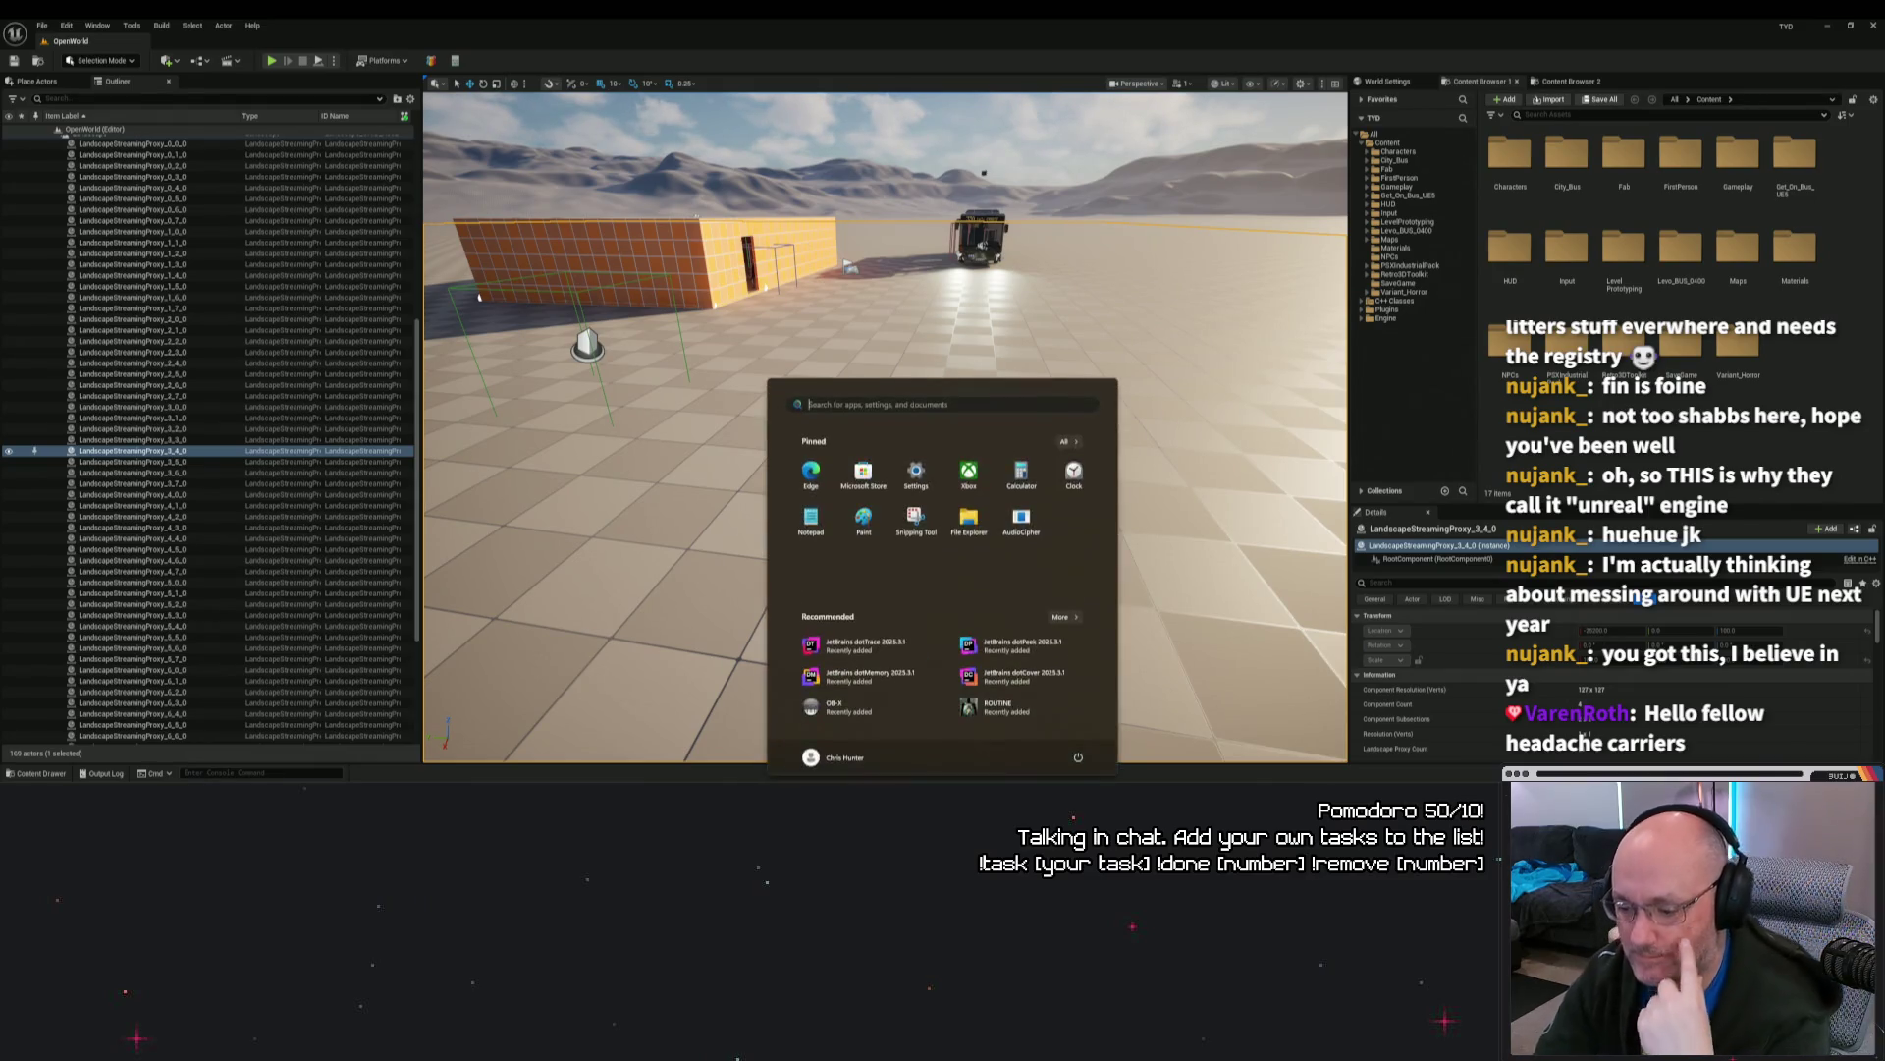
pyautogui.write('p4v')
pyautogui.press('Return')
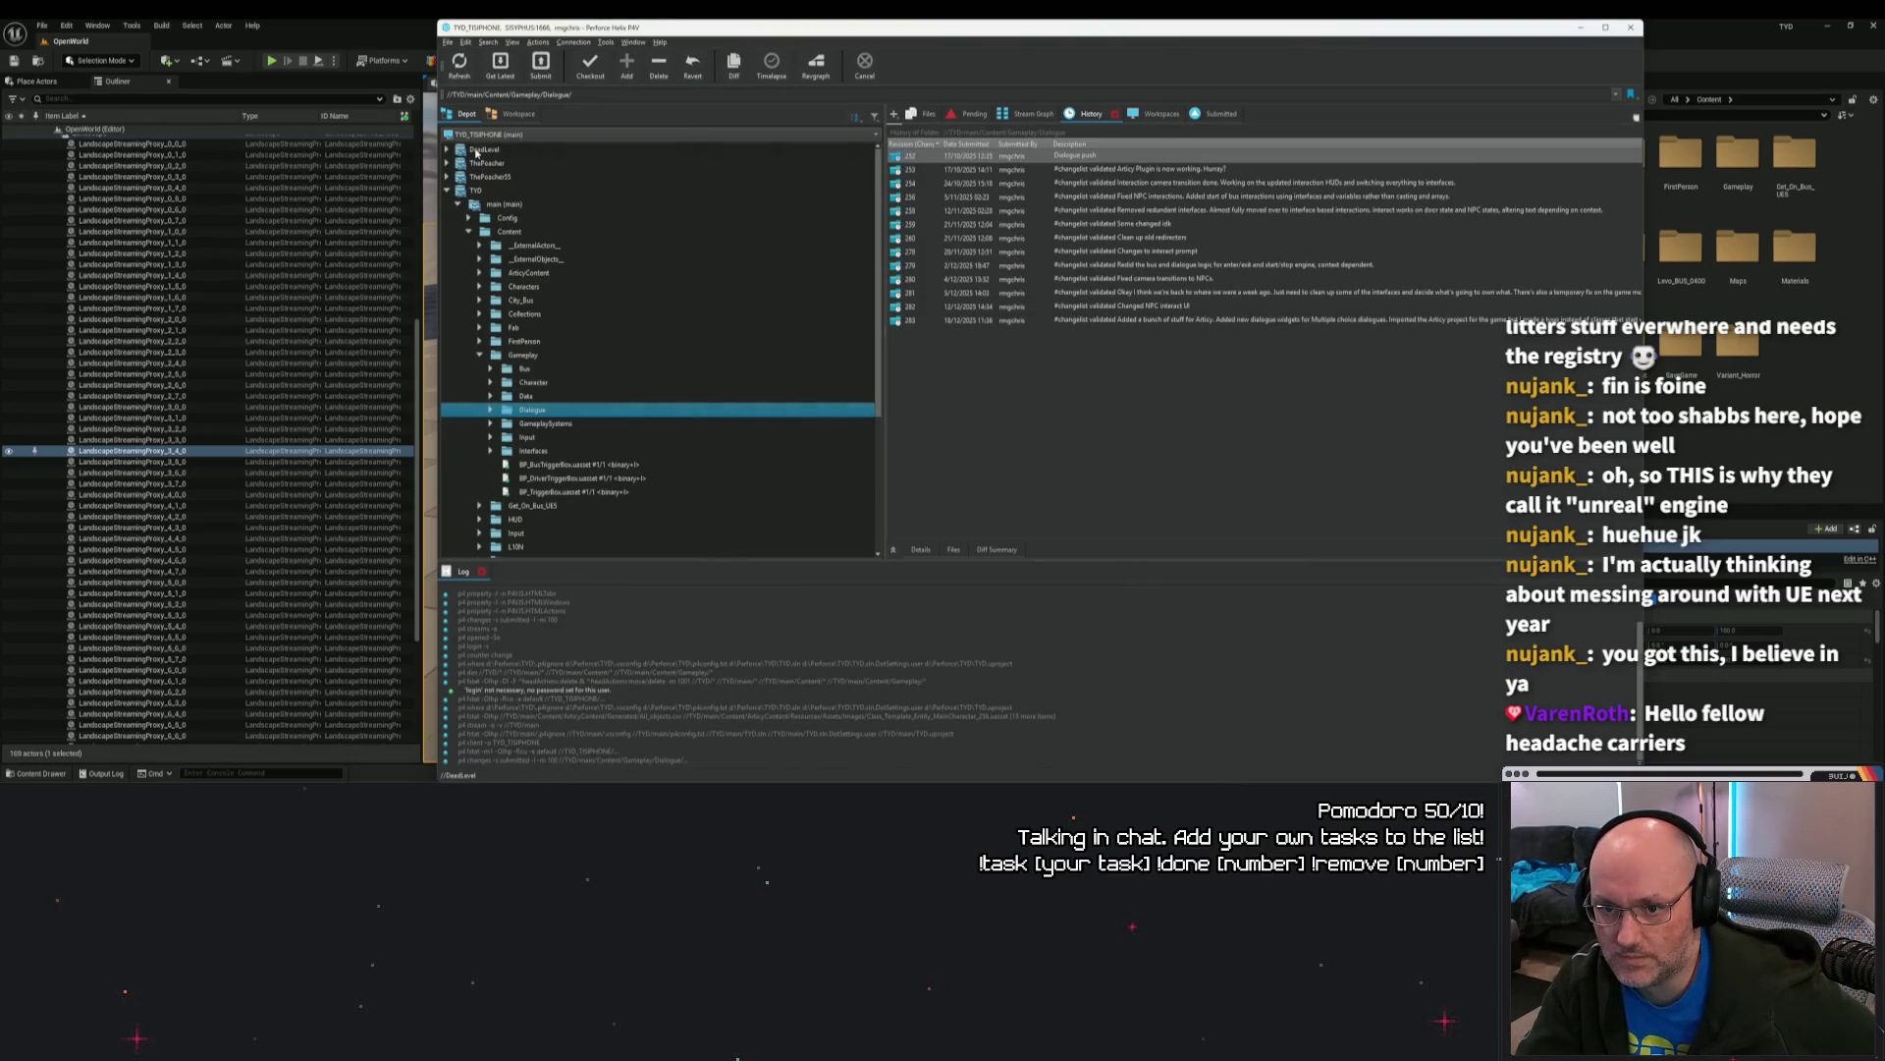
pyautogui.click(492, 117)
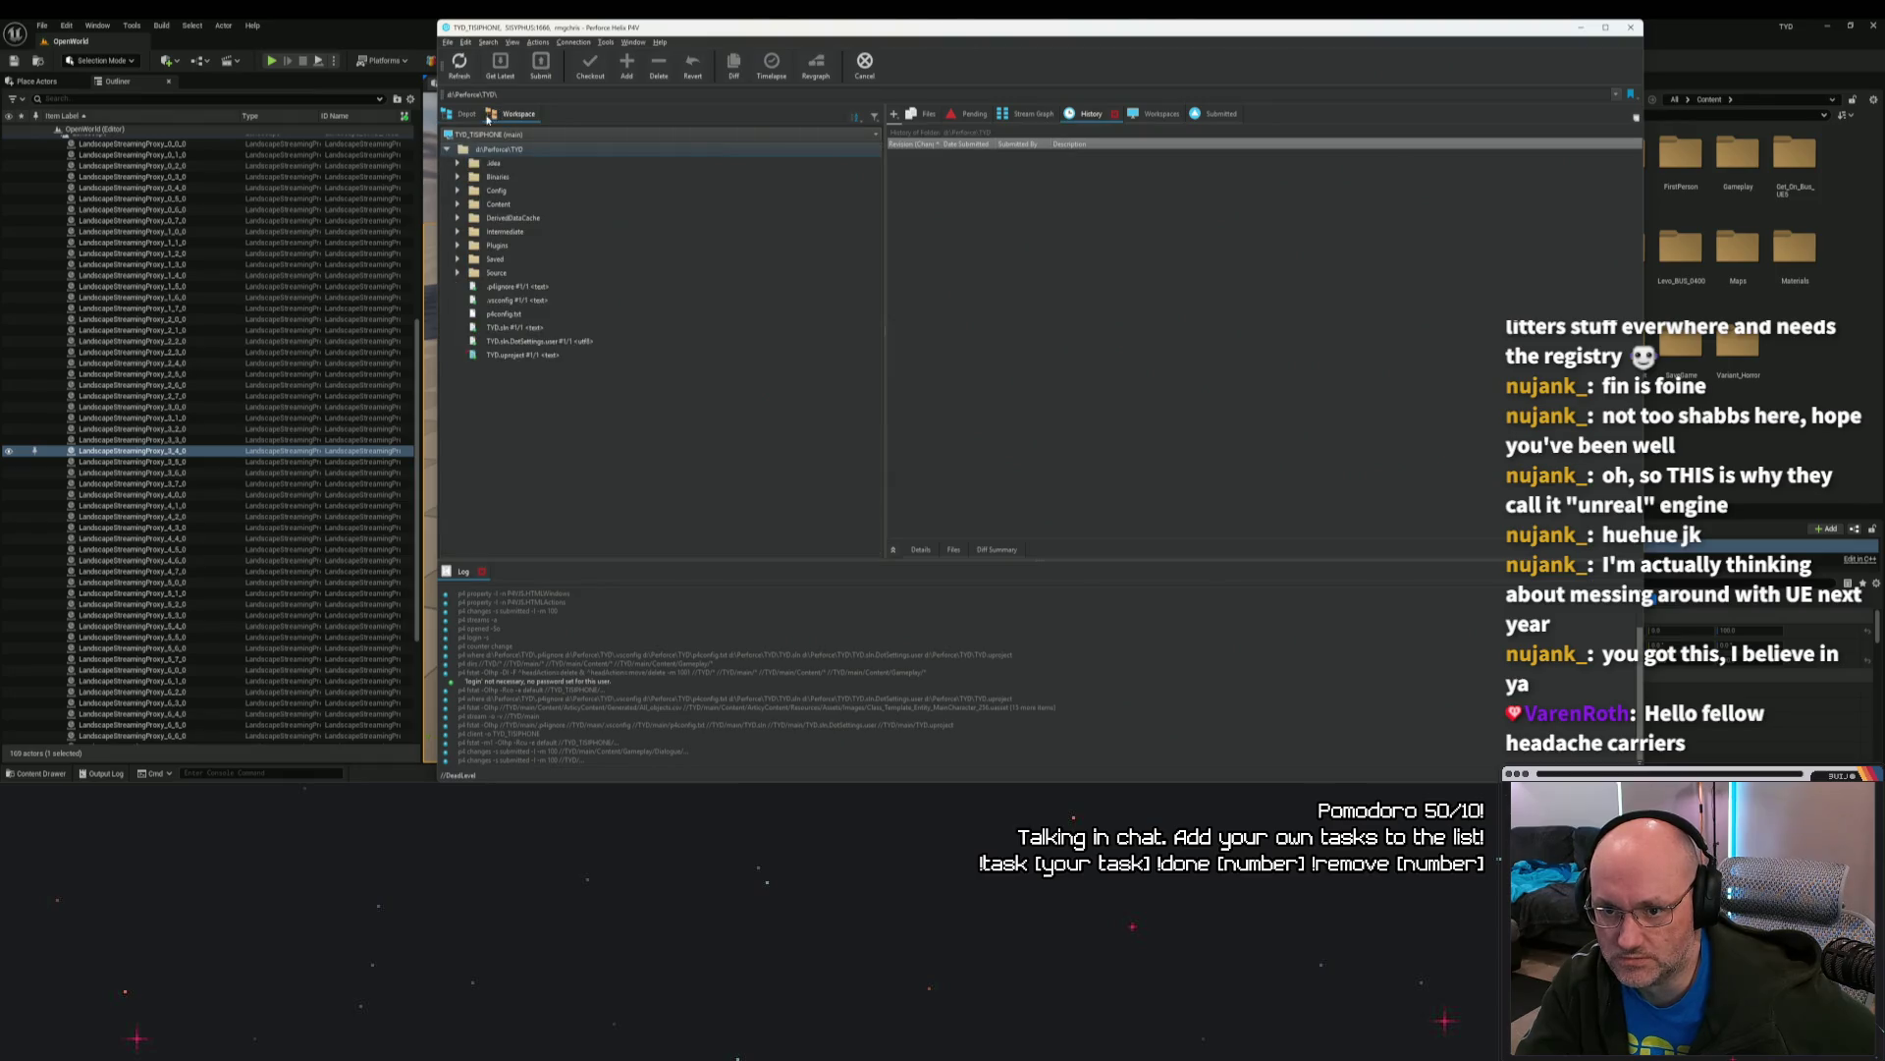
pyautogui.click(464, 114)
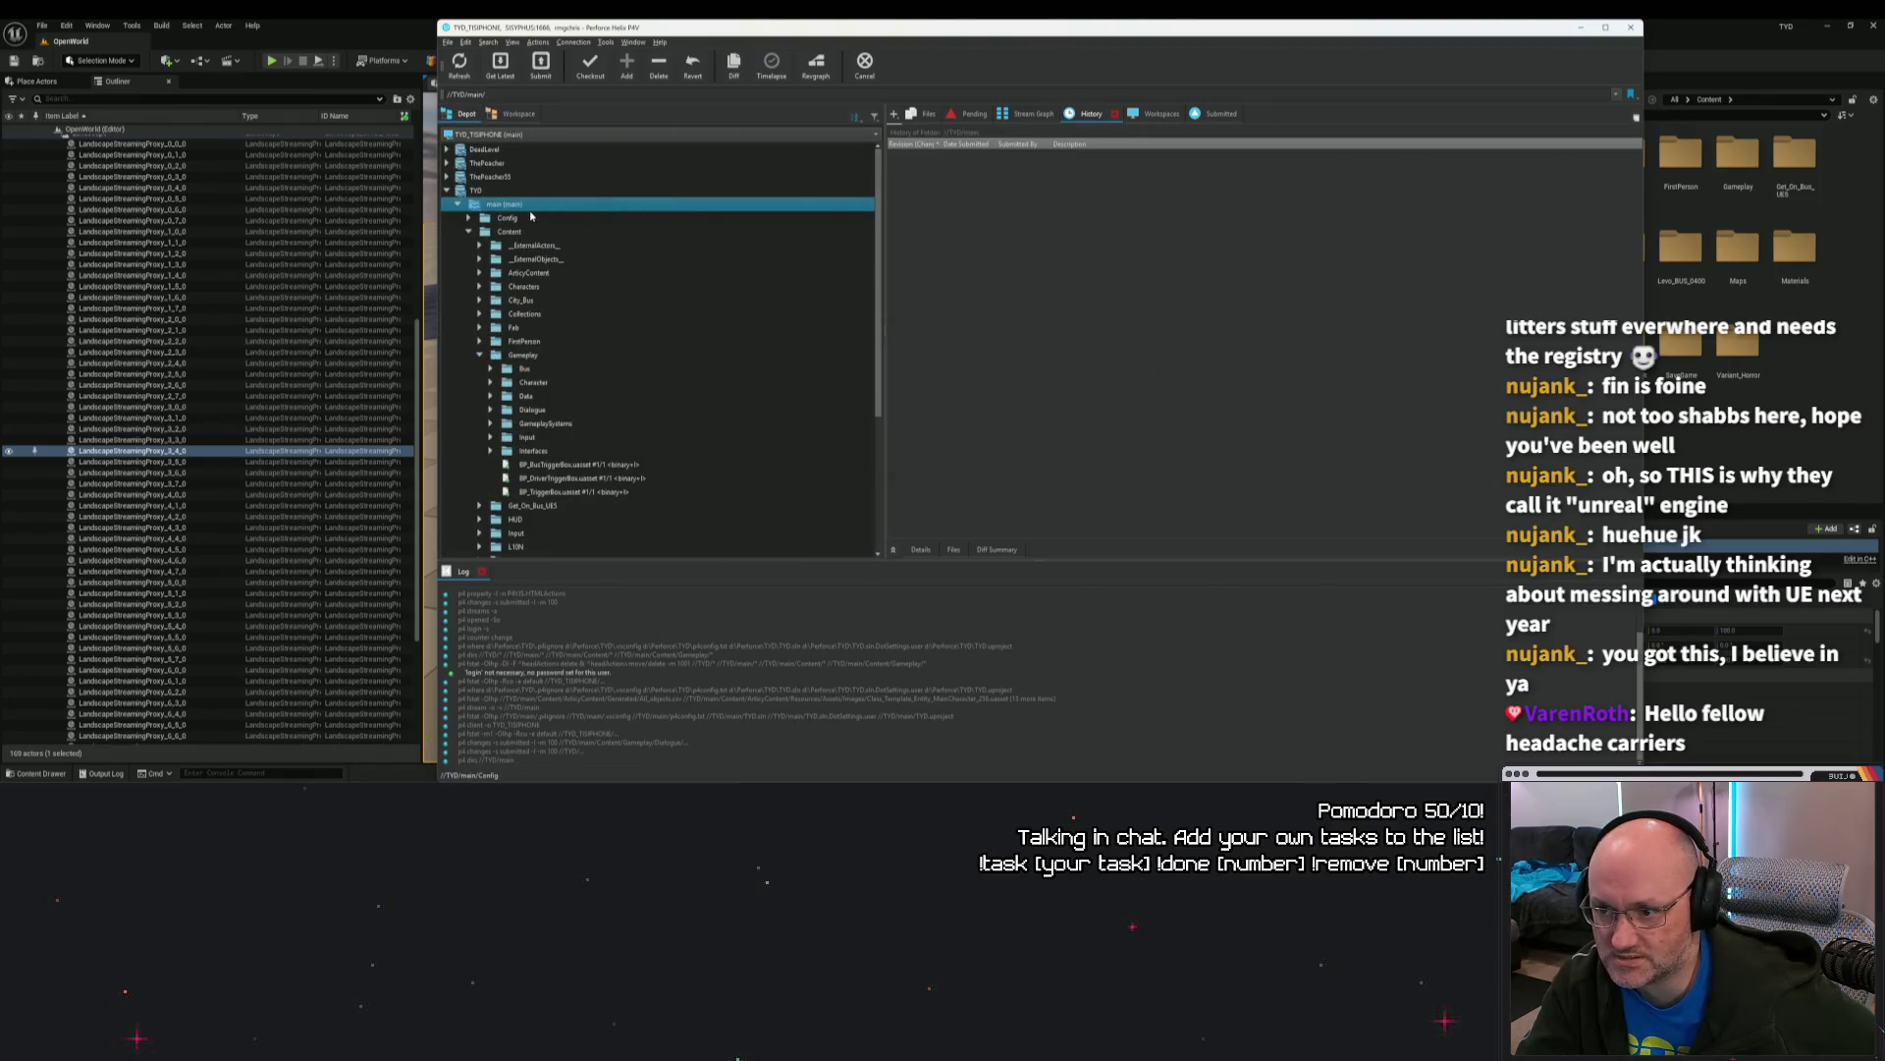
pyautogui.click(490, 194)
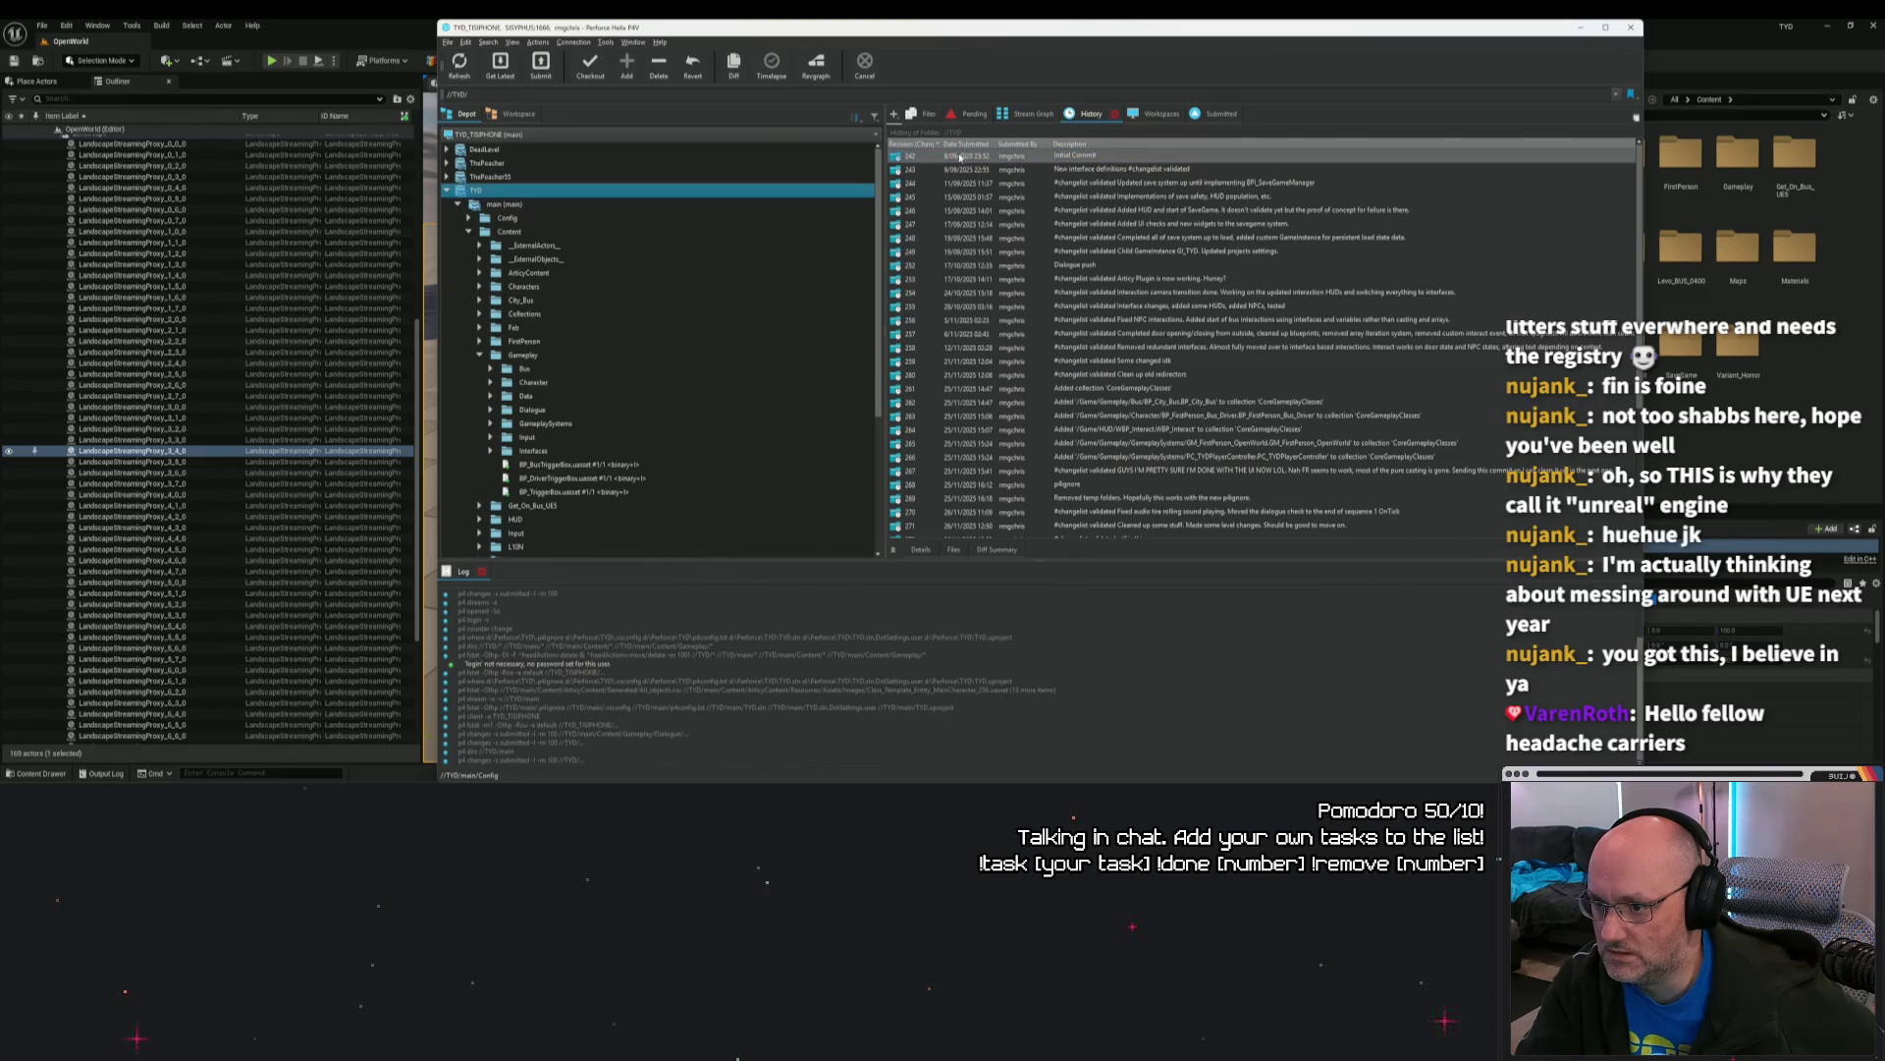
pyautogui.click(910, 144)
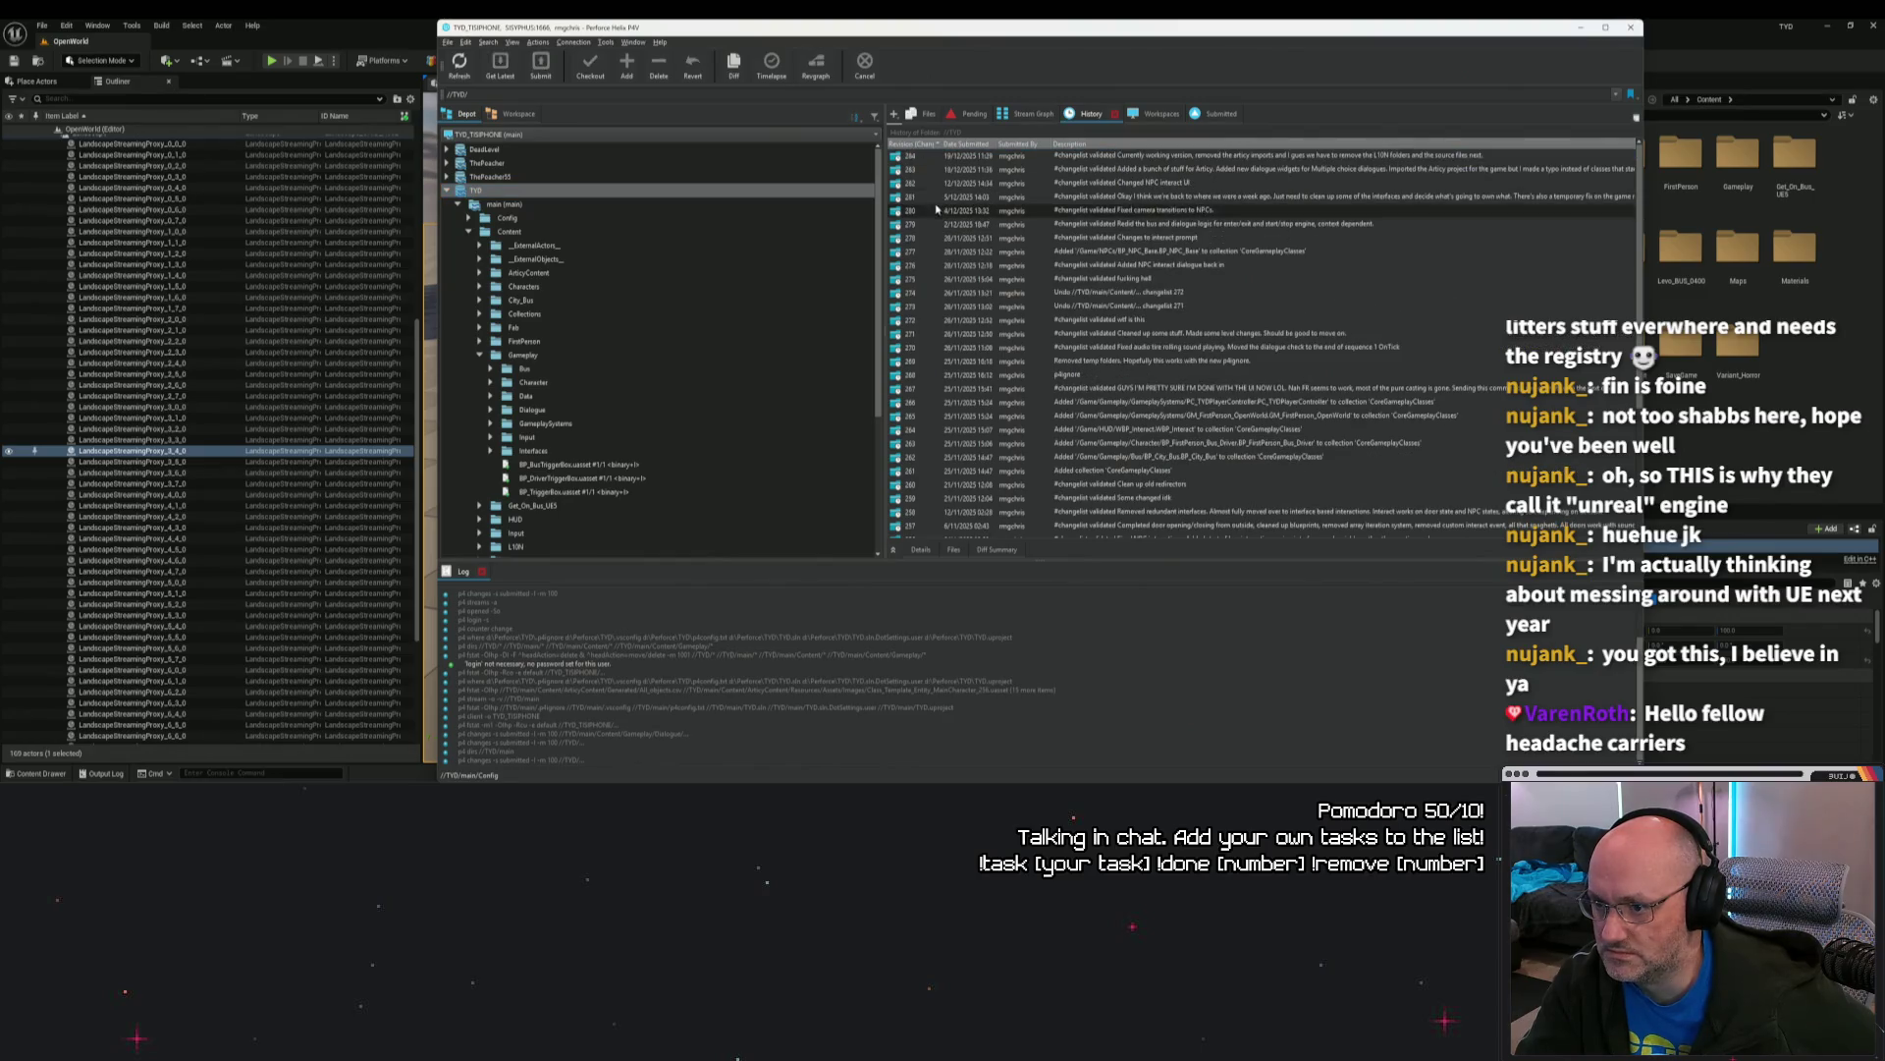
pyautogui.click(1149, 157)
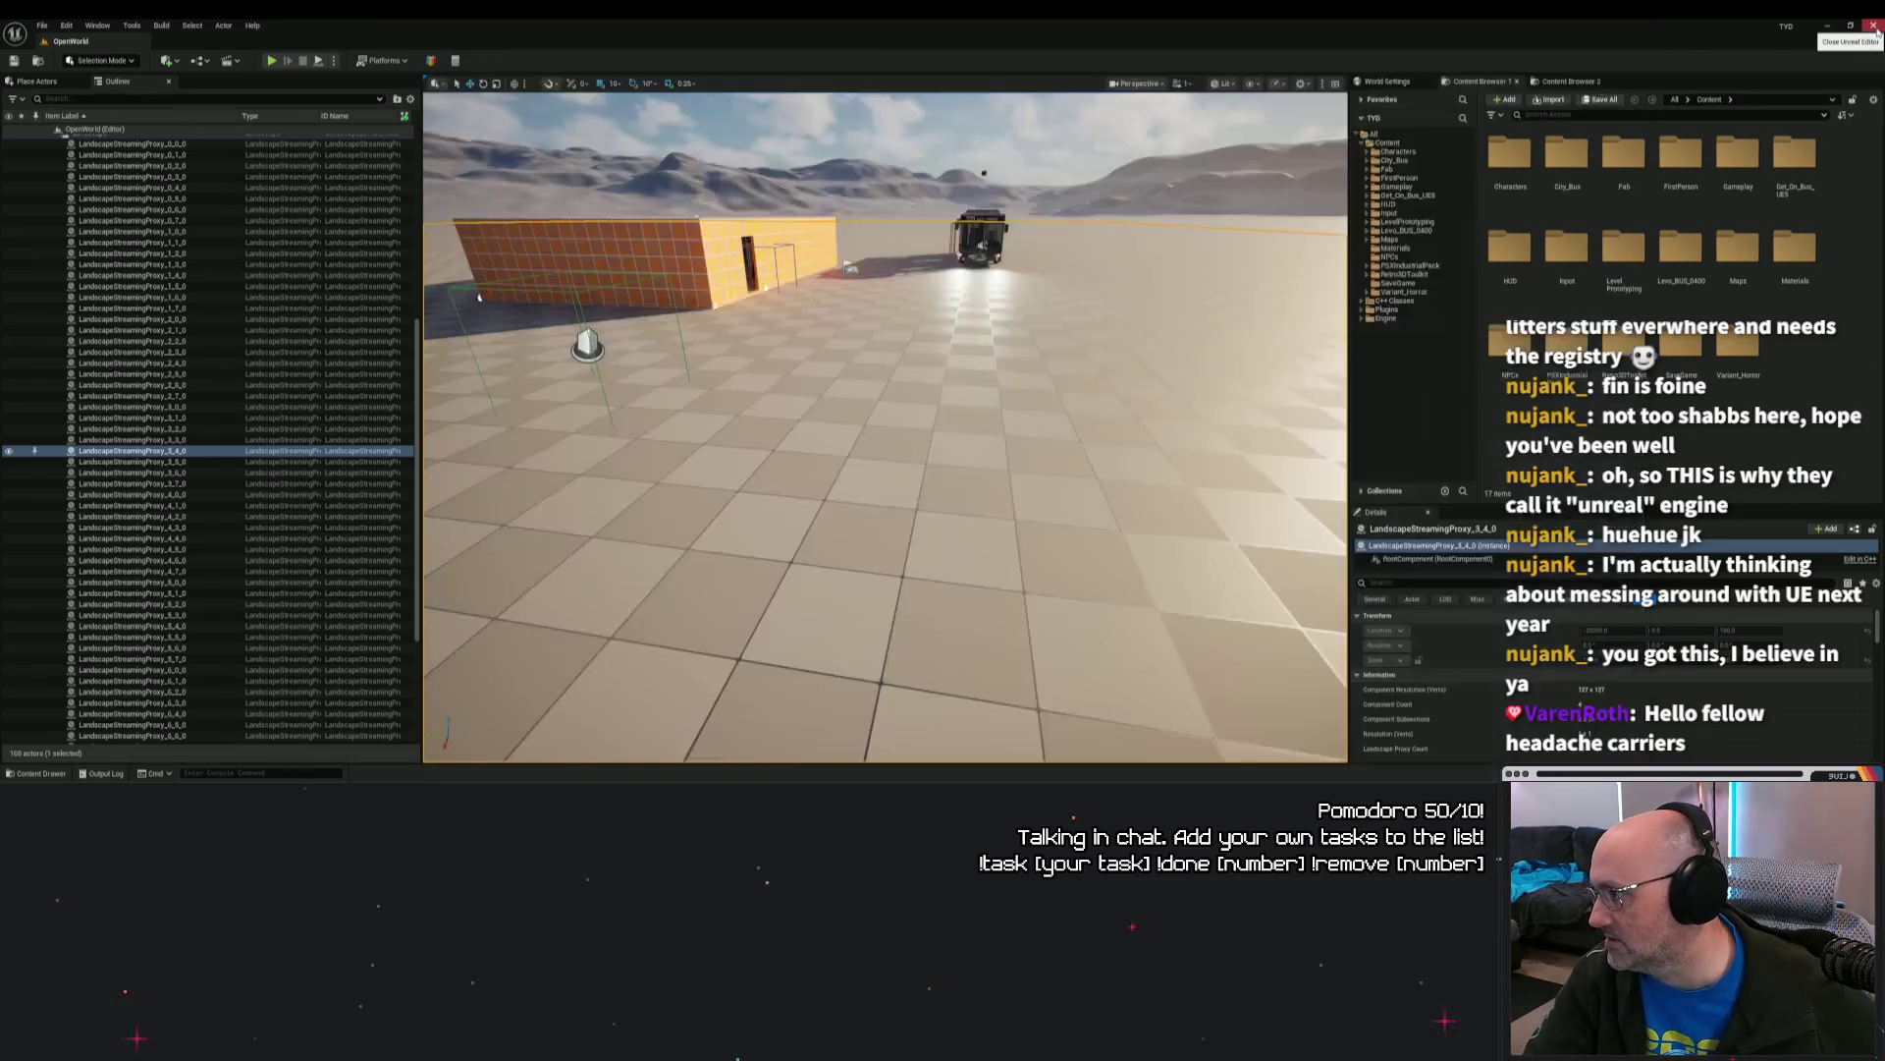
# Step: Close the Unreal Editor and switch over to the browser window
pyautogui.click(1827, 24)
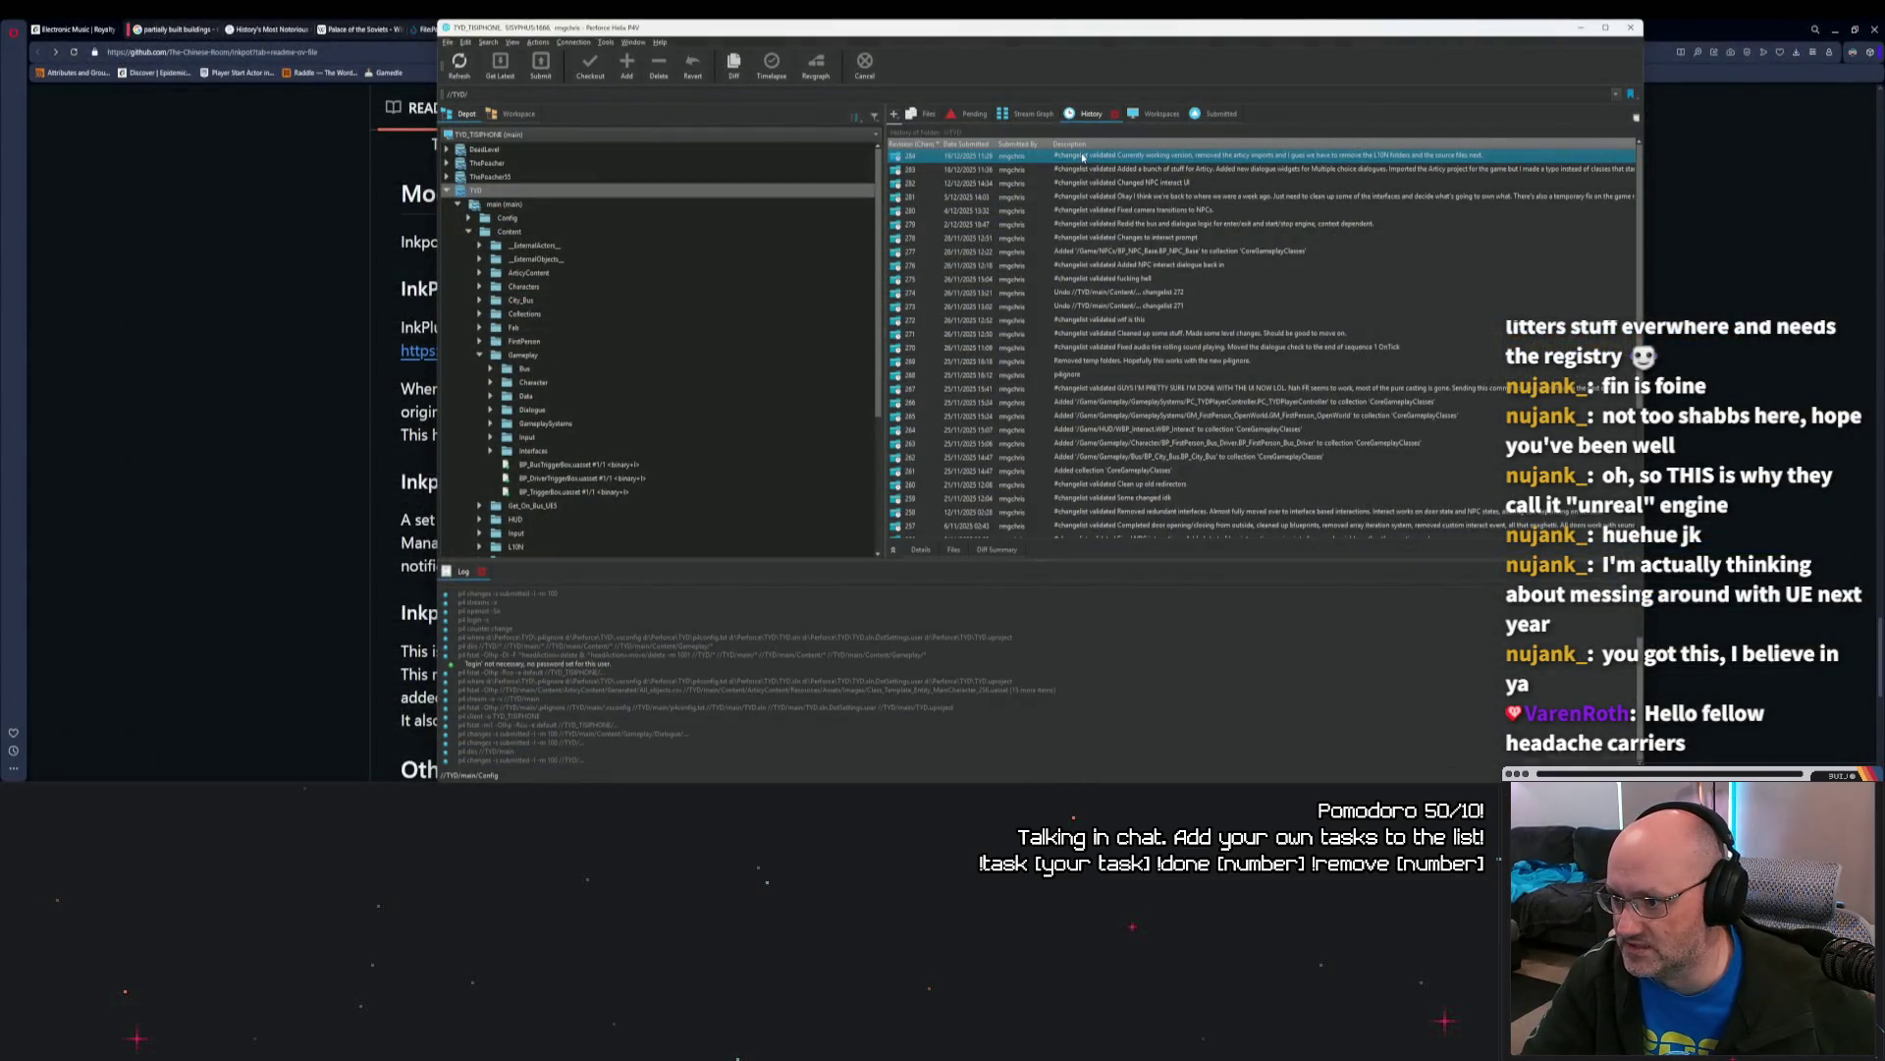
pyautogui.rightClick(1082, 155)
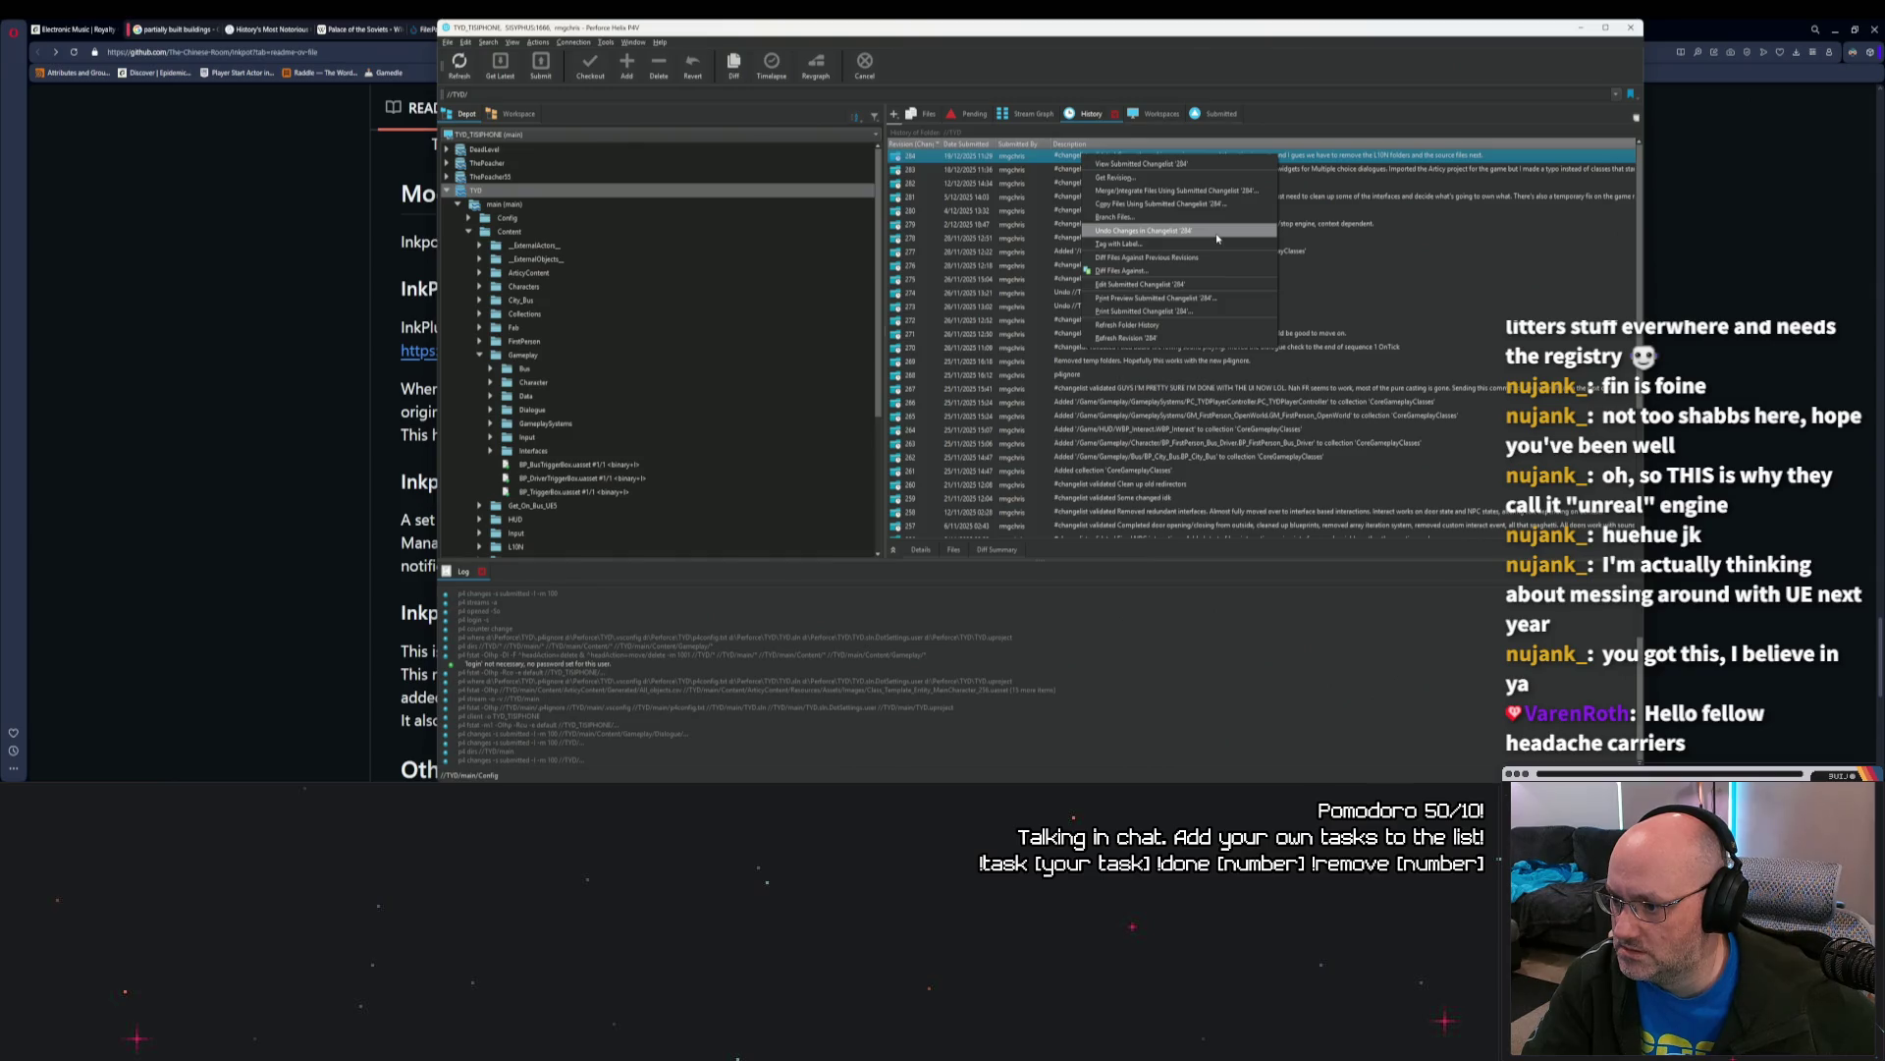
pyautogui.click(733, 61)
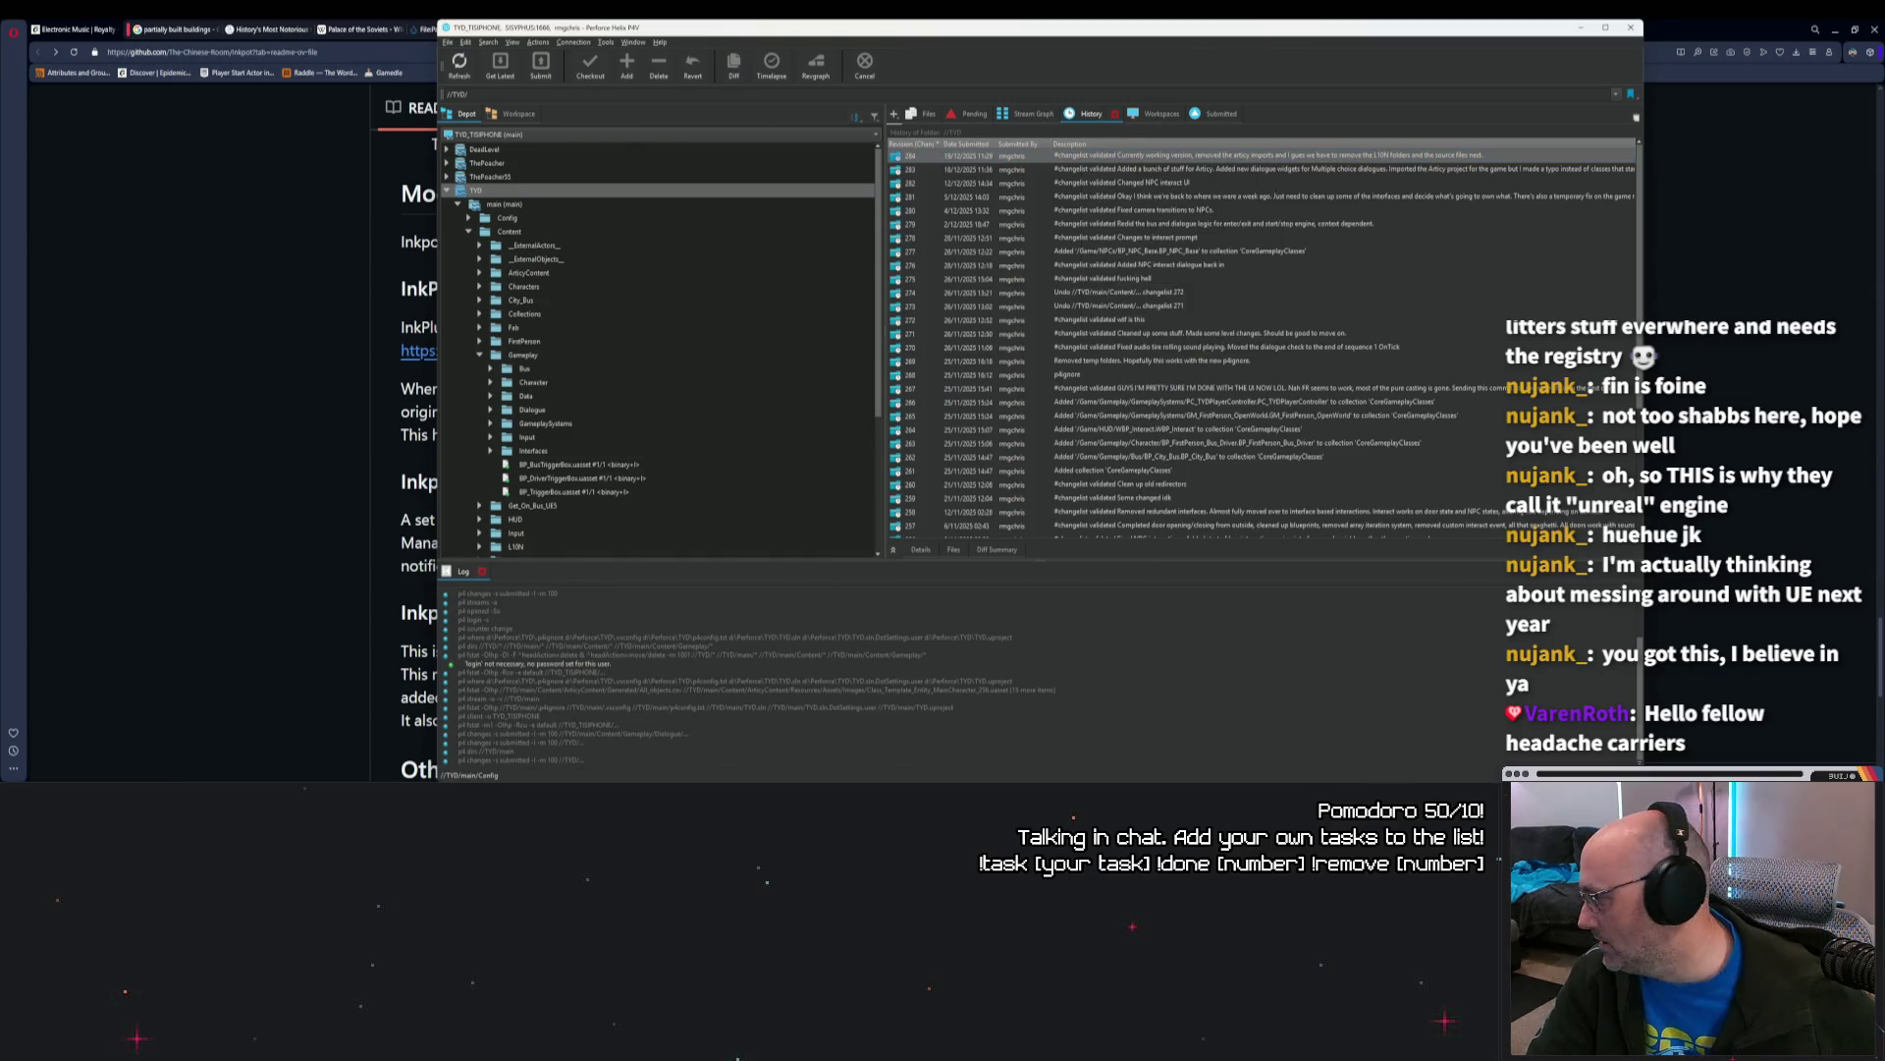
pyautogui.hotkey('alt', 'Tab')
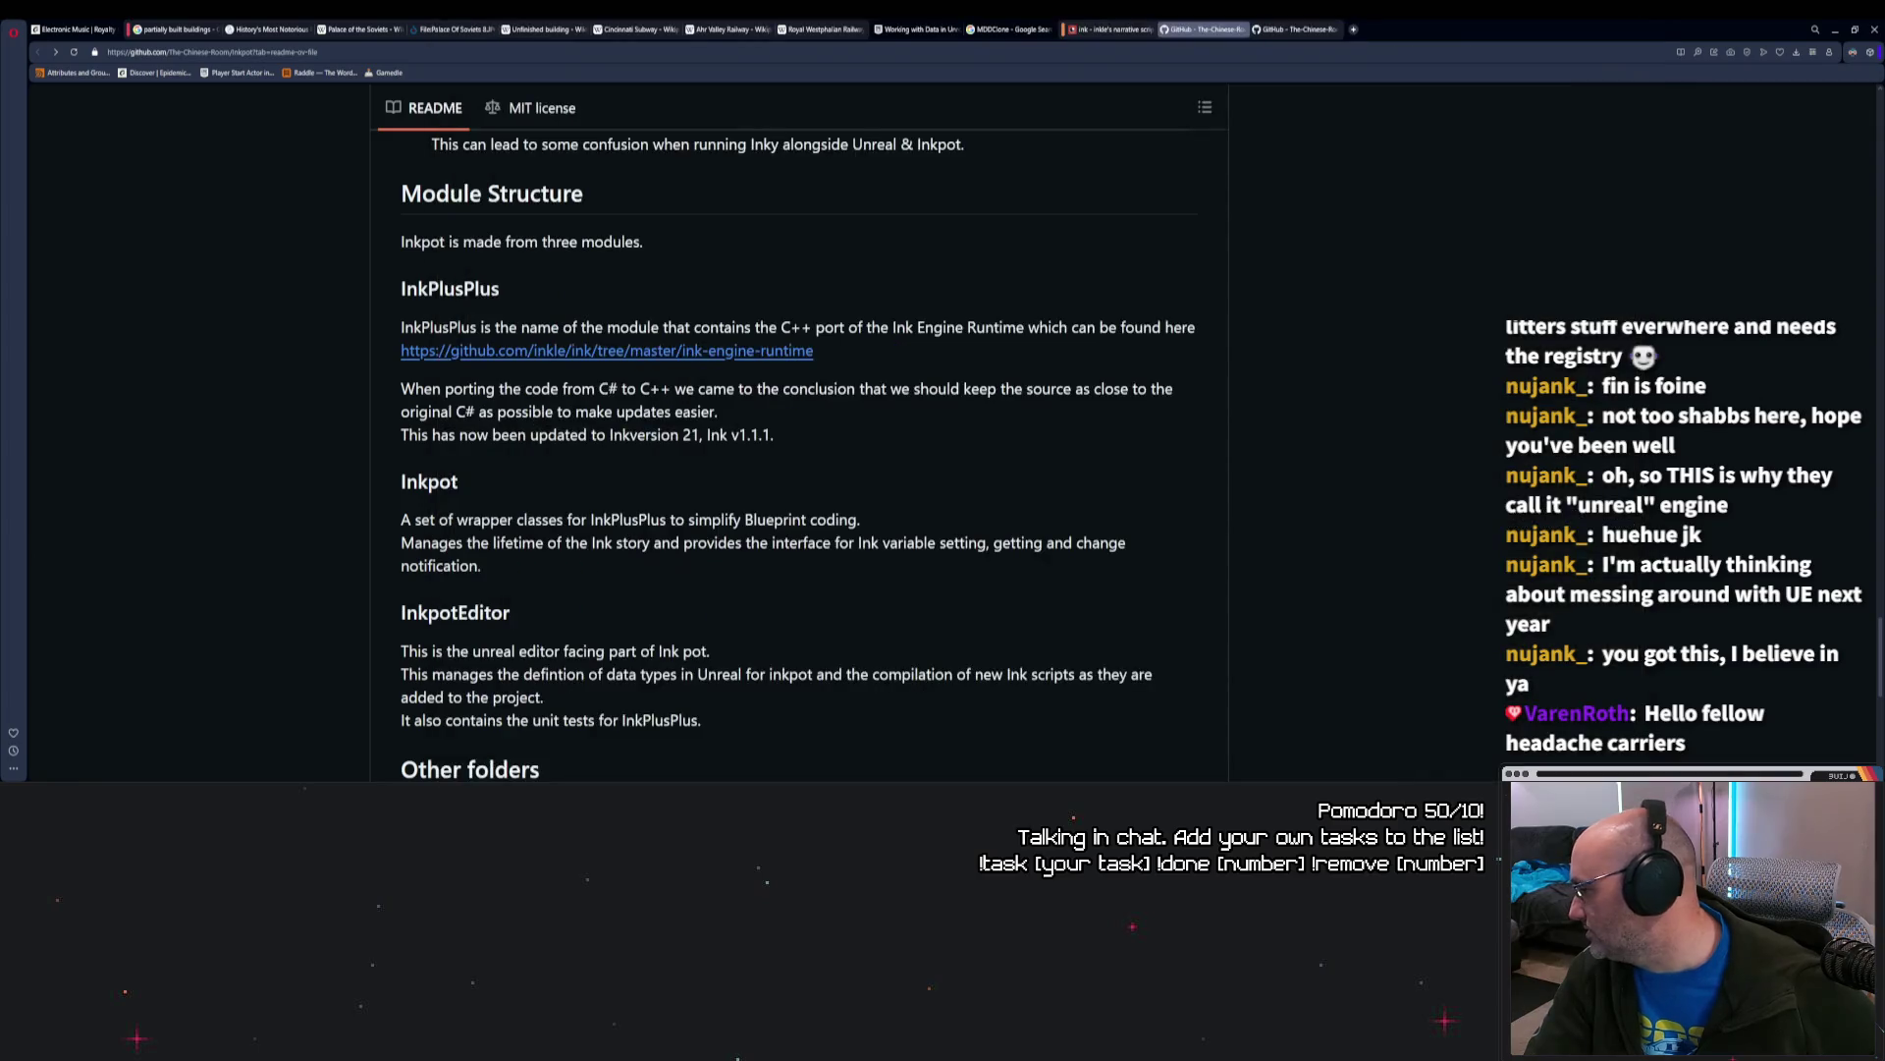
# Step: Drag the Chrome window off to the right to reveal Perforce P4V
pyautogui.moveTo(1550, 24); pyautogui.dragTo(1884, 30)
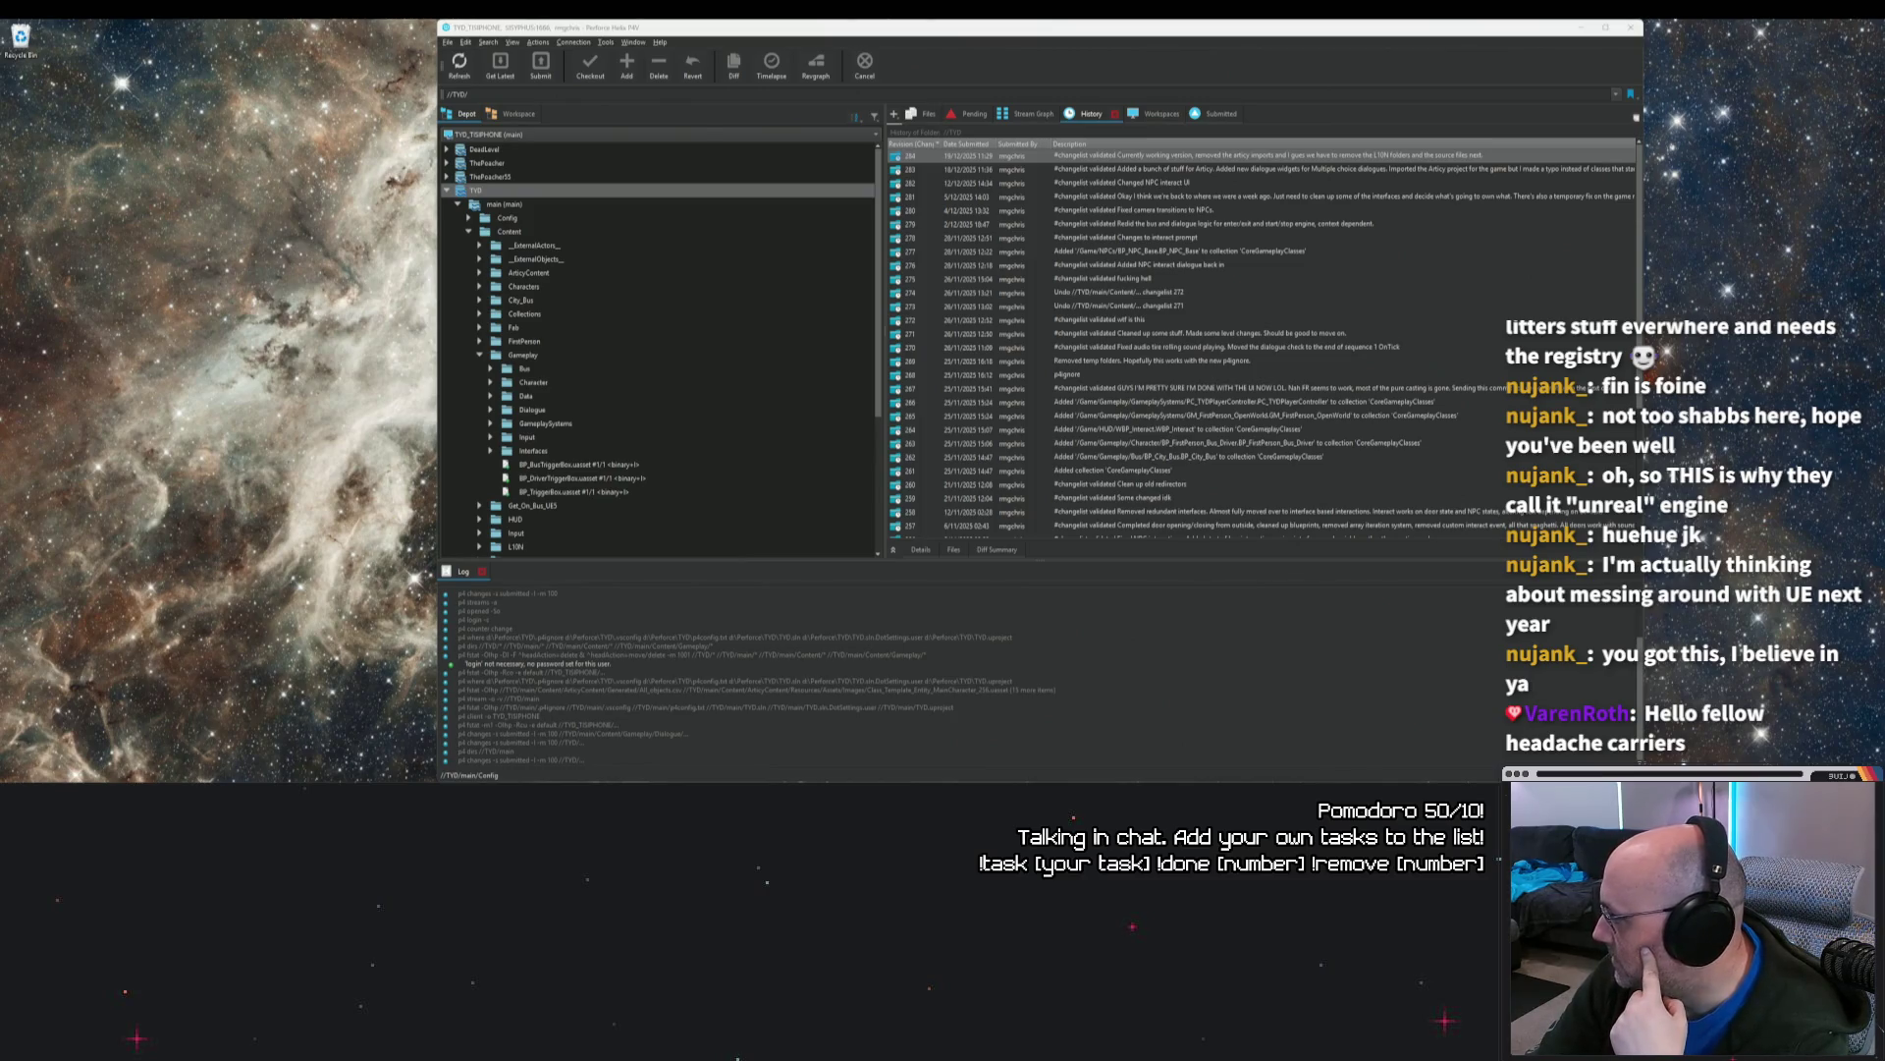
# Step: Attempt to undo changelist 284, read the already-checked-out files error, and dismiss it
pyautogui.rightClick(1123, 157)
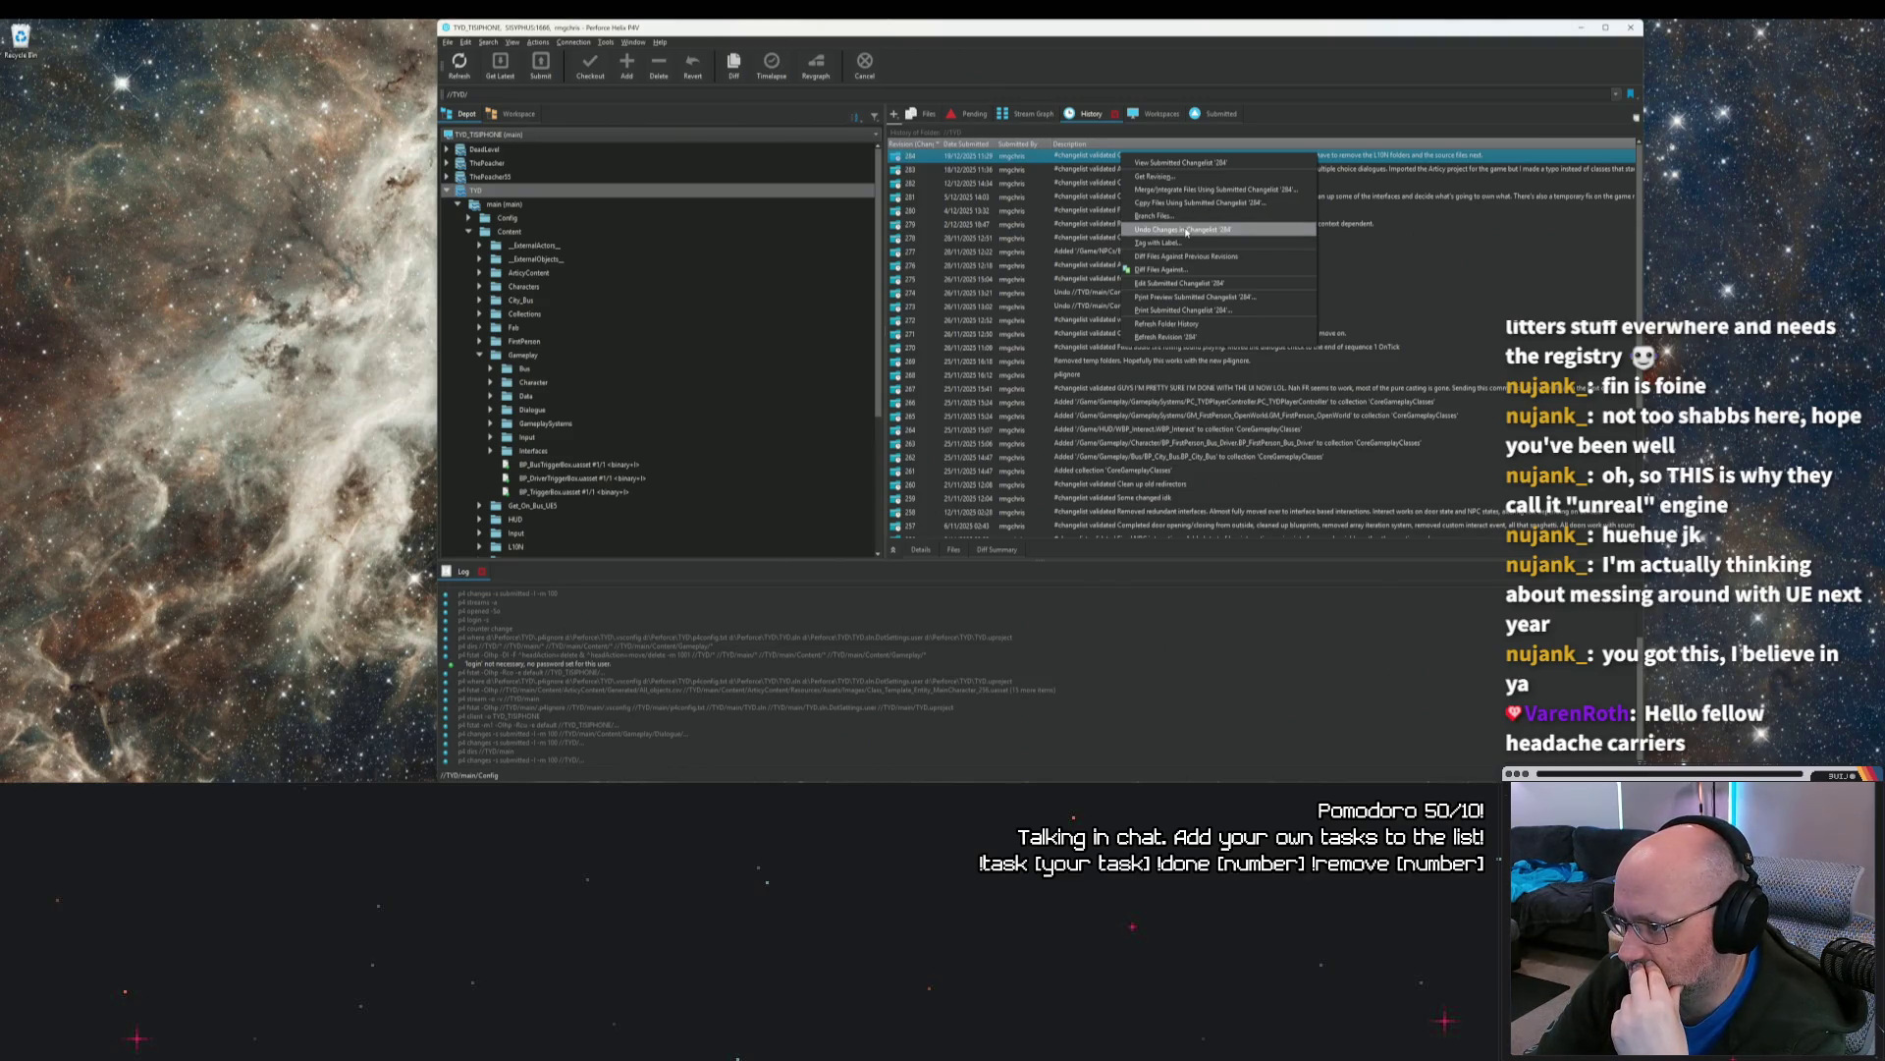
pyautogui.click(1186, 231)
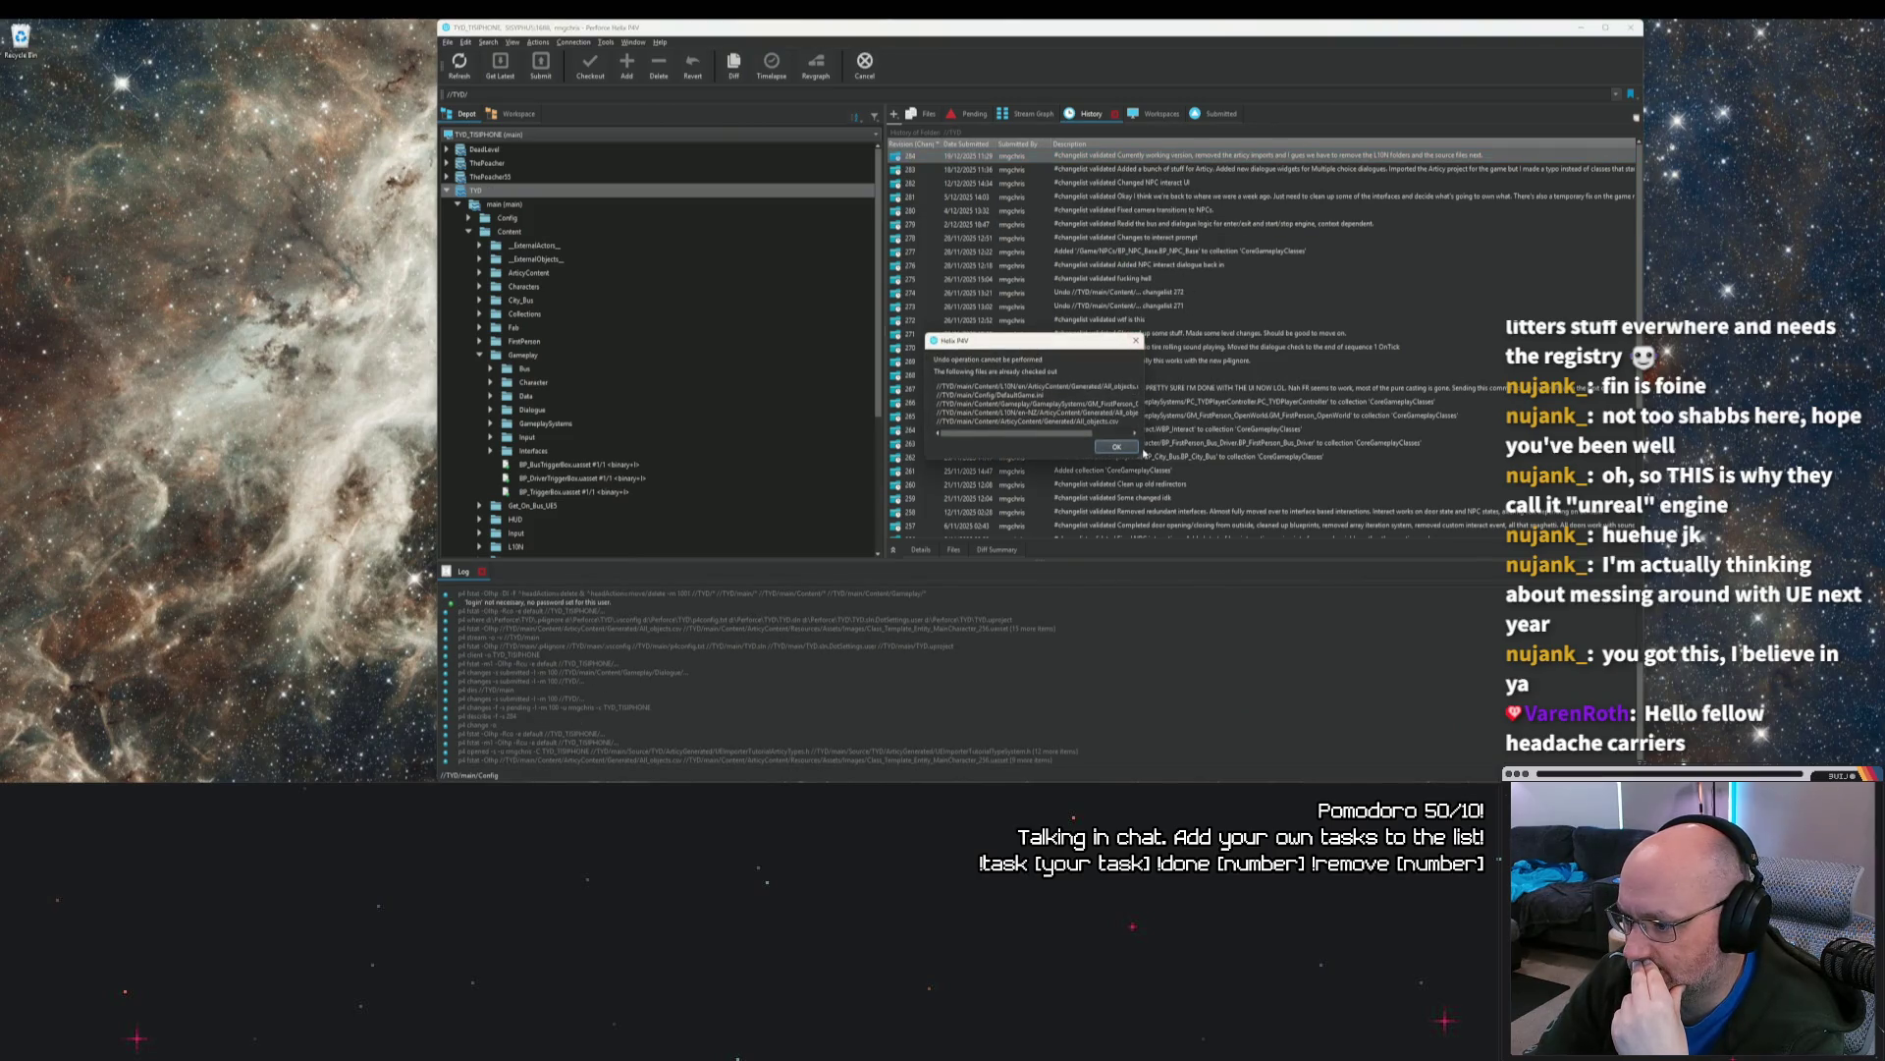
pyautogui.moveTo(1137, 453)
pyautogui.mouseDown()
pyautogui.moveTo(1298, 546)
pyautogui.moveTo(1250, 468)
pyautogui.mouseUp()
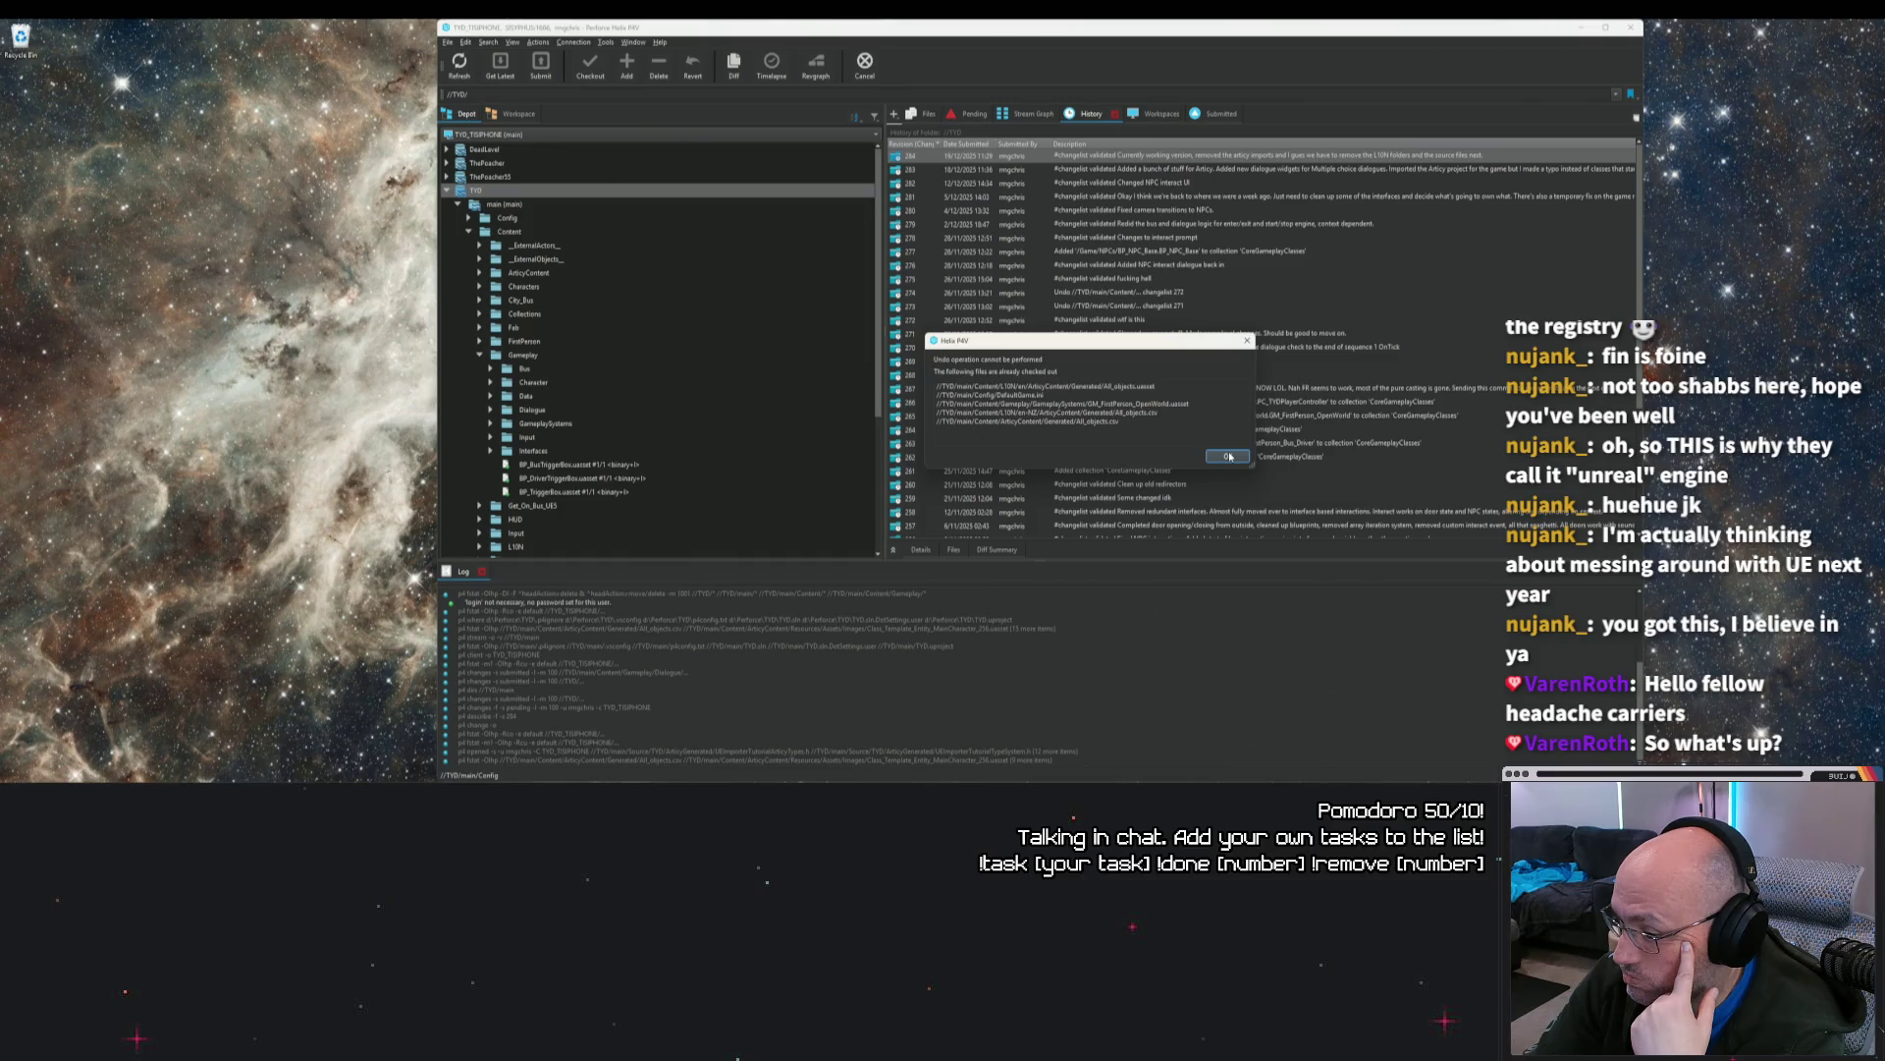
pyautogui.click(1229, 456)
pyautogui.rightClick(468, 190)
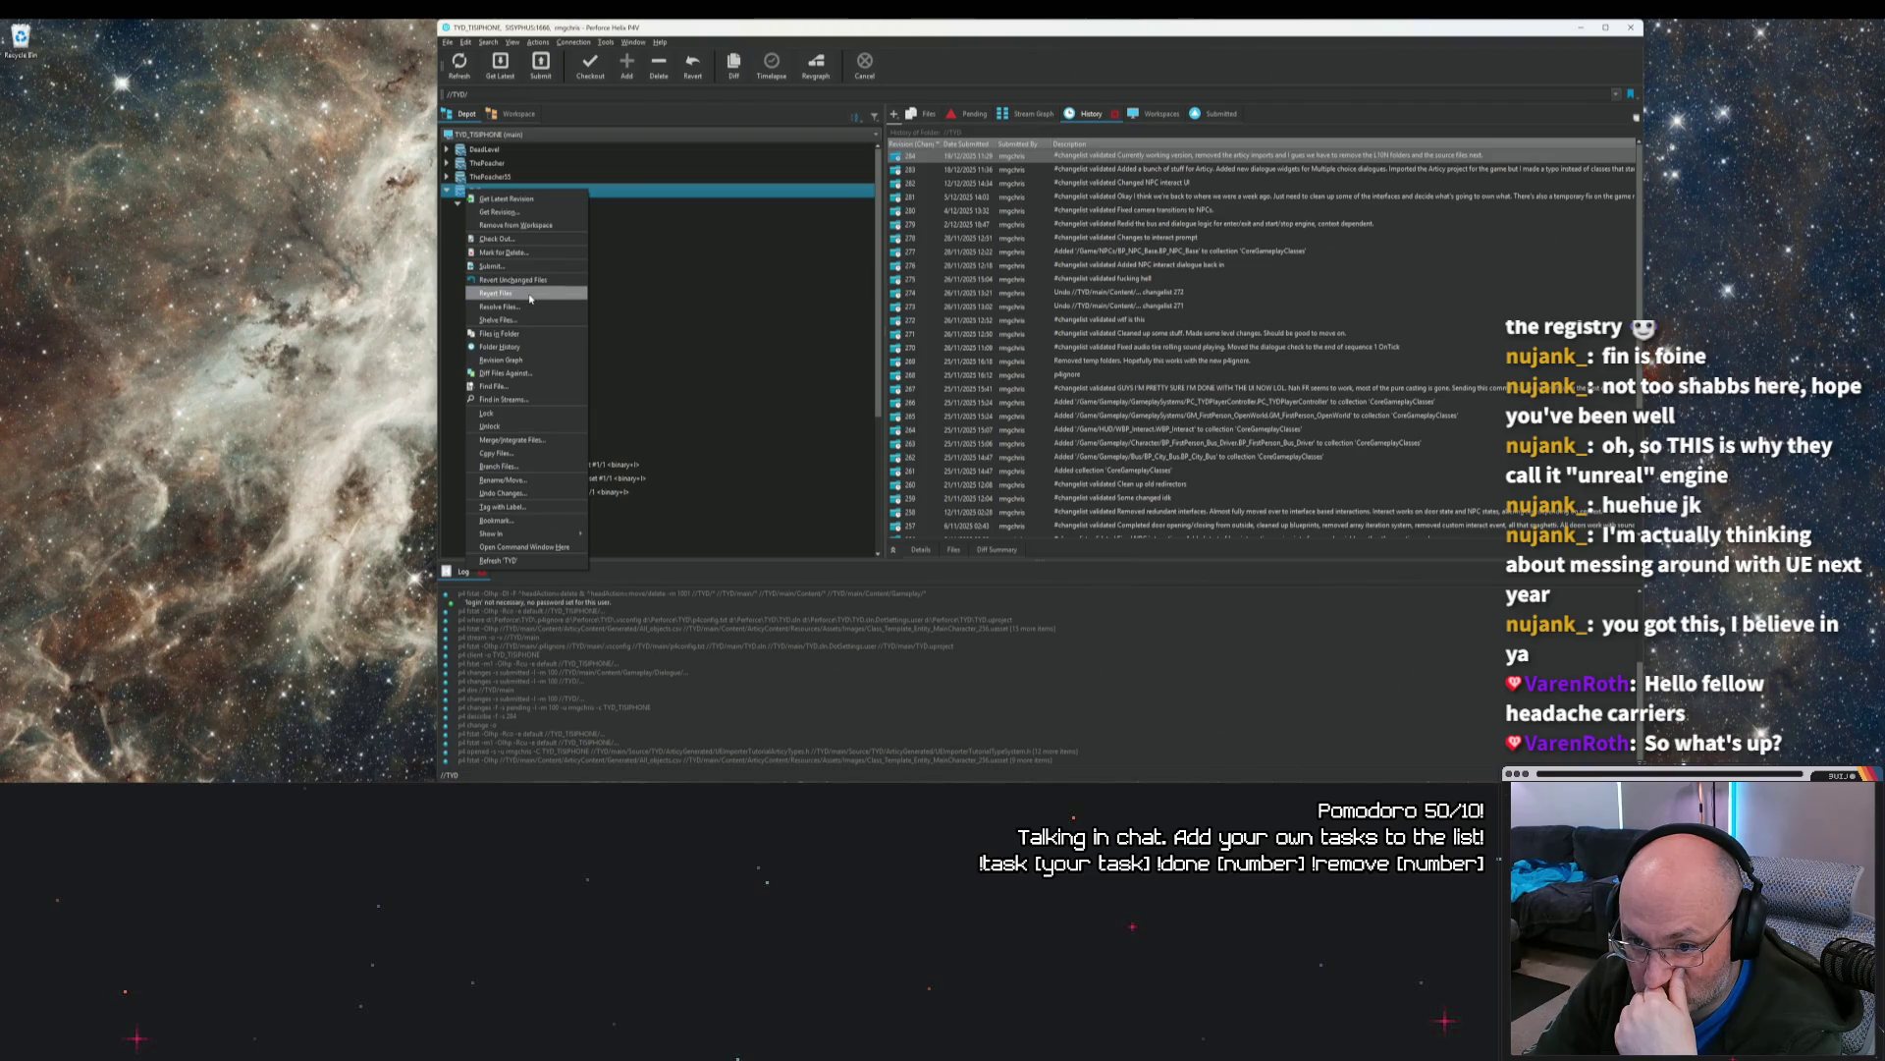
# Step: Revert the open files under the TYD folder, including any unchanged ones
pyautogui.click(530, 295)
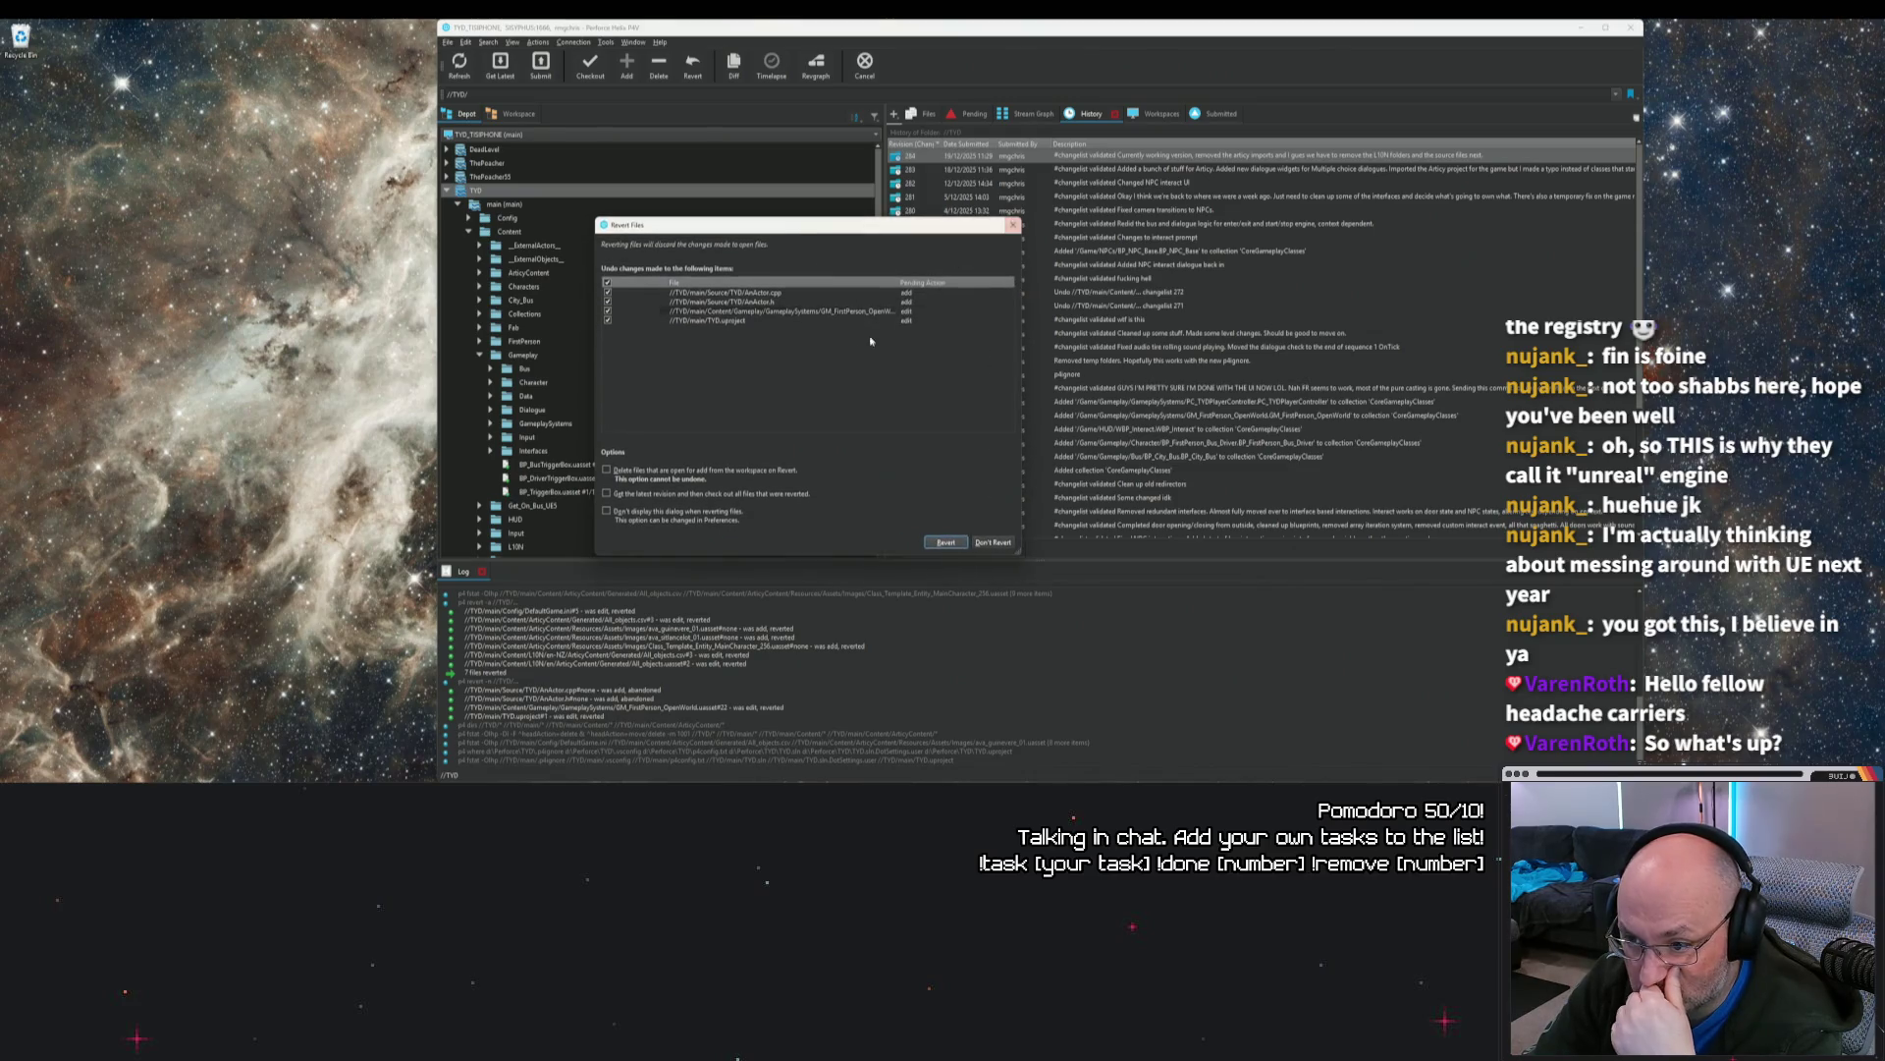
pyautogui.moveTo(949, 280); pyautogui.dragTo(935, 280)
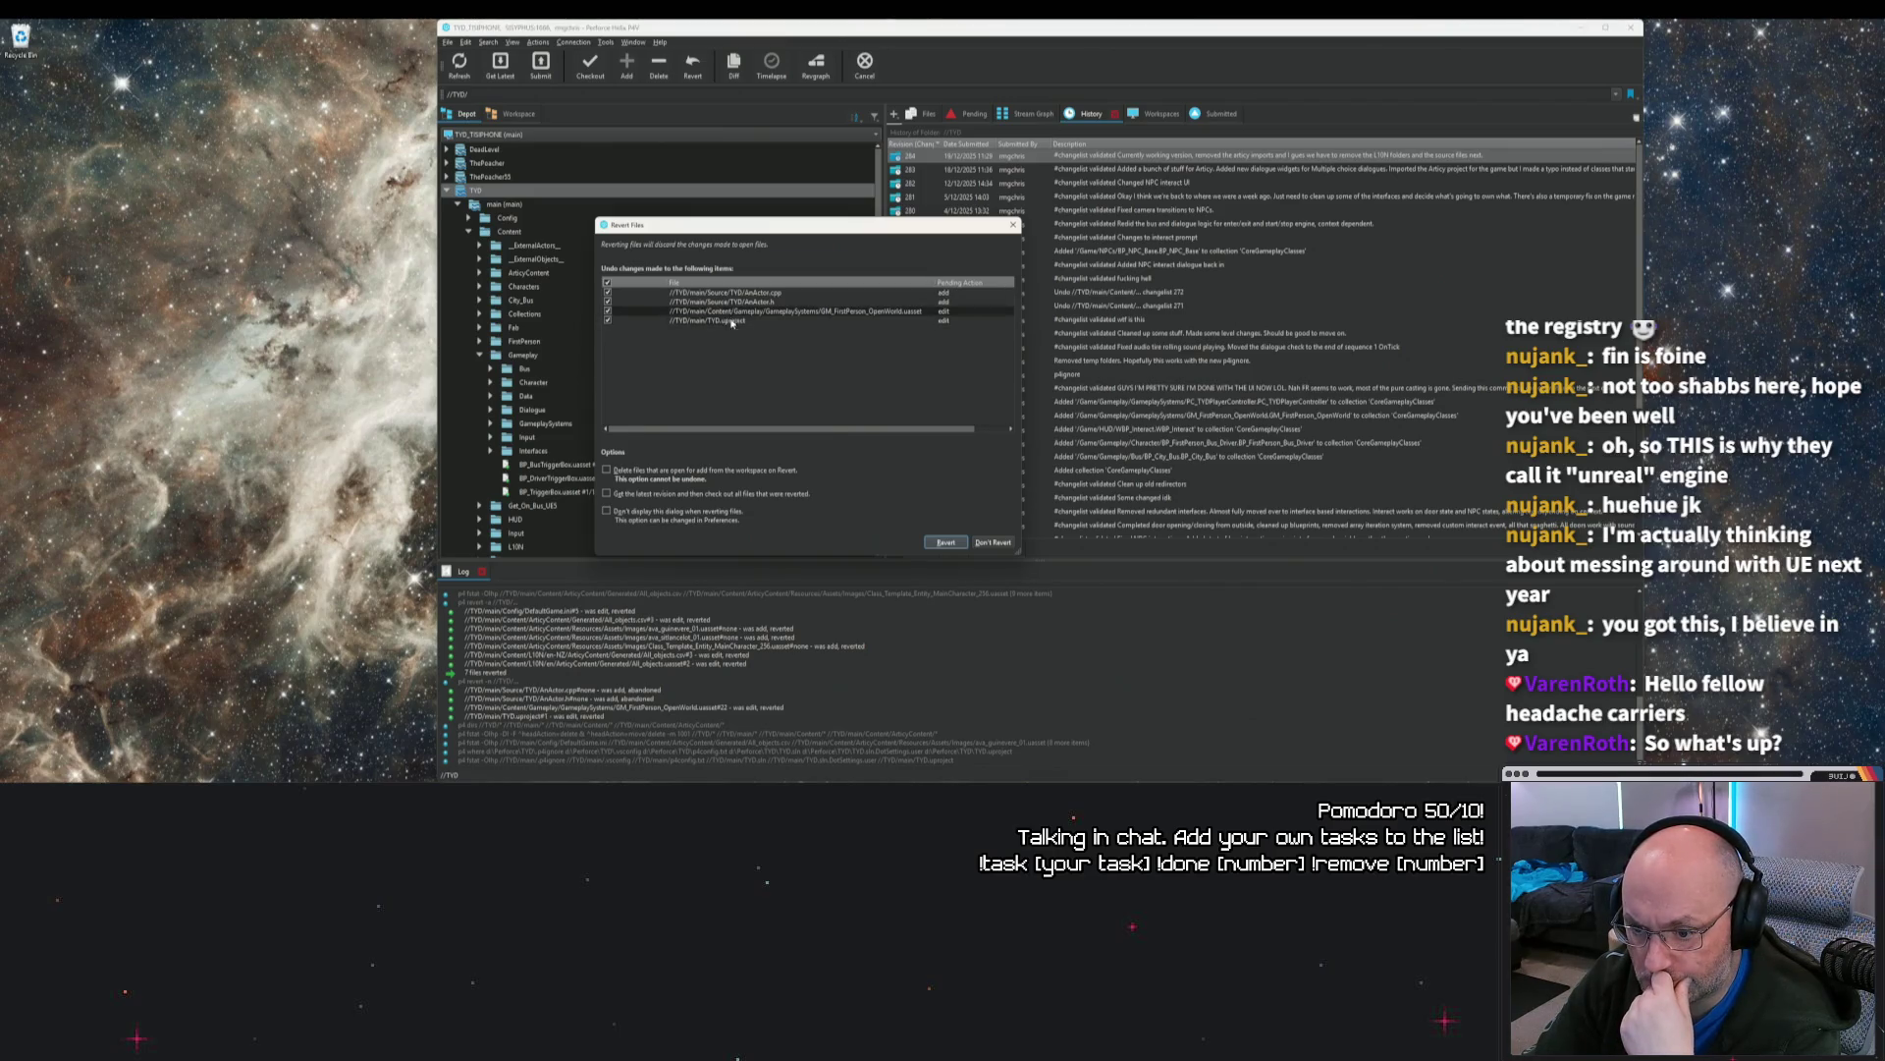
pyautogui.click(990, 541)
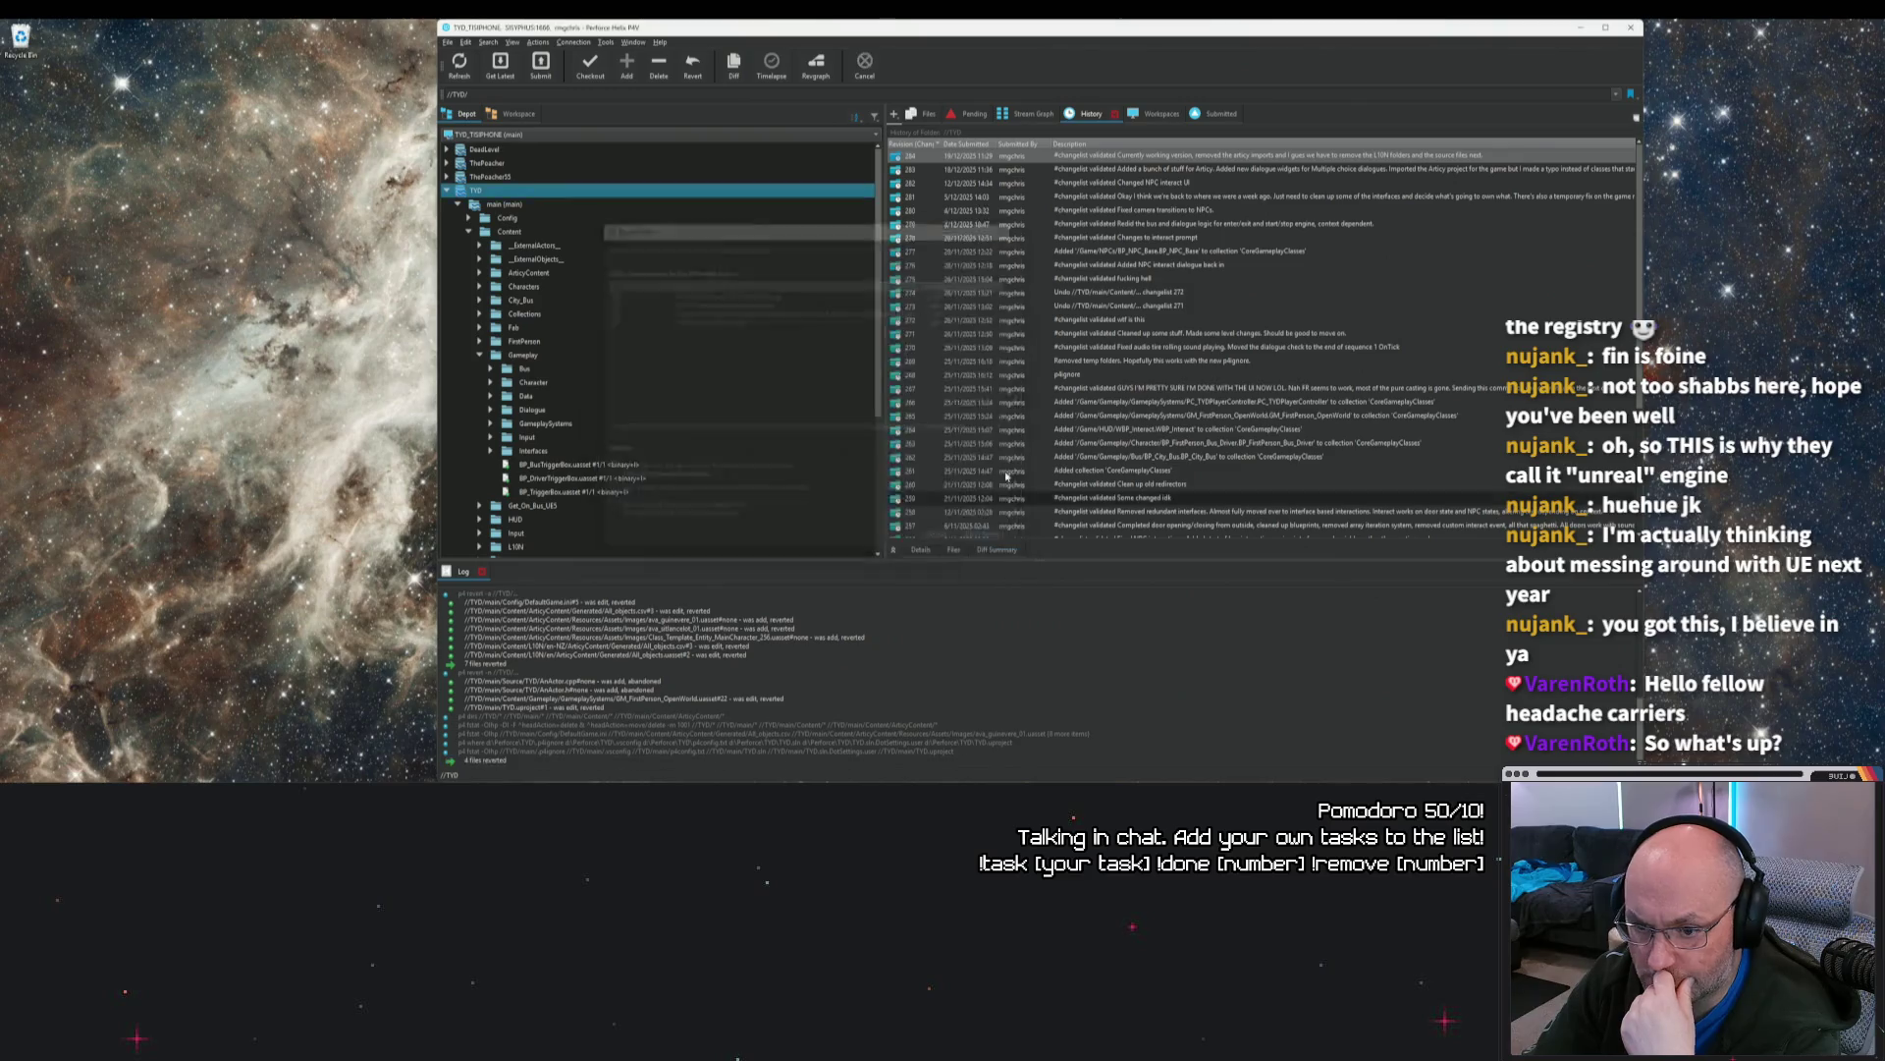
pyautogui.rightClick(474, 194)
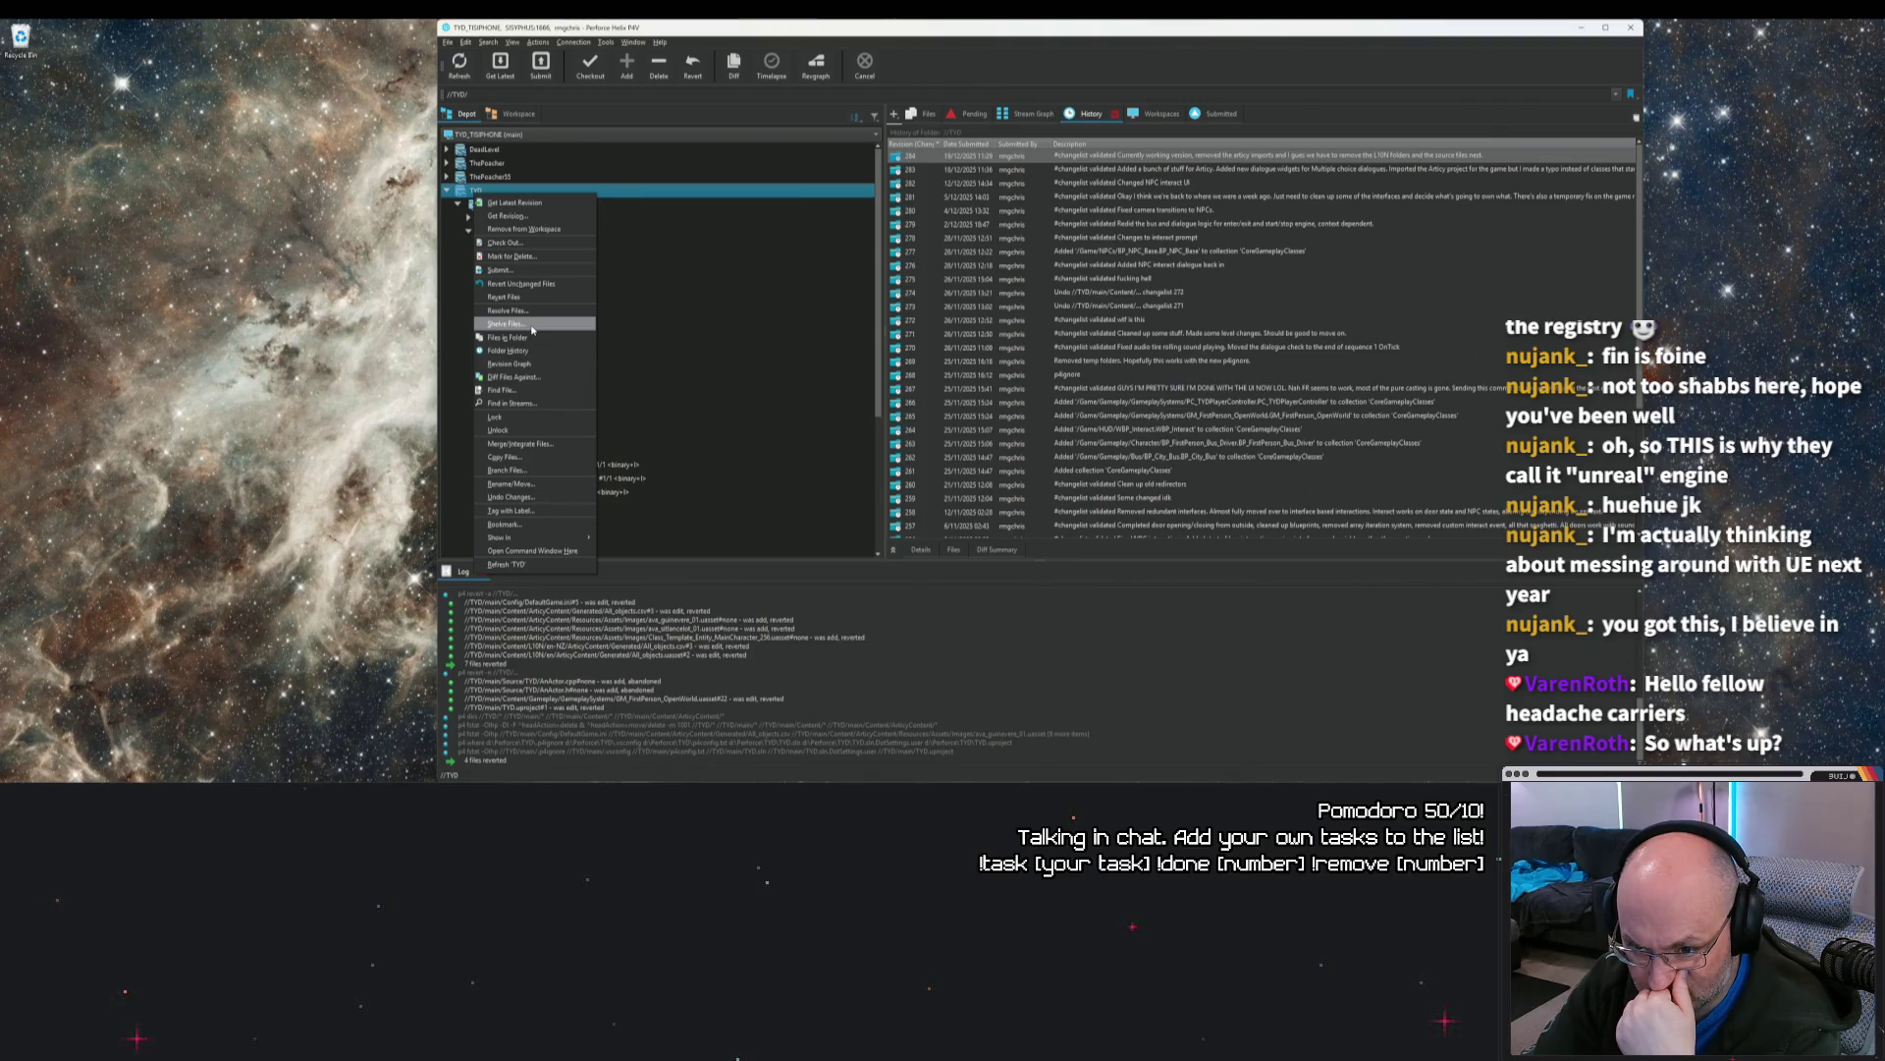
pyautogui.click(520, 284)
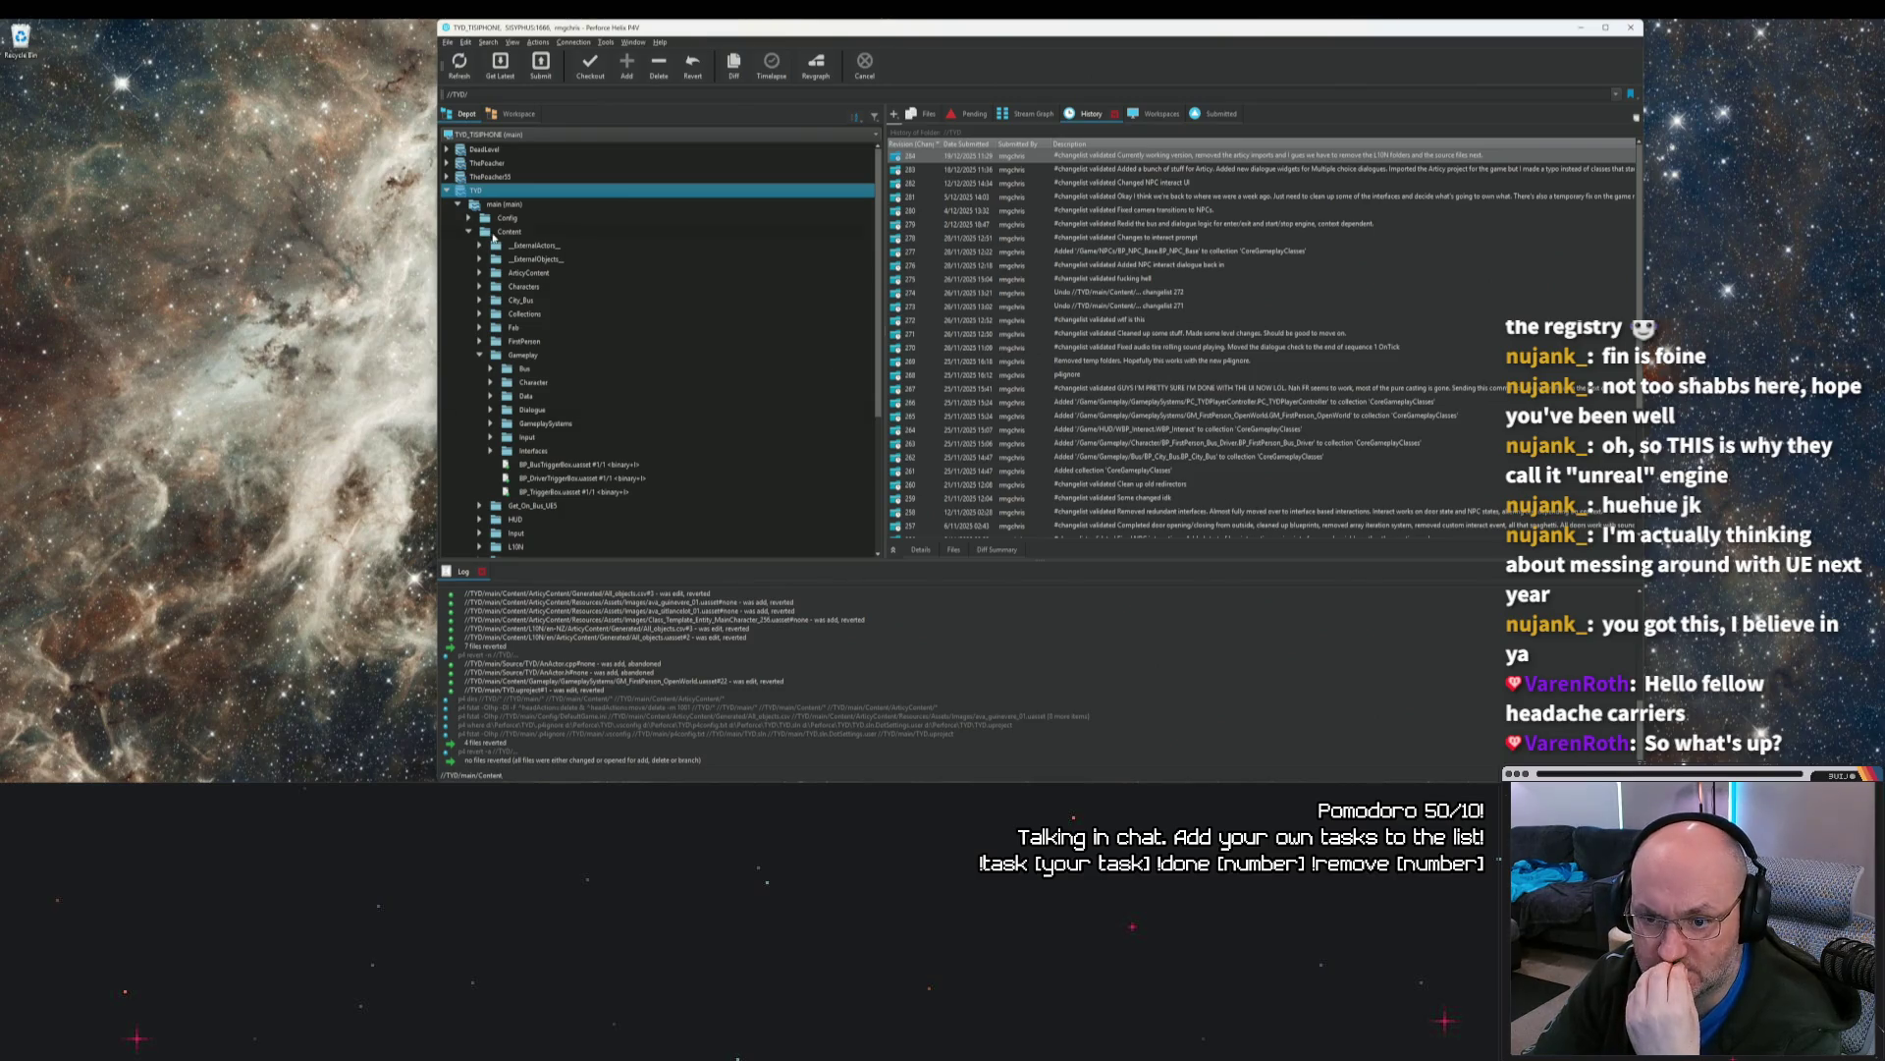
# Step: Revert the four remaining open files from the workspace root
pyautogui.rightClick(475, 192)
pyautogui.click(511, 116)
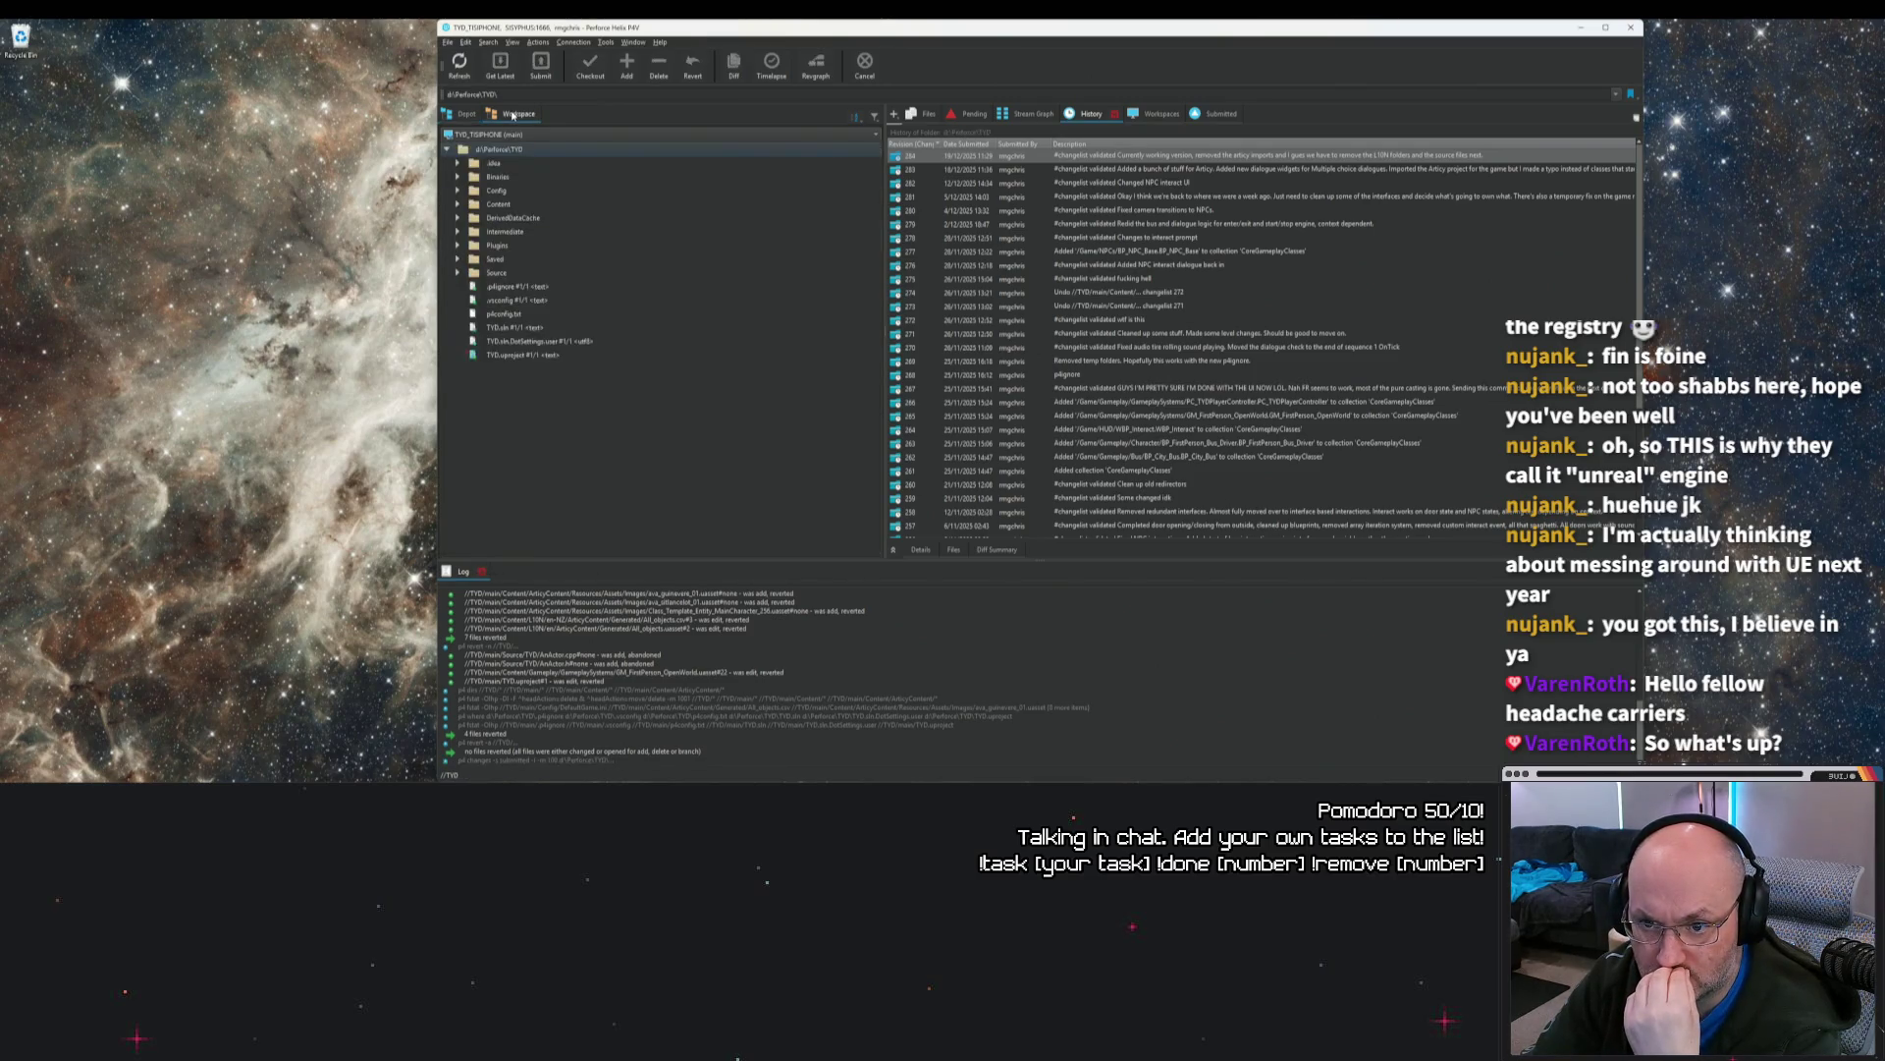
pyautogui.rightClick(503, 151)
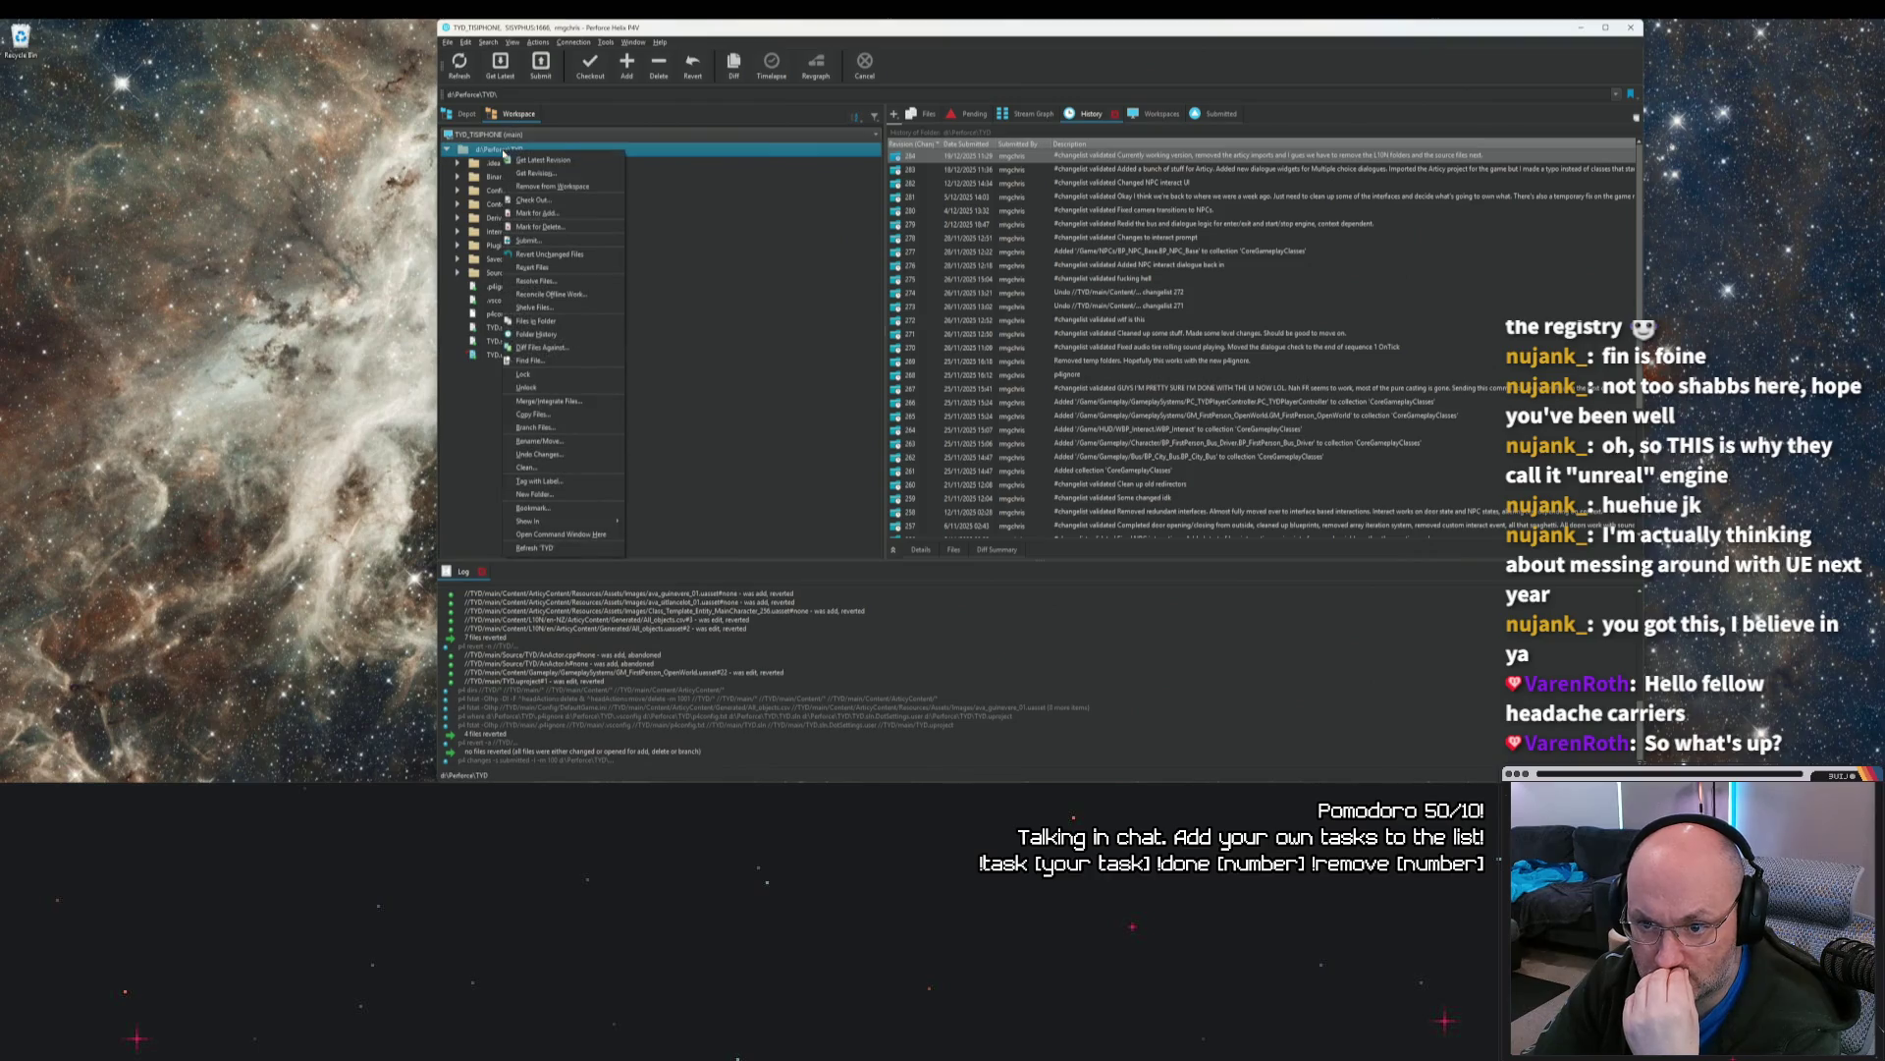
pyautogui.click(560, 267)
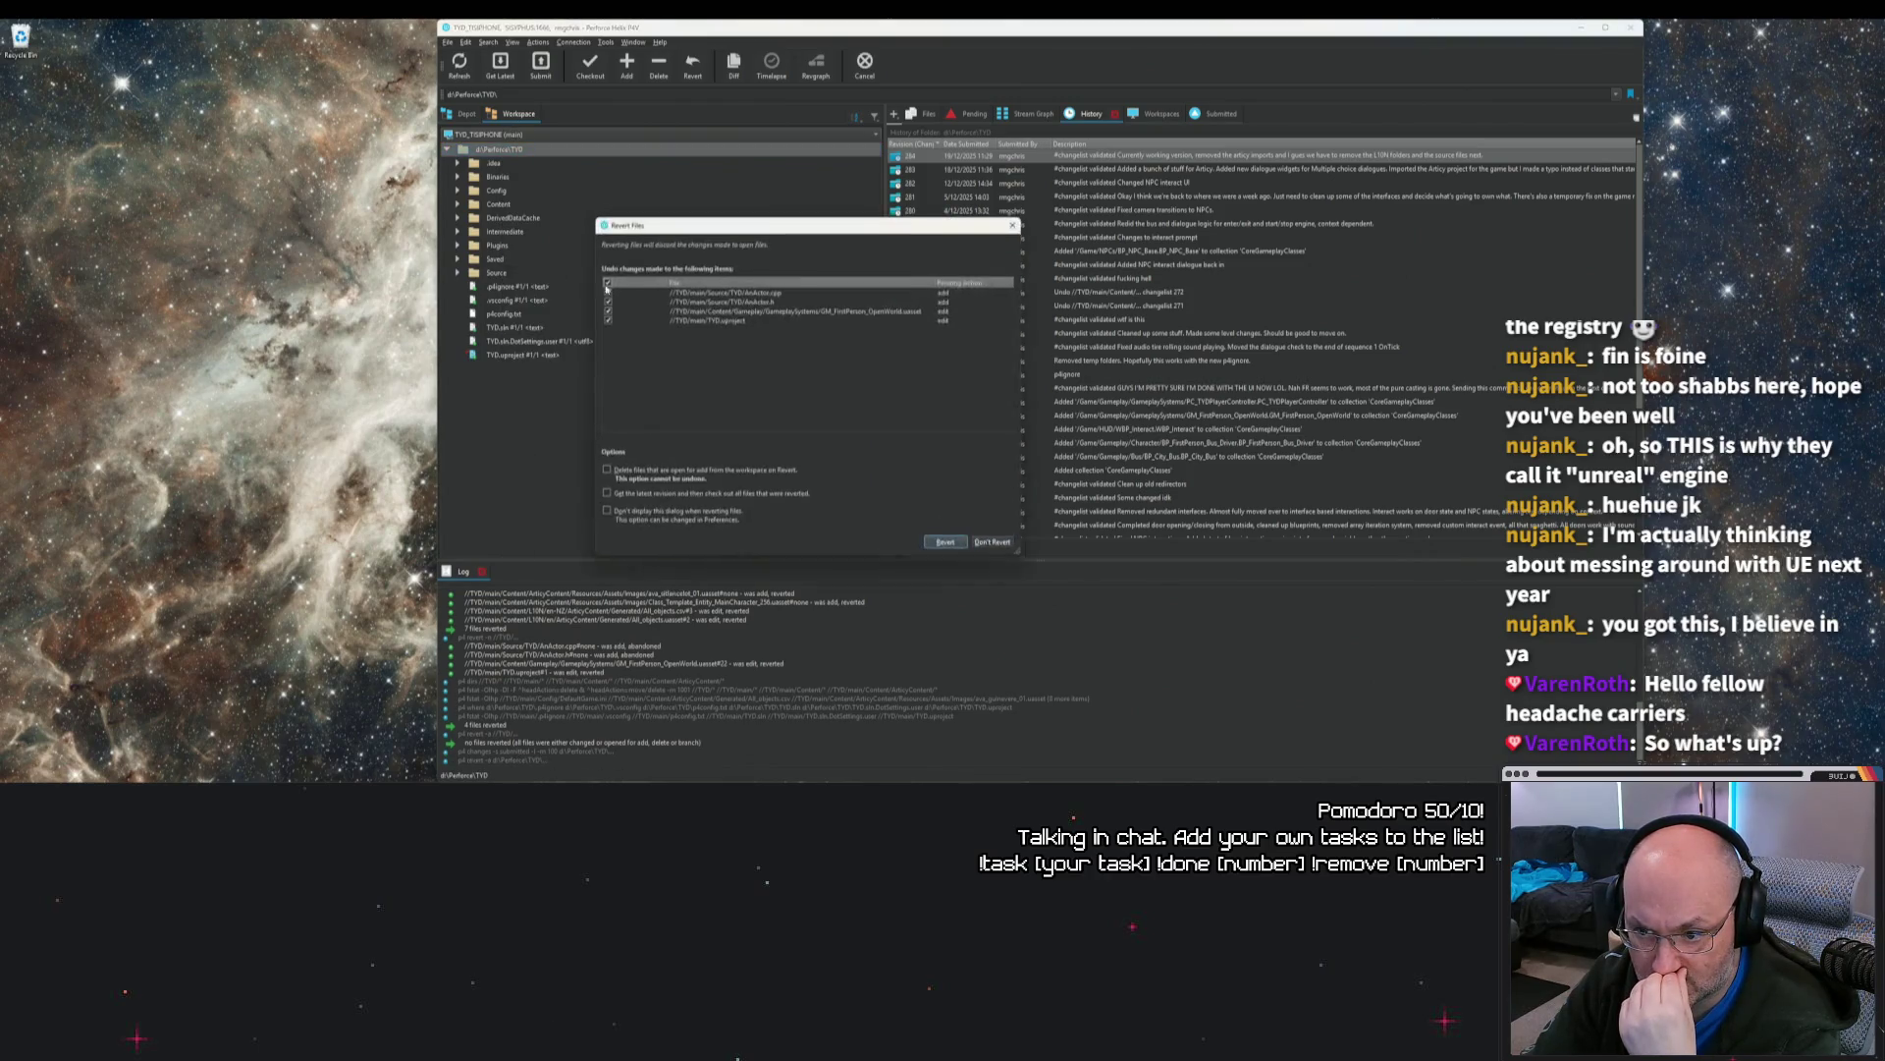
pyautogui.click(994, 543)
# Step: Retry undoing changelist 284 and dismiss the error about GM_FirstPerson_OpenWorld.uasset
pyautogui.rightClick(1134, 157)
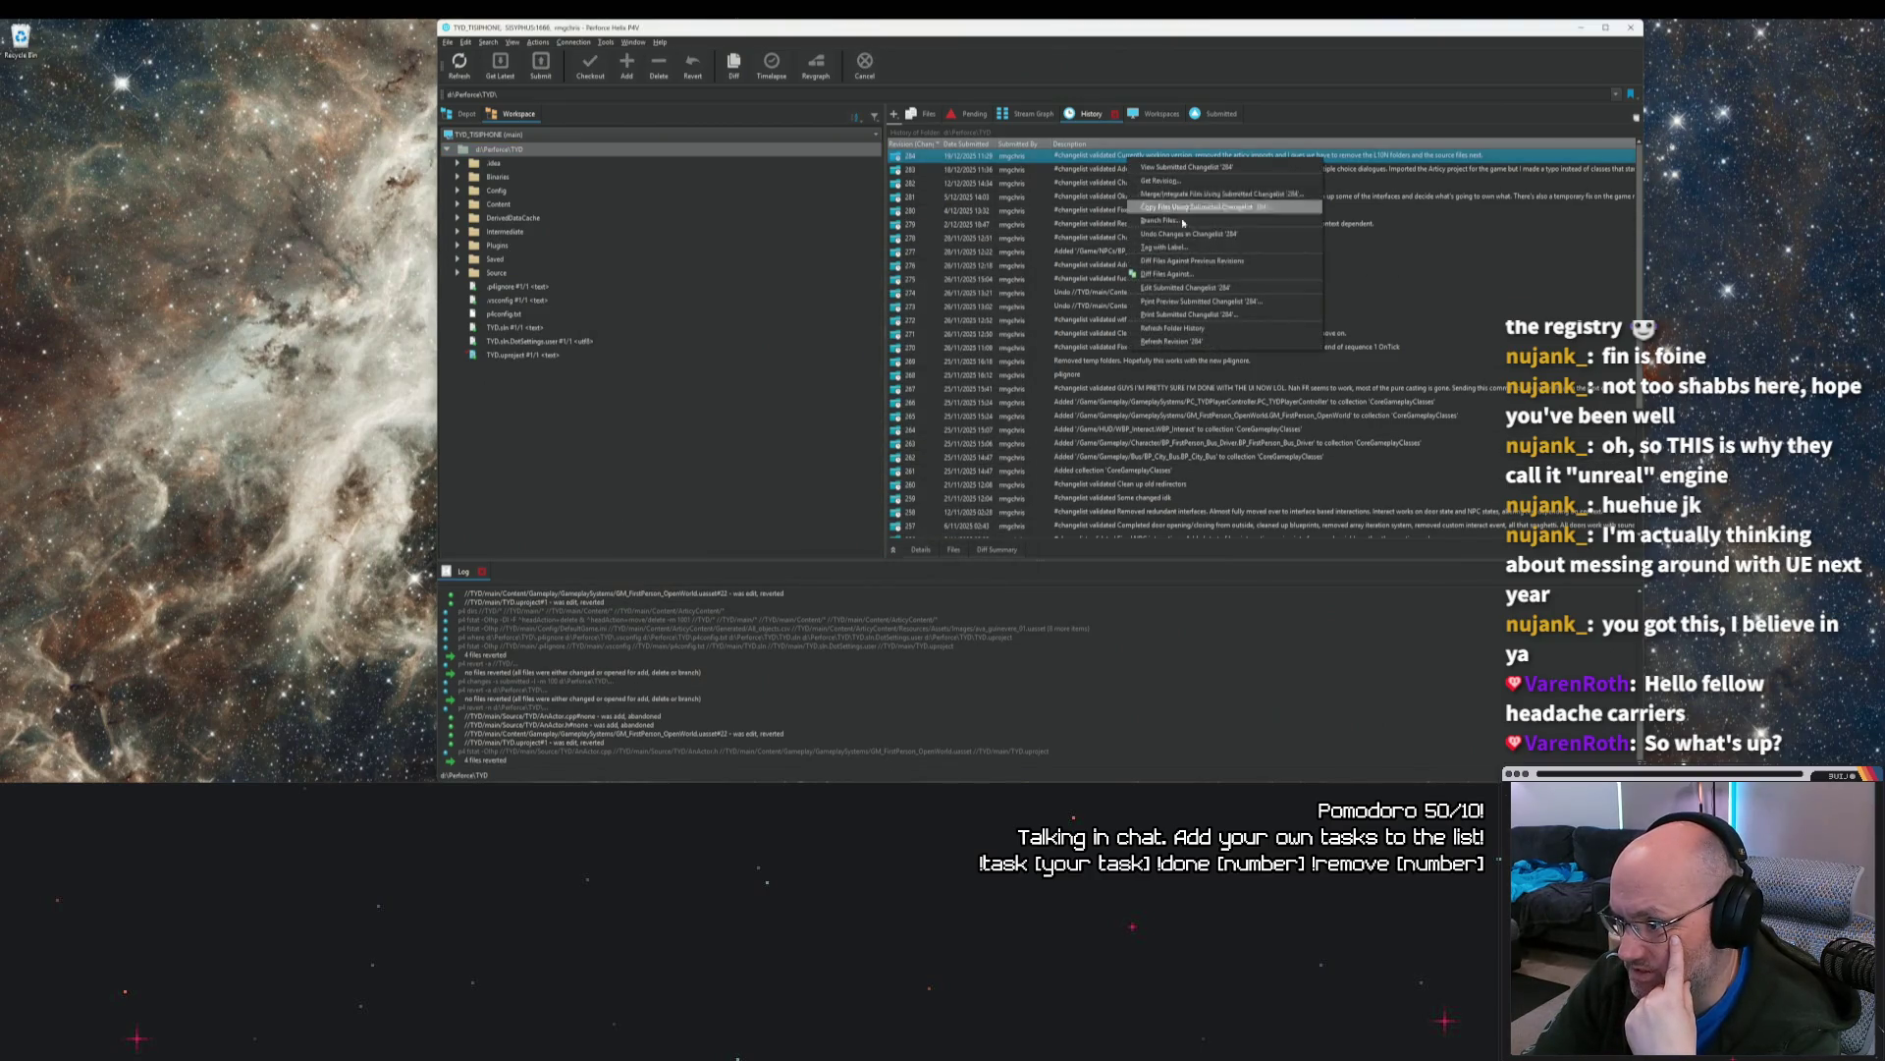
pyautogui.click(1189, 234)
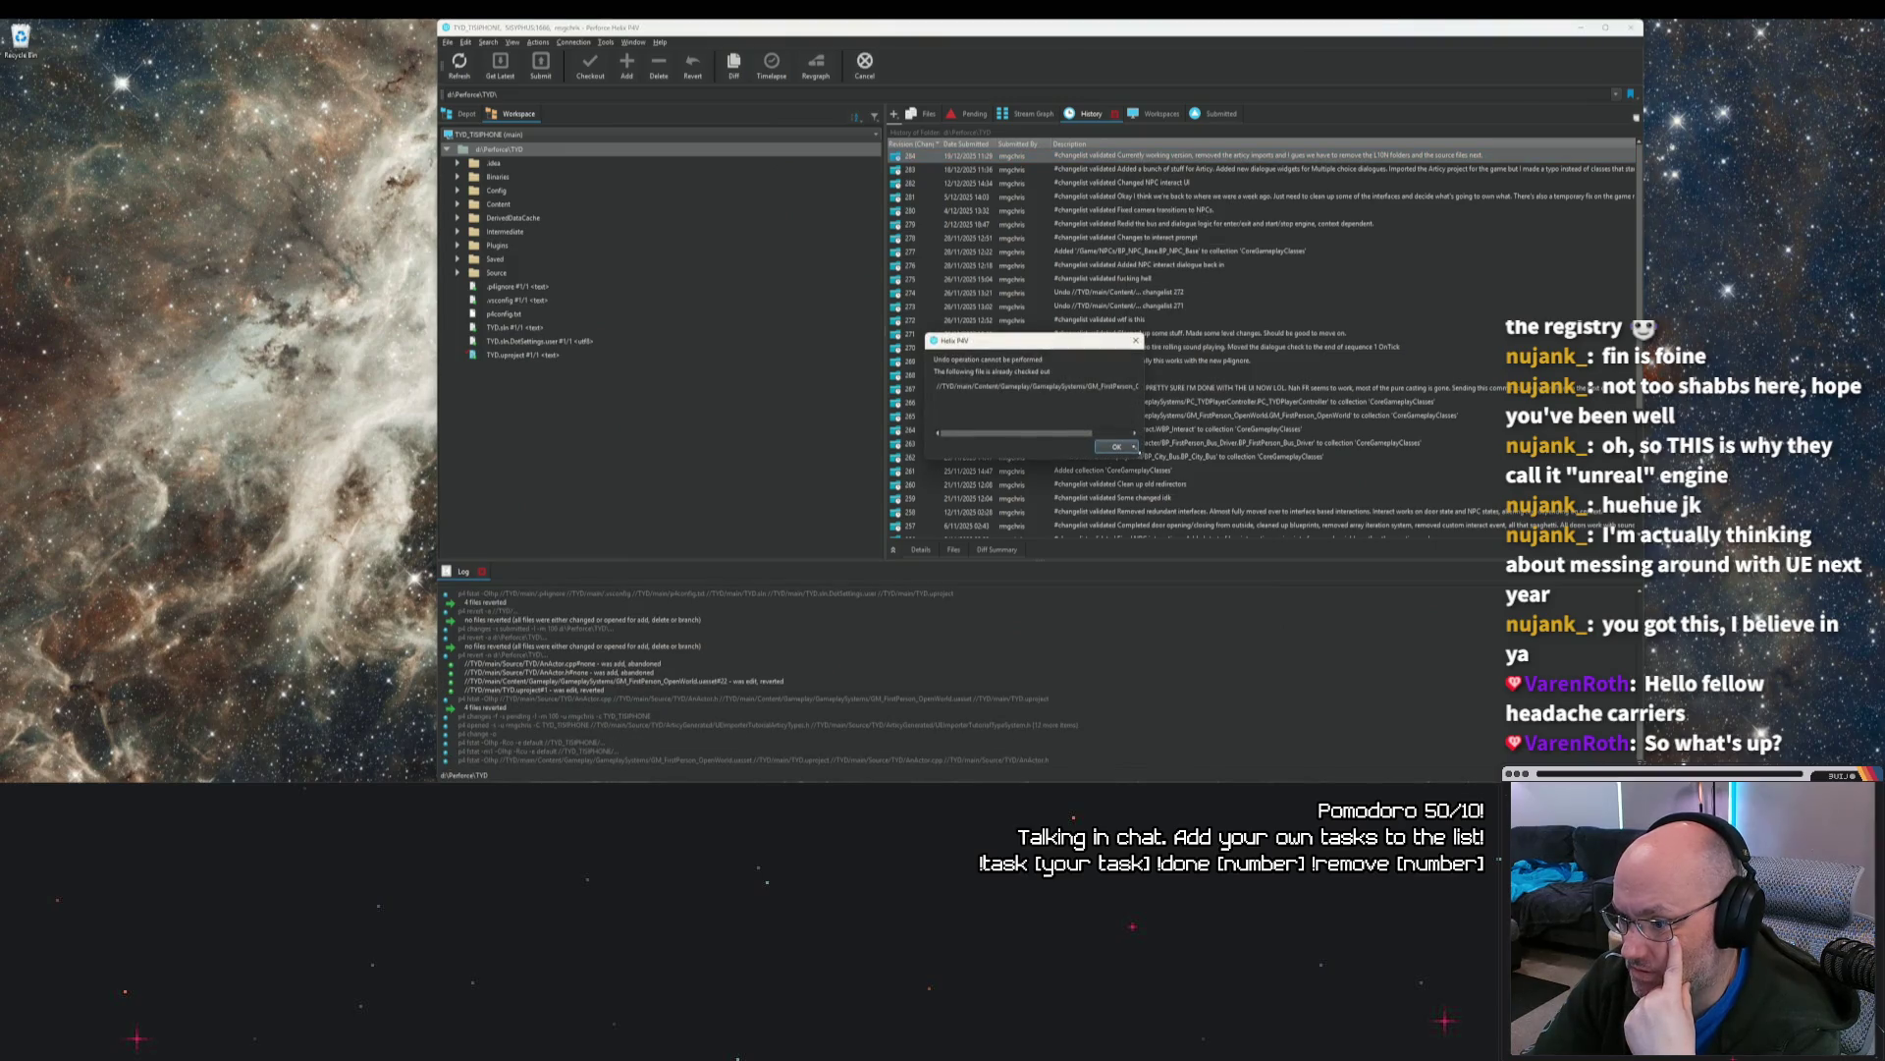
pyautogui.moveTo(1140, 450)
pyautogui.mouseDown()
pyautogui.moveTo(1276, 526)
pyautogui.moveTo(1246, 470)
pyautogui.mouseUp()
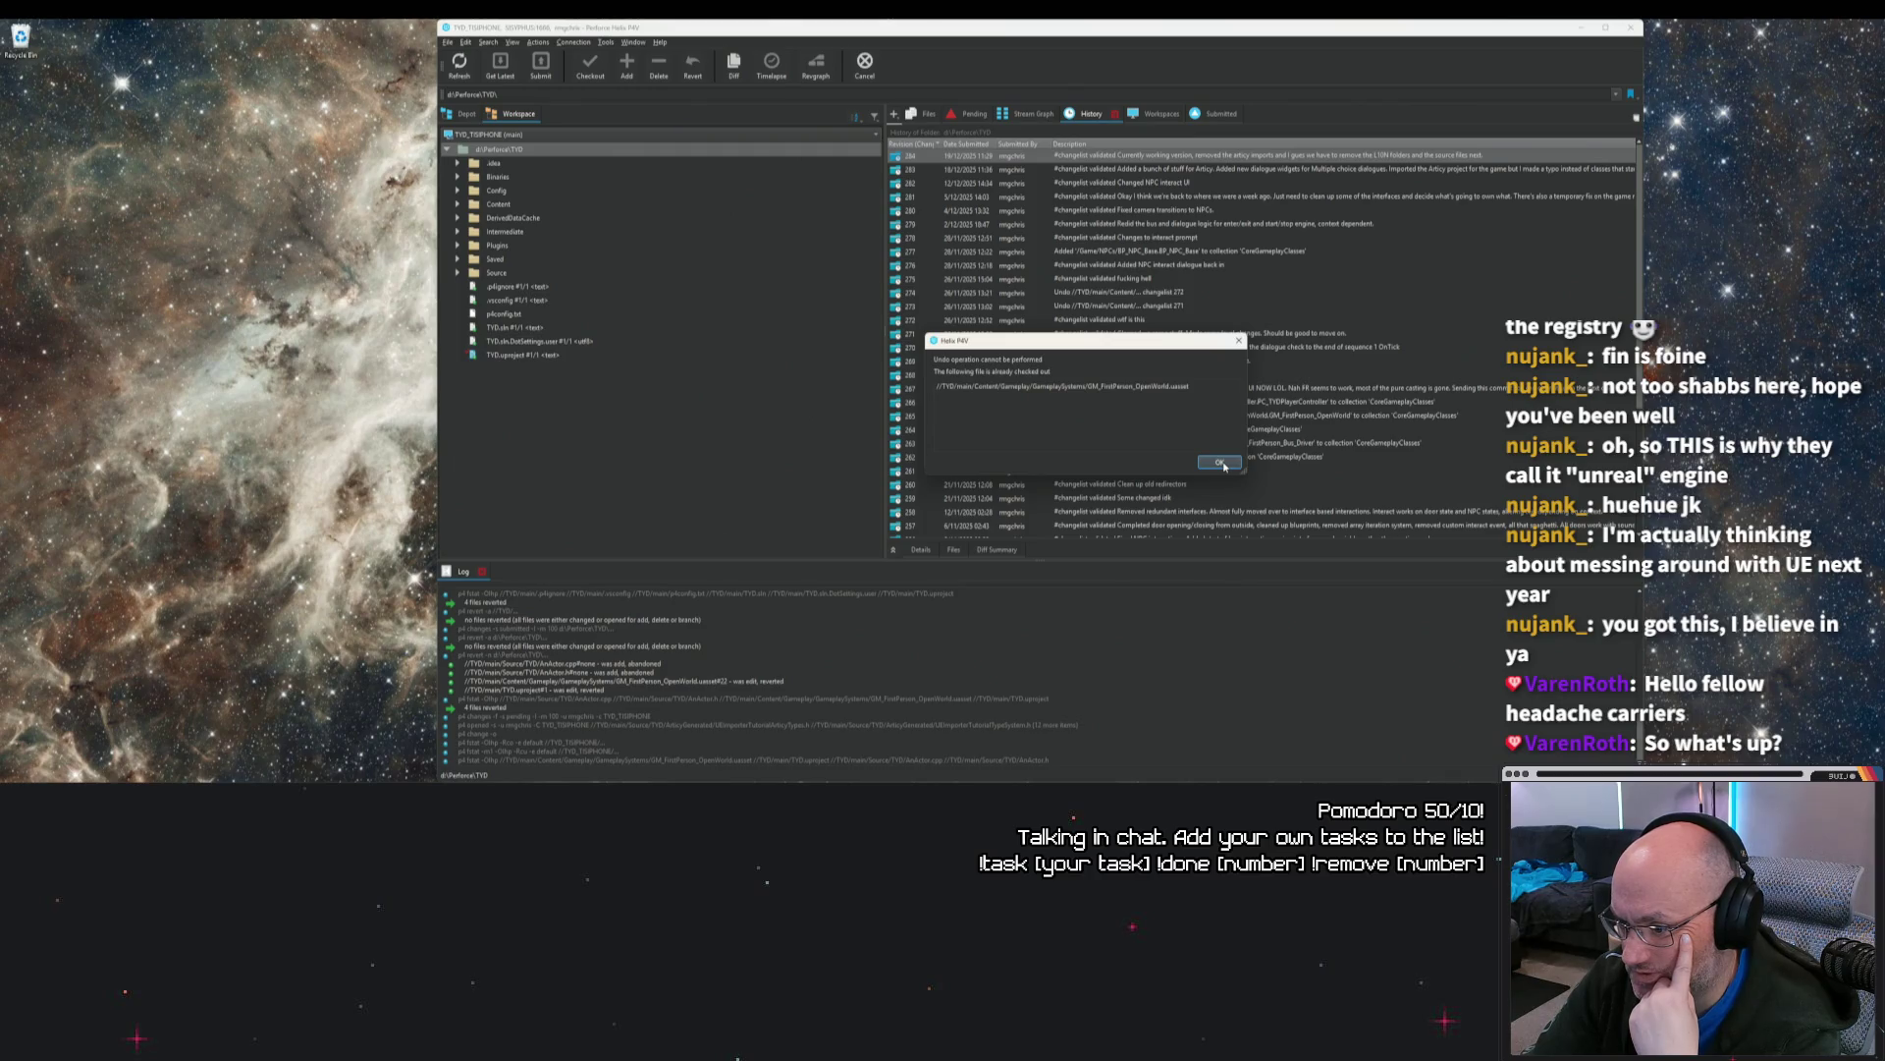
pyautogui.click(1221, 463)
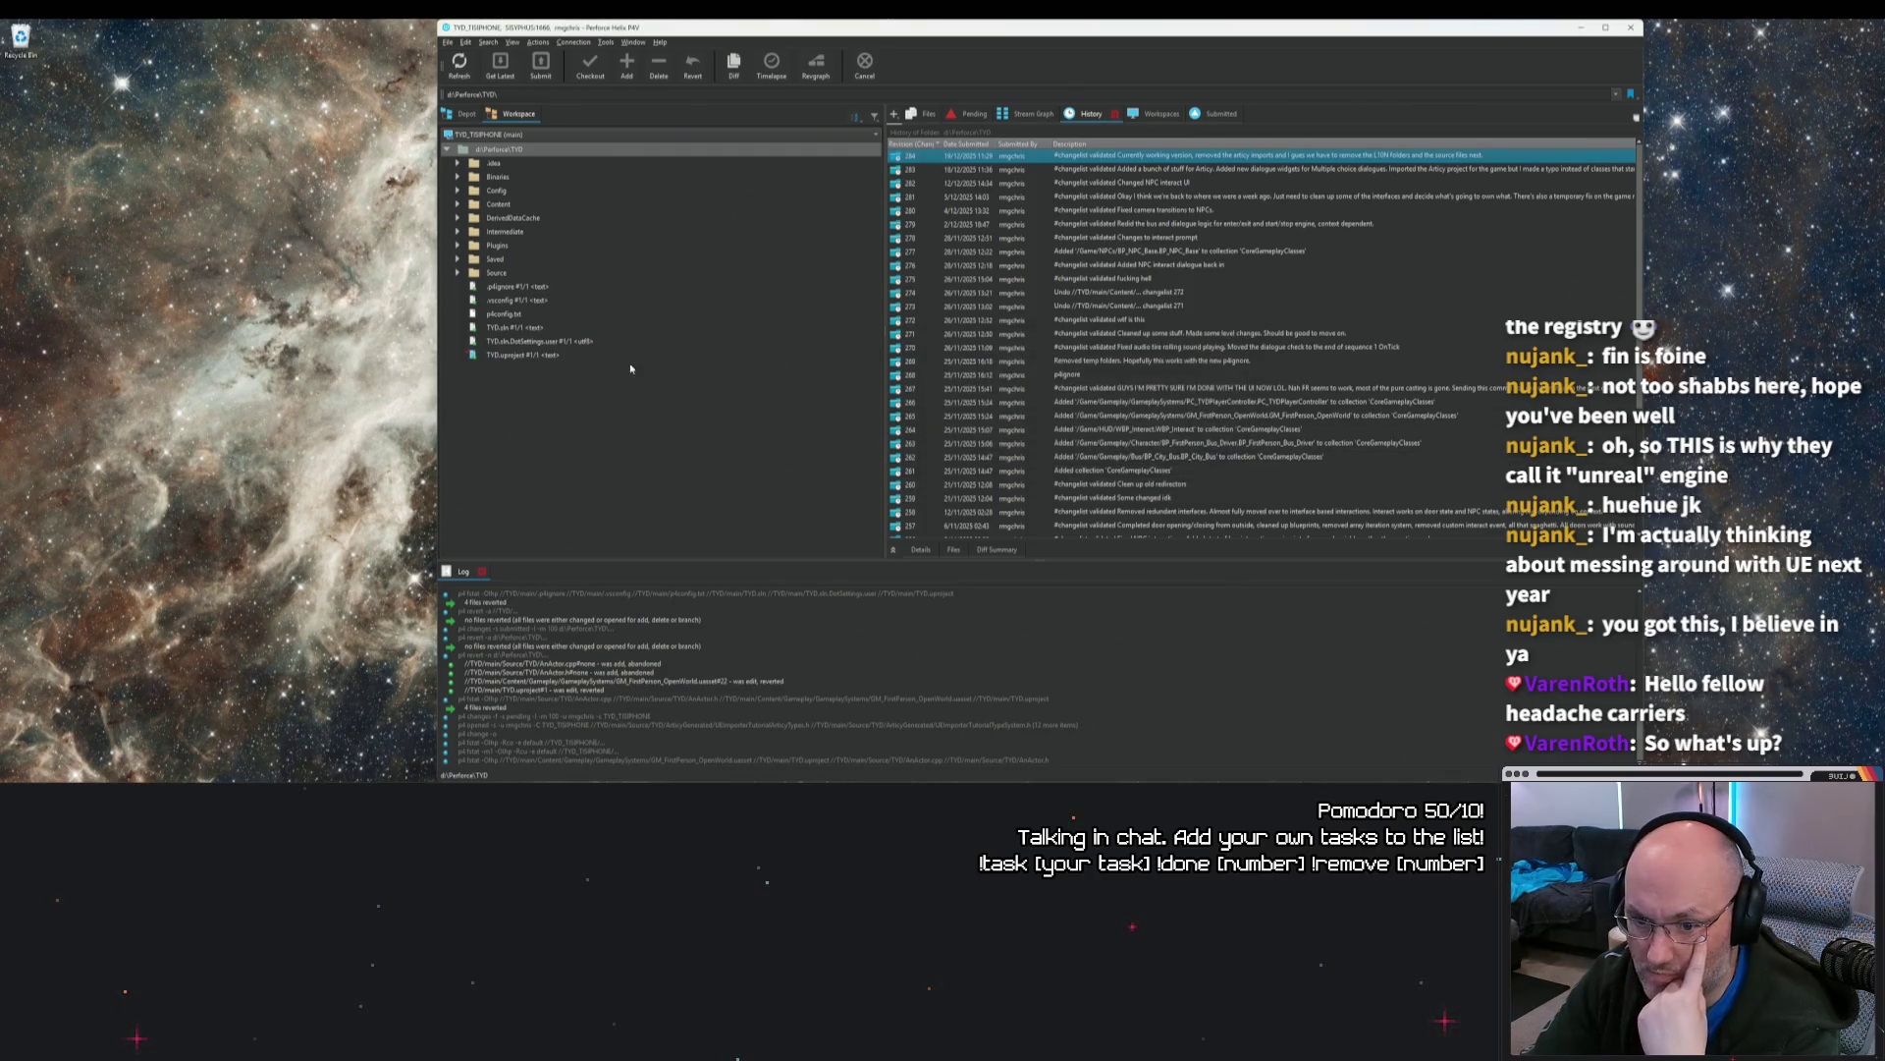
# Step: Expand Content > Gameplay > GameplaySystems and select GM_FirstPerson_OpenWorld.uasset
pyautogui.click(458, 204)
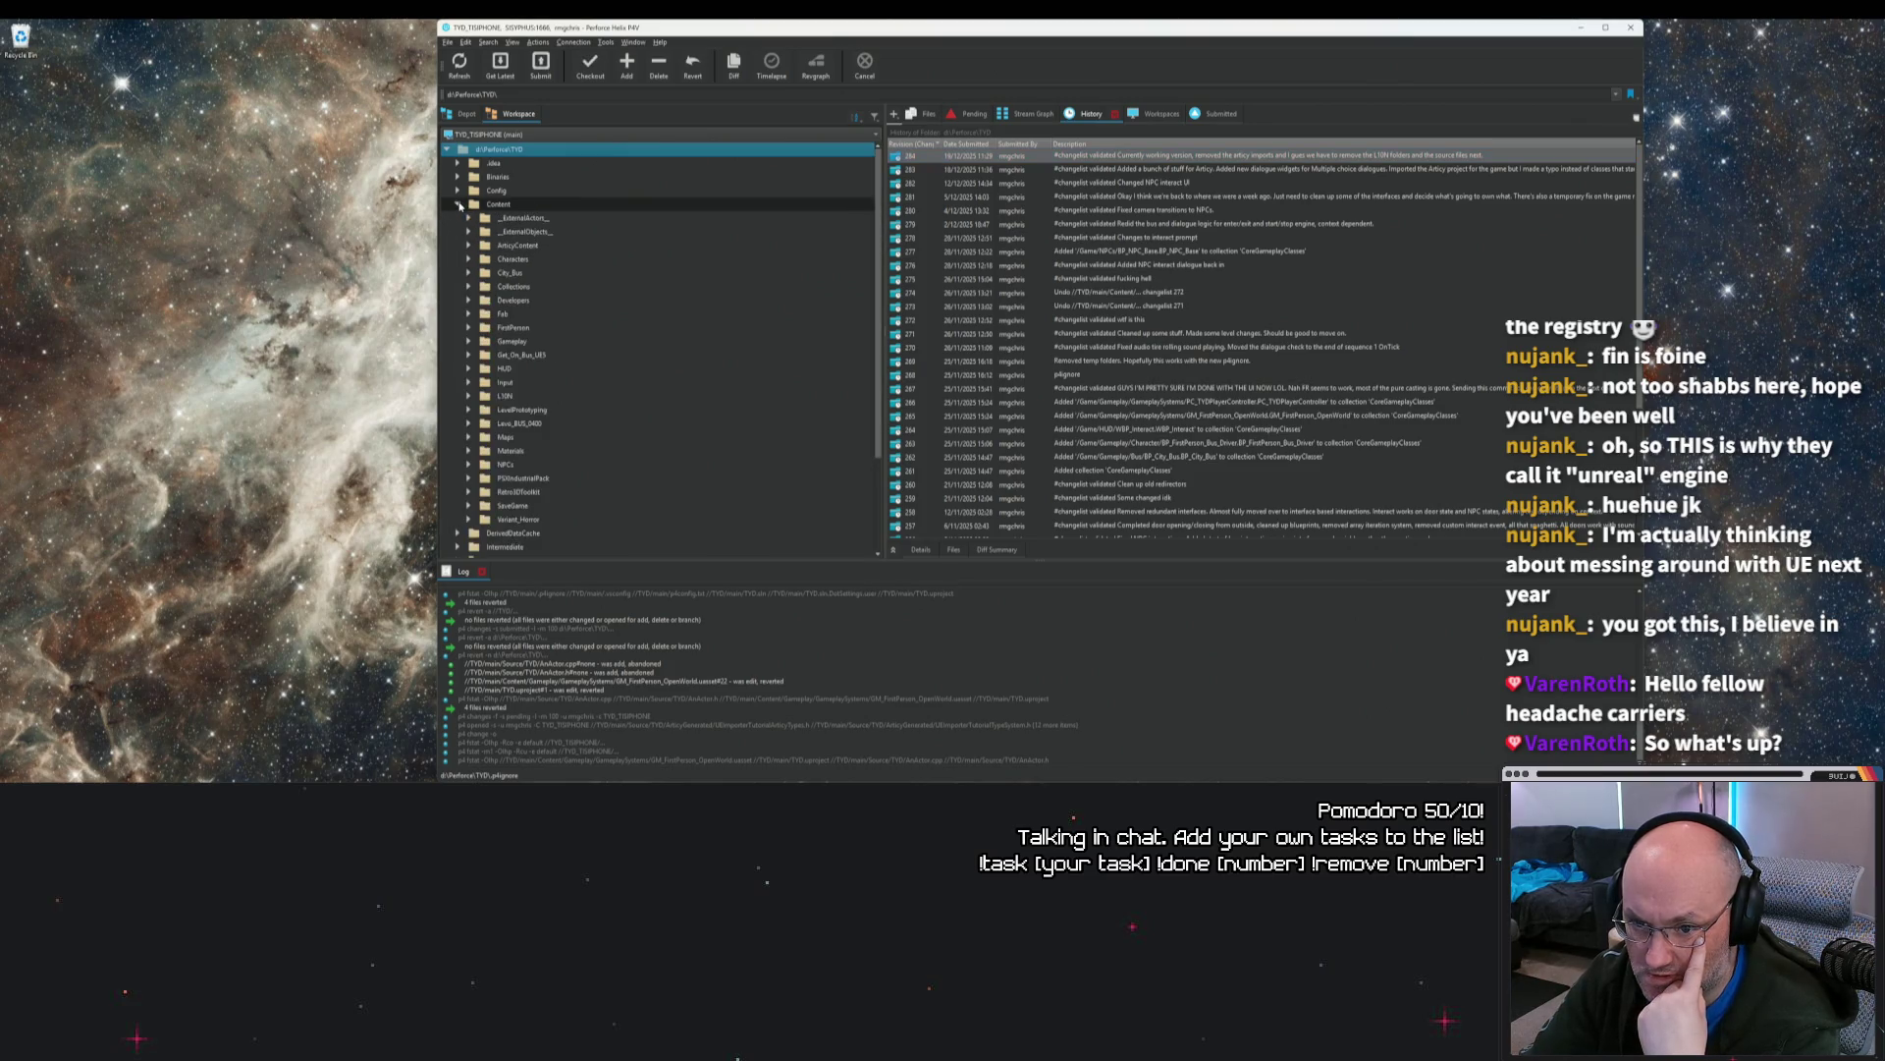
pyautogui.click(470, 342)
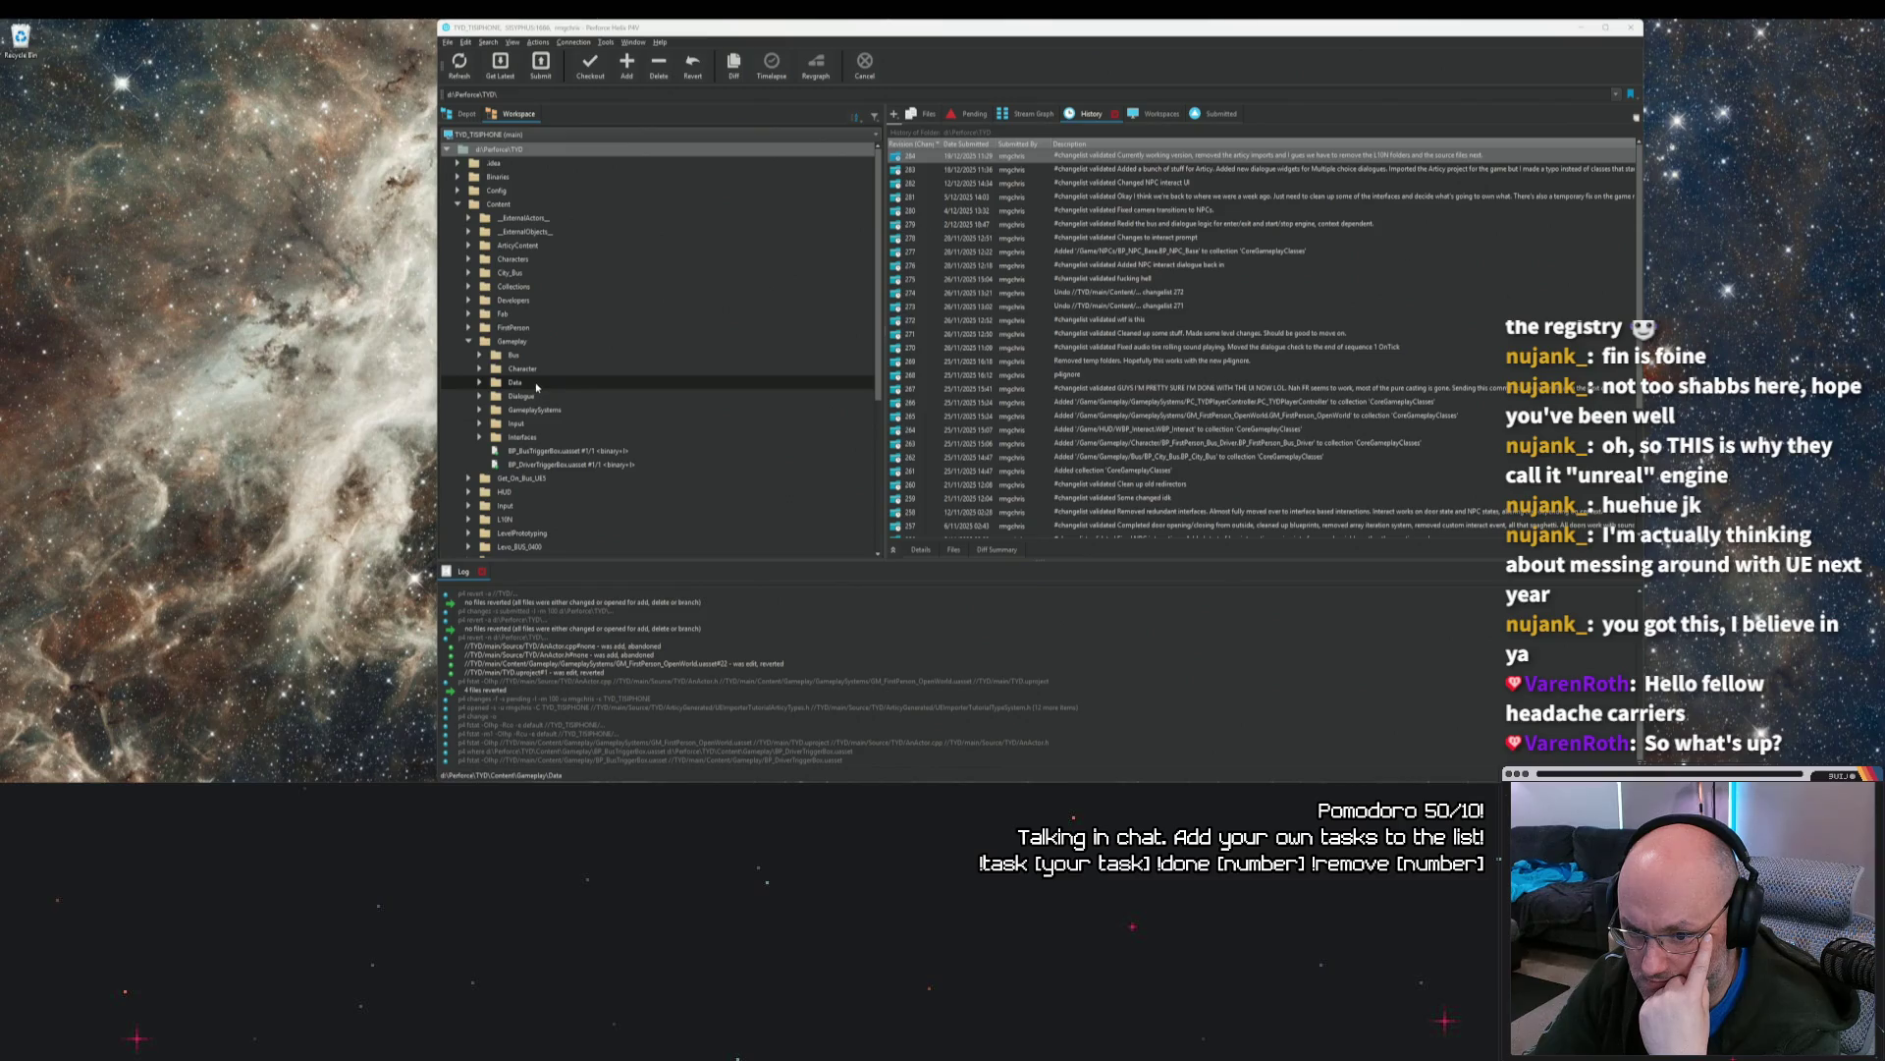
pyautogui.scroll(-1, 538, 383)
pyautogui.click(1019, 157)
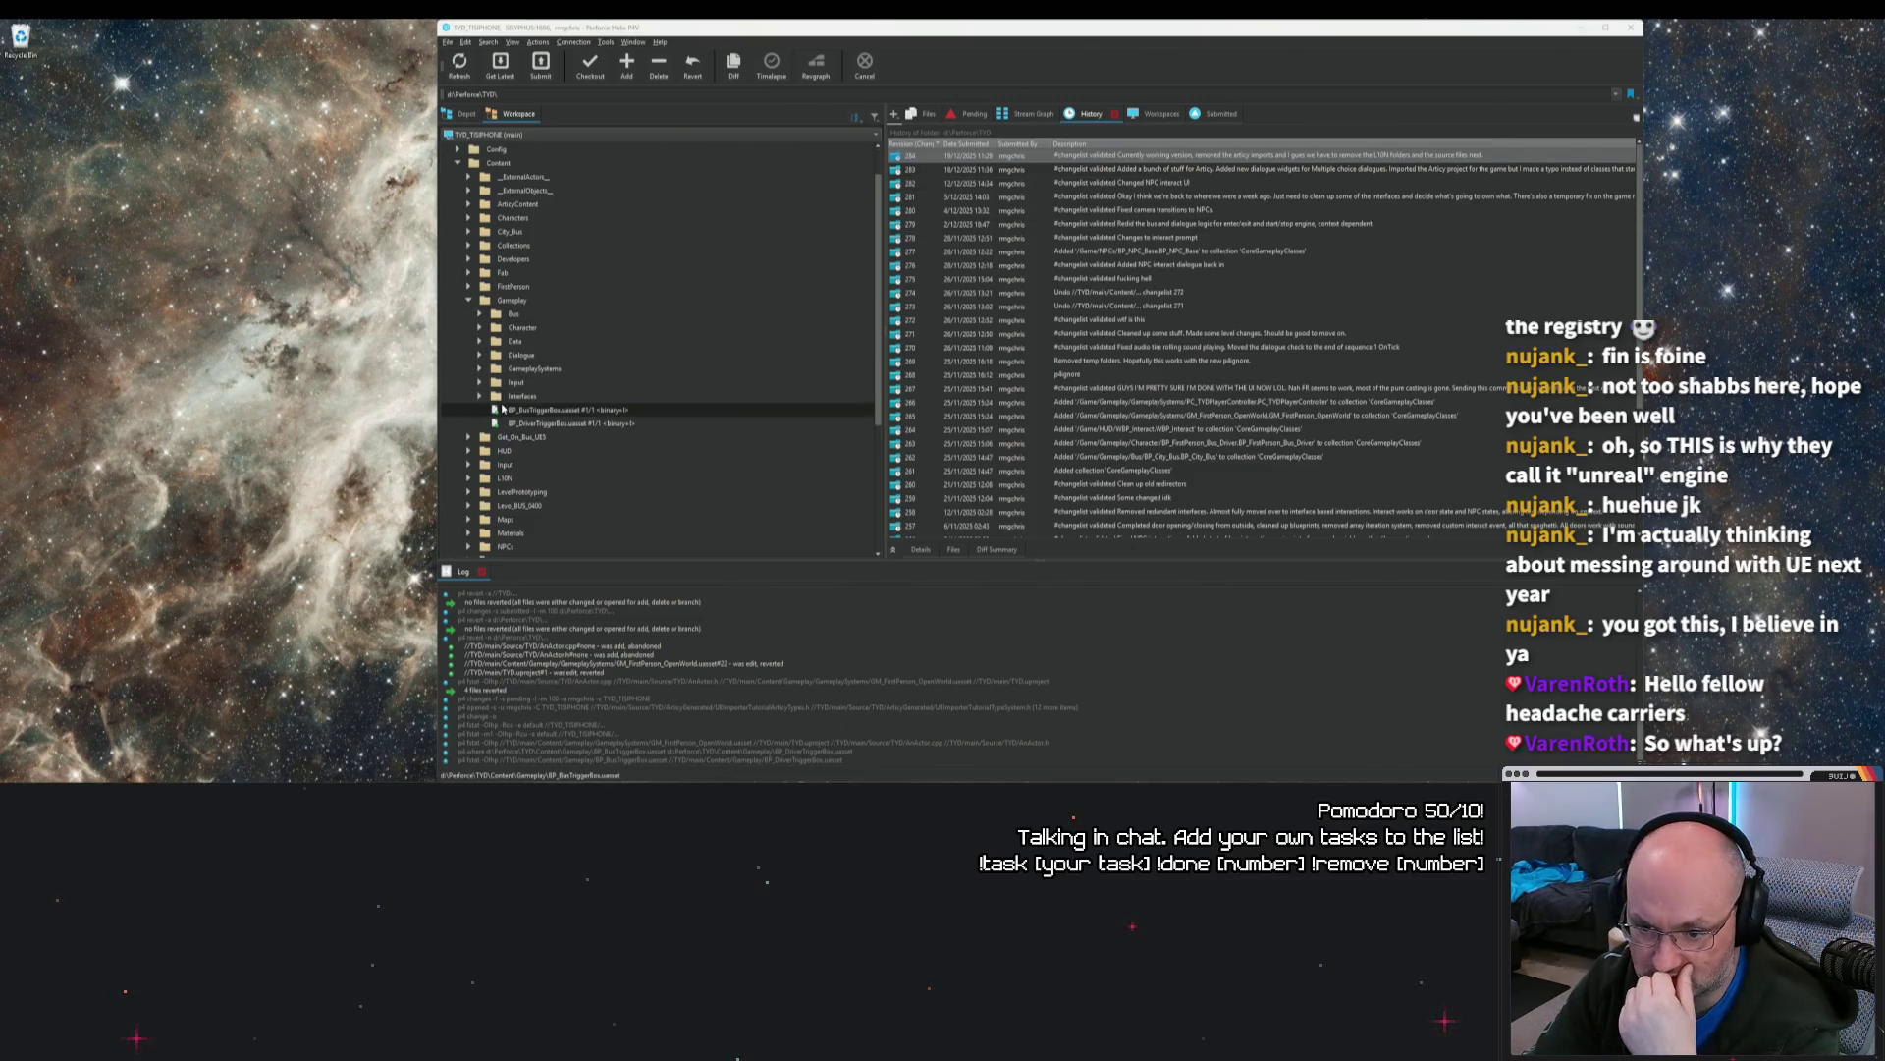
pyautogui.click(480, 397)
pyautogui.click(480, 397)
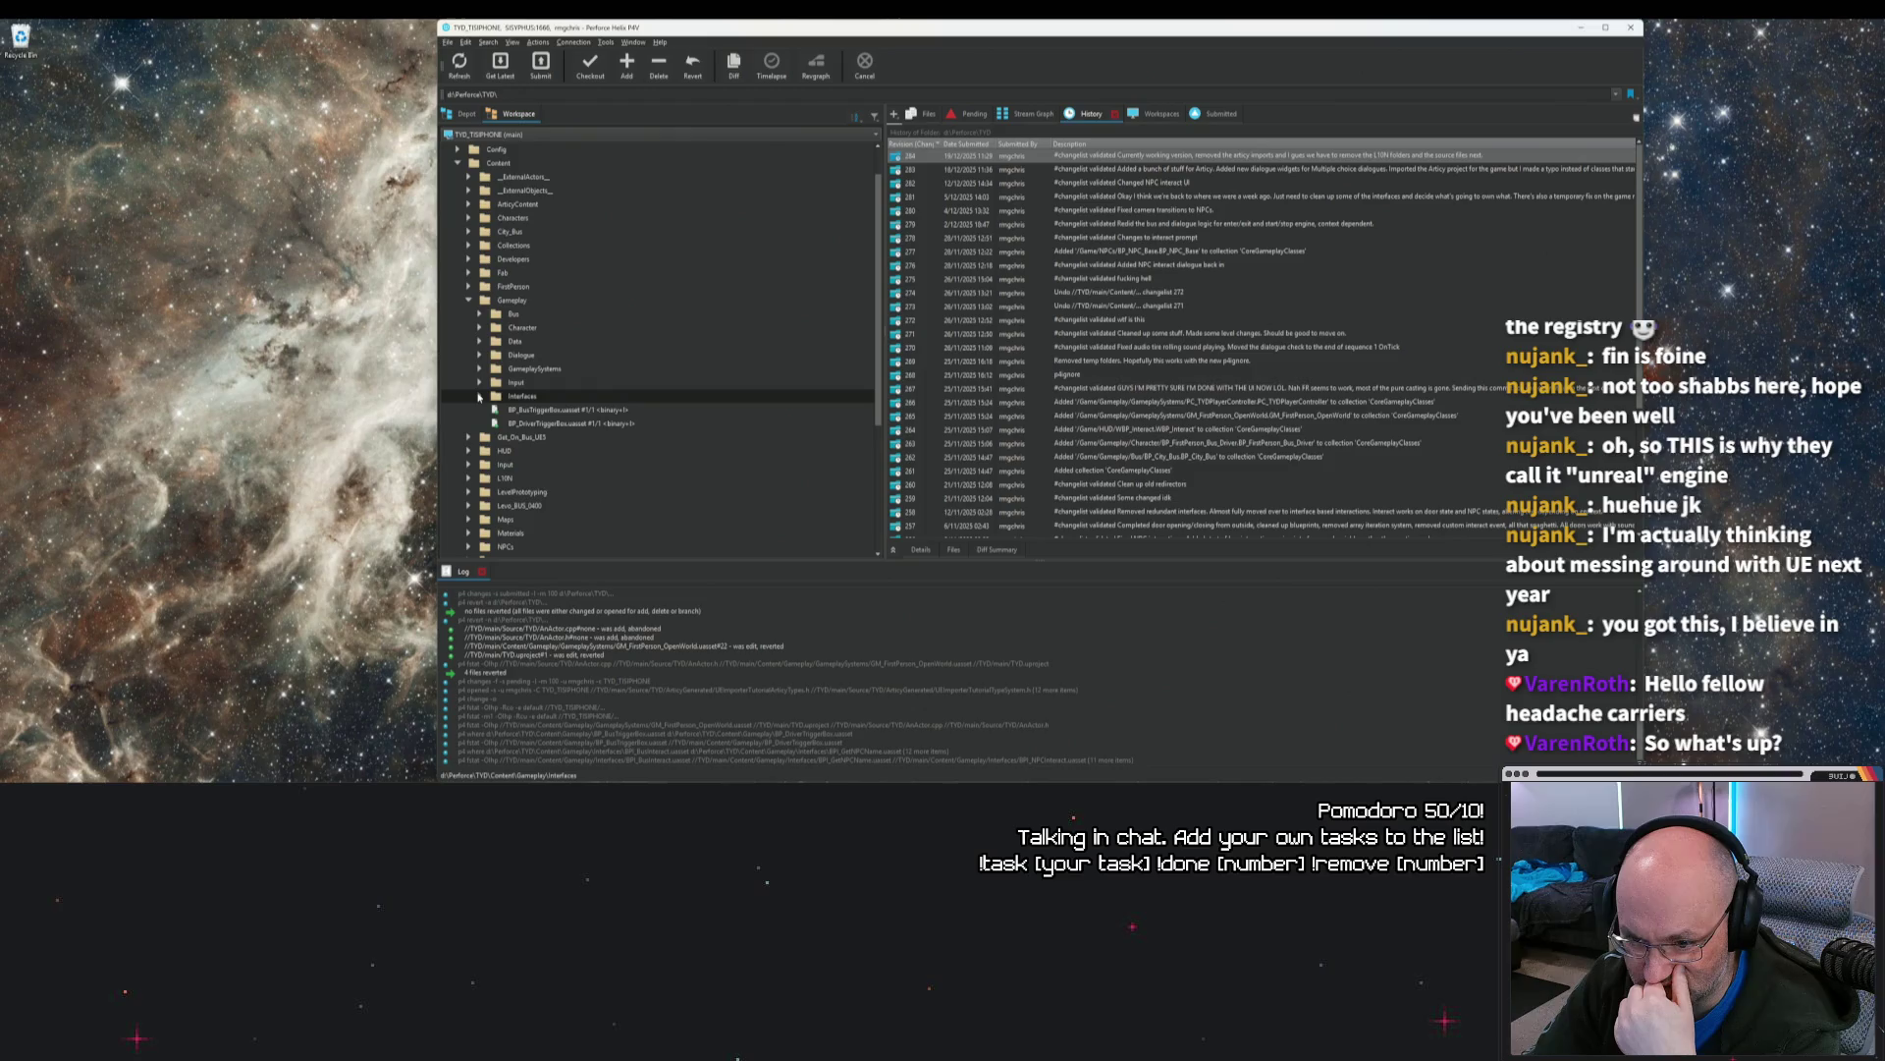
pyautogui.click(480, 369)
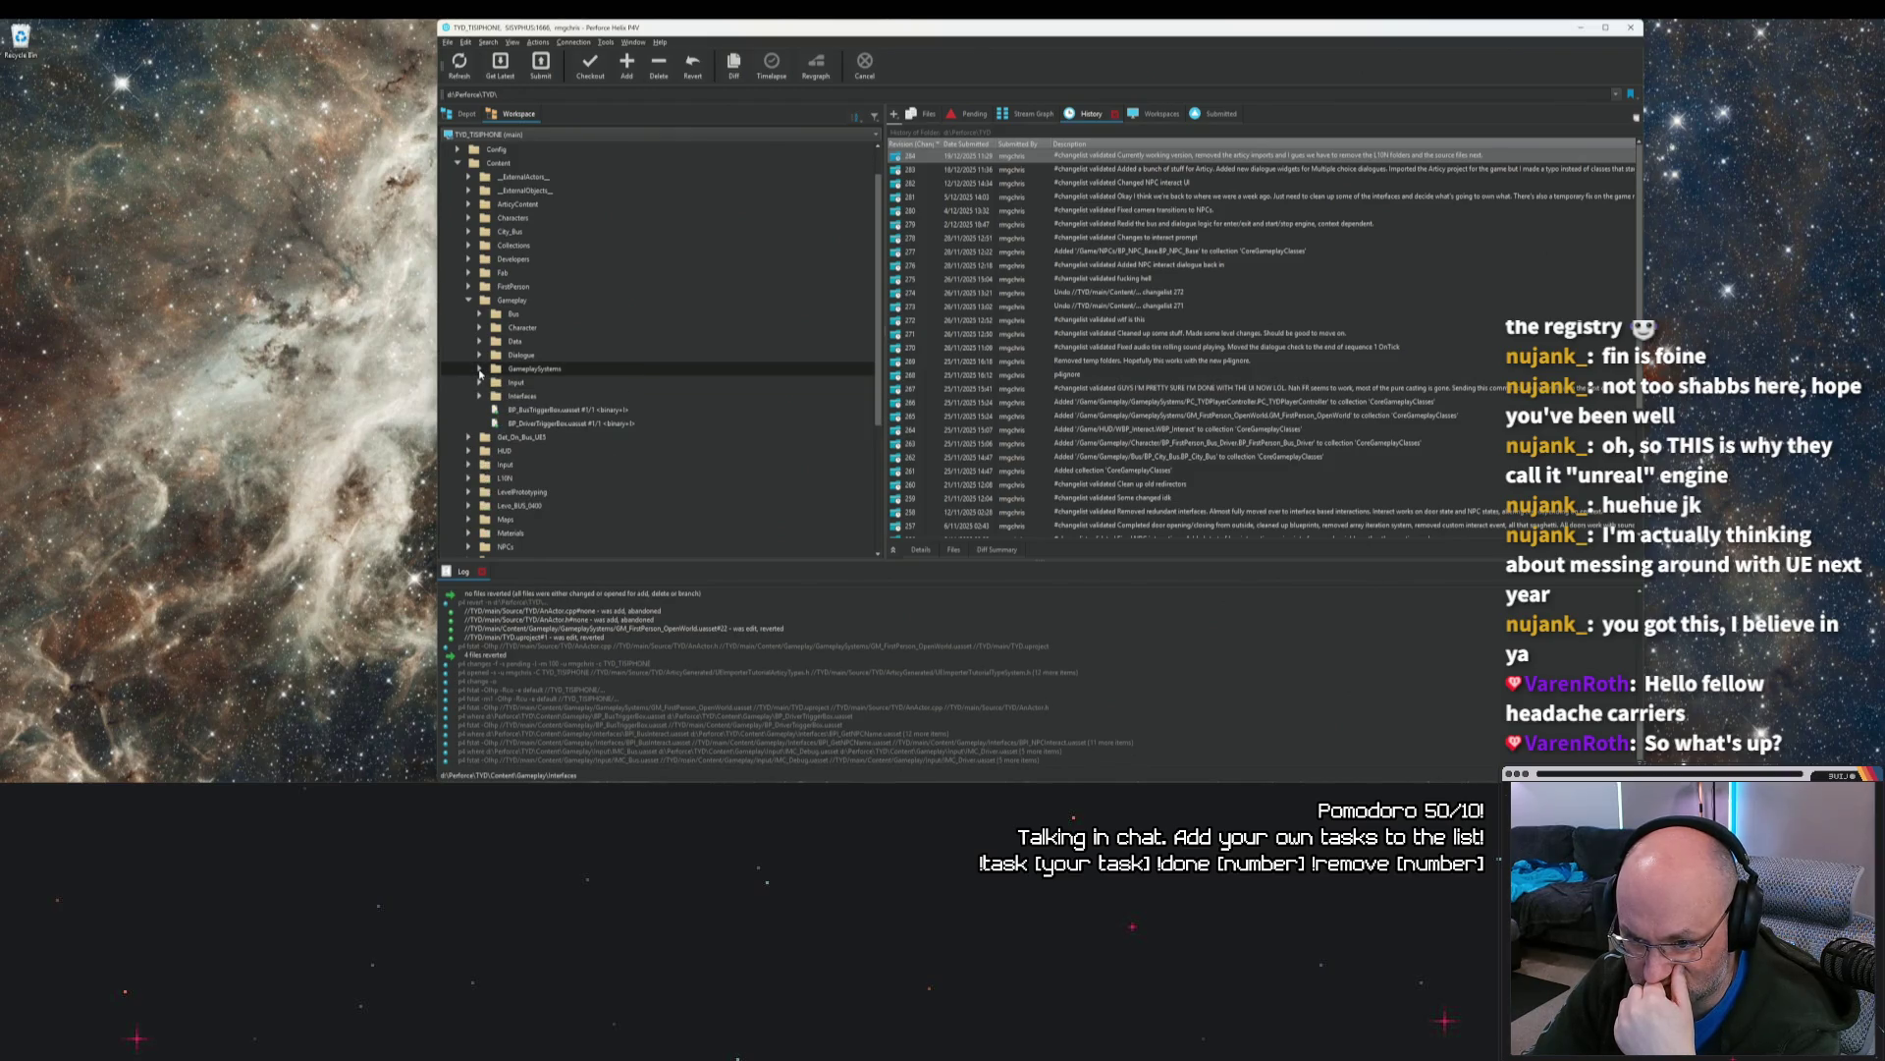
pyautogui.click(545, 423)
# Step: Revert GM_FirstPerson_OpenWorld.uasset's local changes and select revision 22 in its history
pyautogui.rightClick(561, 425)
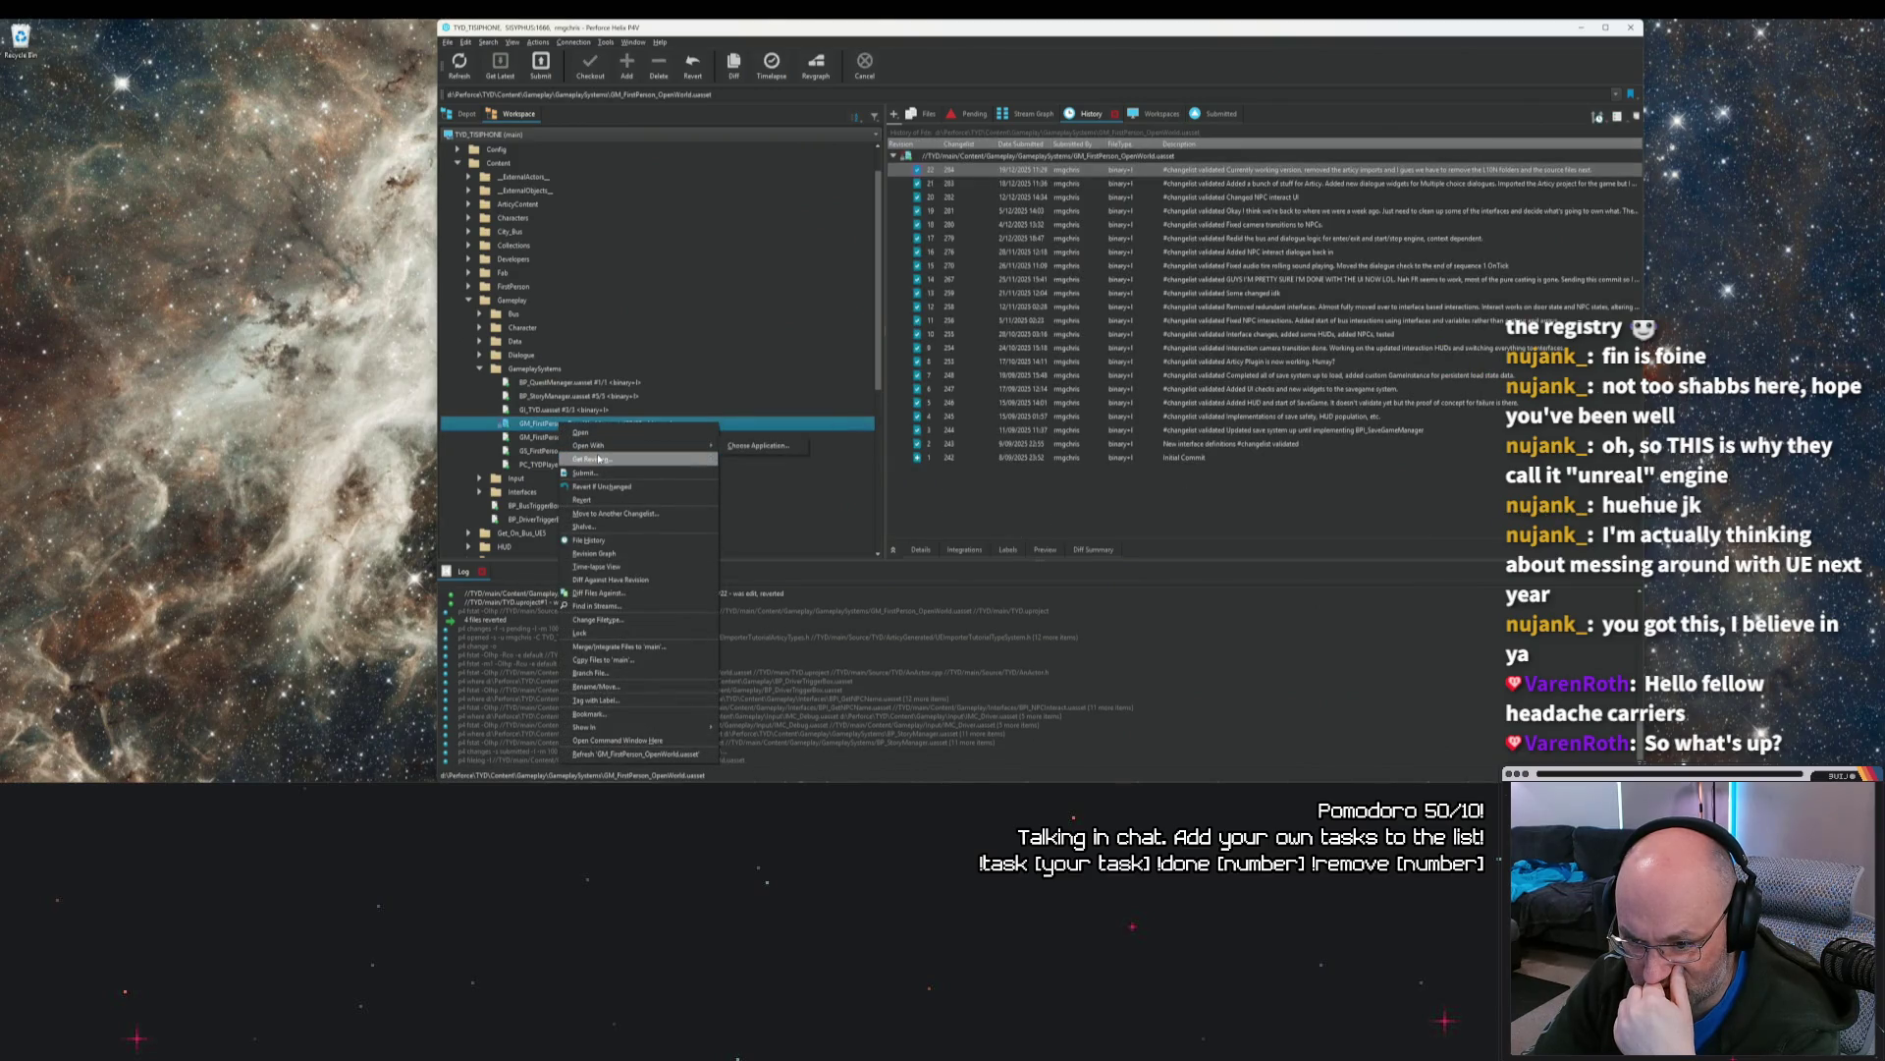
pyautogui.click(603, 487)
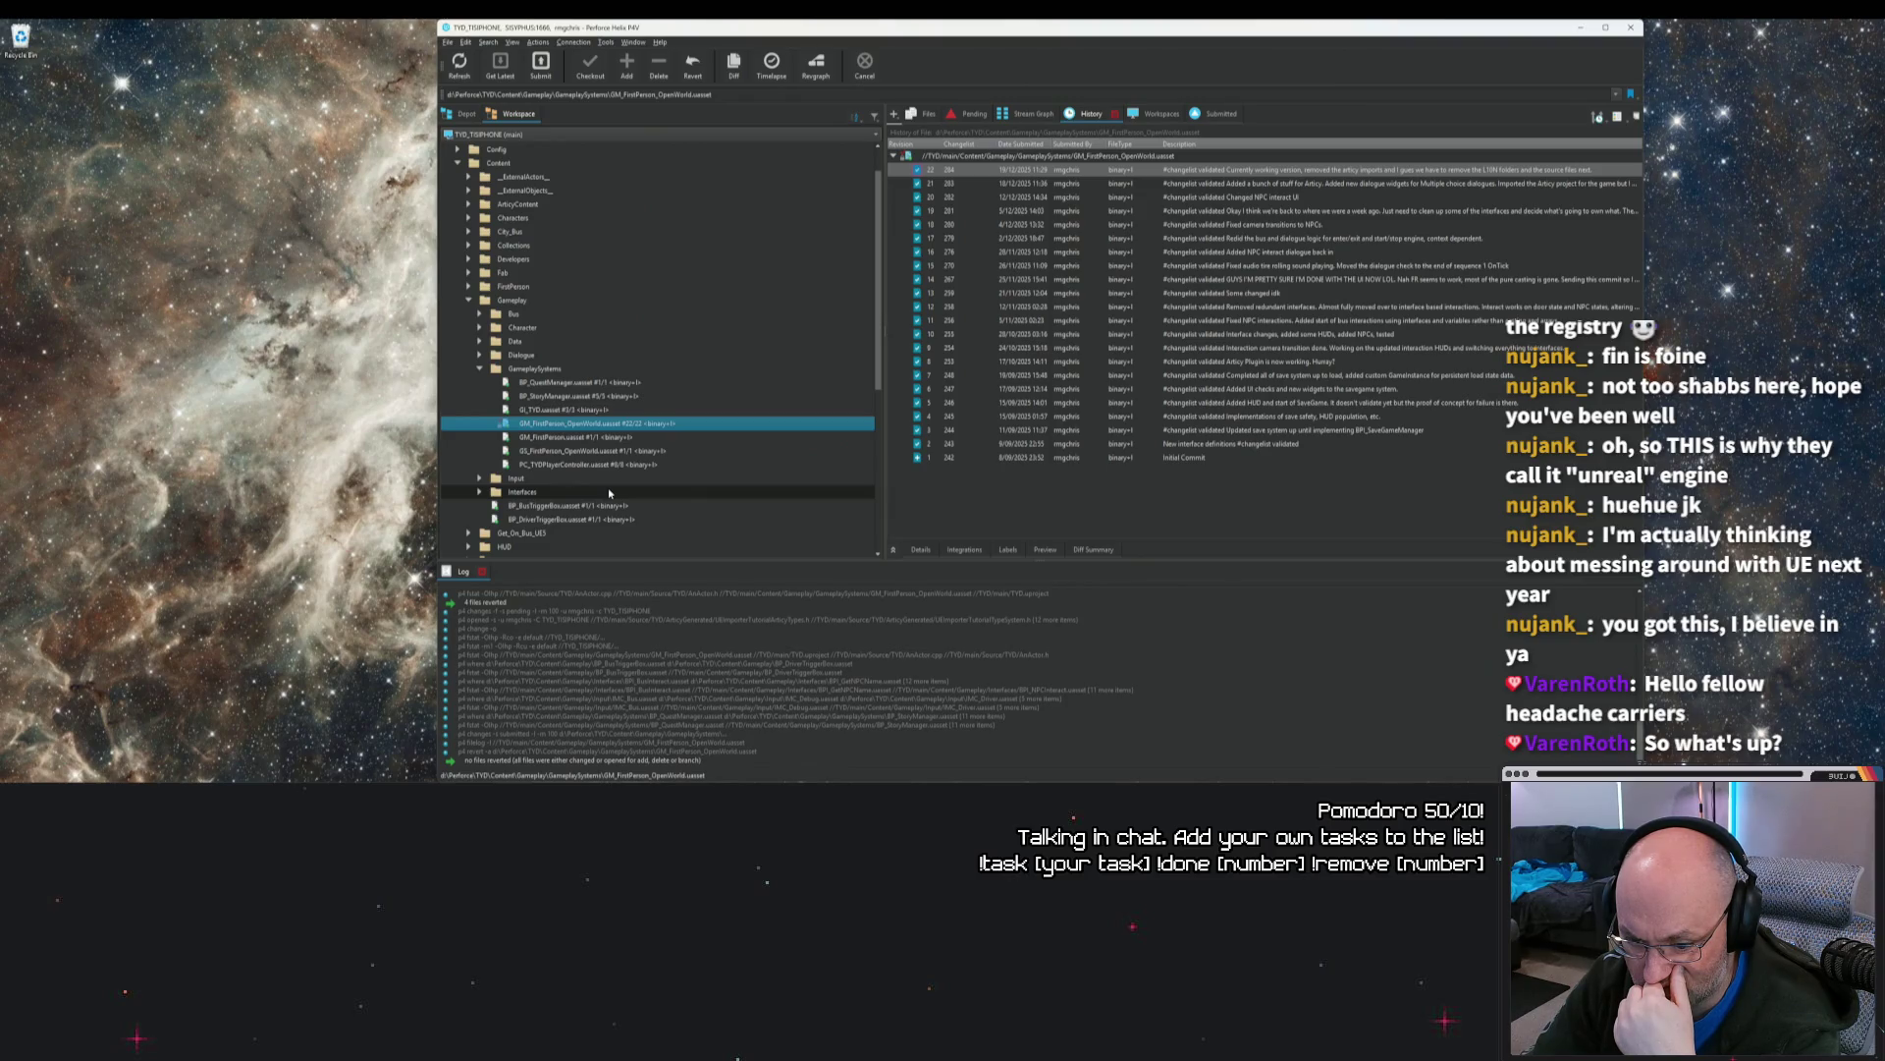
pyautogui.rightClick(551, 424)
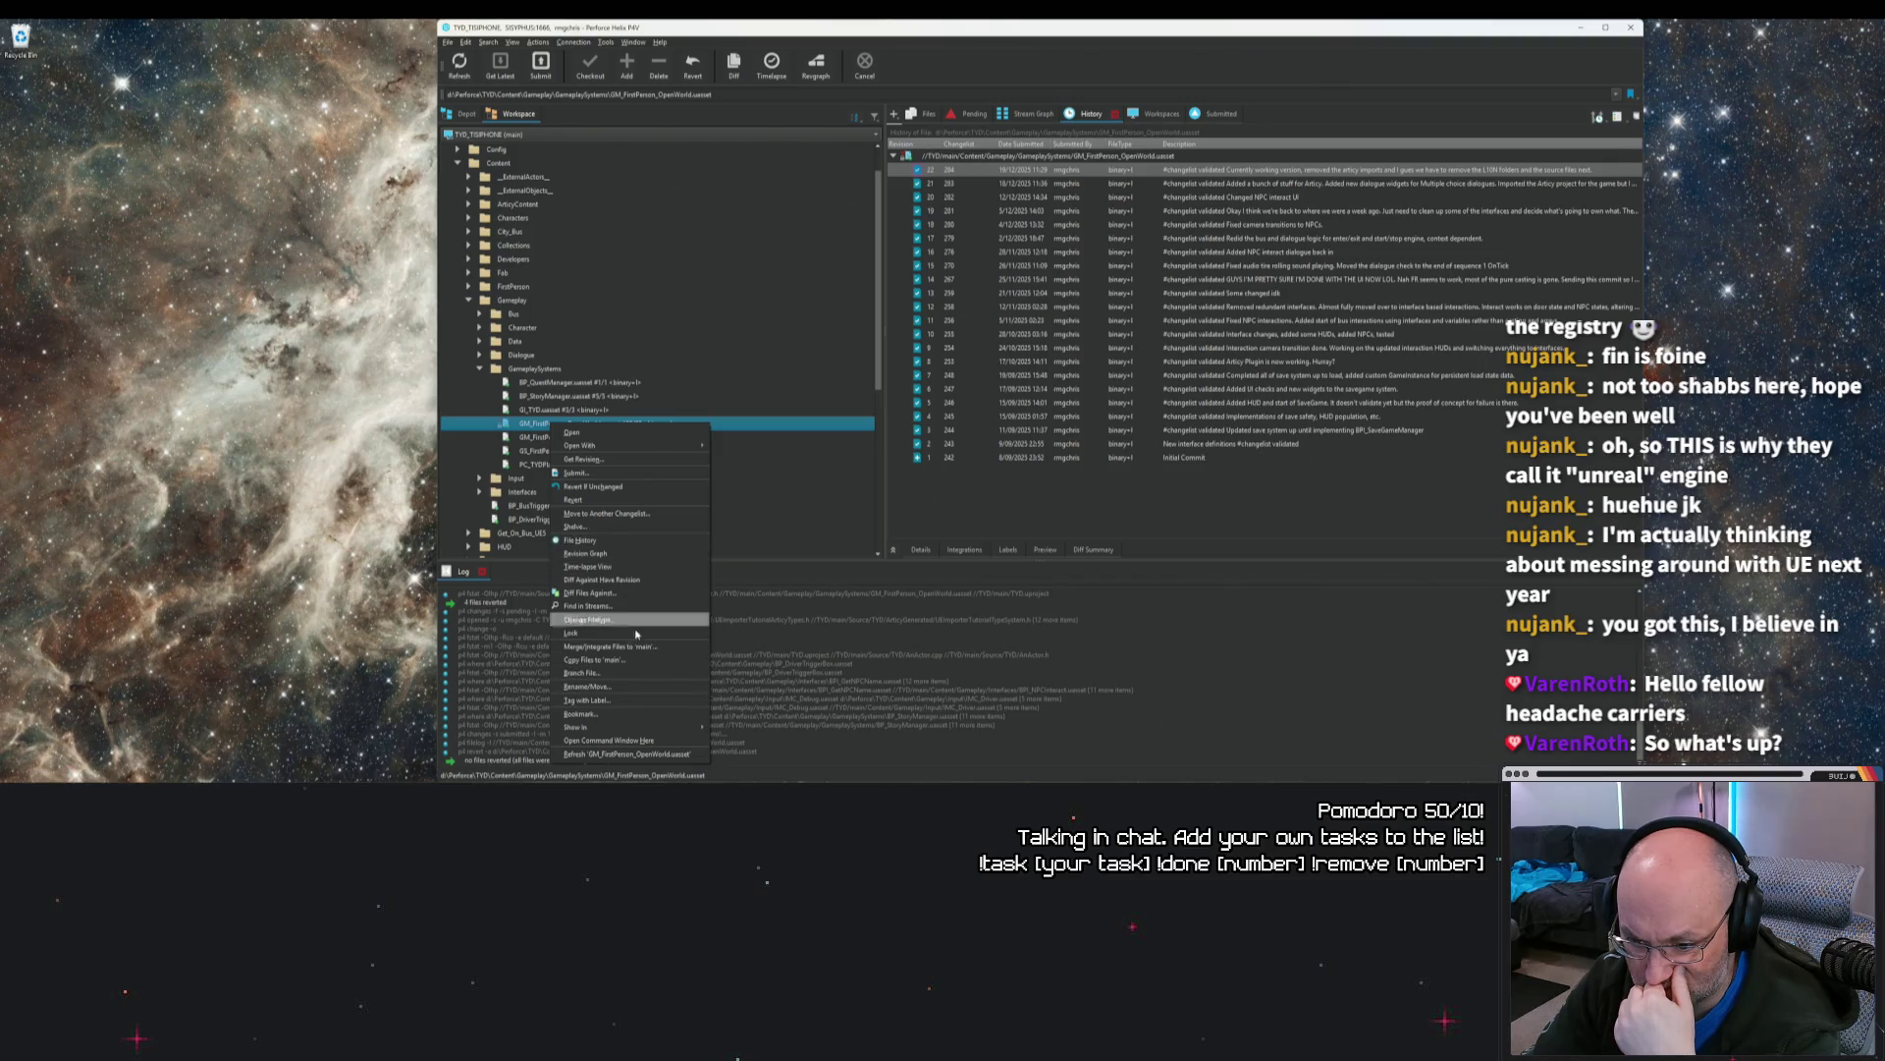
pyautogui.click(625, 499)
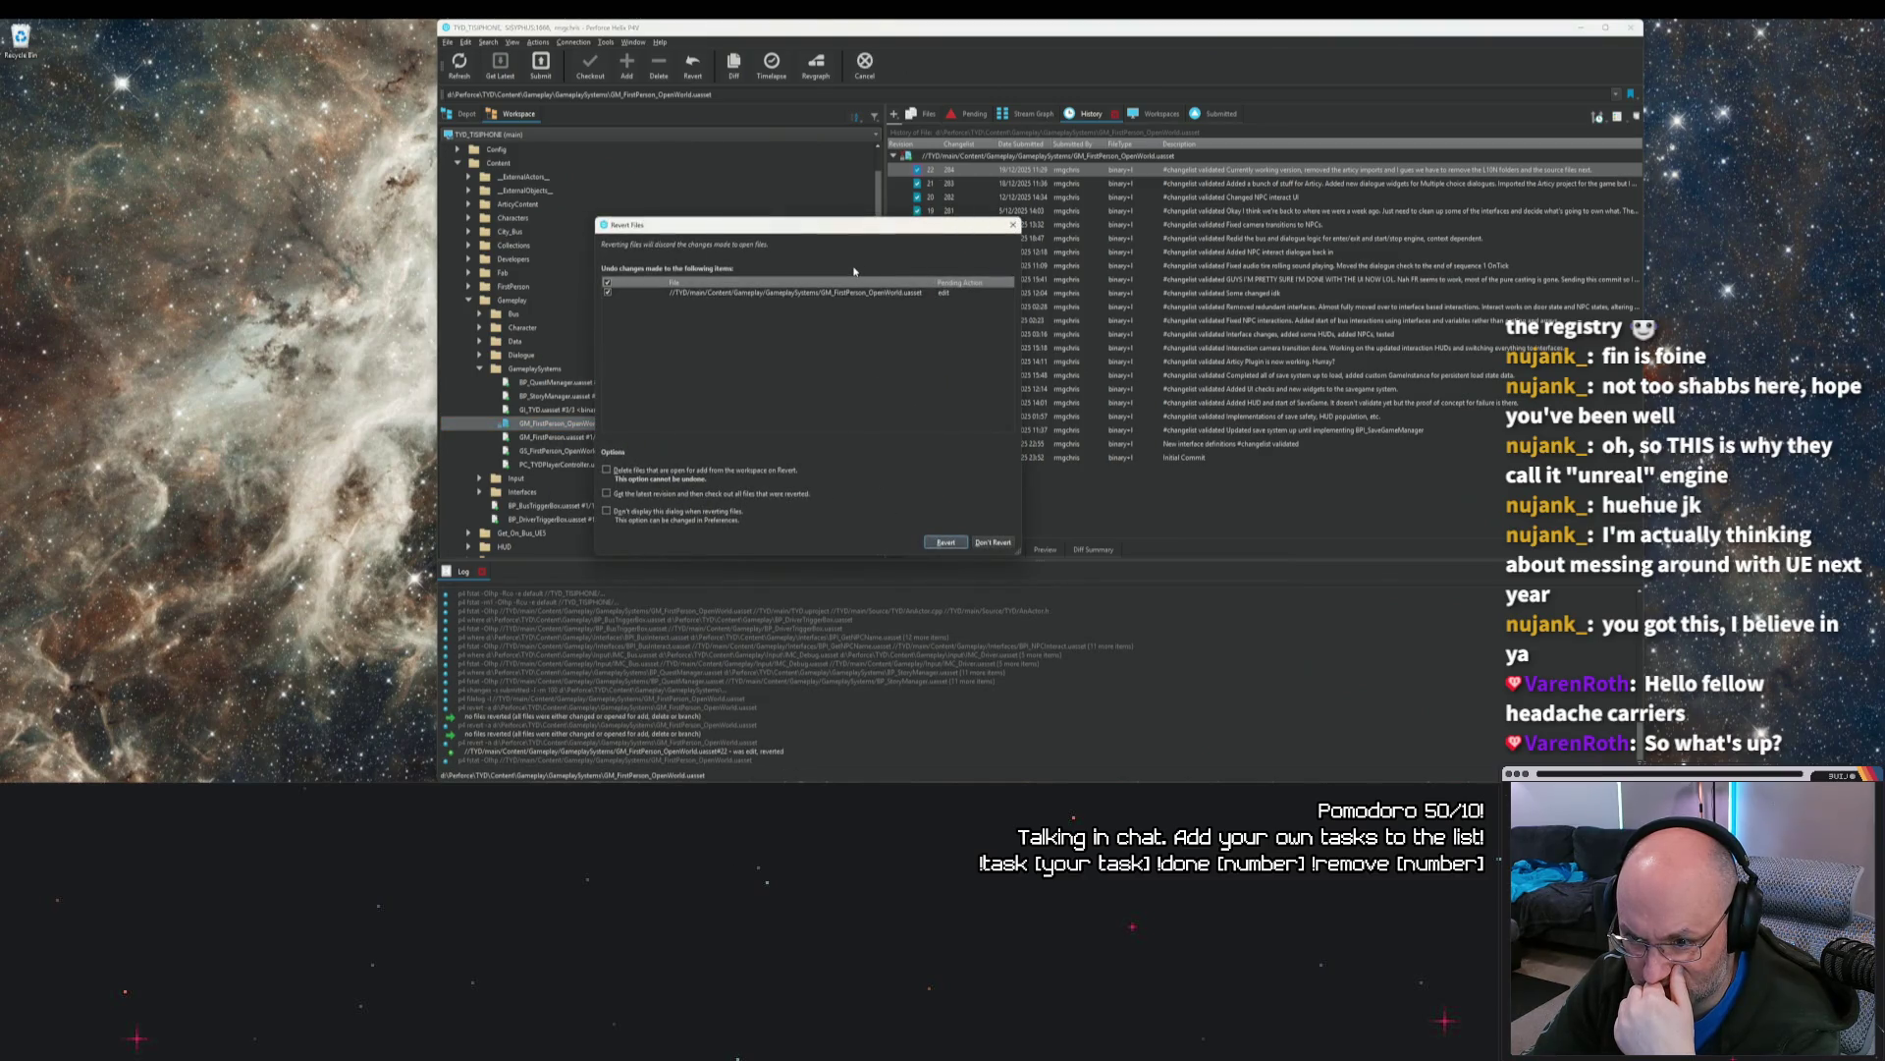
pyautogui.click(958, 546)
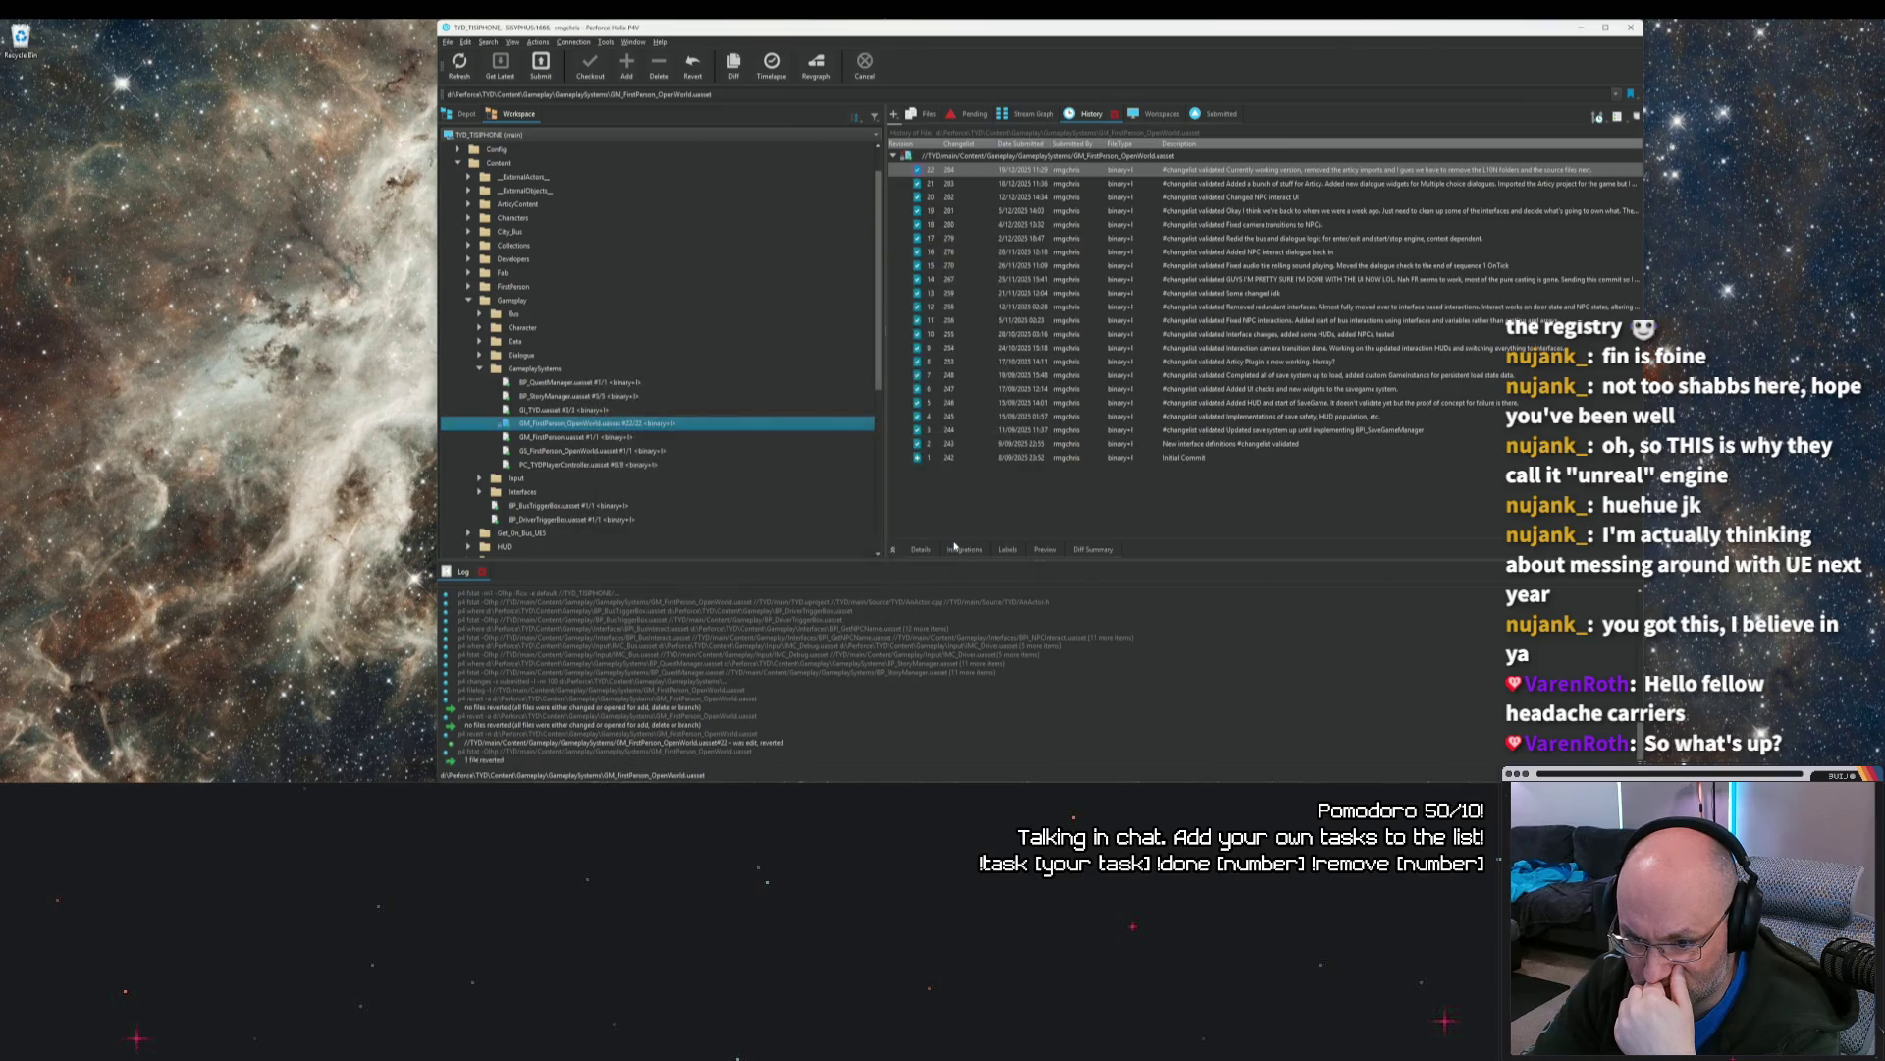
pyautogui.click(1094, 173)
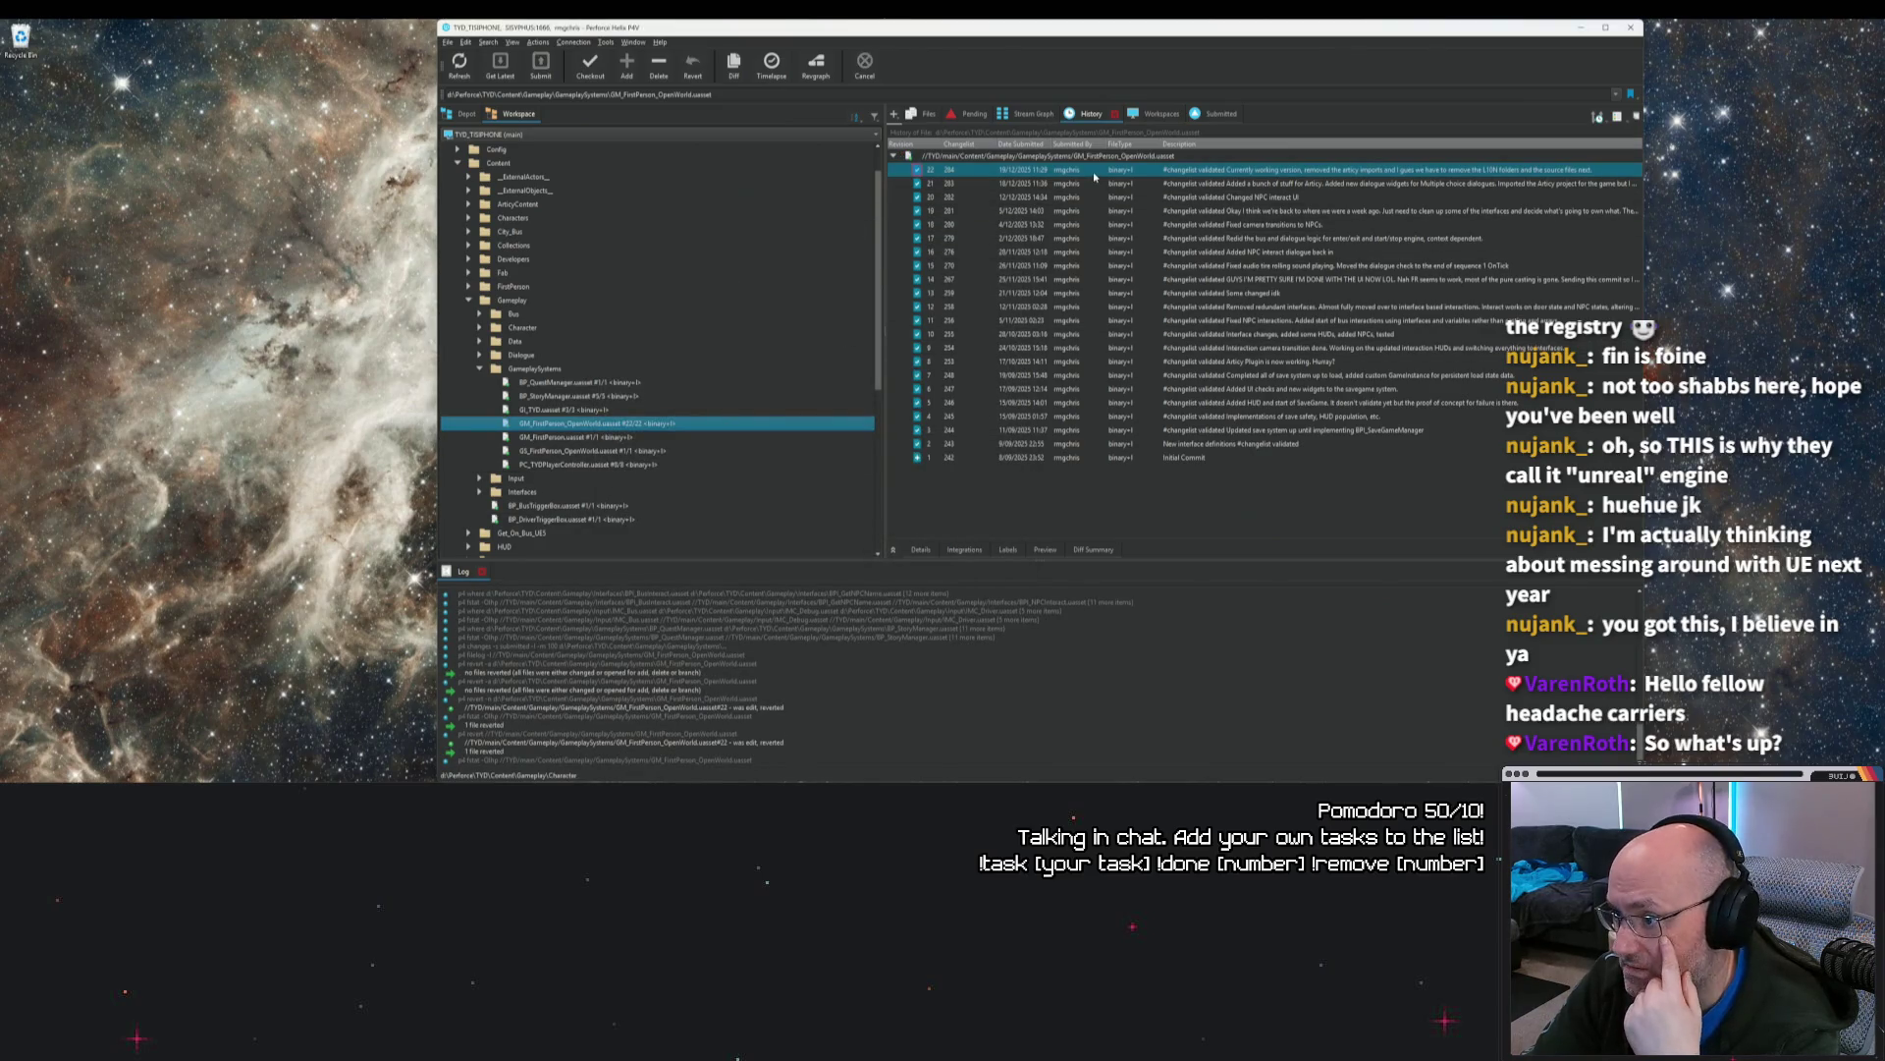
# Step: From the whole TYD depot history, undo changelist 284 into a new pending changelist
pyautogui.rightClick(1096, 172)
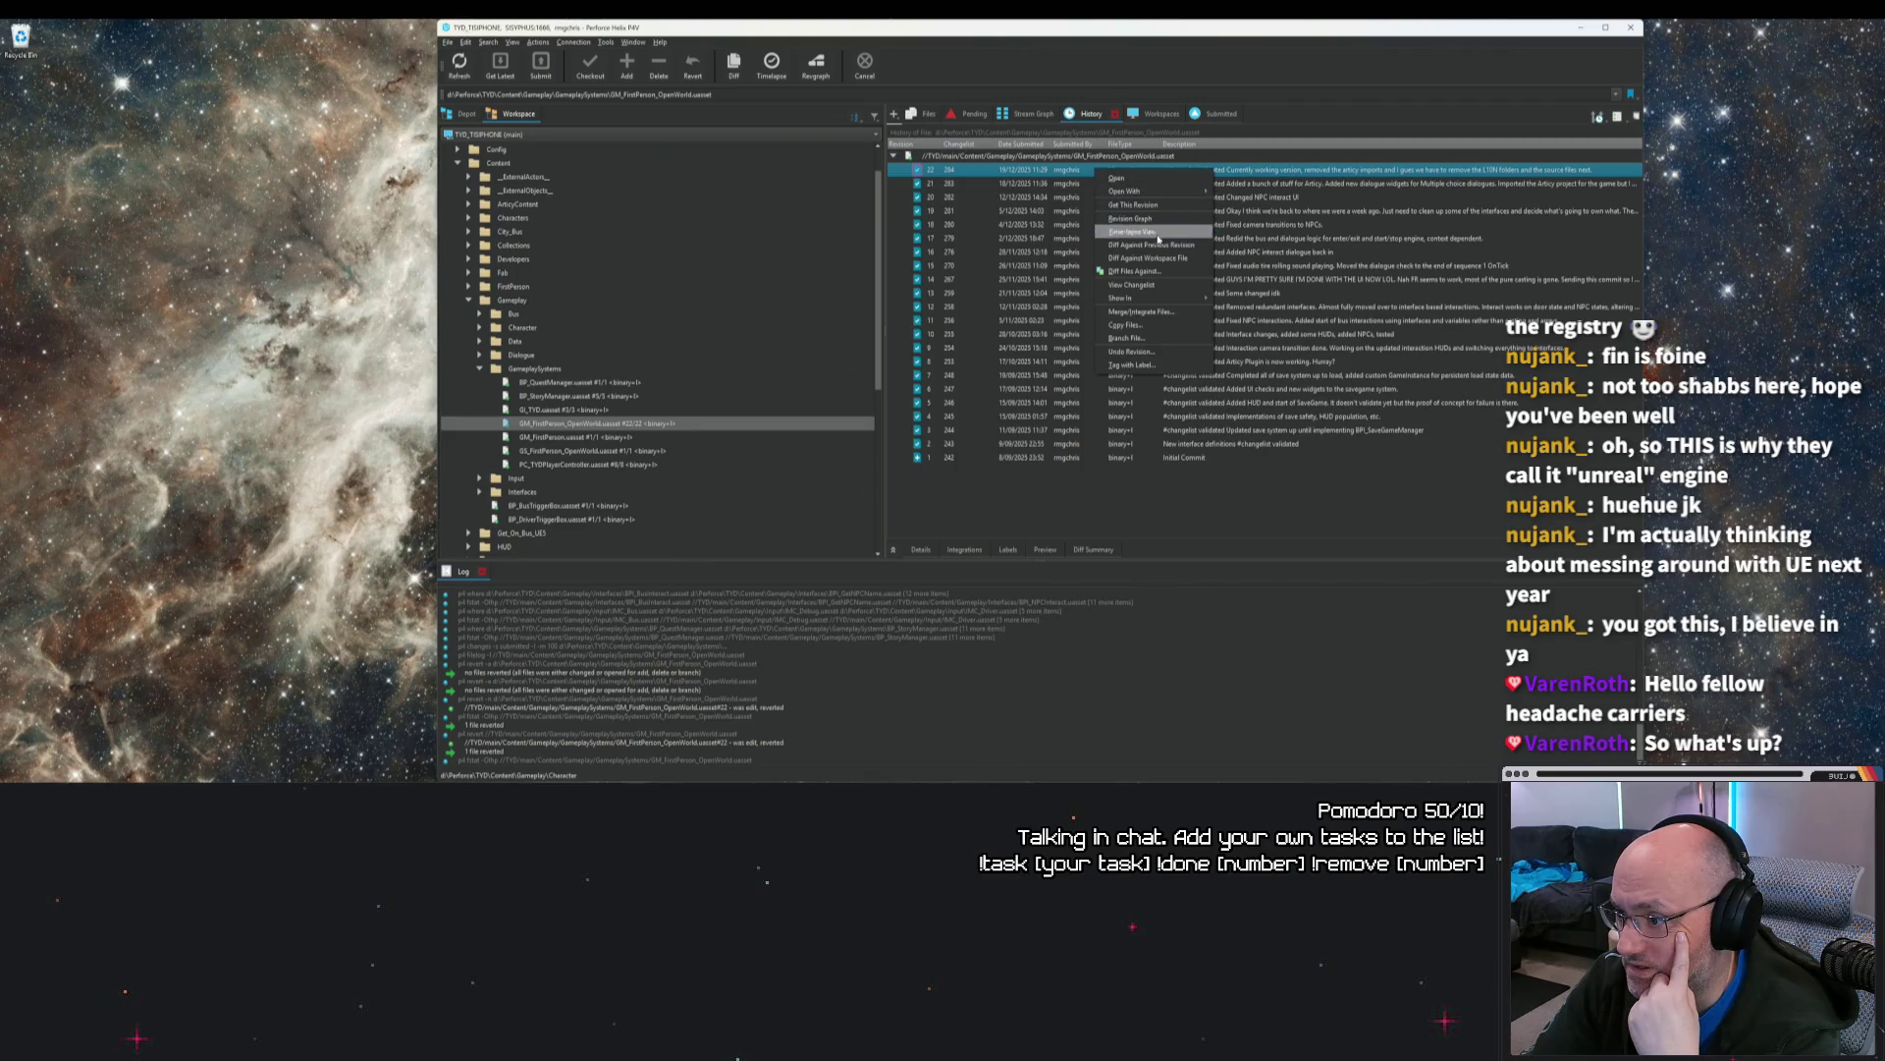
pyautogui.click(1149, 512)
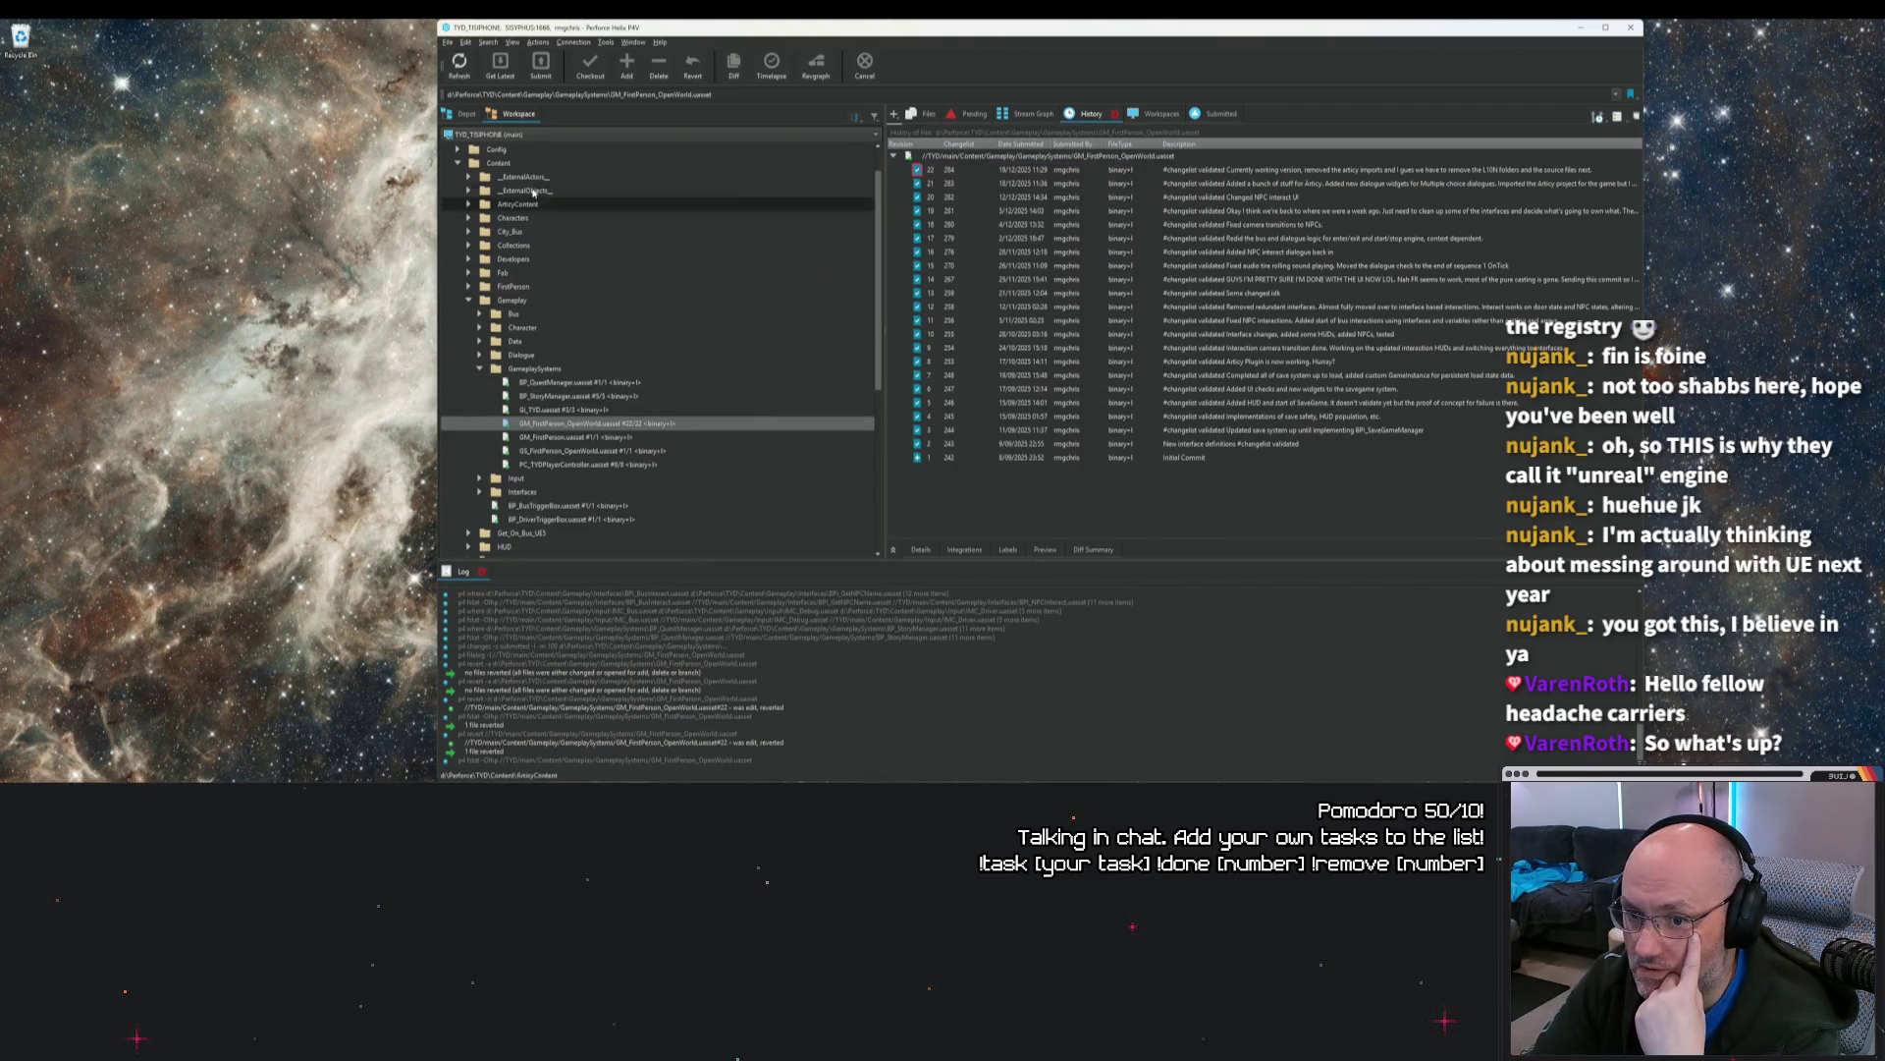
pyautogui.scroll(1, 526, 223)
pyautogui.click(501, 149)
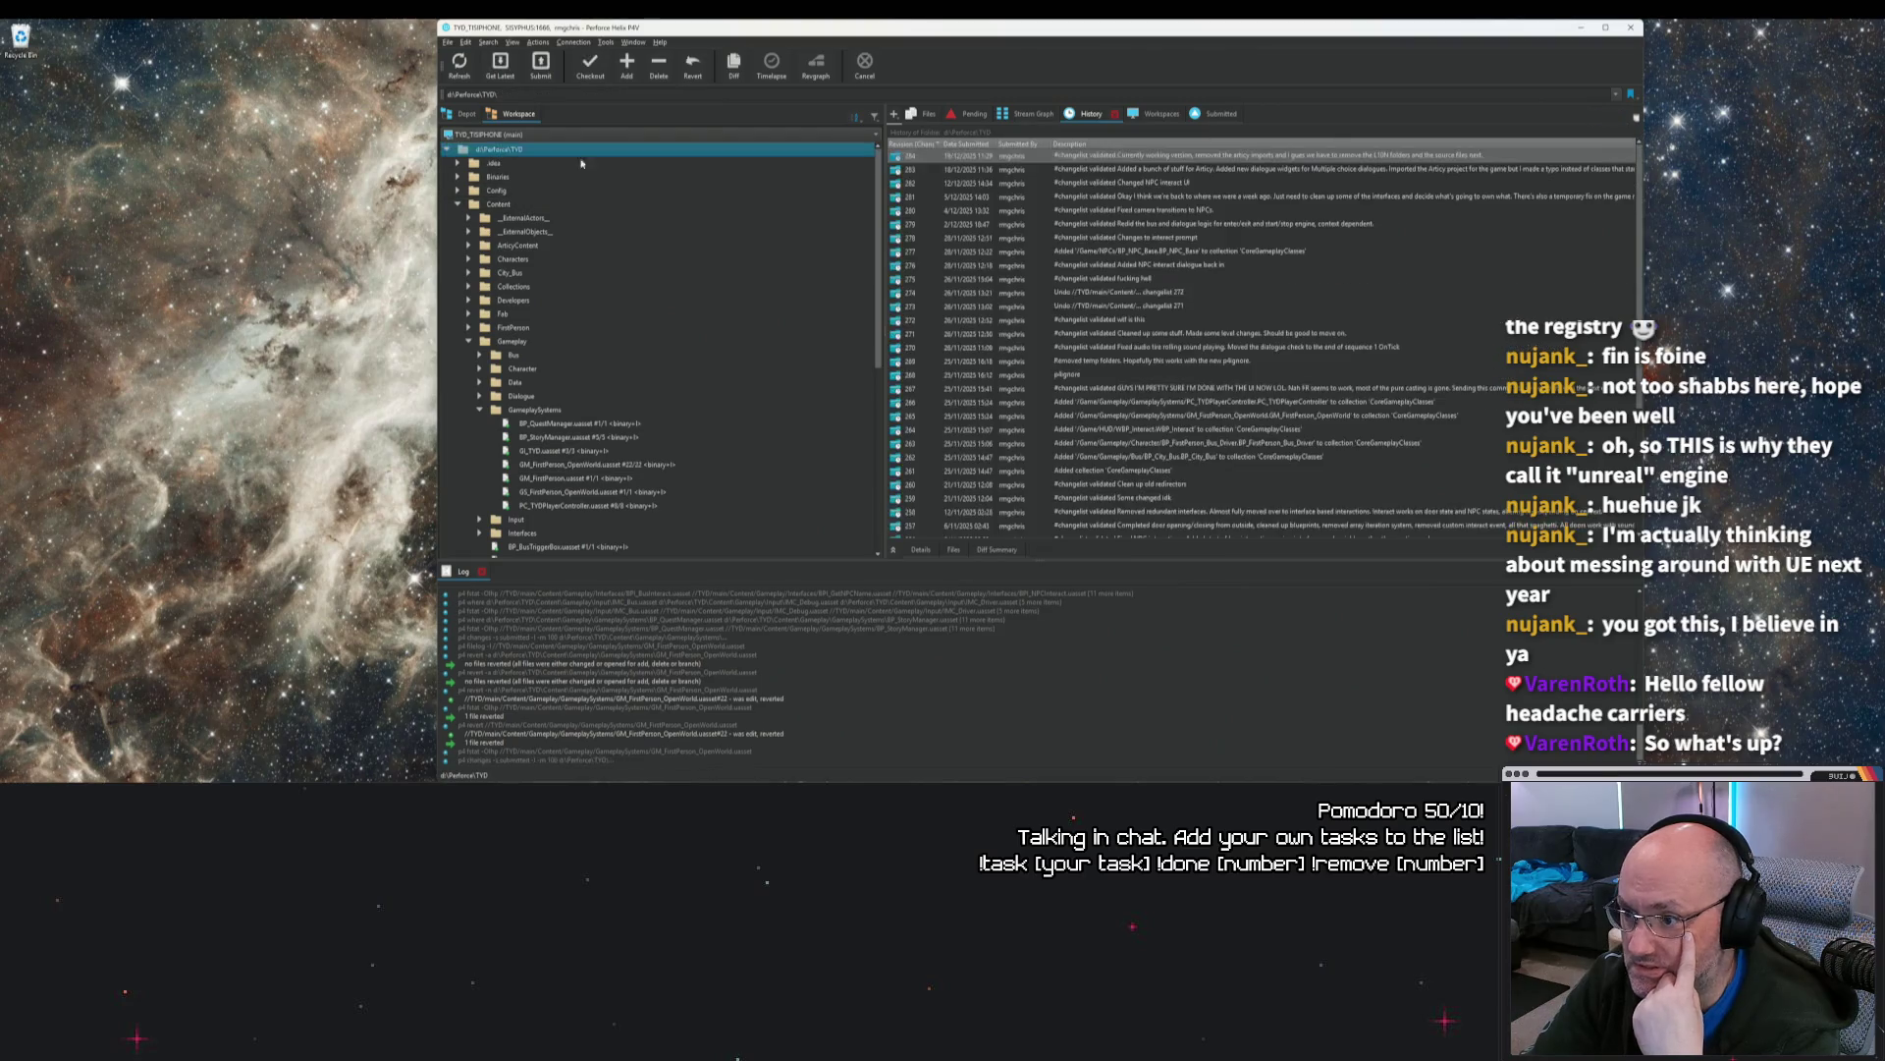
pyautogui.rightClick(1104, 156)
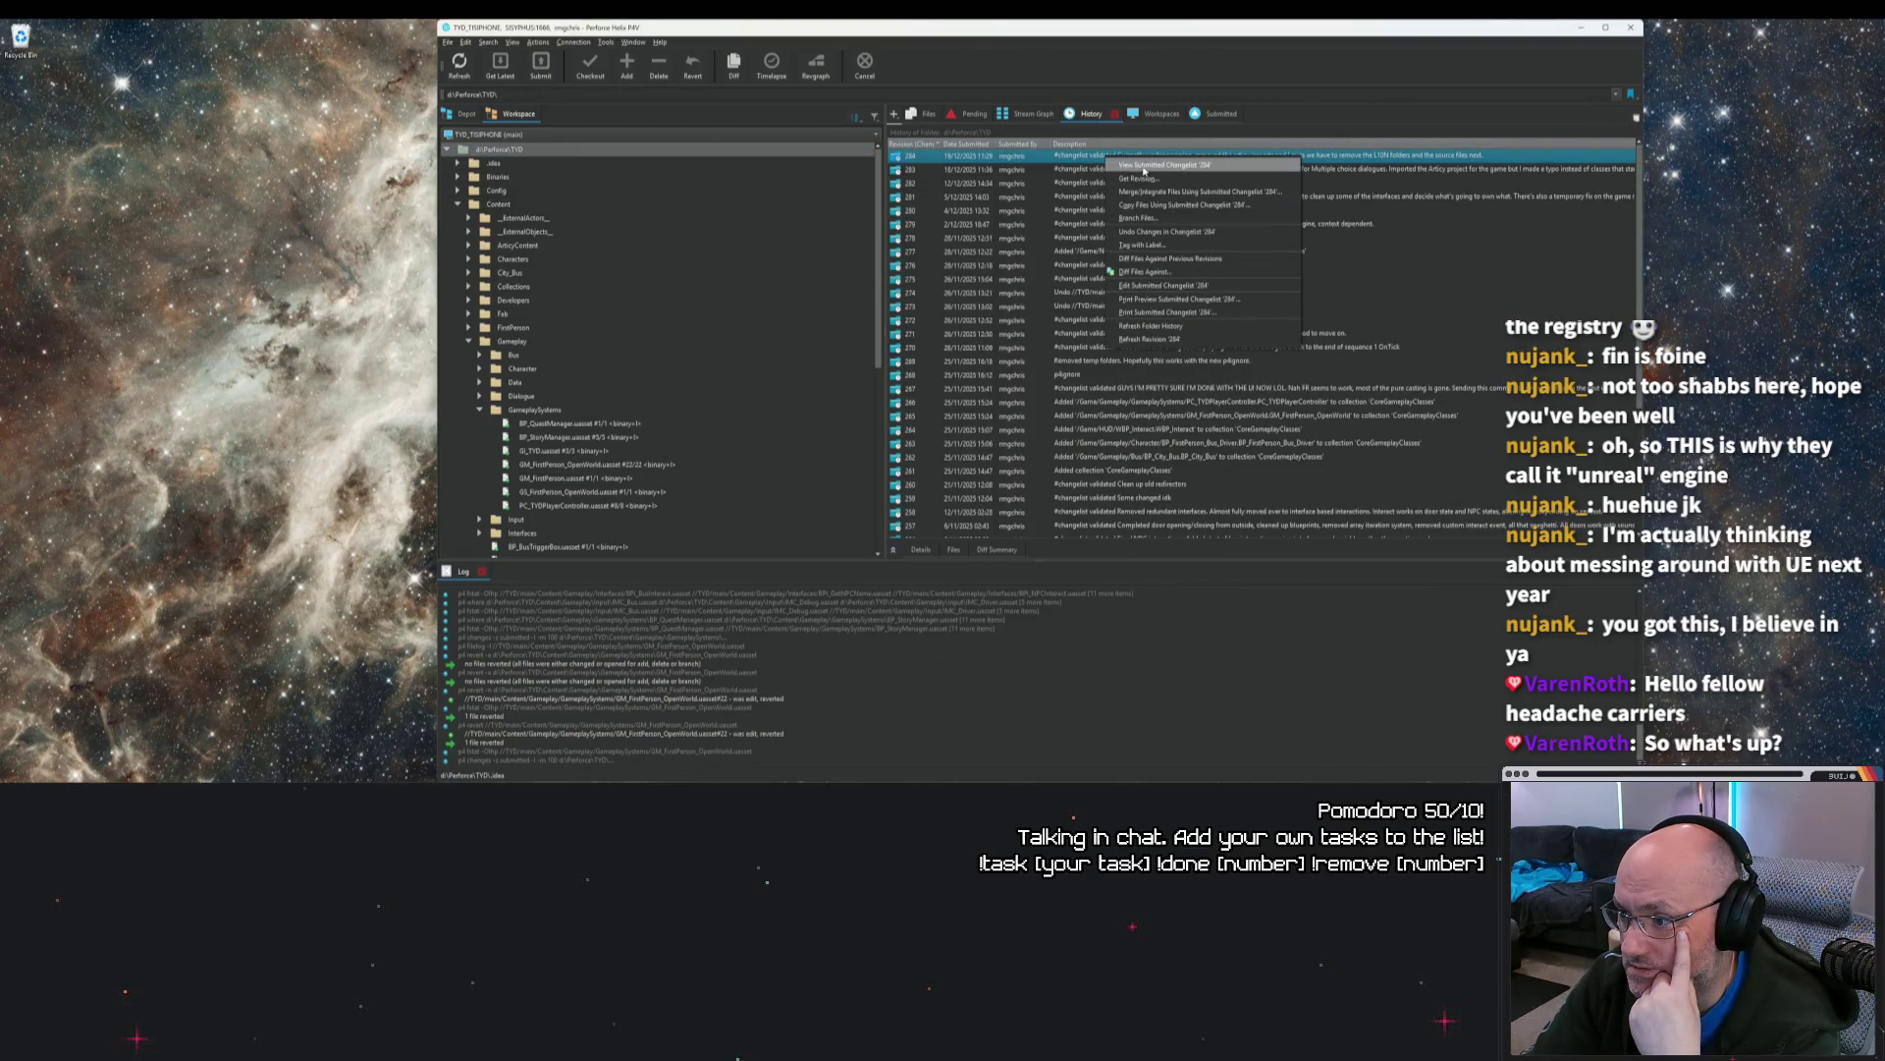
pyautogui.click(1170, 234)
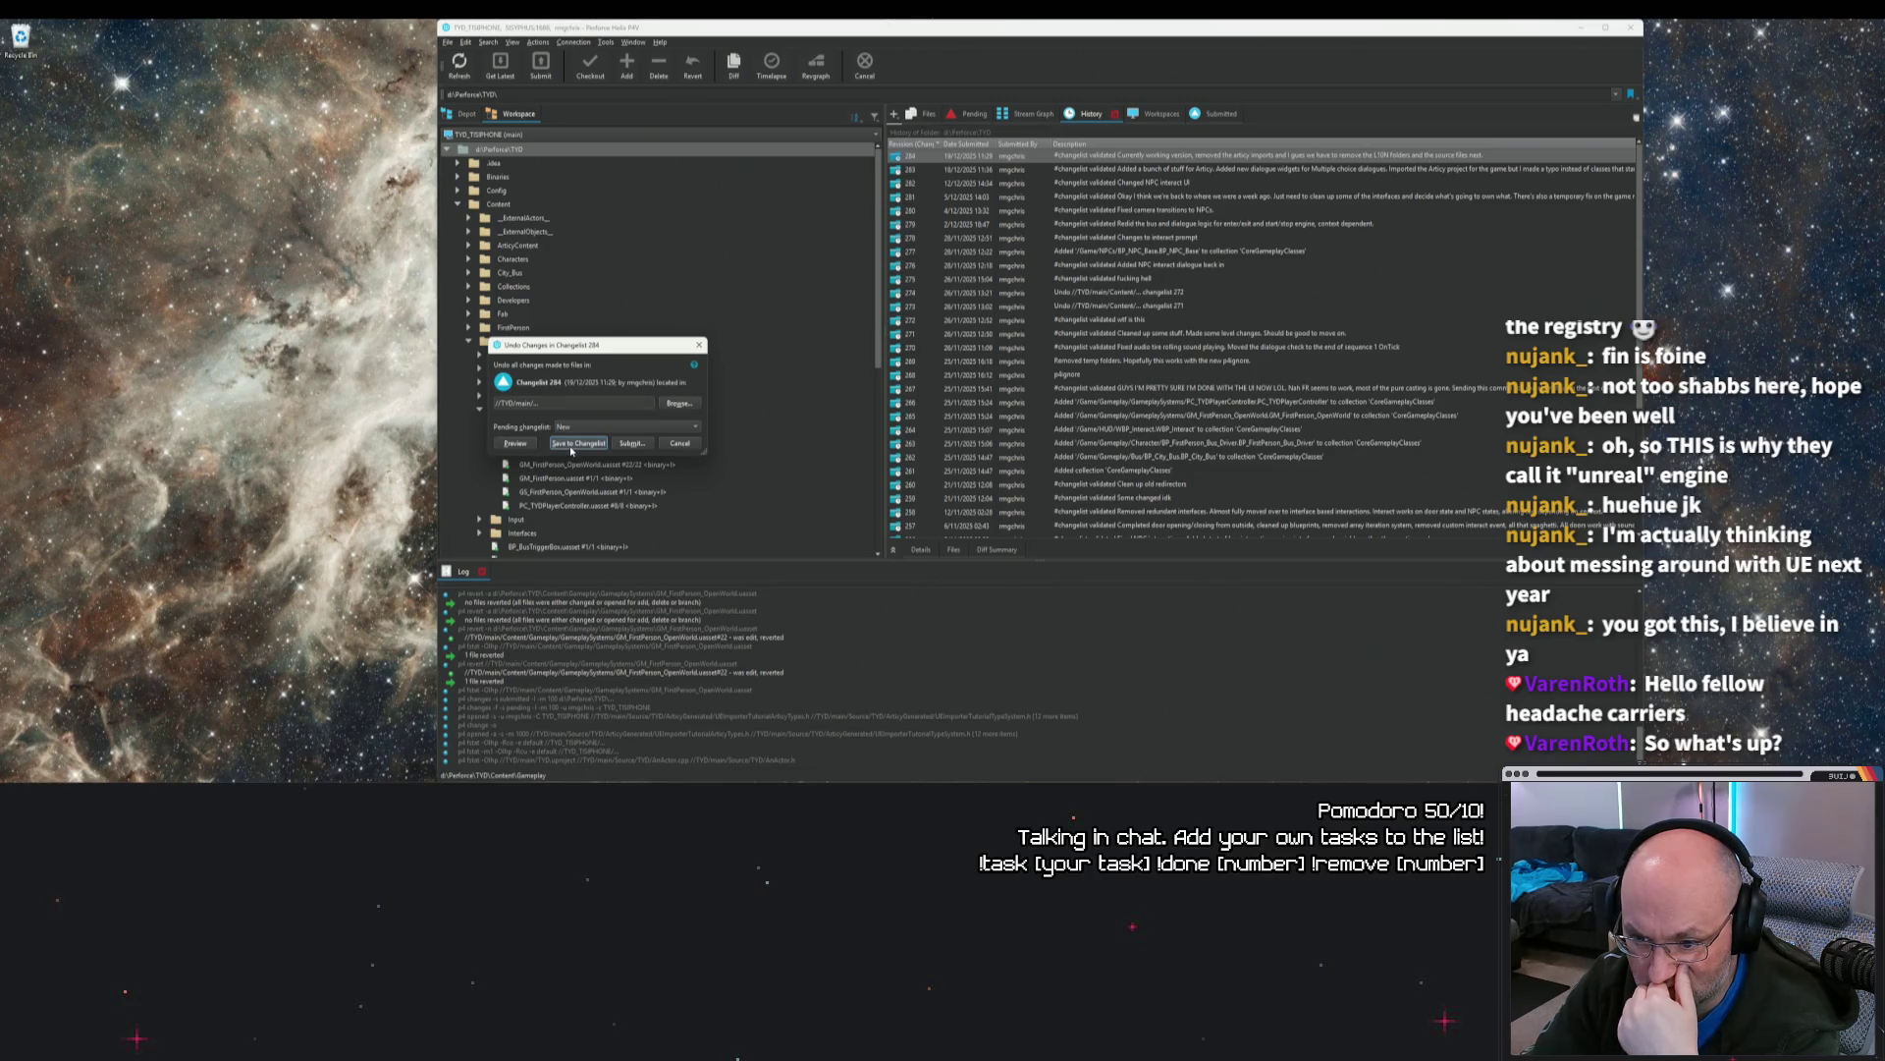
pyautogui.click(576, 443)
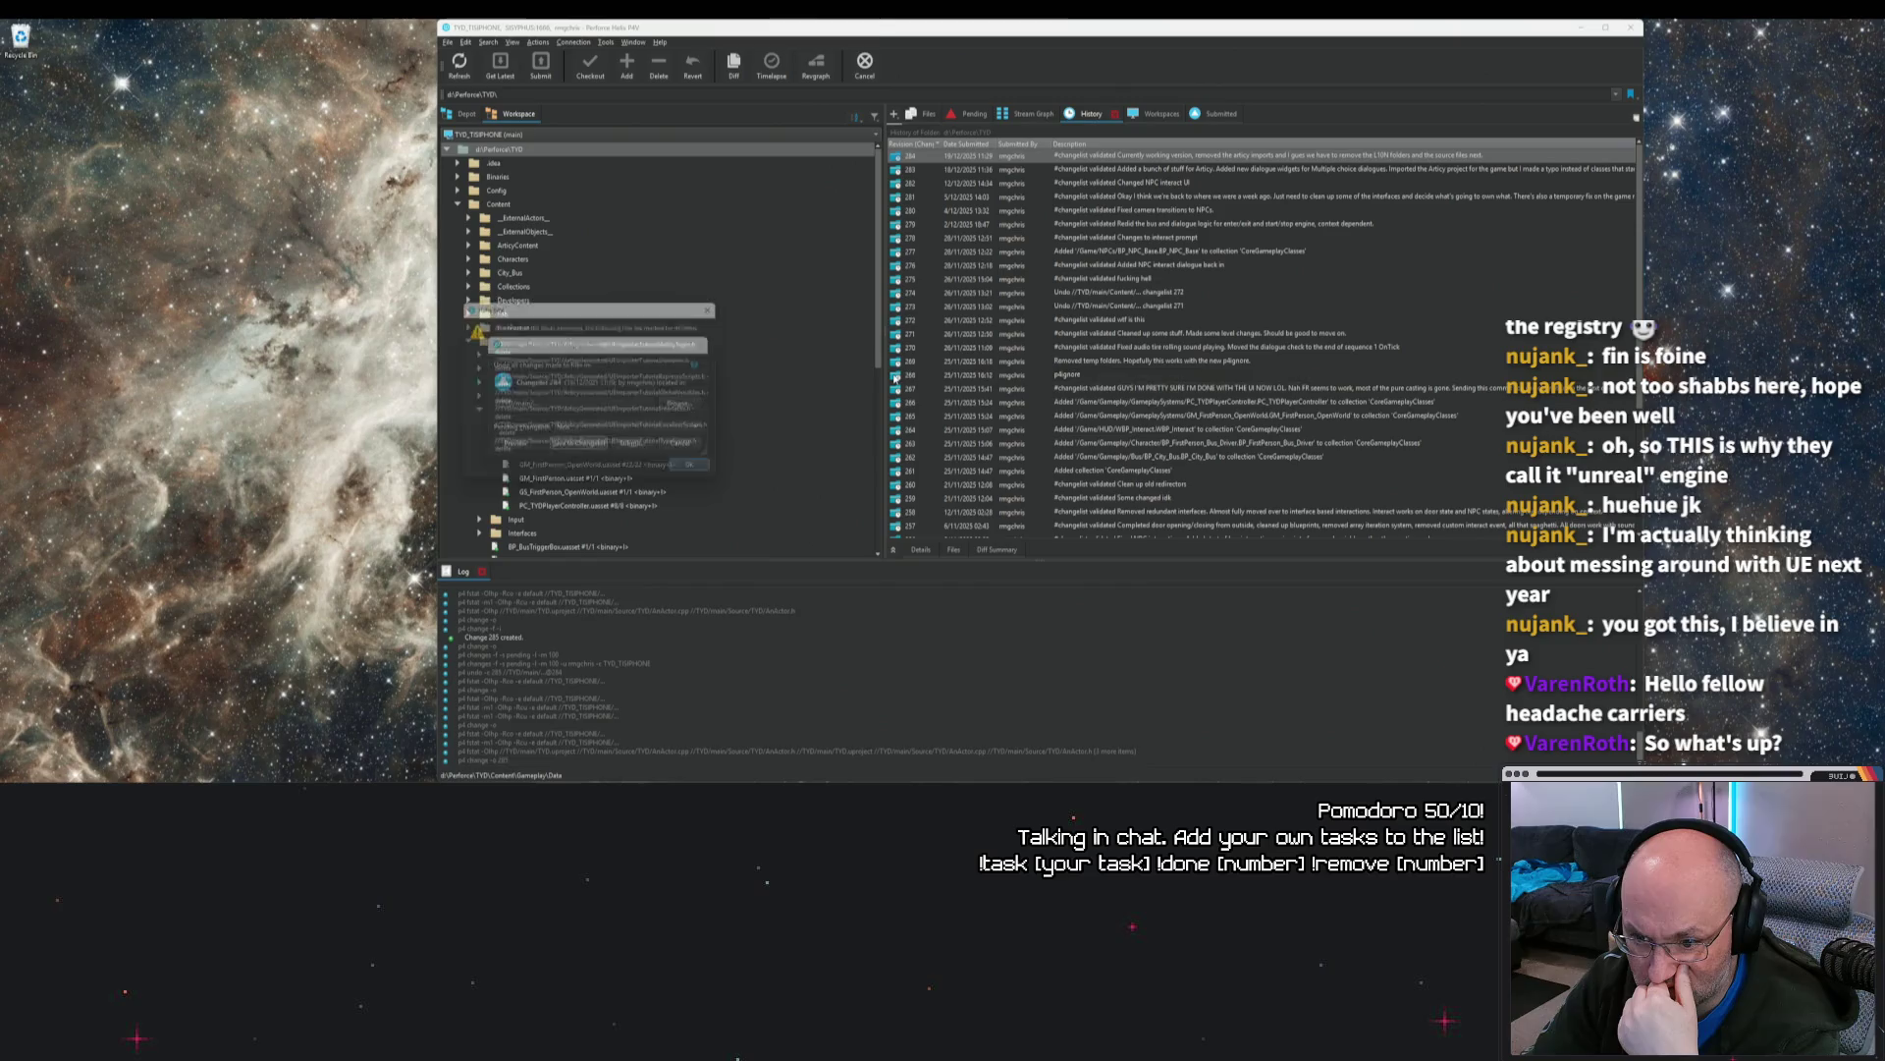
pyautogui.click(699, 472)
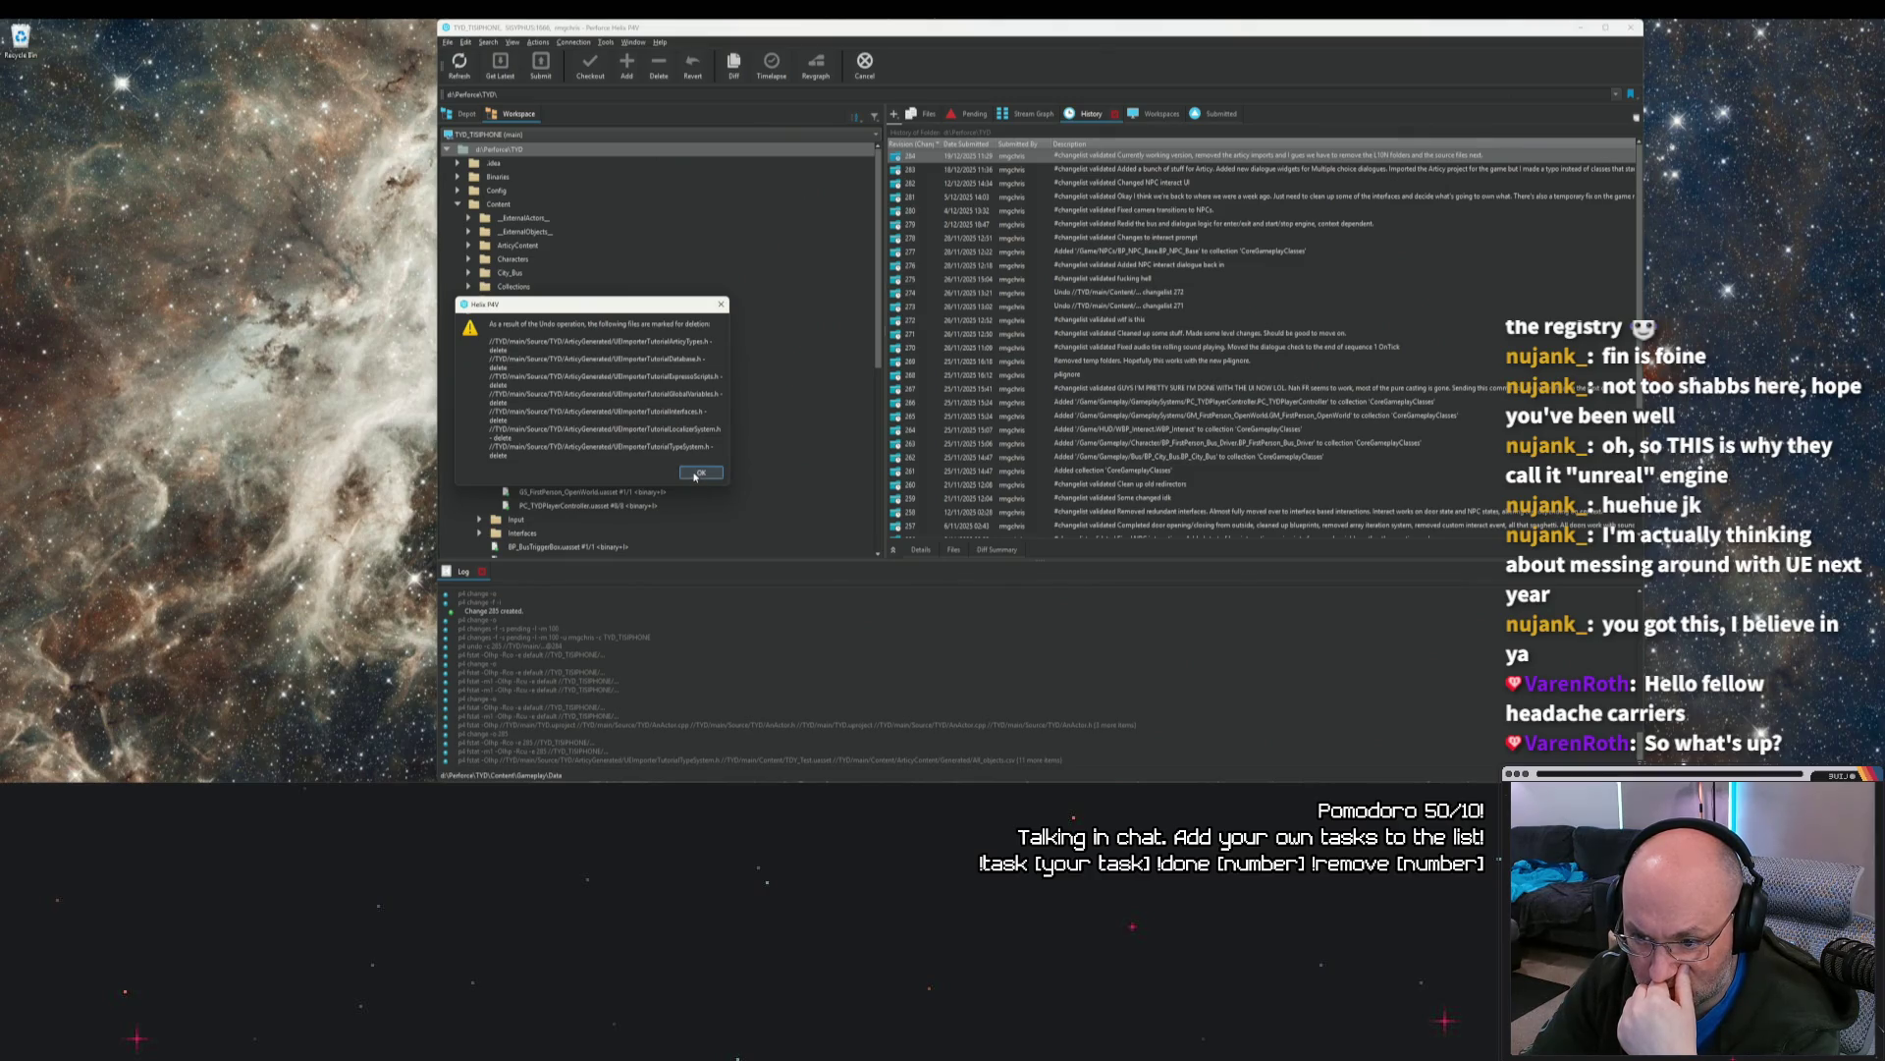
# Step: Browse the TYD history around changelists 283 and 284, re-sorting by revision and date
pyautogui.click(1001, 173)
pyautogui.click(923, 156)
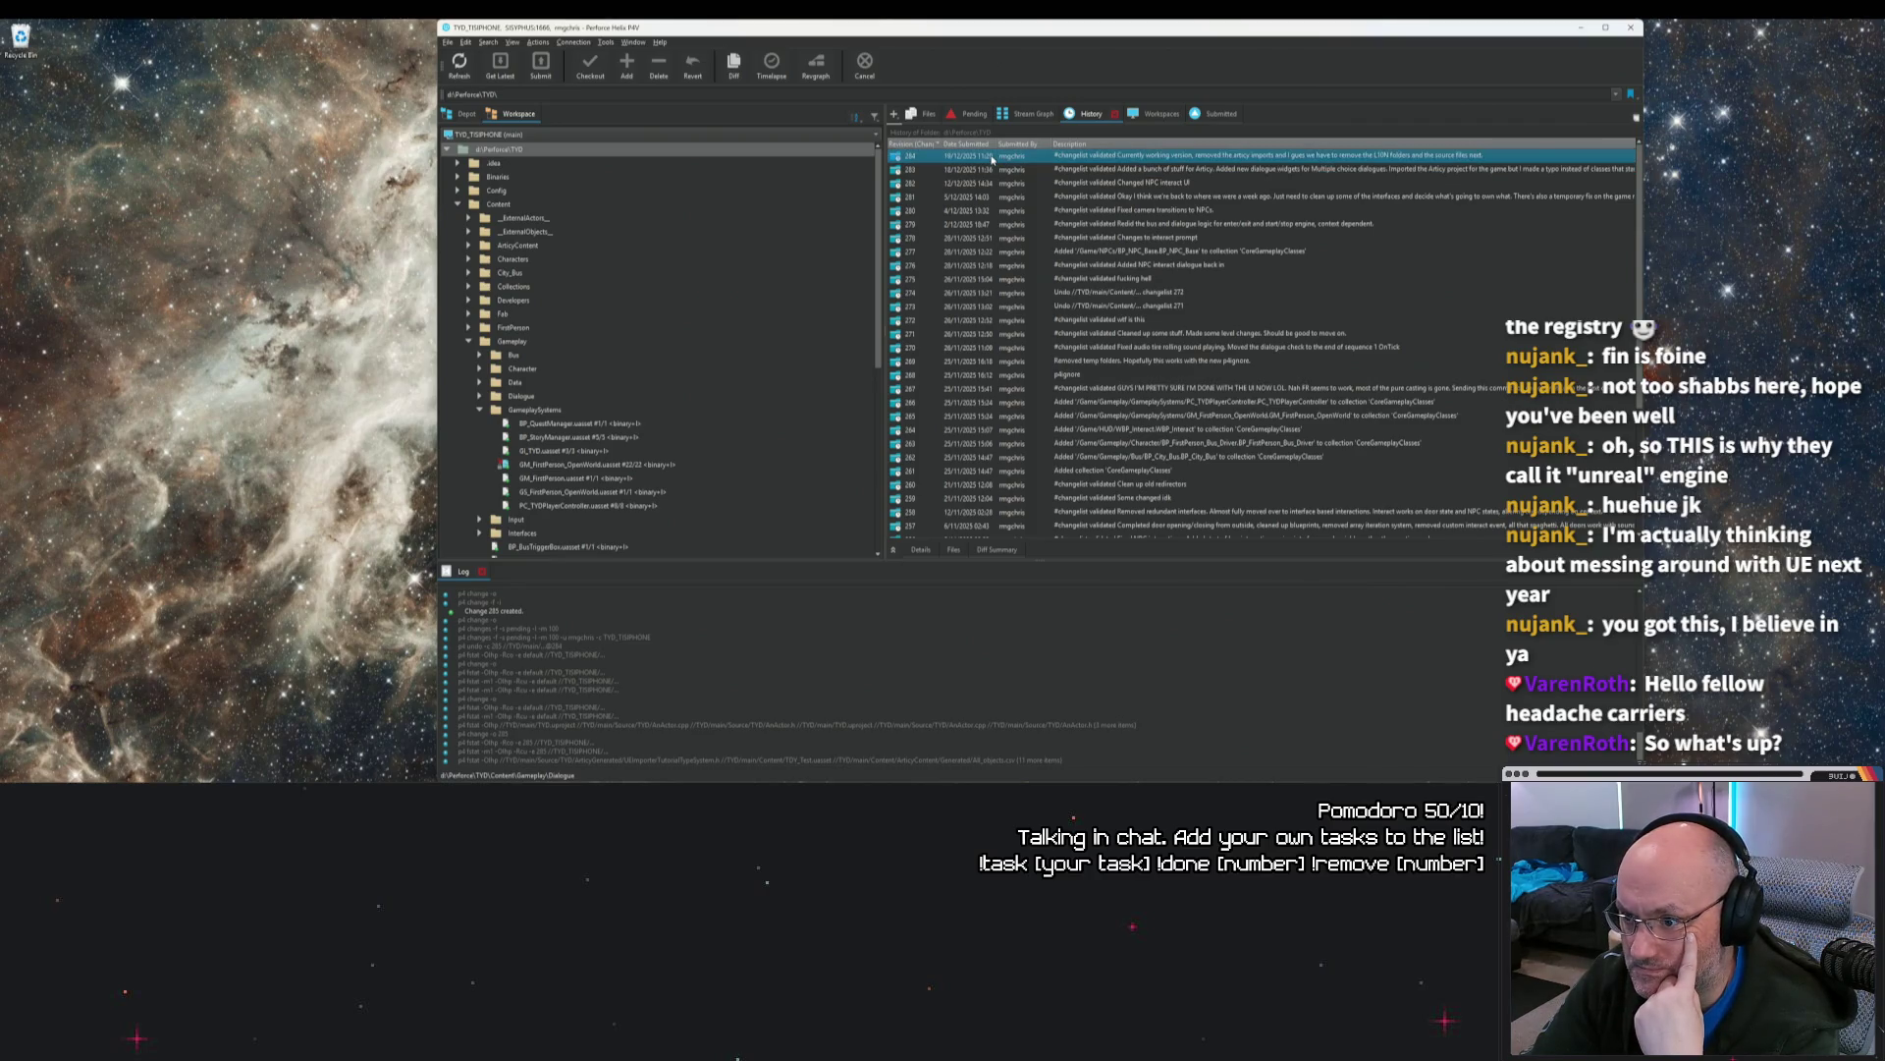
pyautogui.click(923, 144)
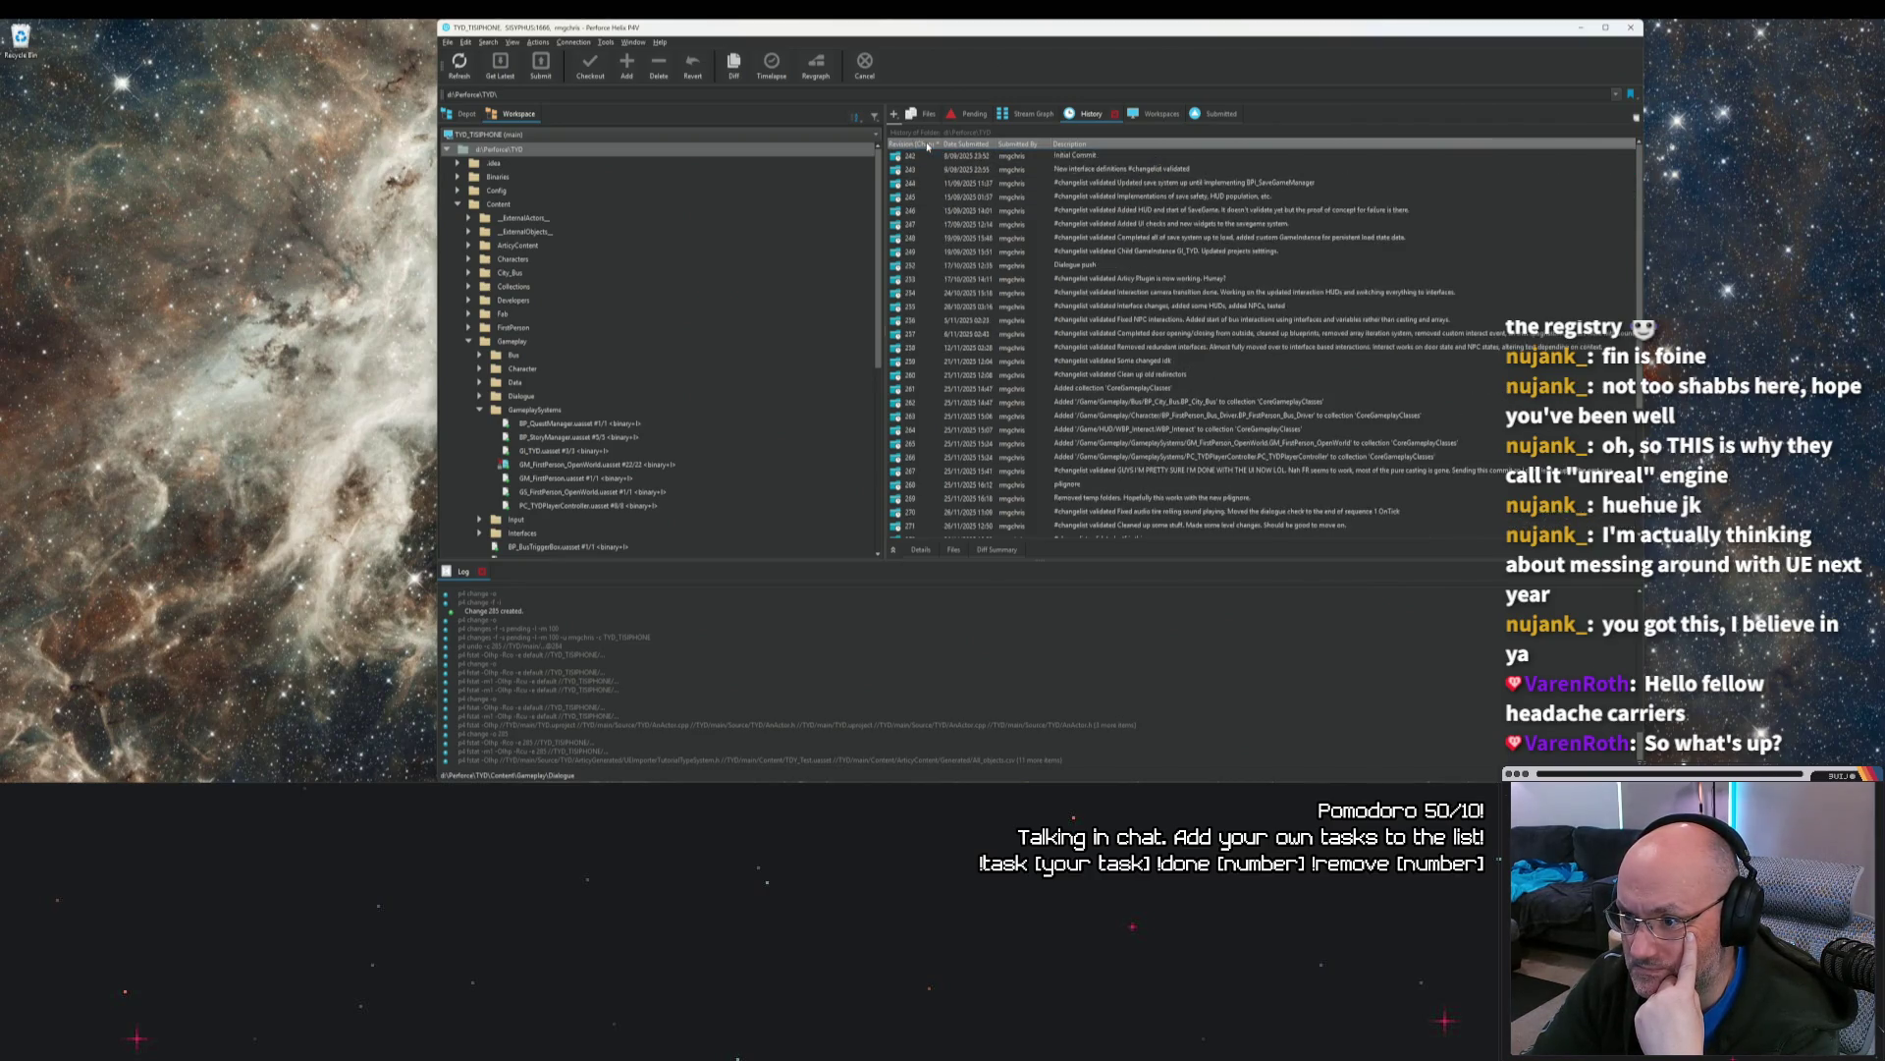
pyautogui.click(928, 146)
pyautogui.click(965, 146)
pyautogui.click(966, 146)
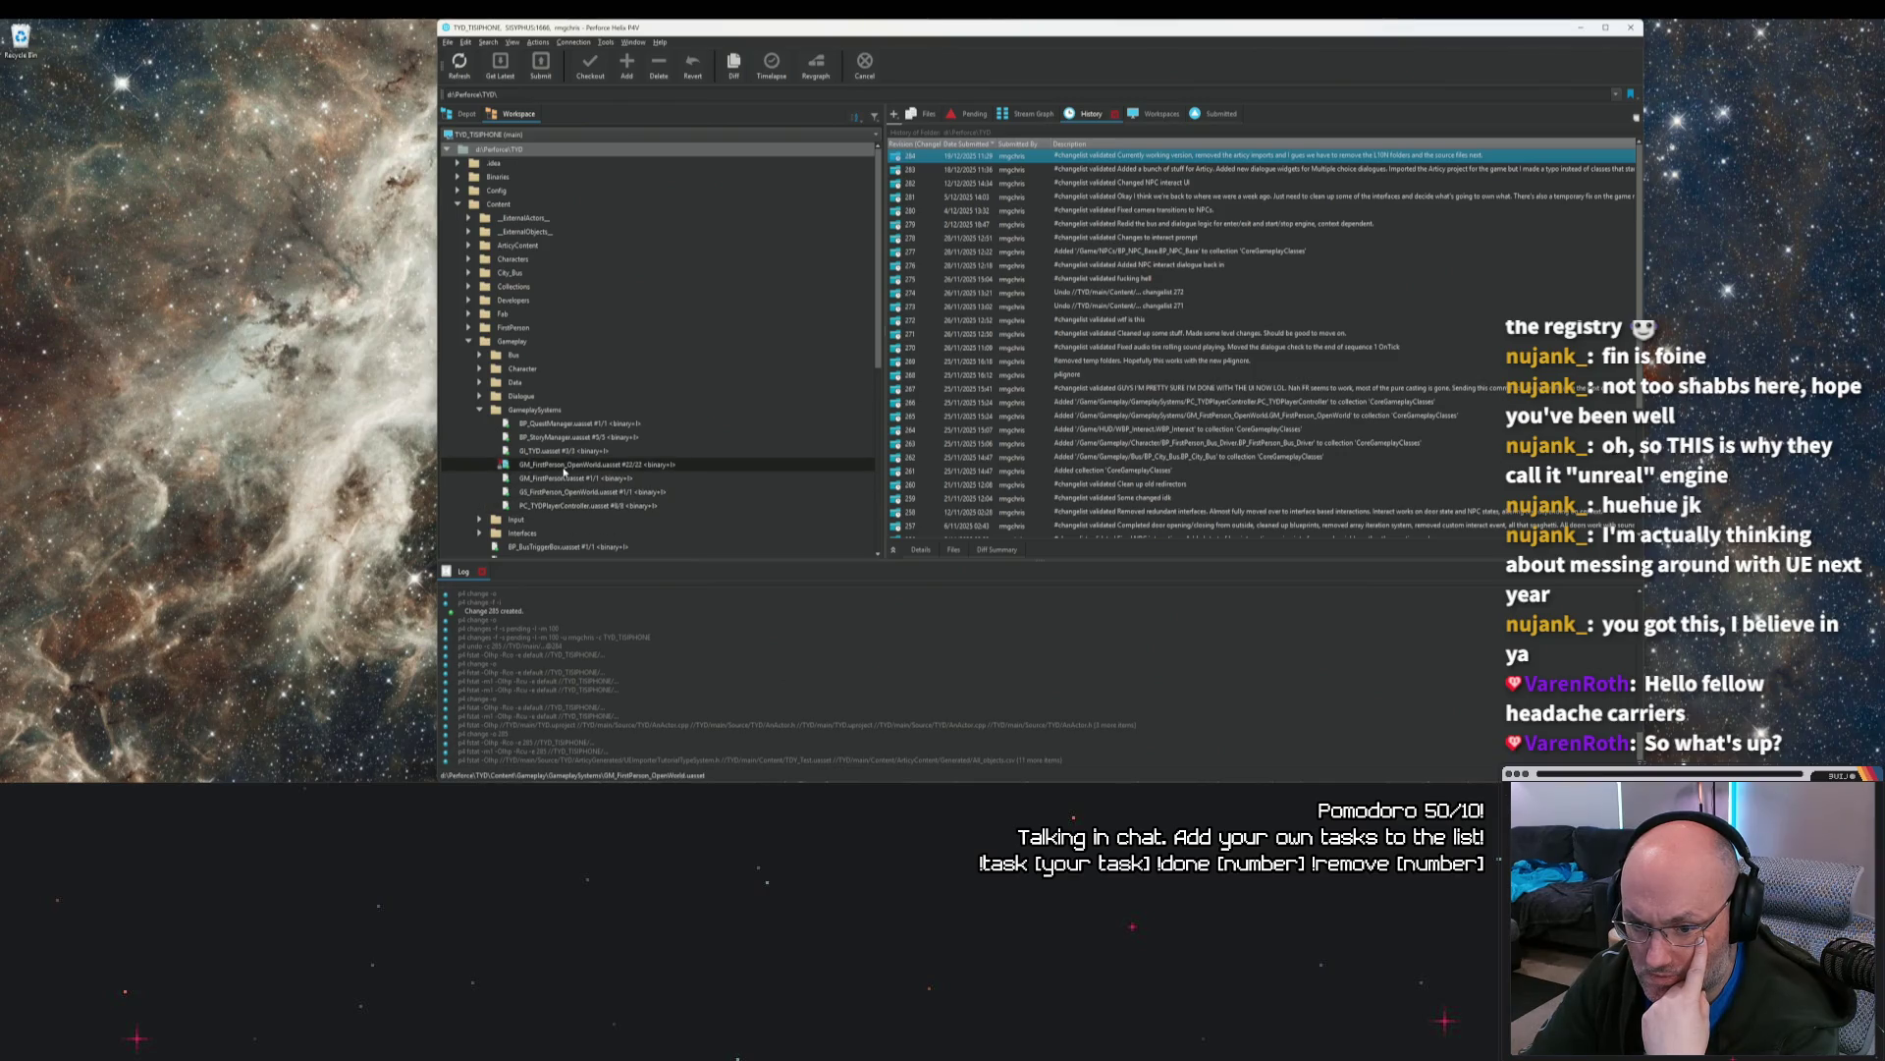
pyautogui.scroll(-4, 627, 506)
pyautogui.scroll(-4, 627, 505)
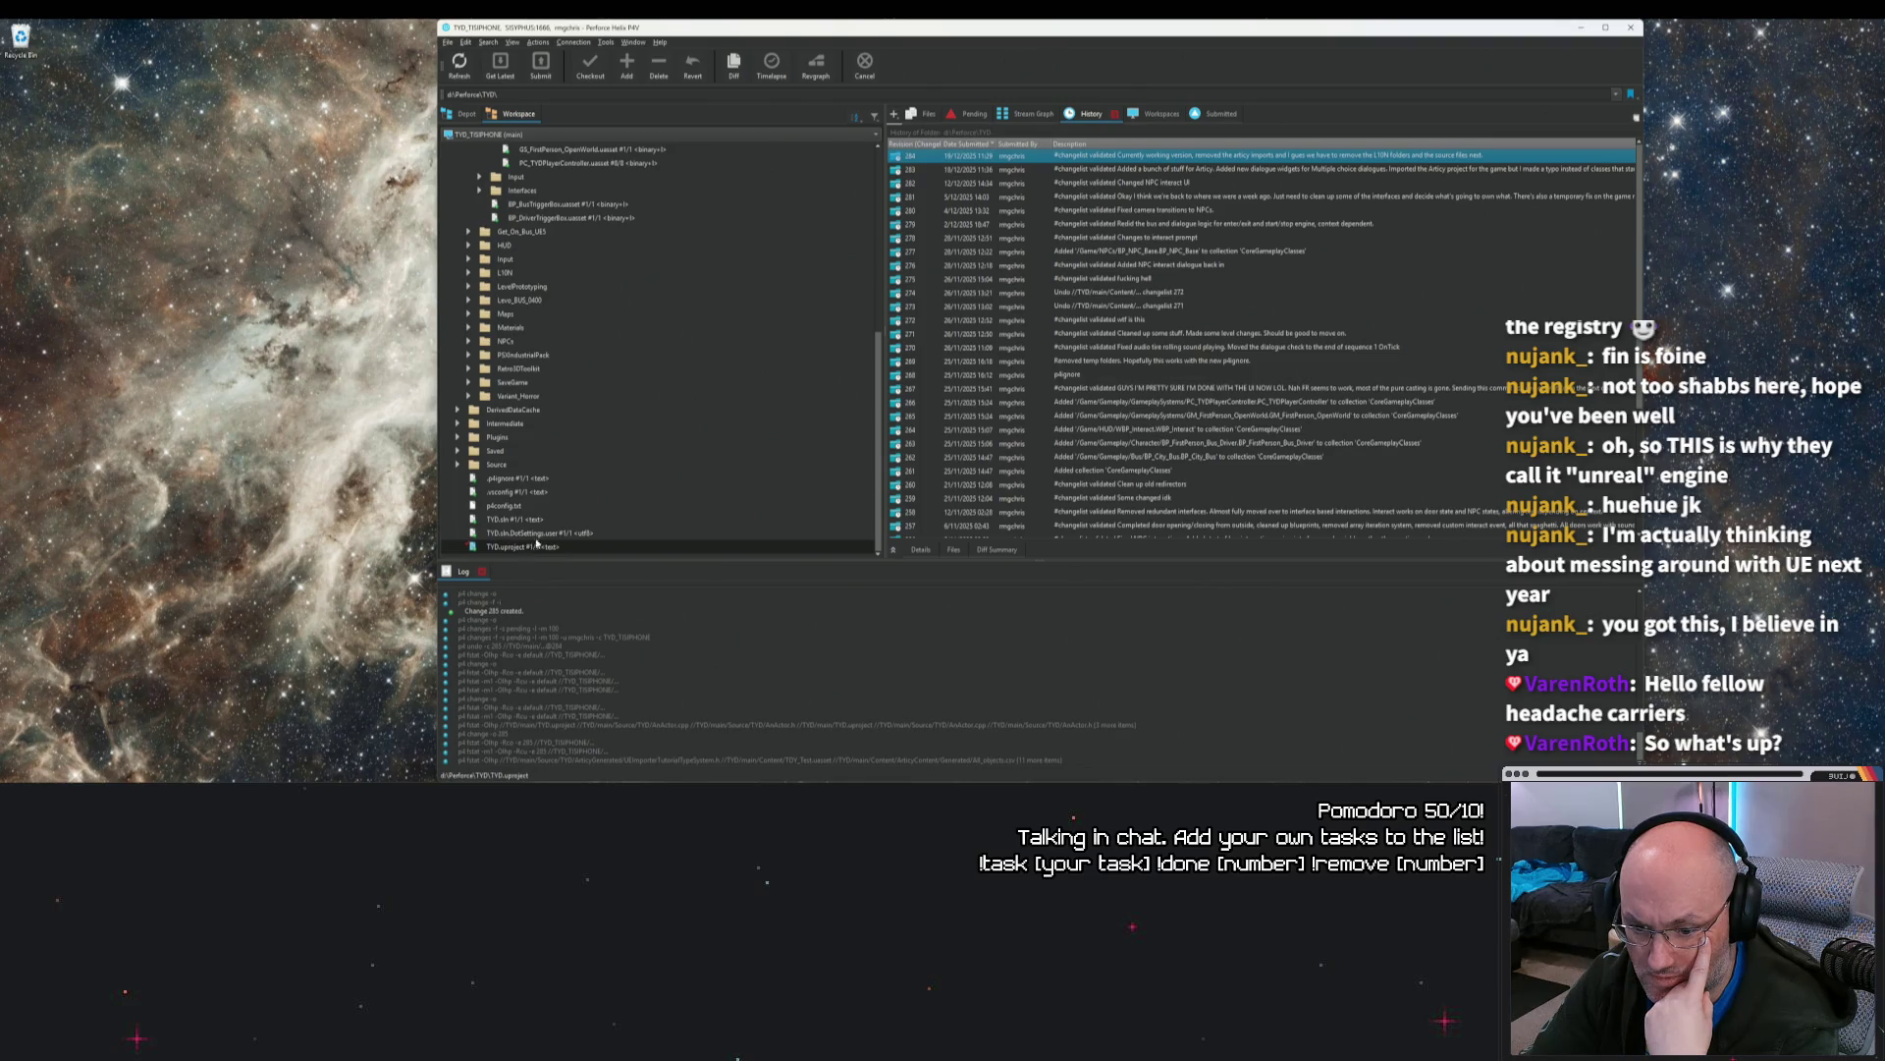
pyautogui.scroll(8, 562, 528)
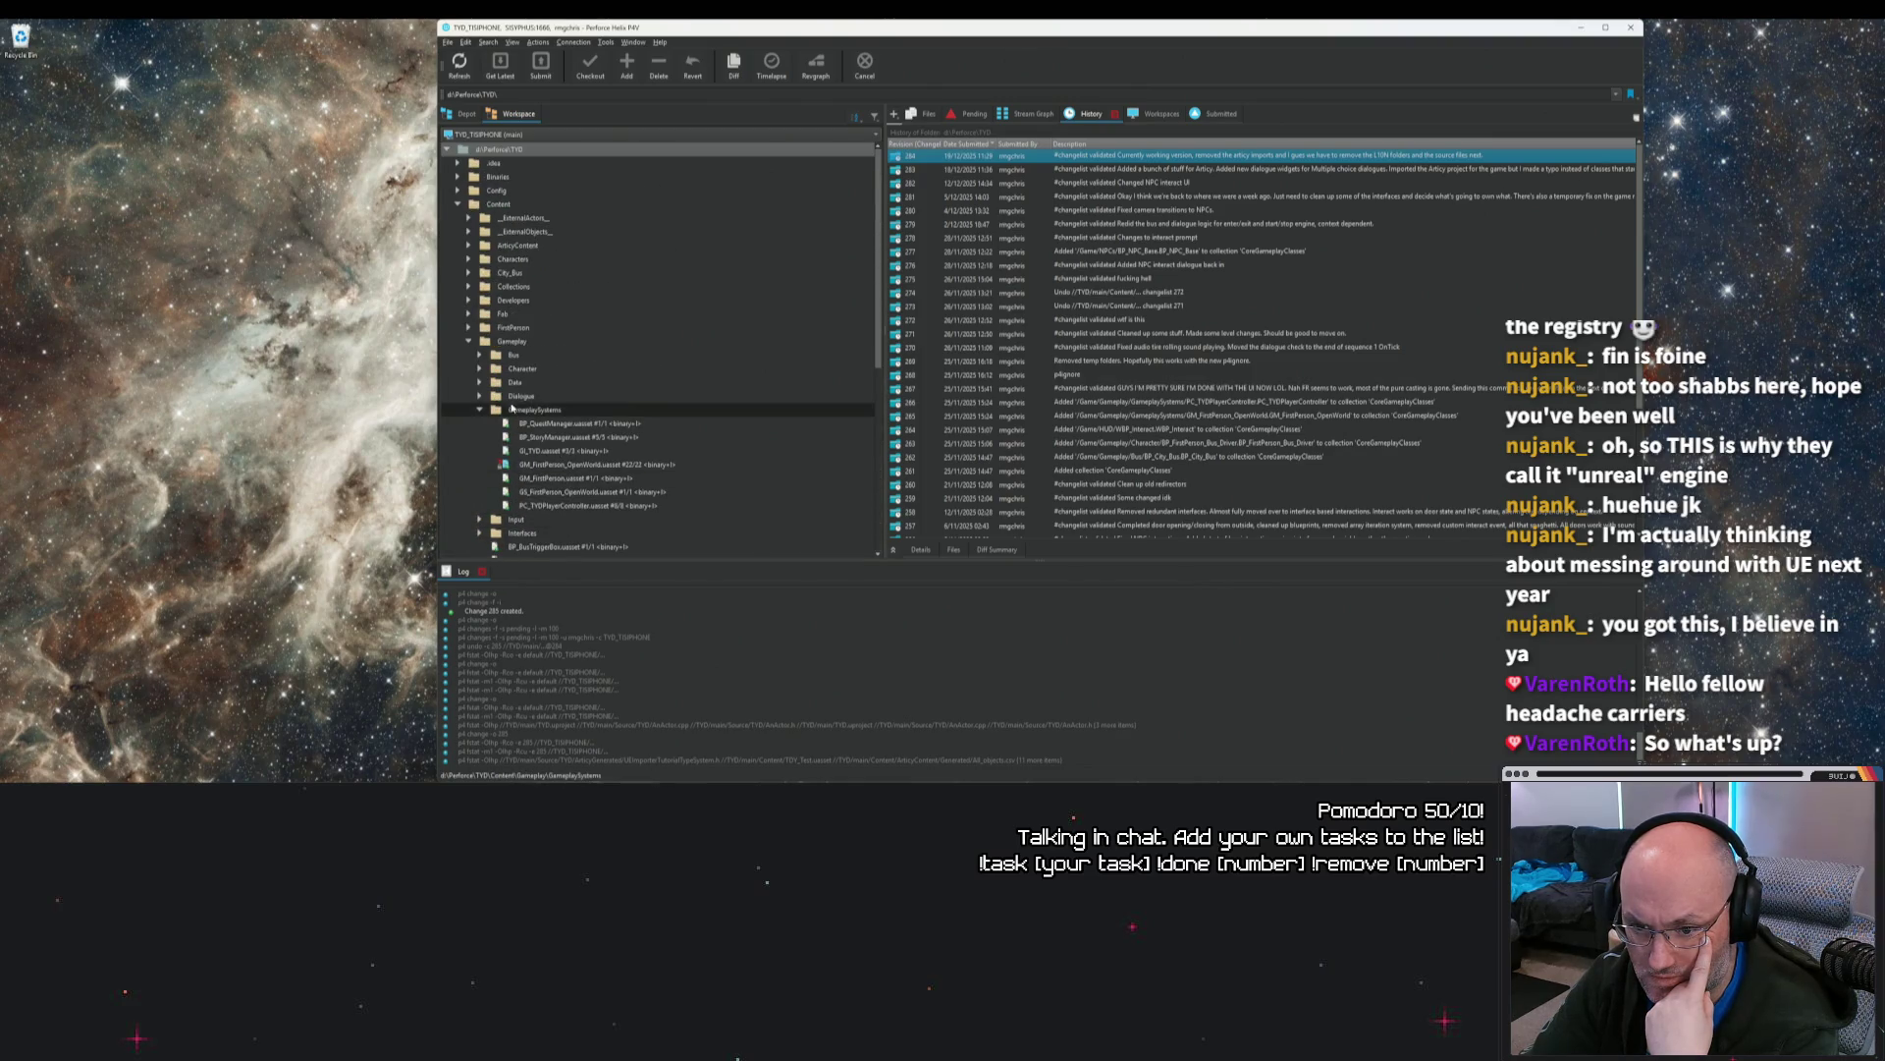
# Step: View GI_TYD.uasset's history in GameplaySystems and select its revision 3
pyautogui.click(481, 408)
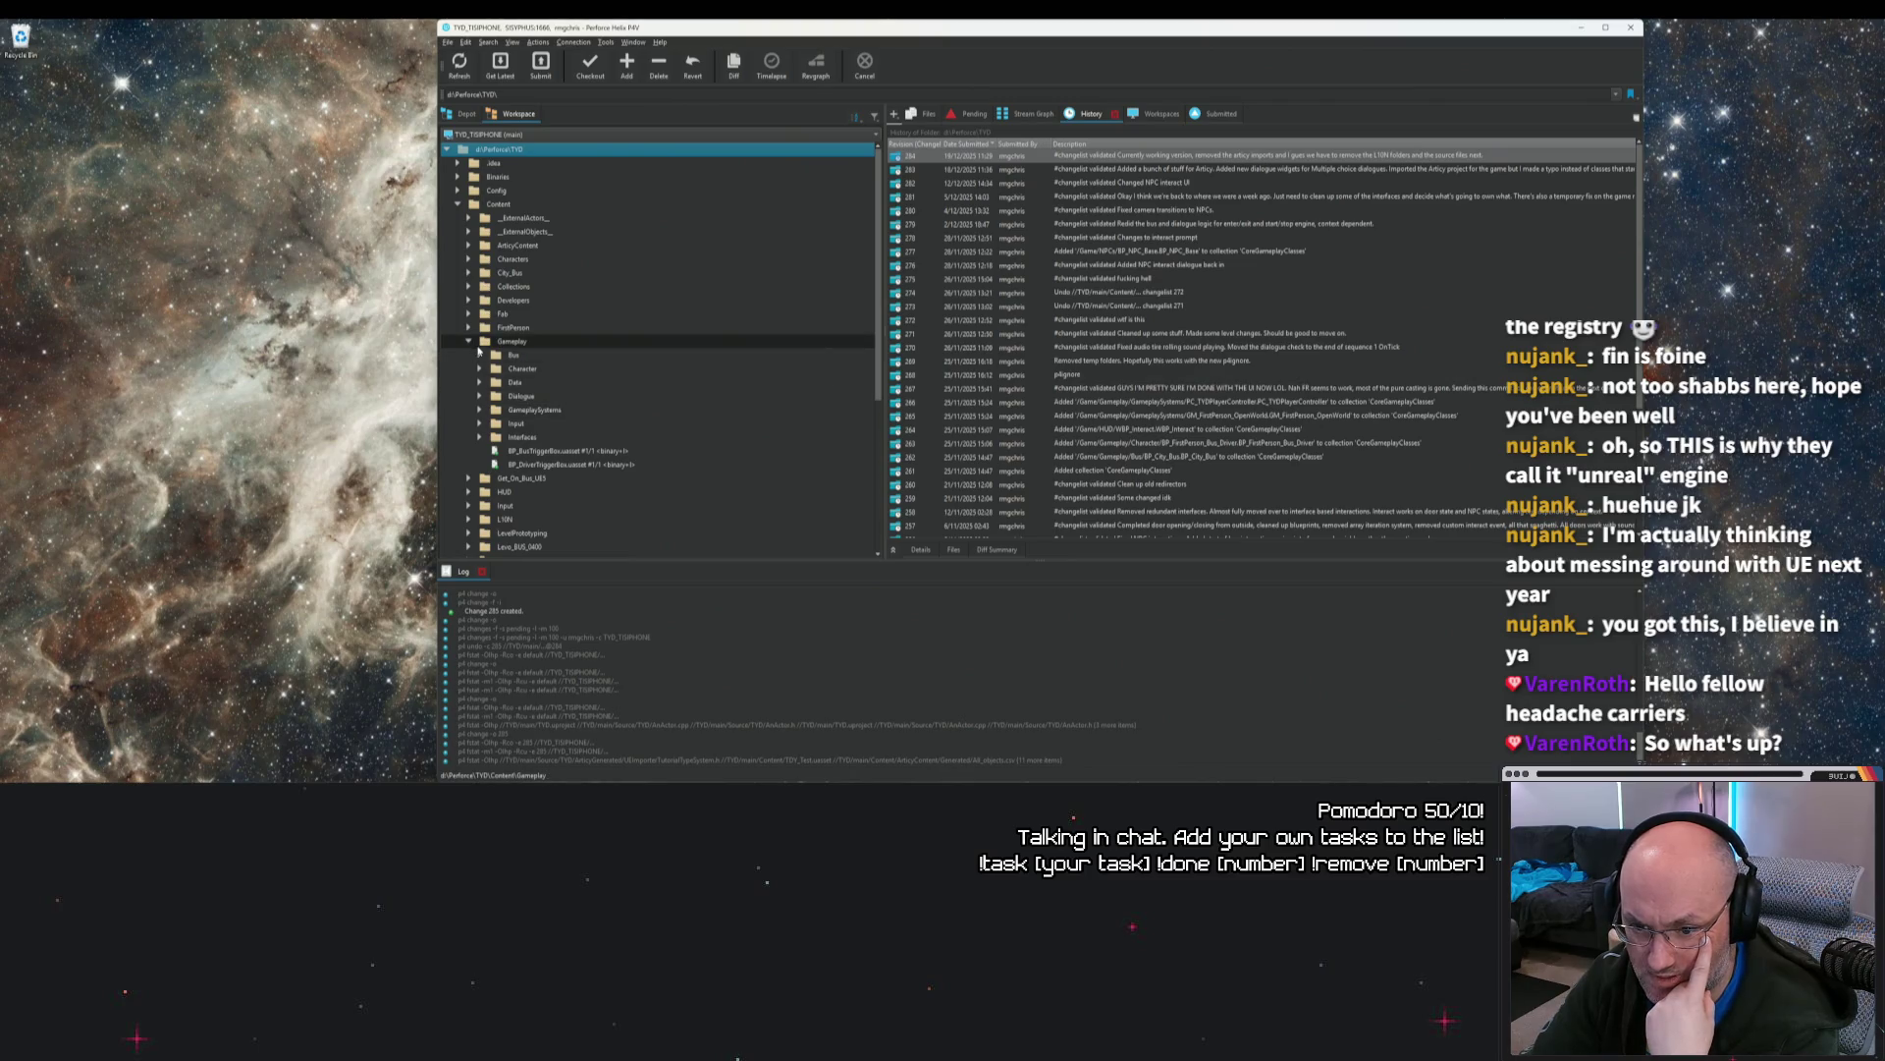
pyautogui.click(473, 410)
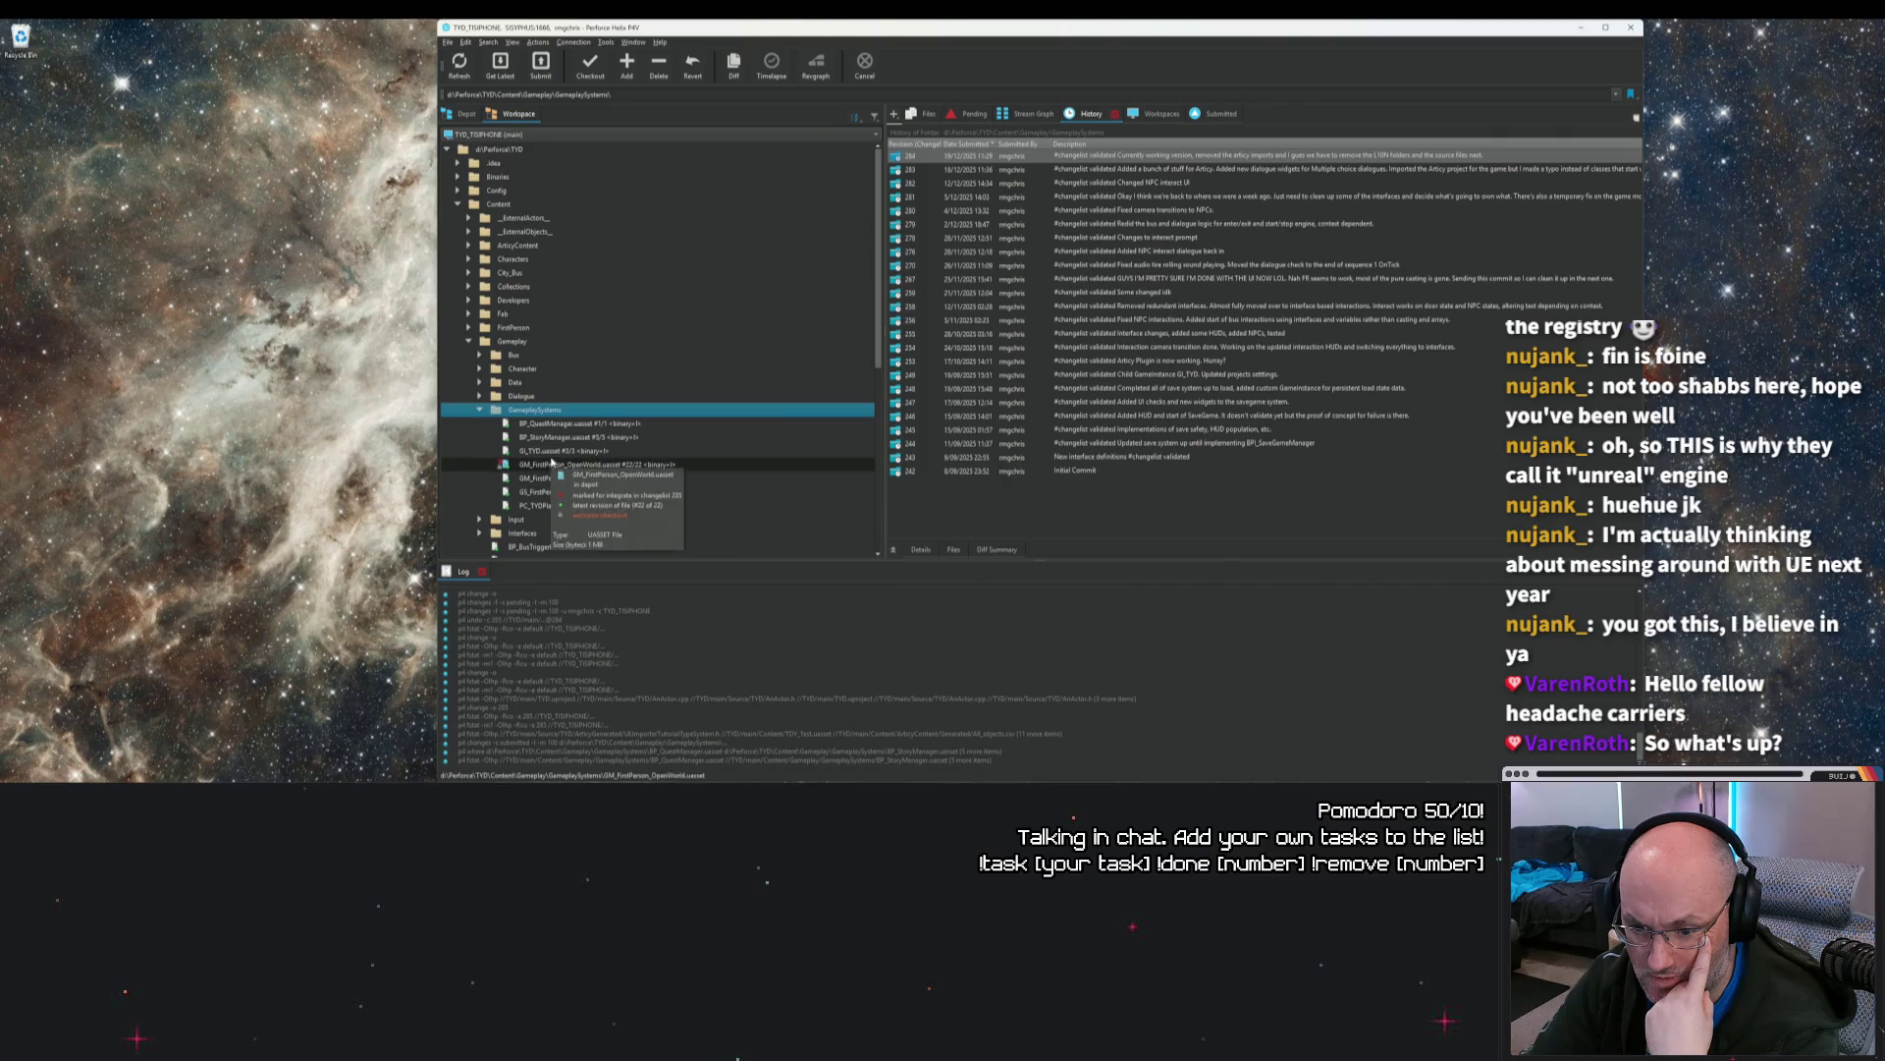
pyautogui.moveTo(555, 451)
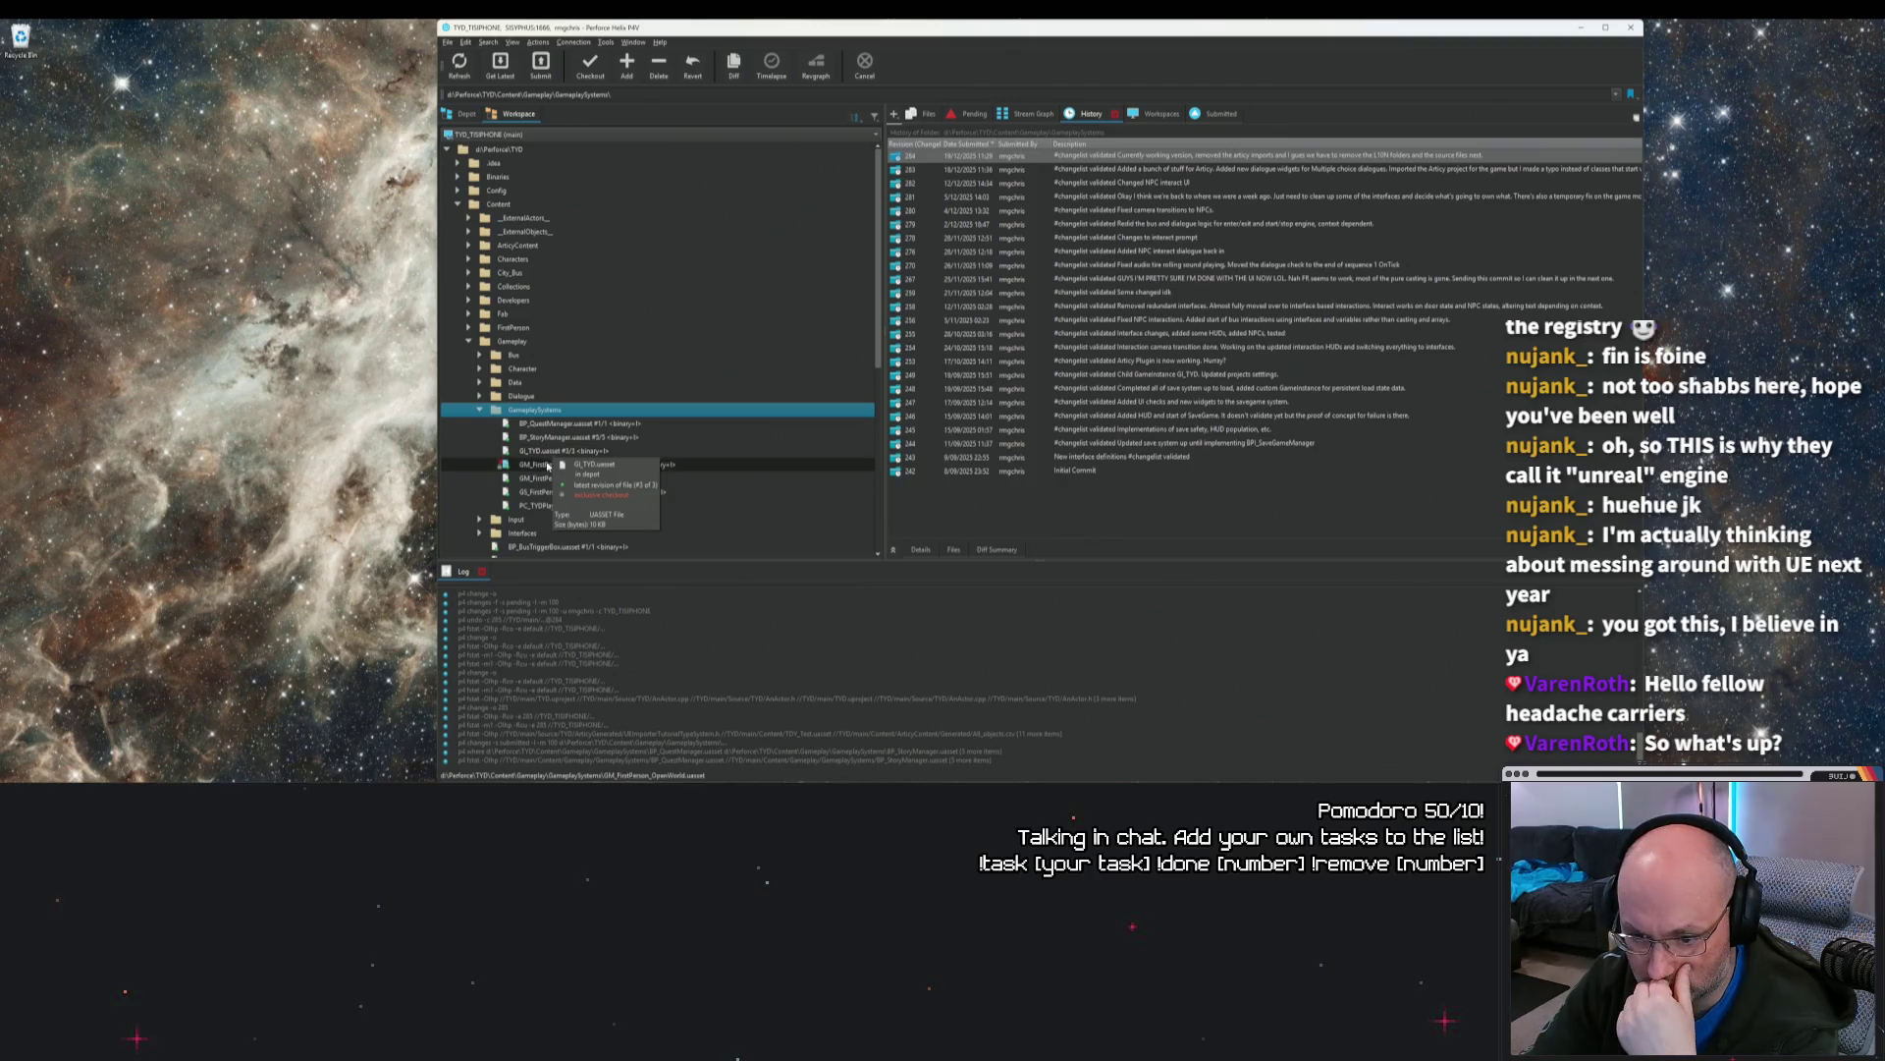
pyautogui.moveTo(547, 510)
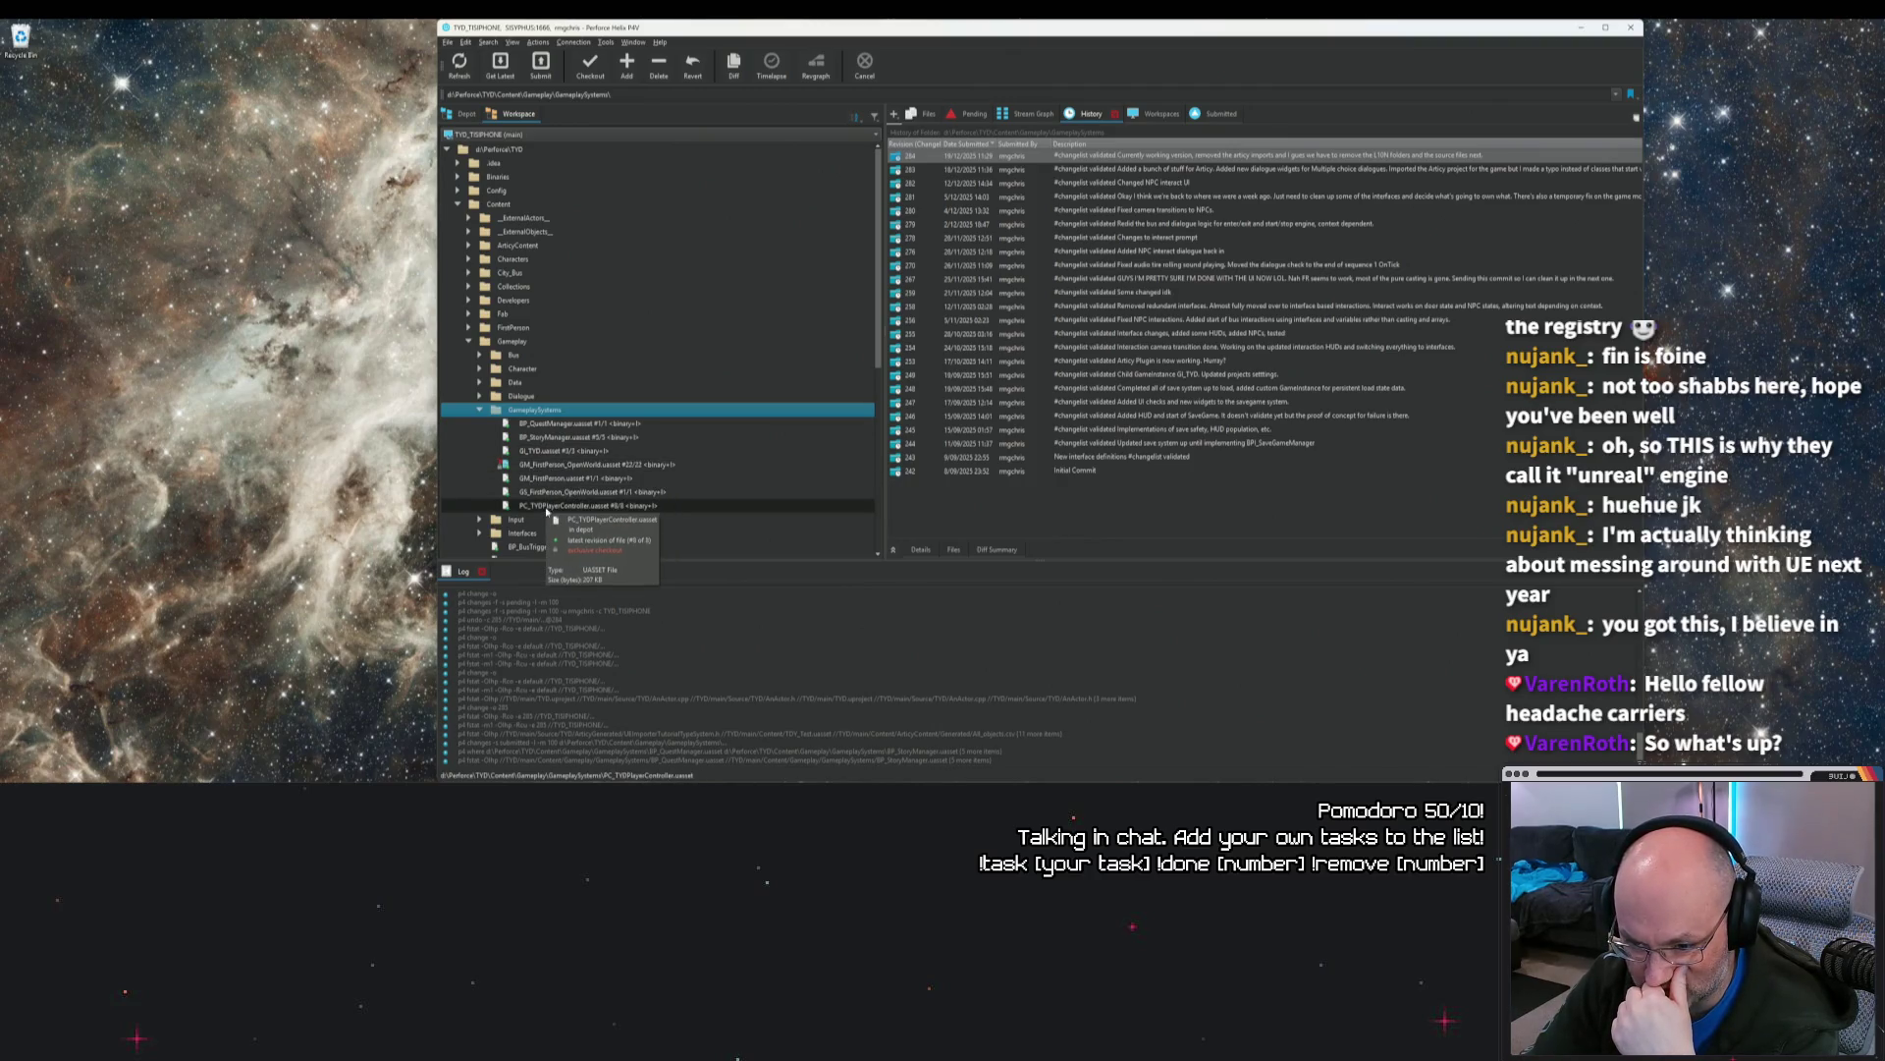
pyautogui.click(564, 450)
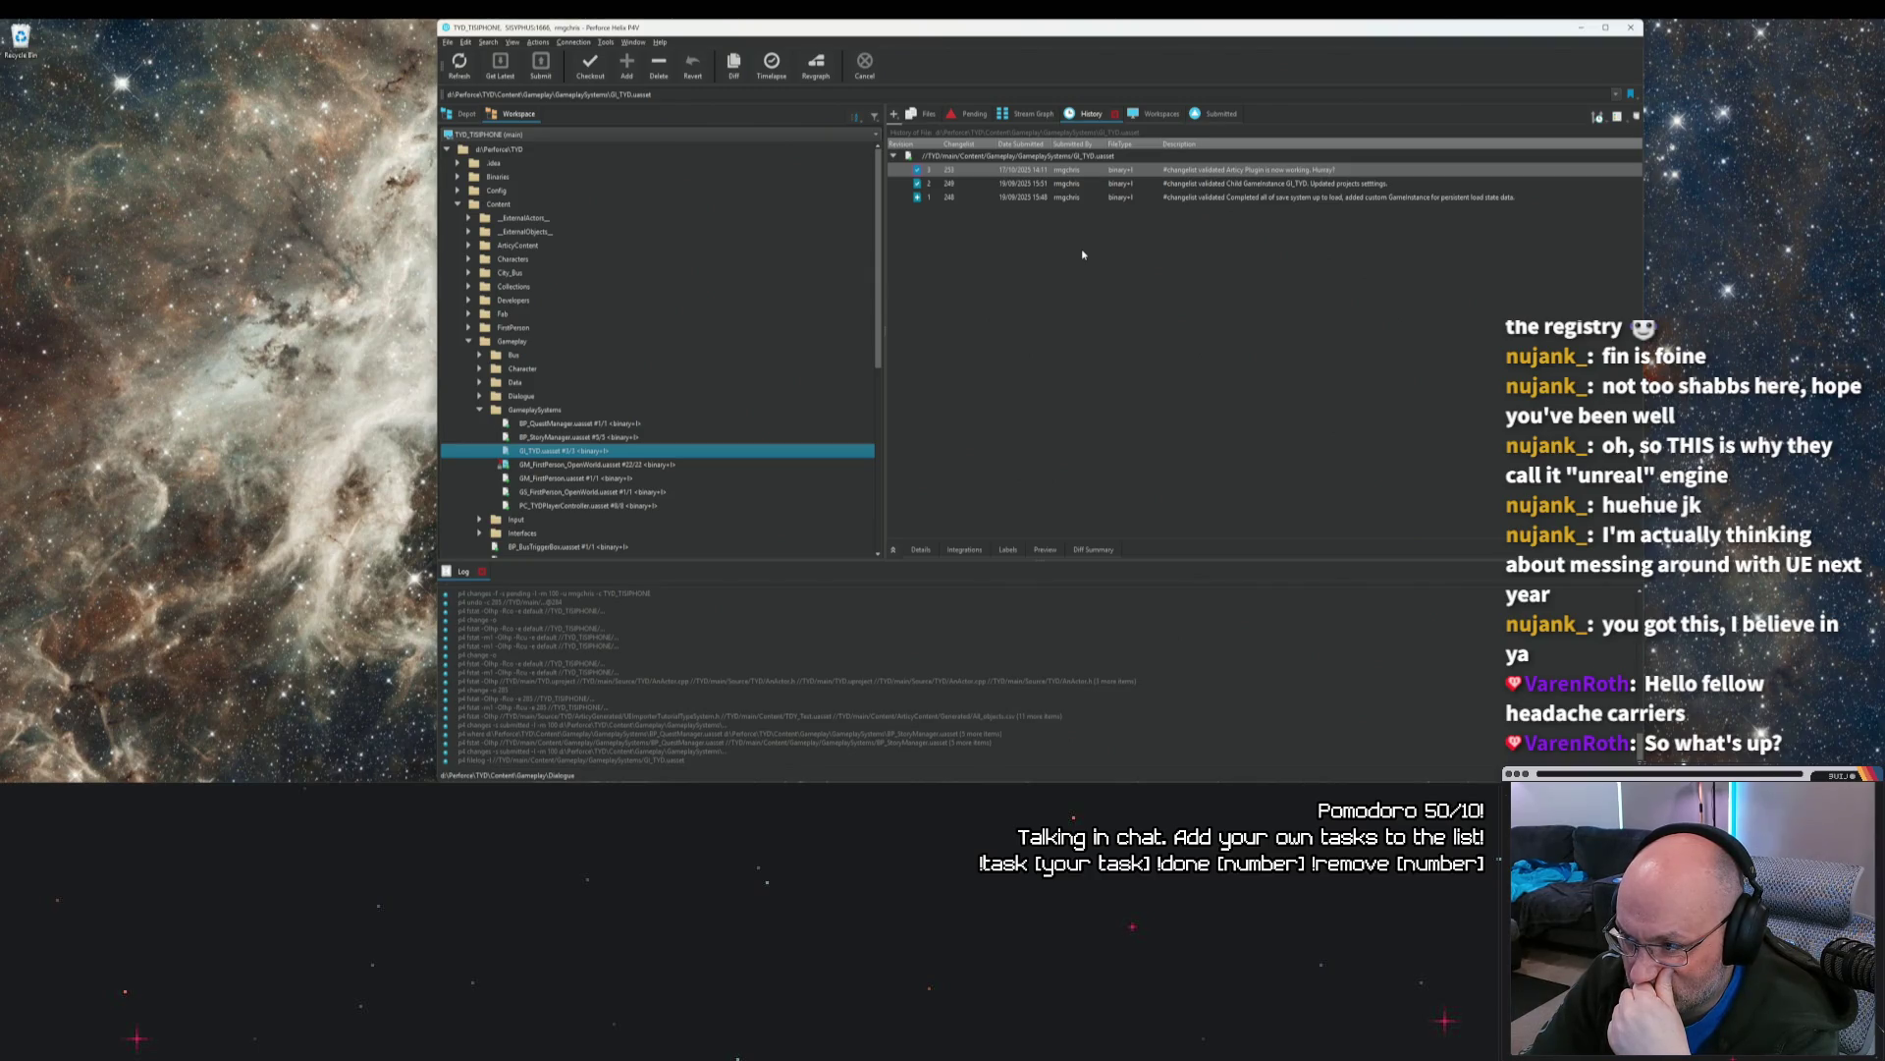
pyautogui.click(1076, 172)
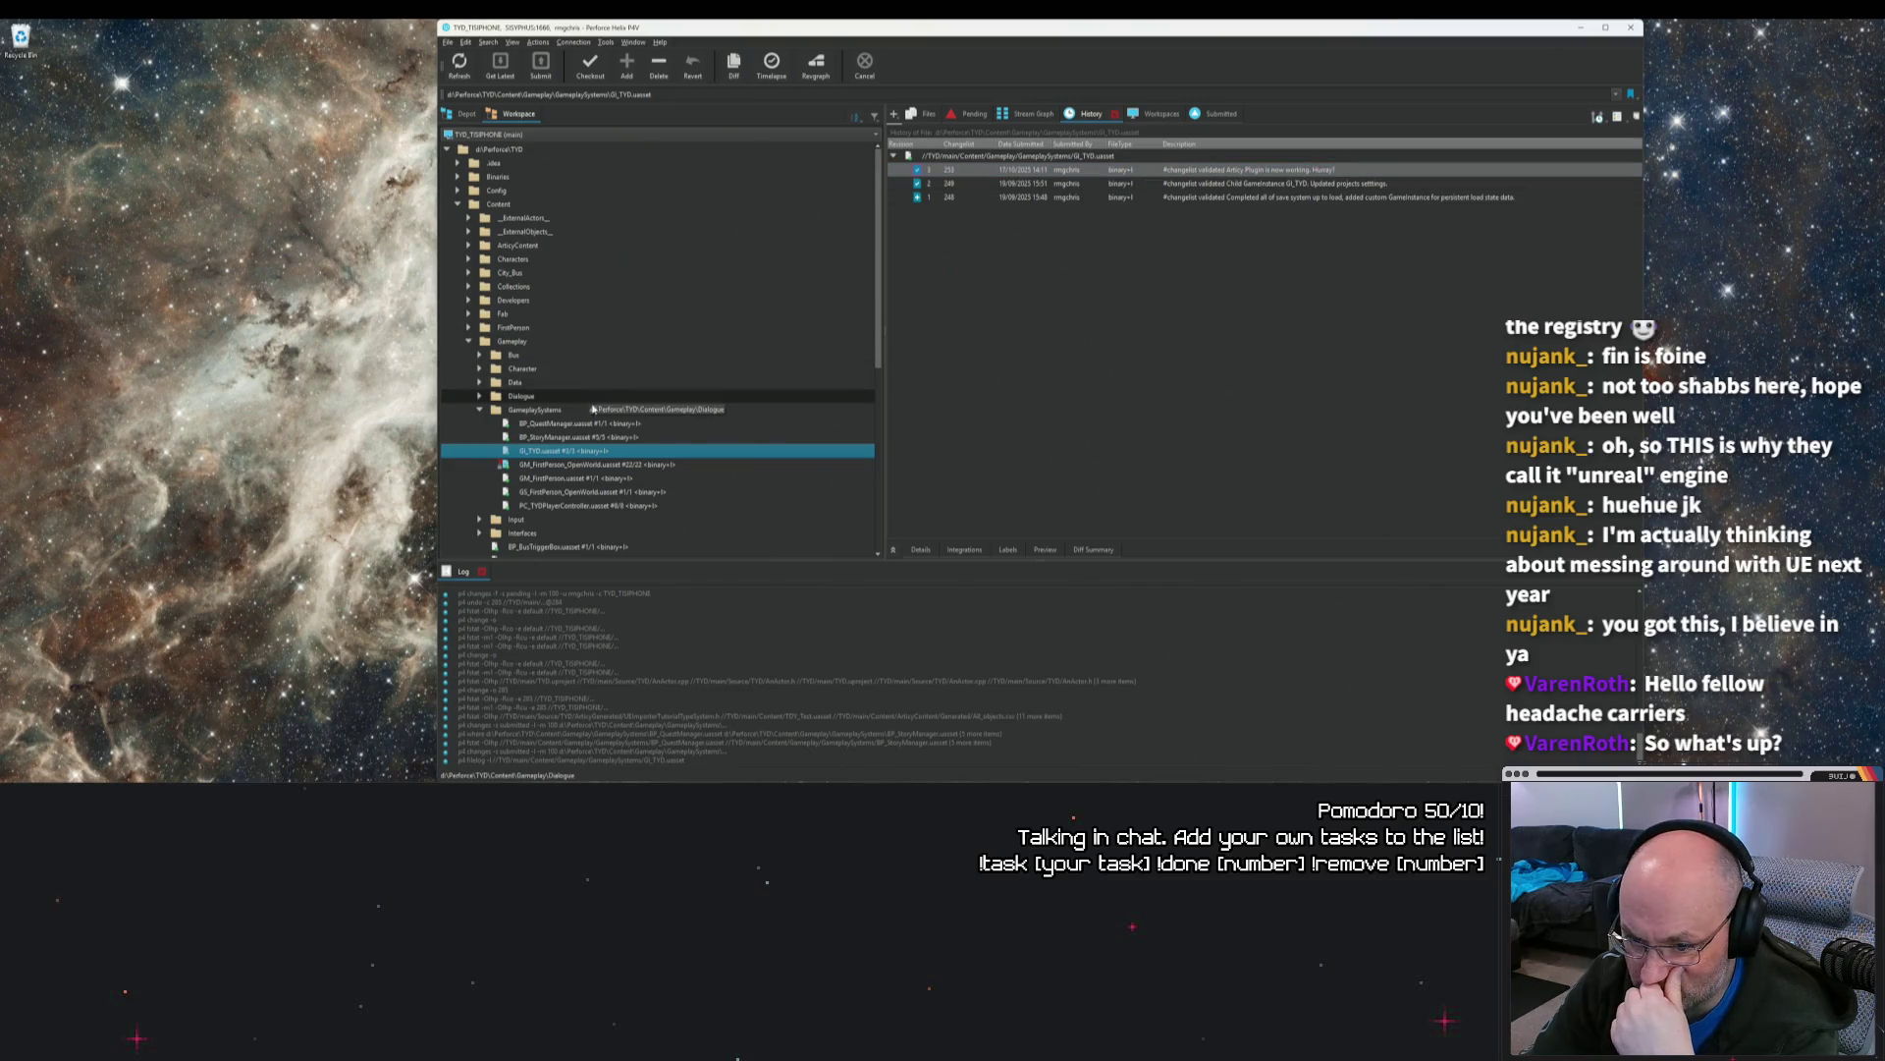
pyautogui.moveTo(541, 451)
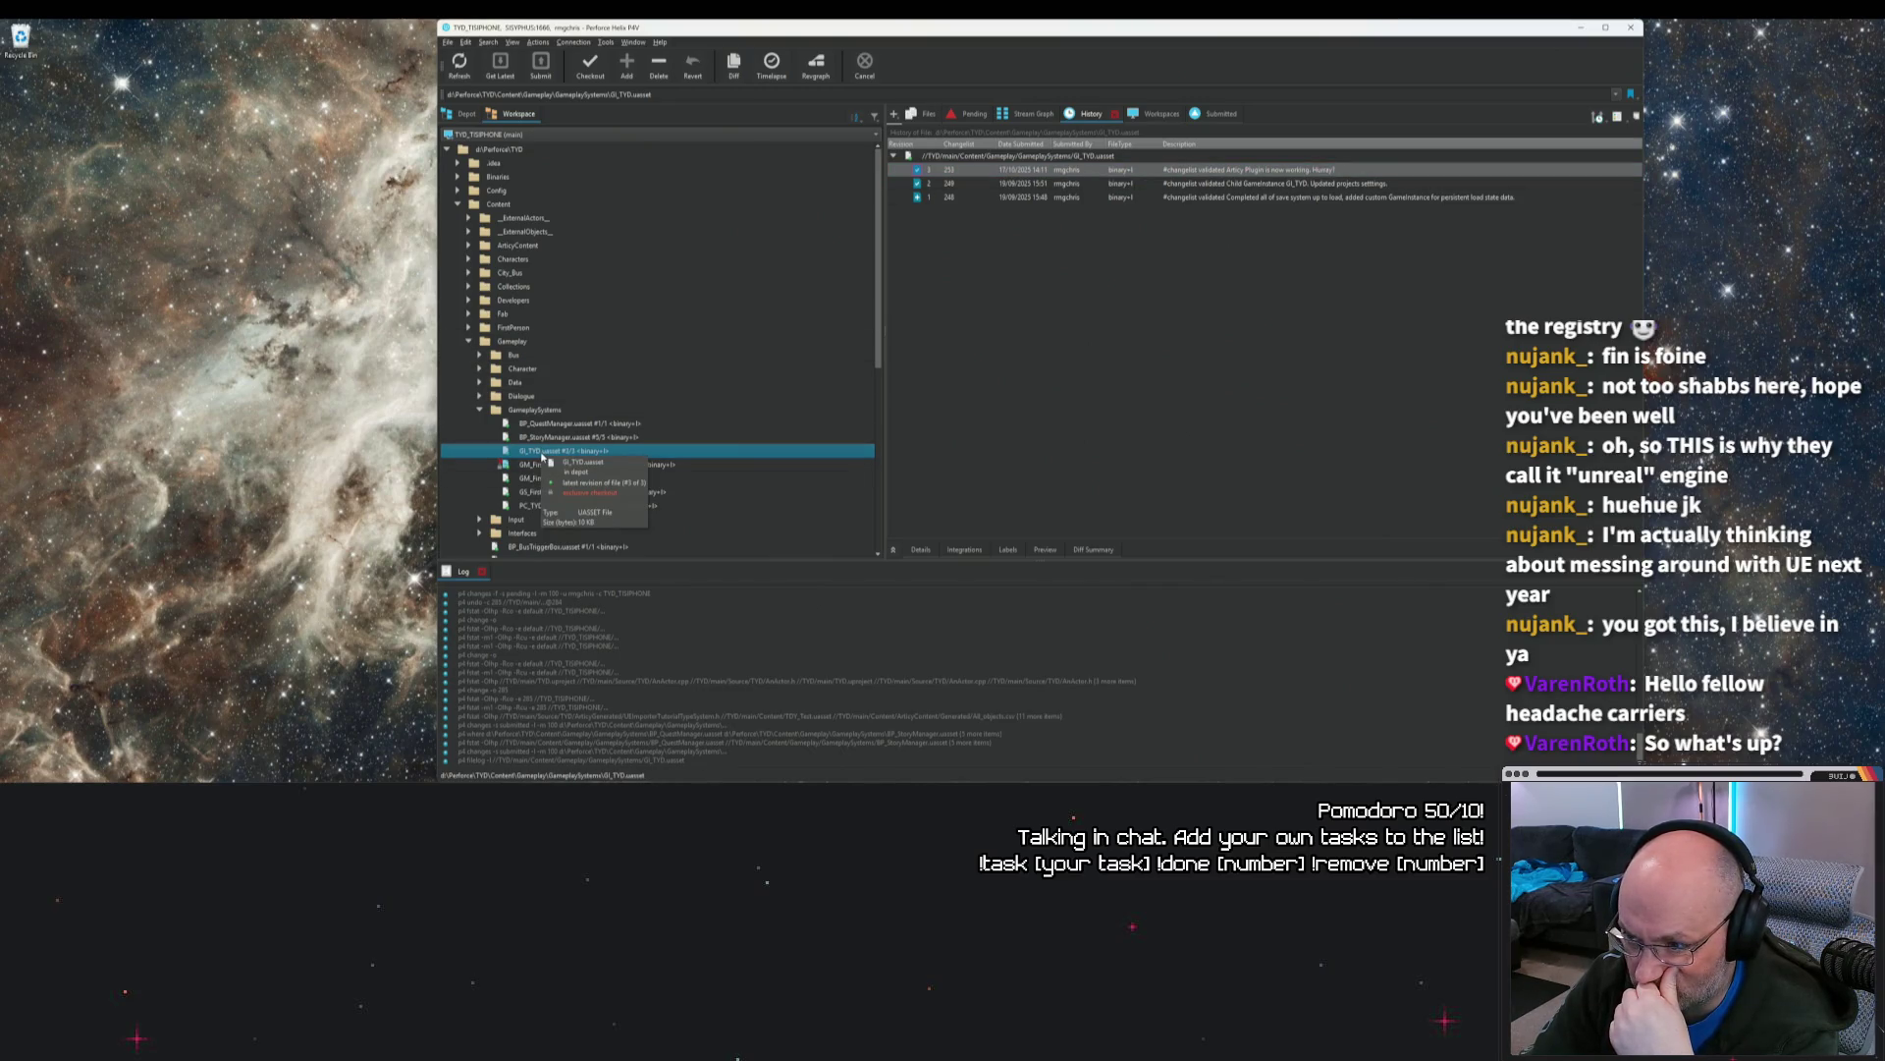
# Step: Collapse the GameplaySystems, Dialogue and Character folders, then list pending changelists
pyautogui.click(479, 409)
pyautogui.click(479, 395)
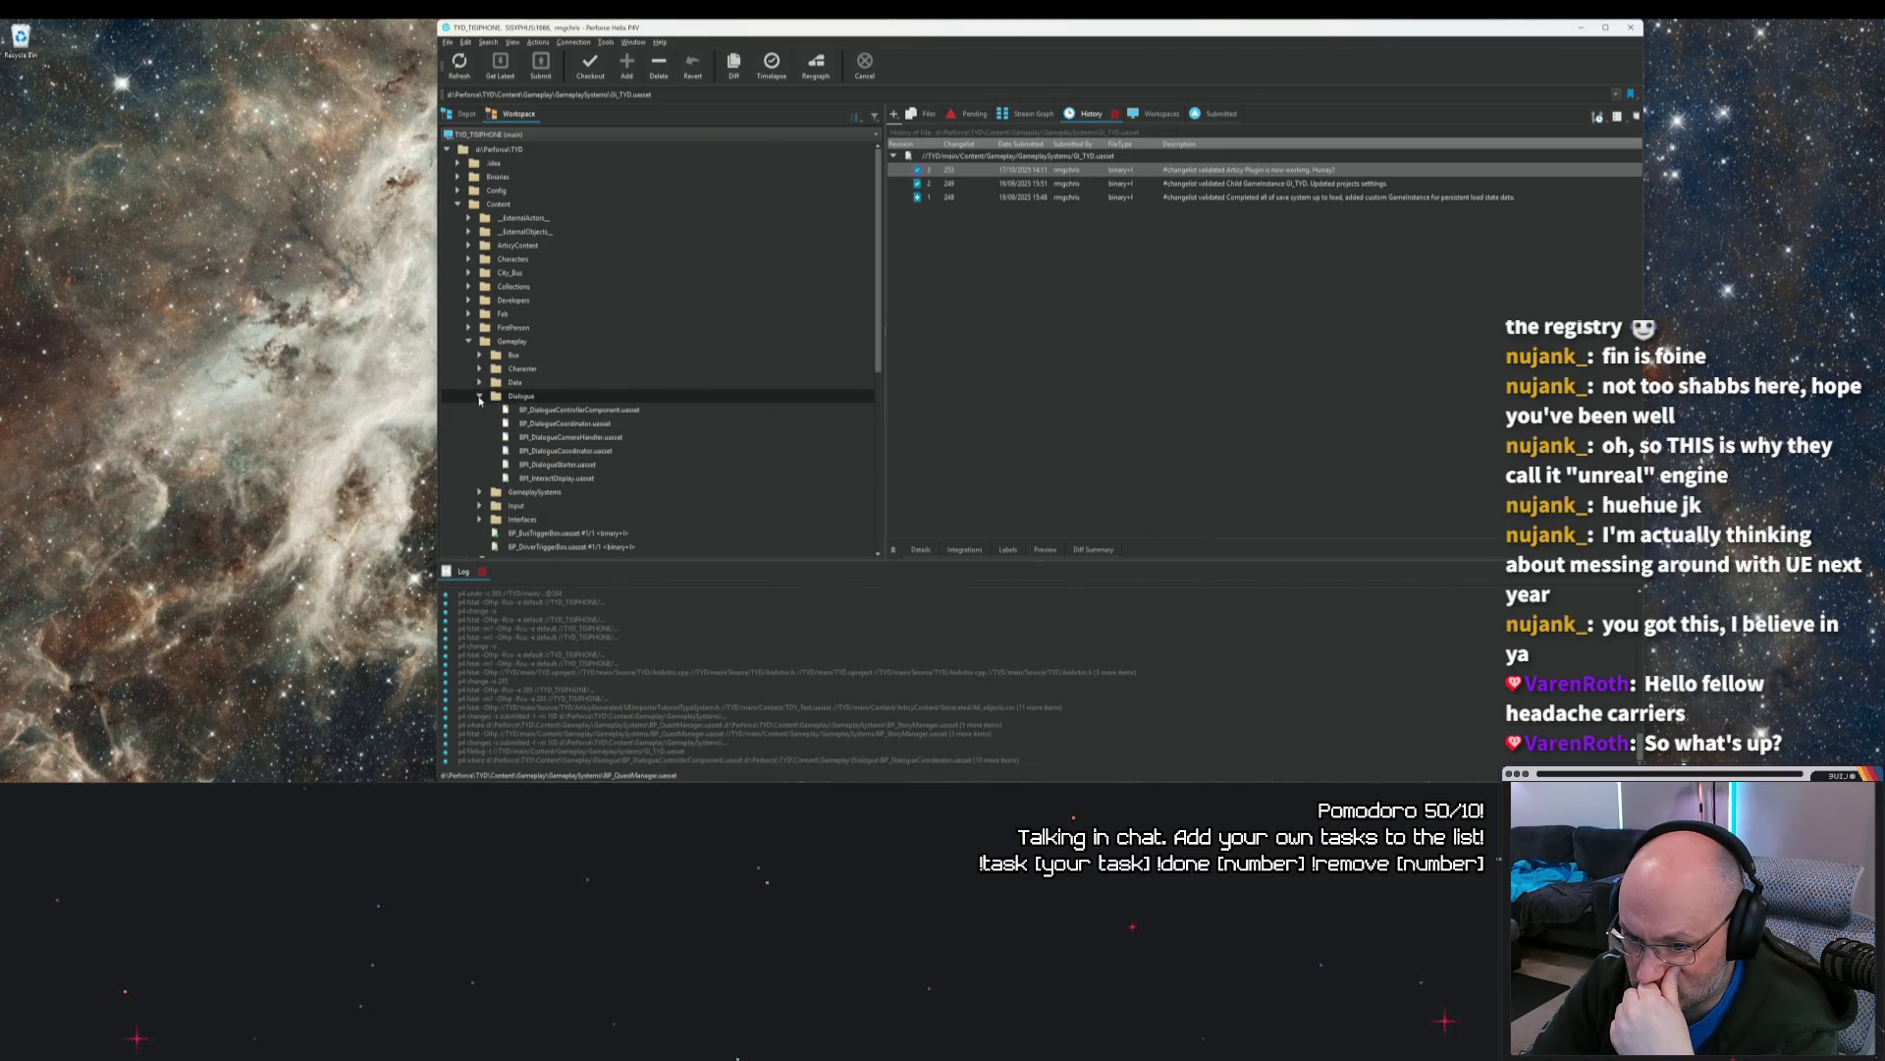
pyautogui.click(479, 396)
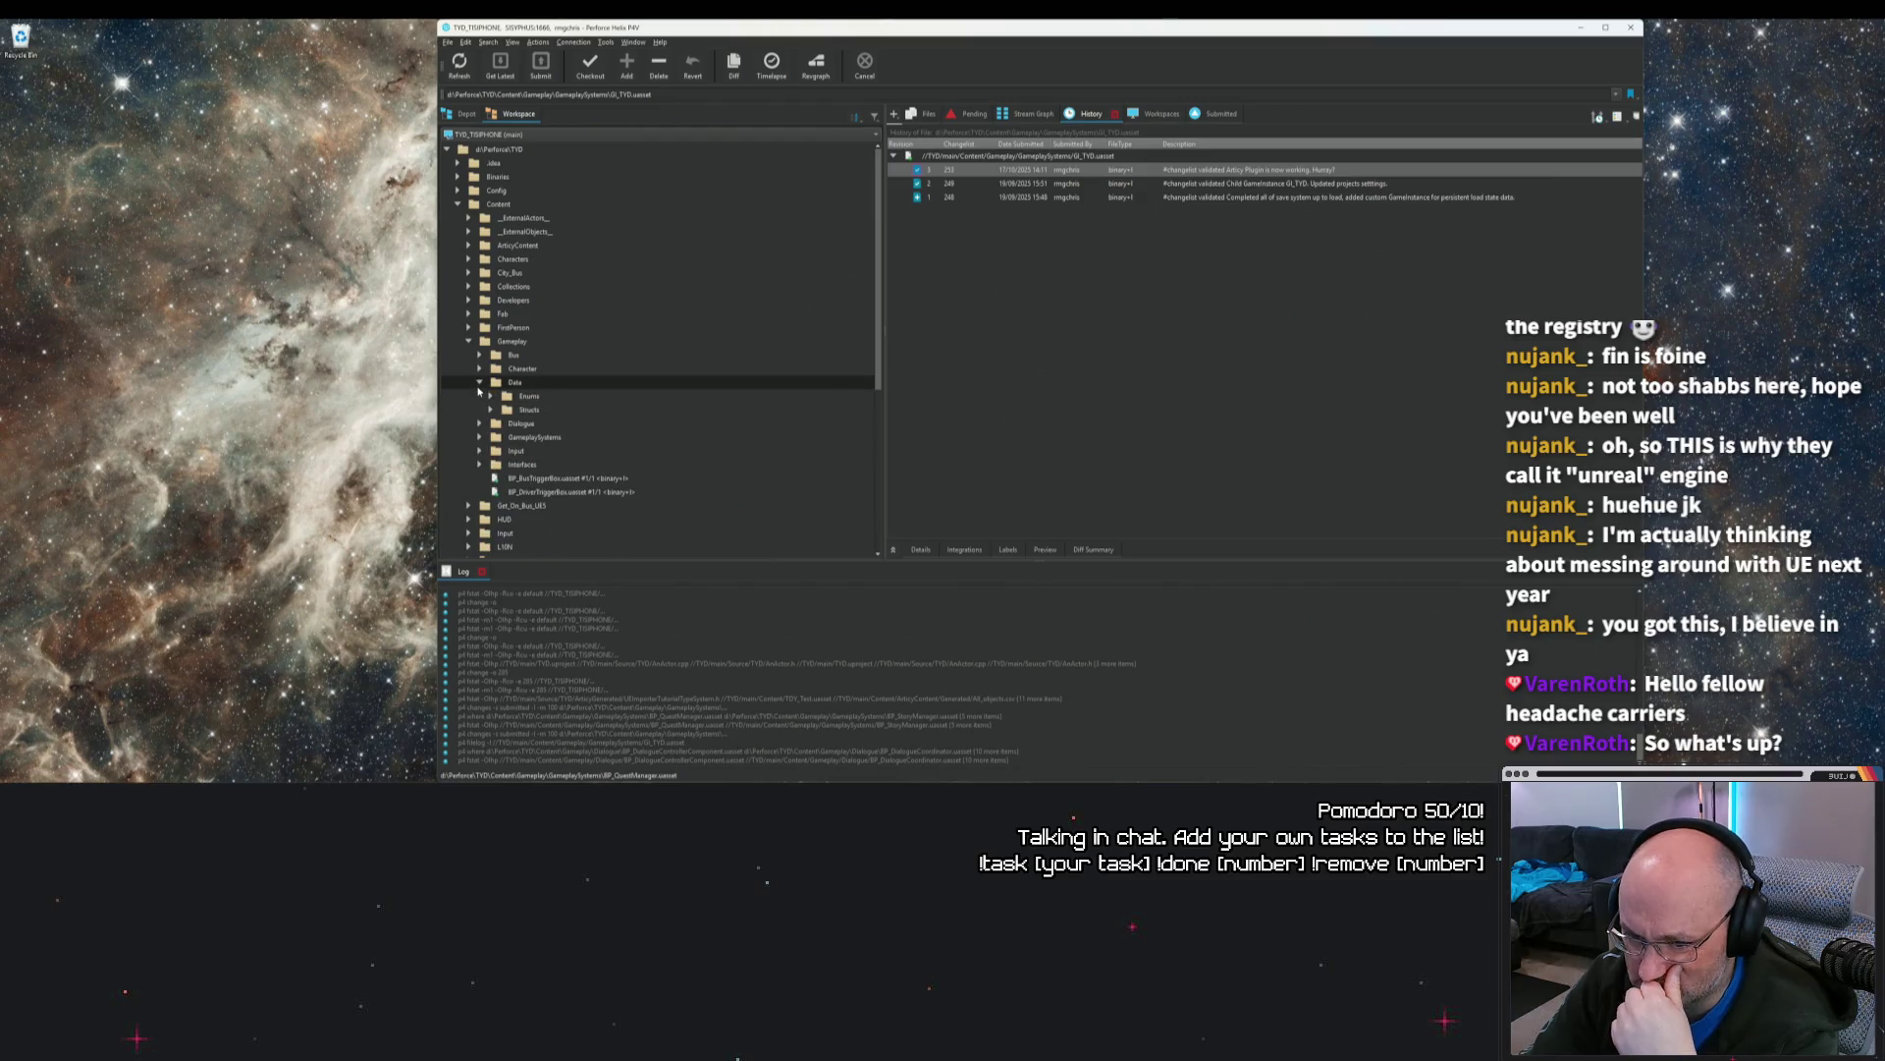
pyautogui.click(479, 369)
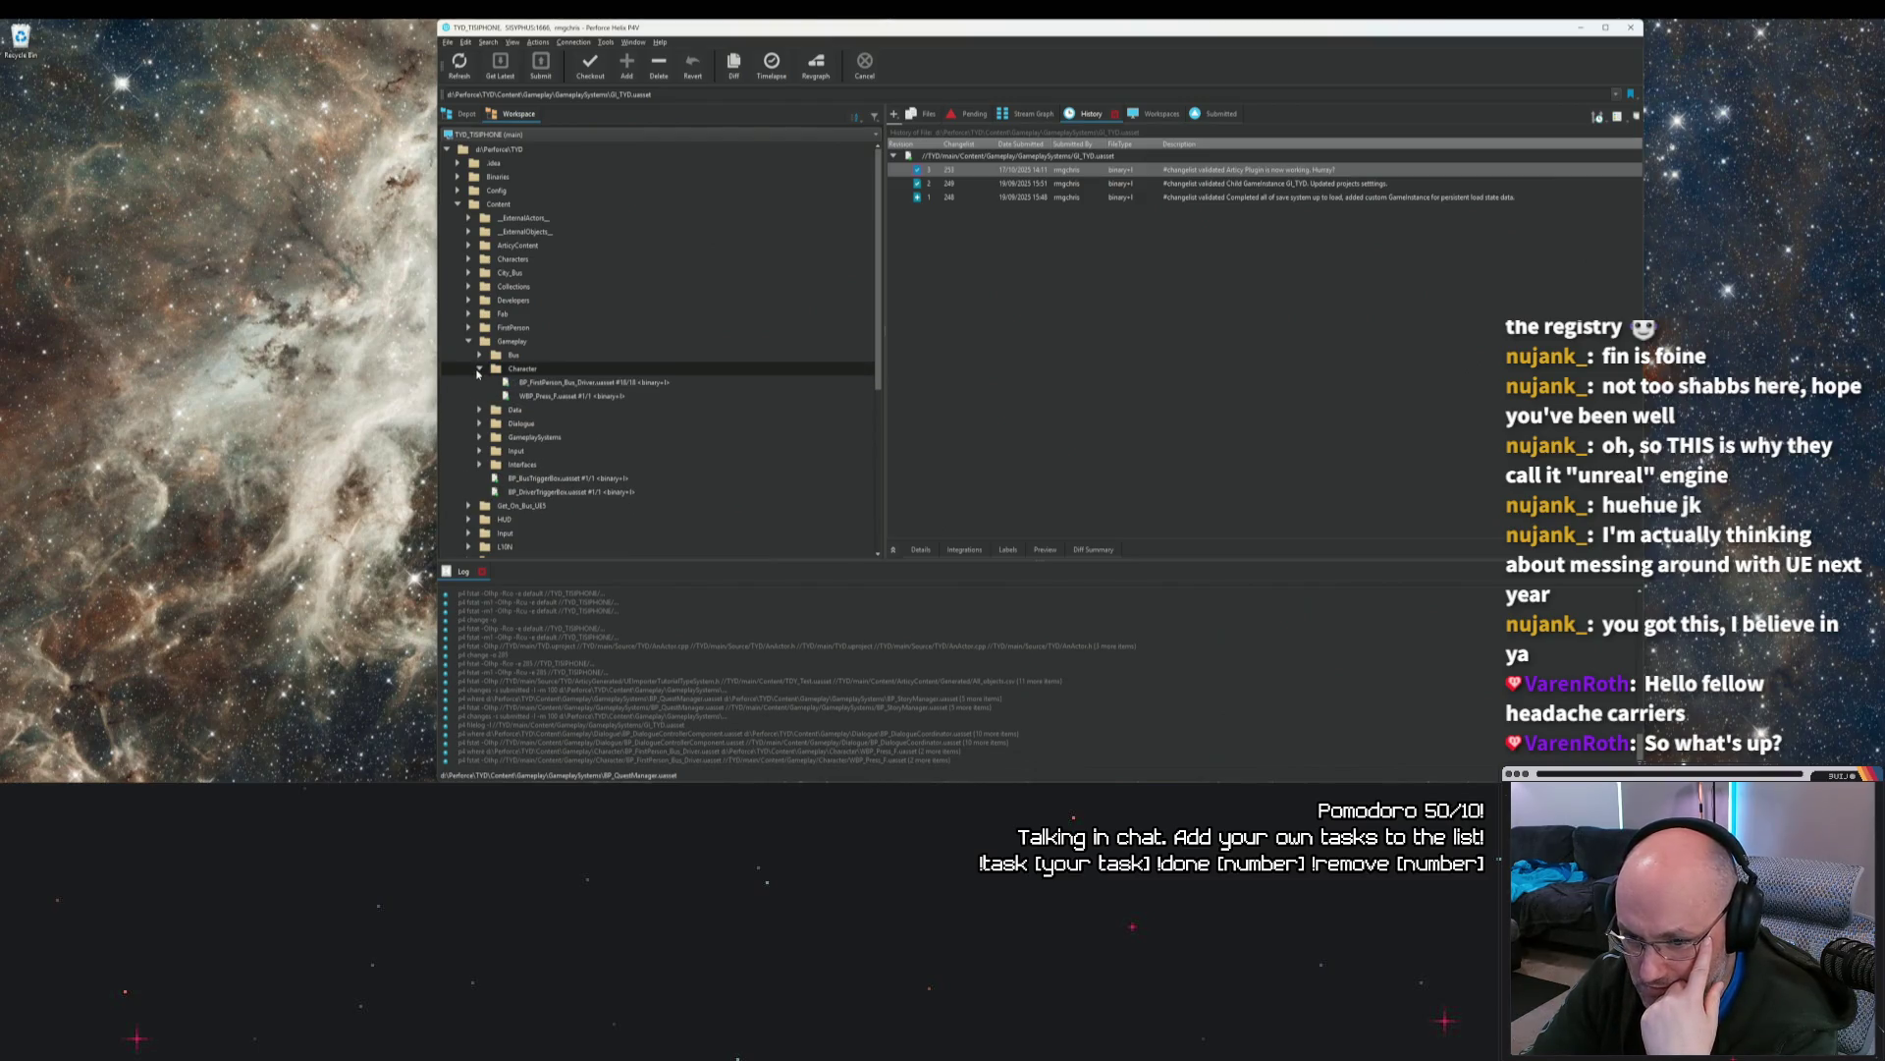
pyautogui.click(479, 370)
pyautogui.click(839, 298)
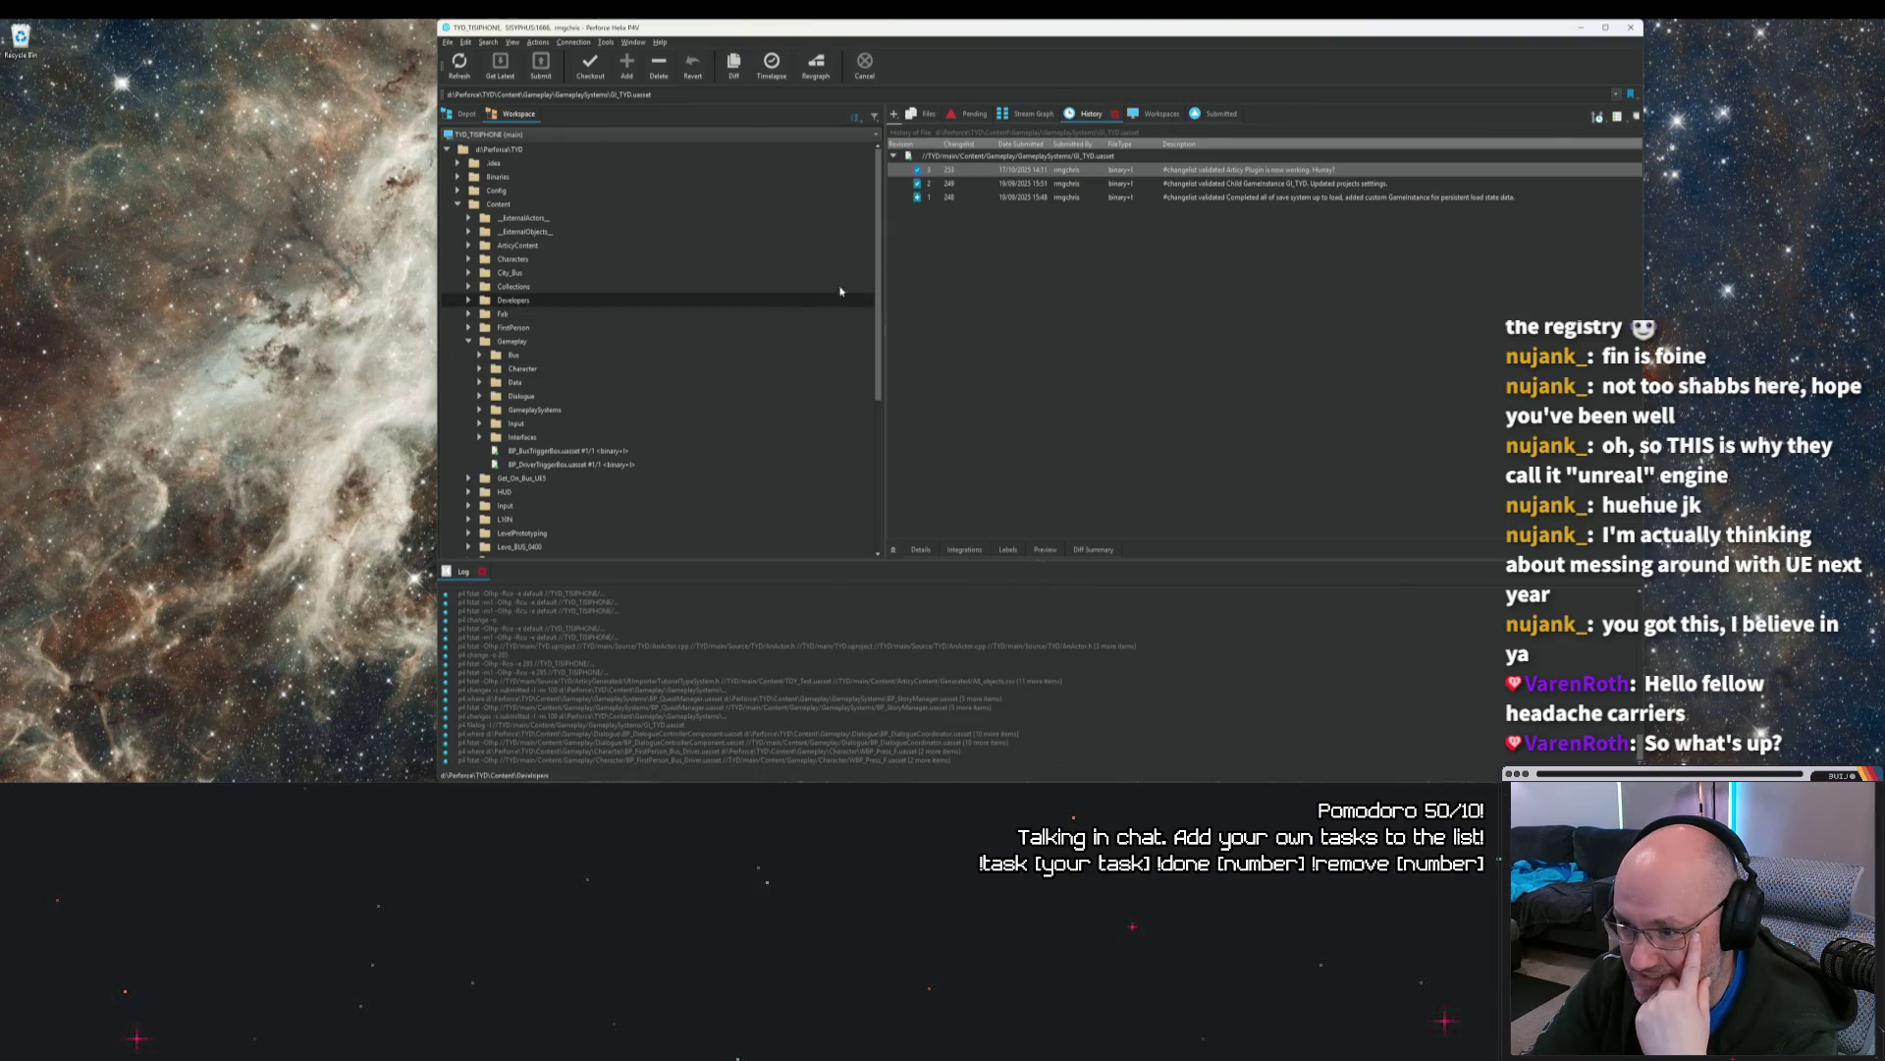
pyautogui.click(957, 115)
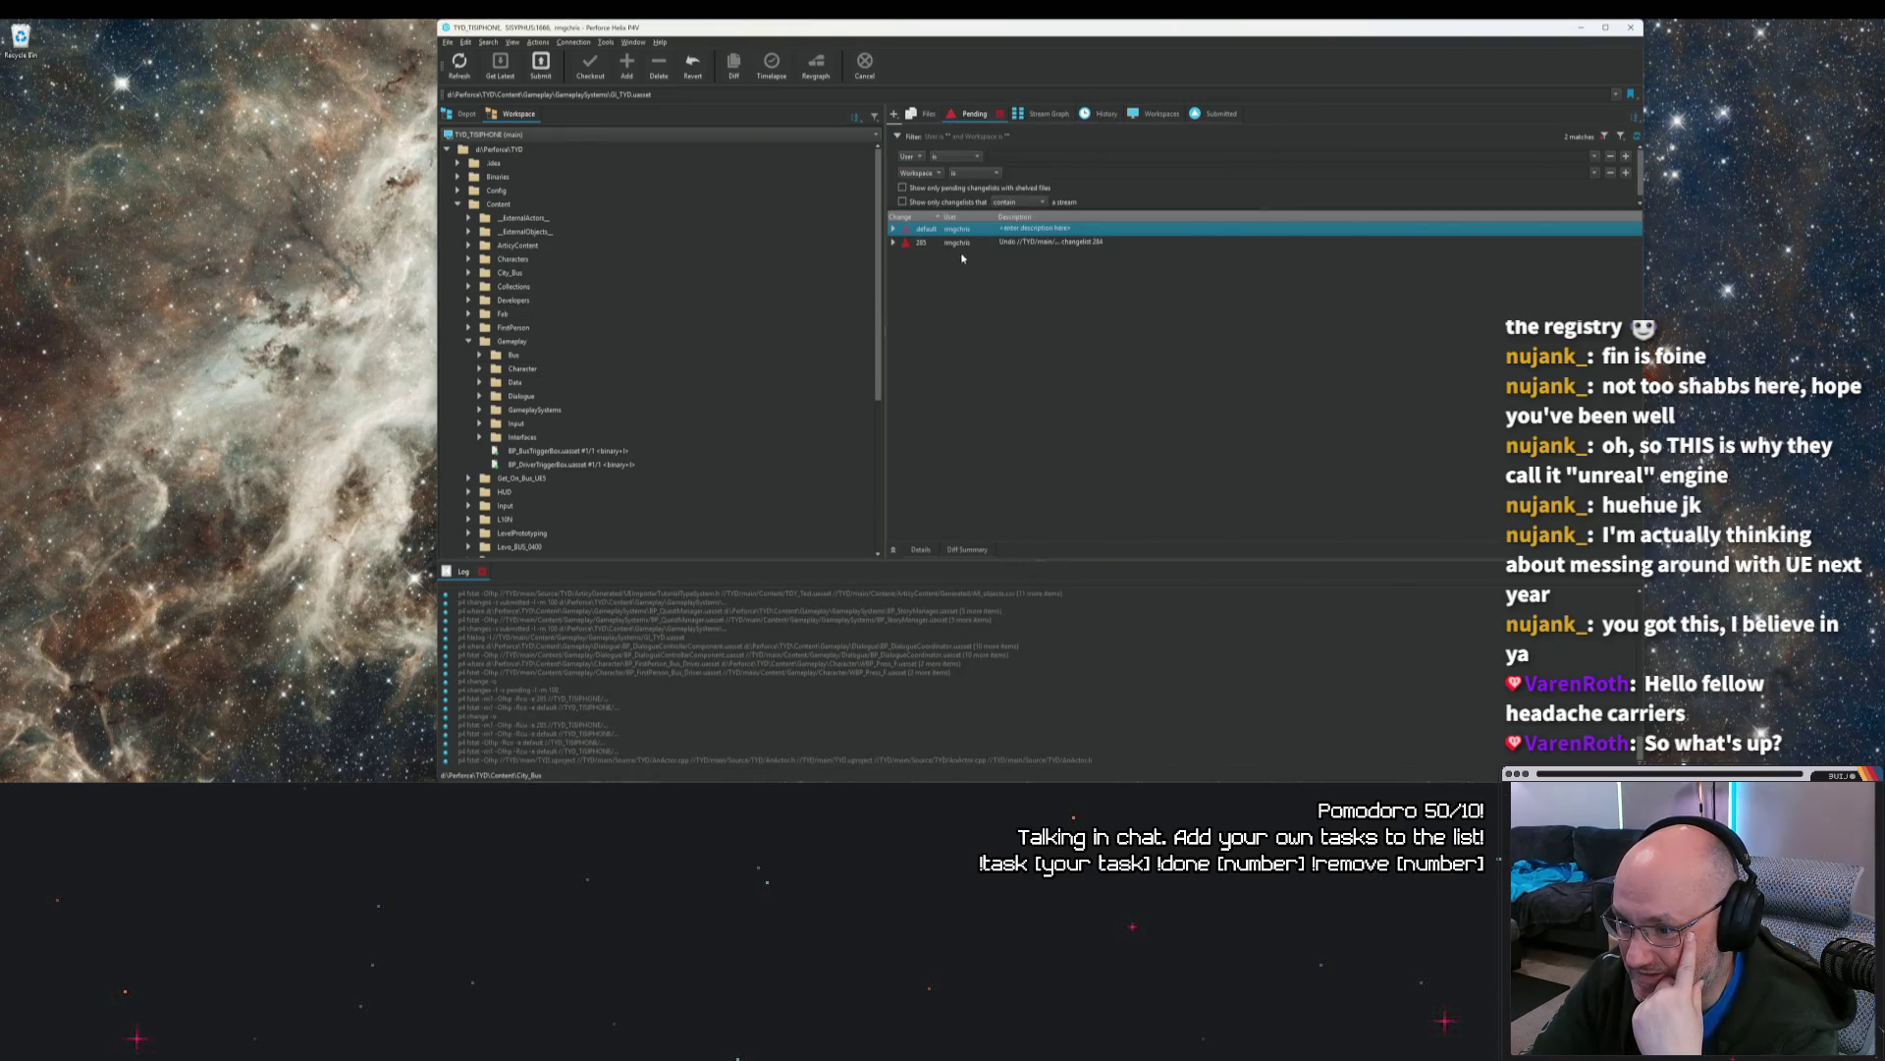
# Step: Submit changelist 285 and show the whole TYD workspace's revision history
pyautogui.click(997, 243)
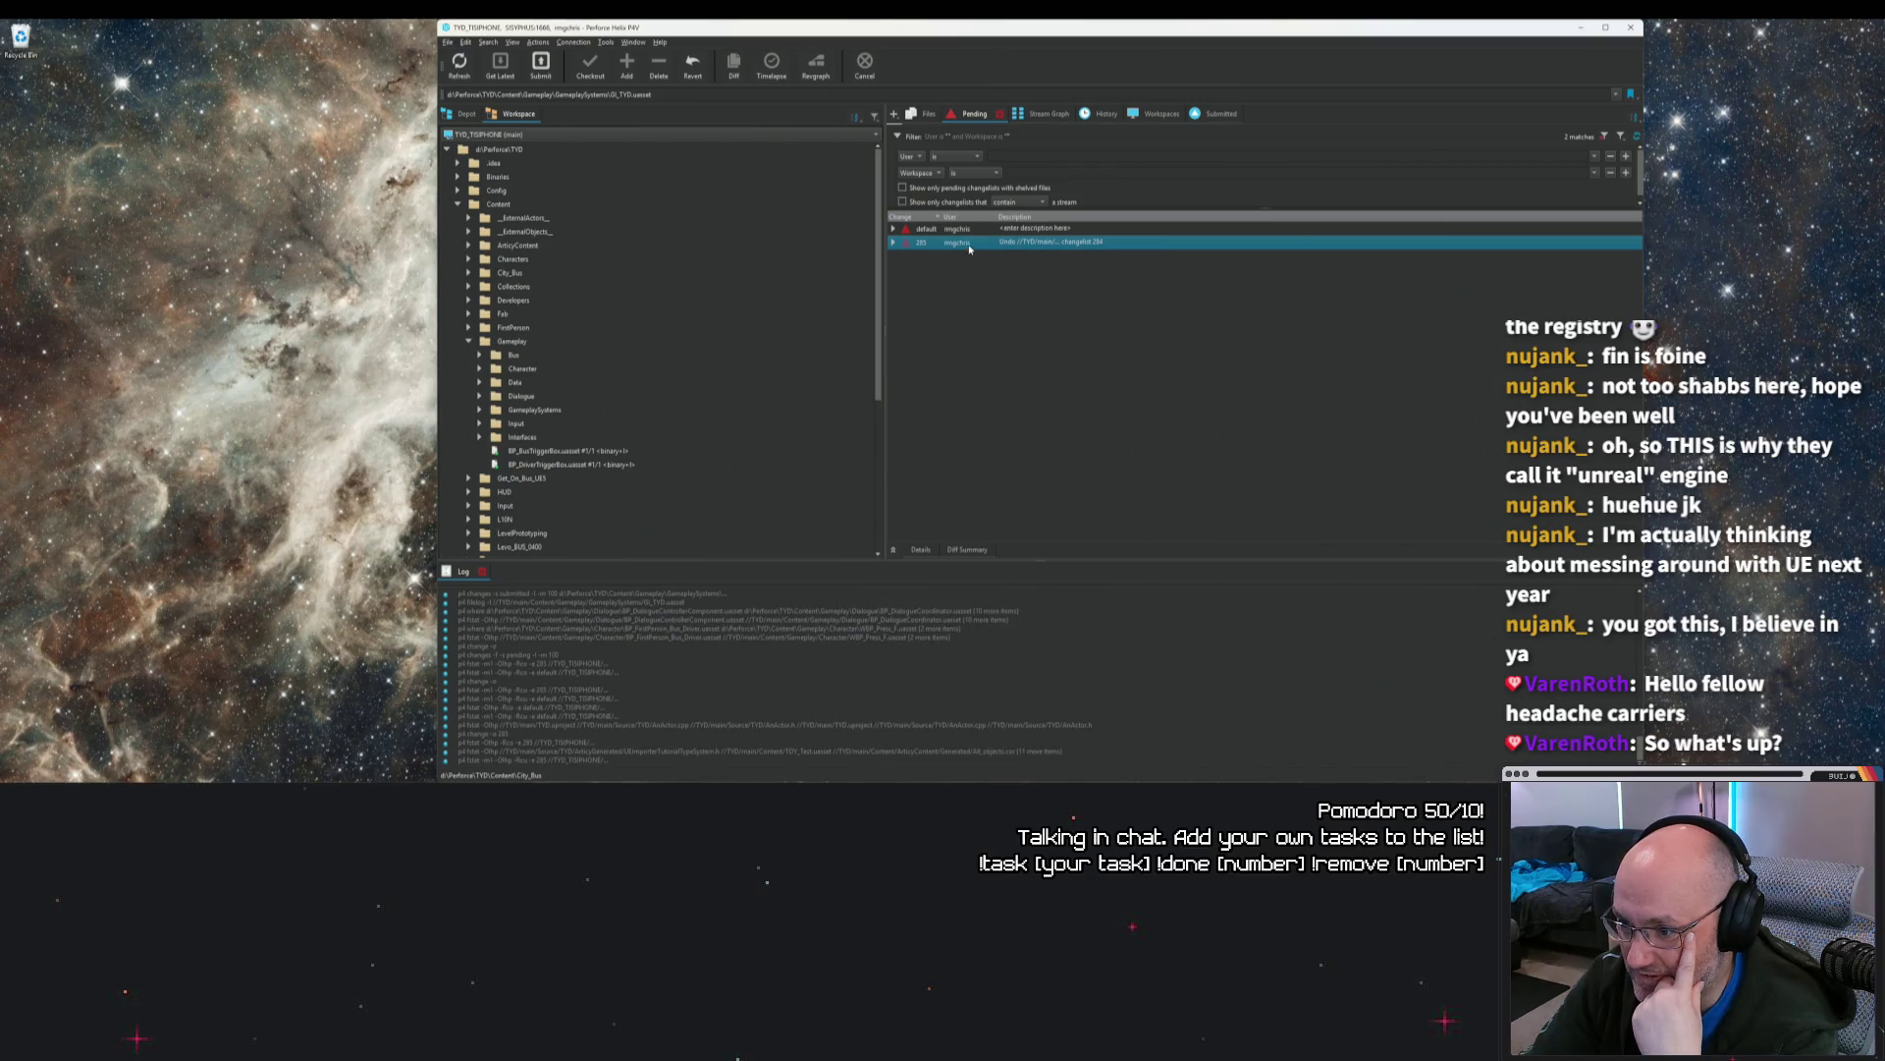
pyautogui.rightClick(1057, 245)
pyautogui.click(1078, 257)
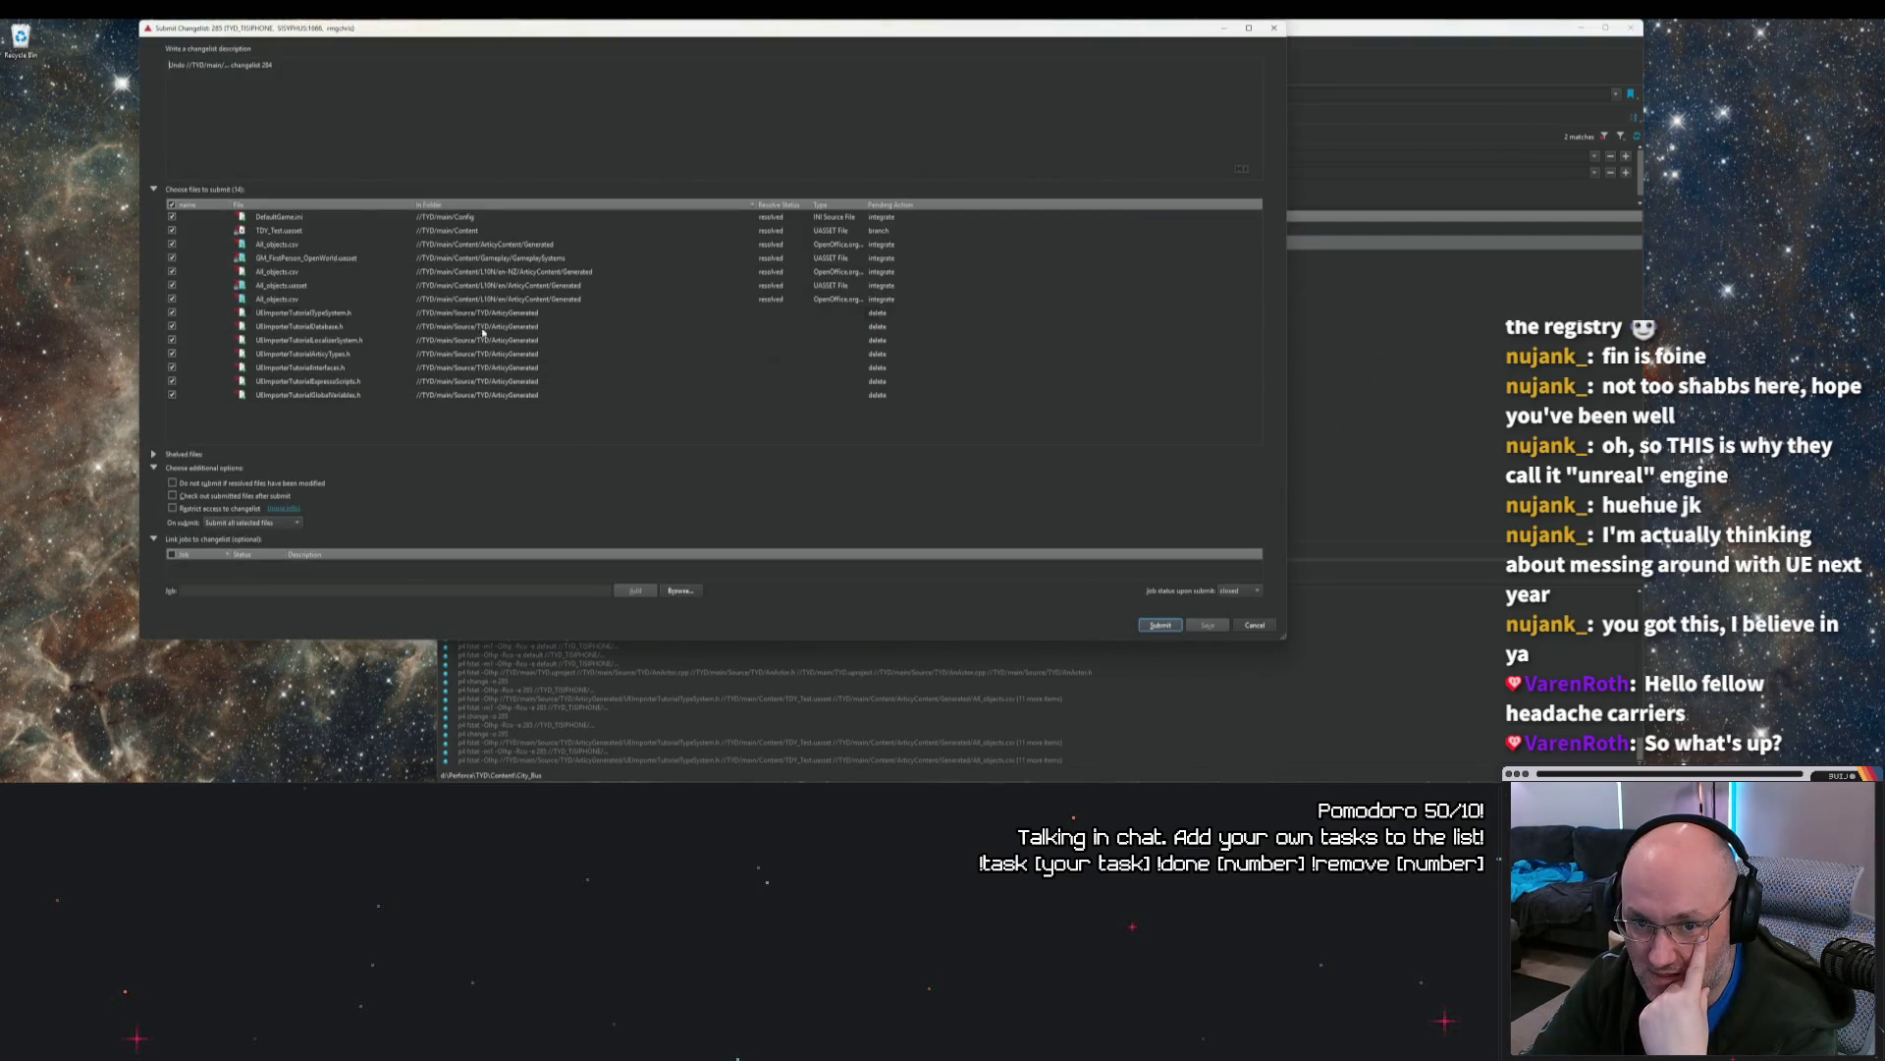
pyautogui.click(1173, 626)
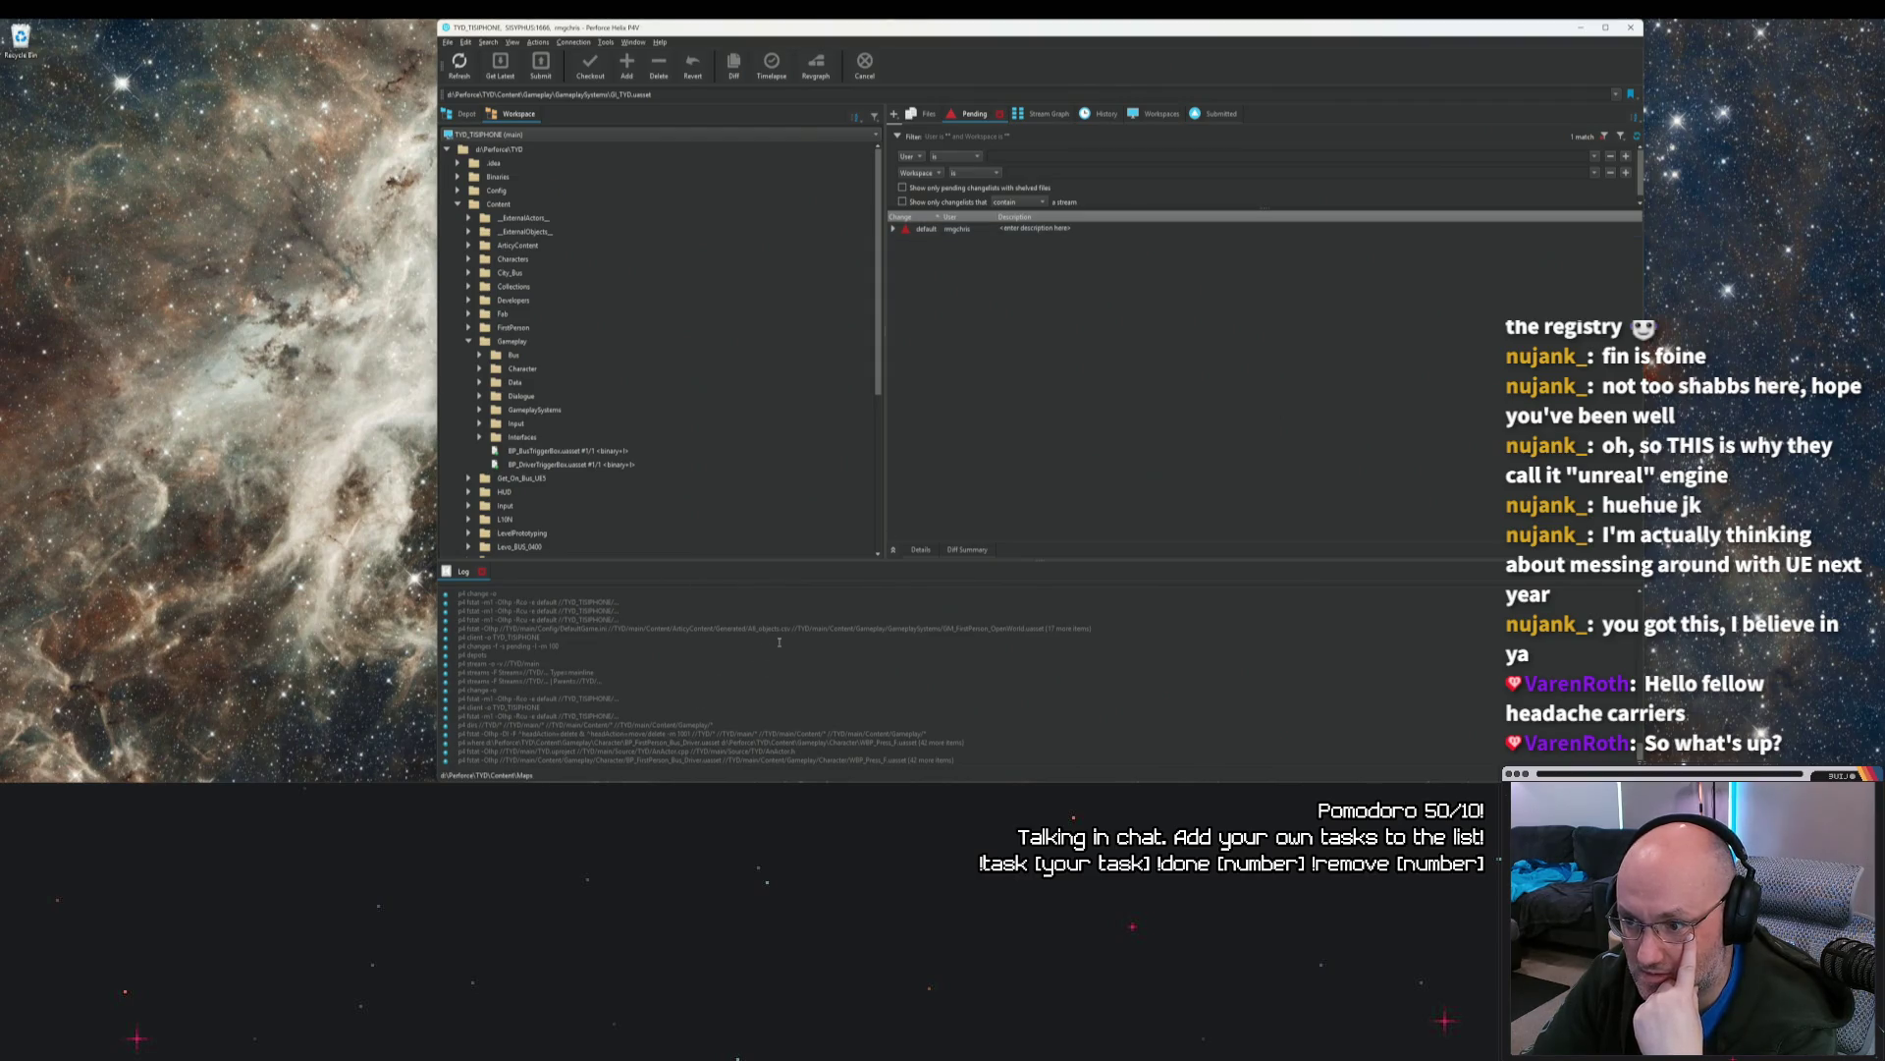
pyautogui.click(1081, 113)
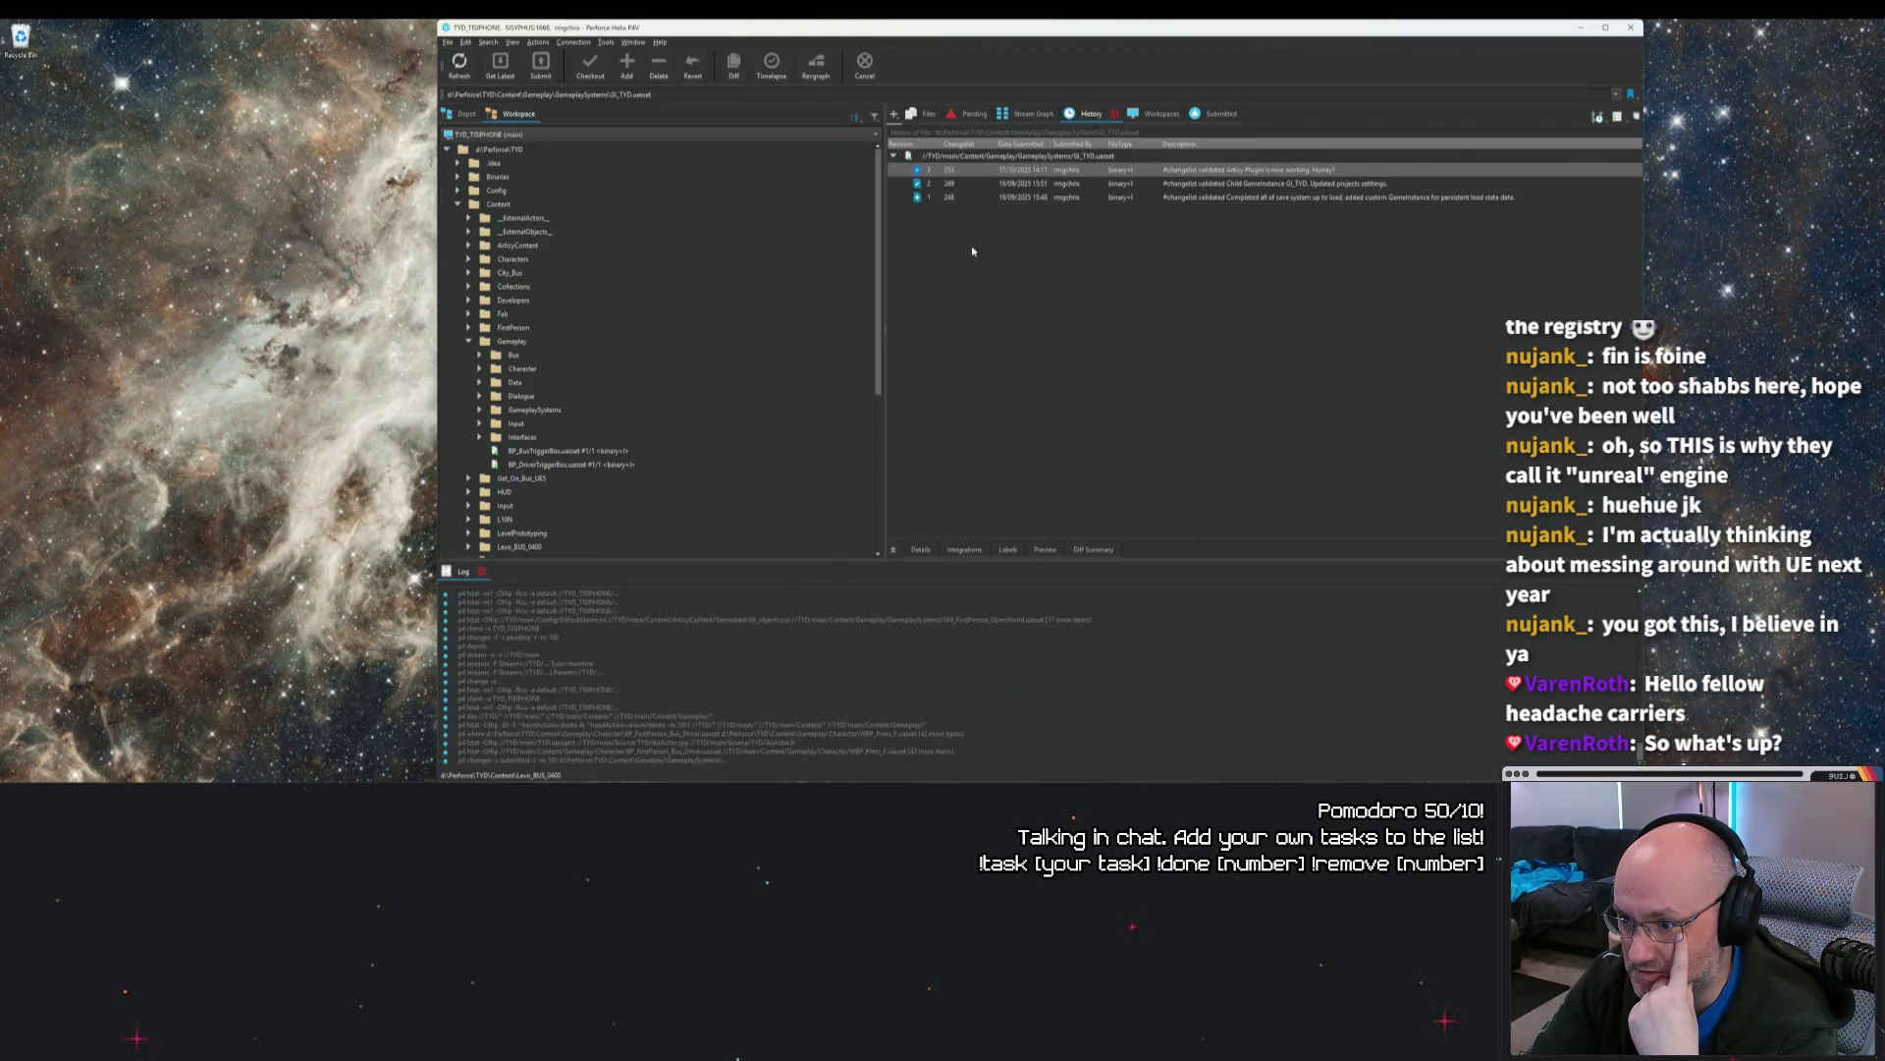
pyautogui.click(499, 148)
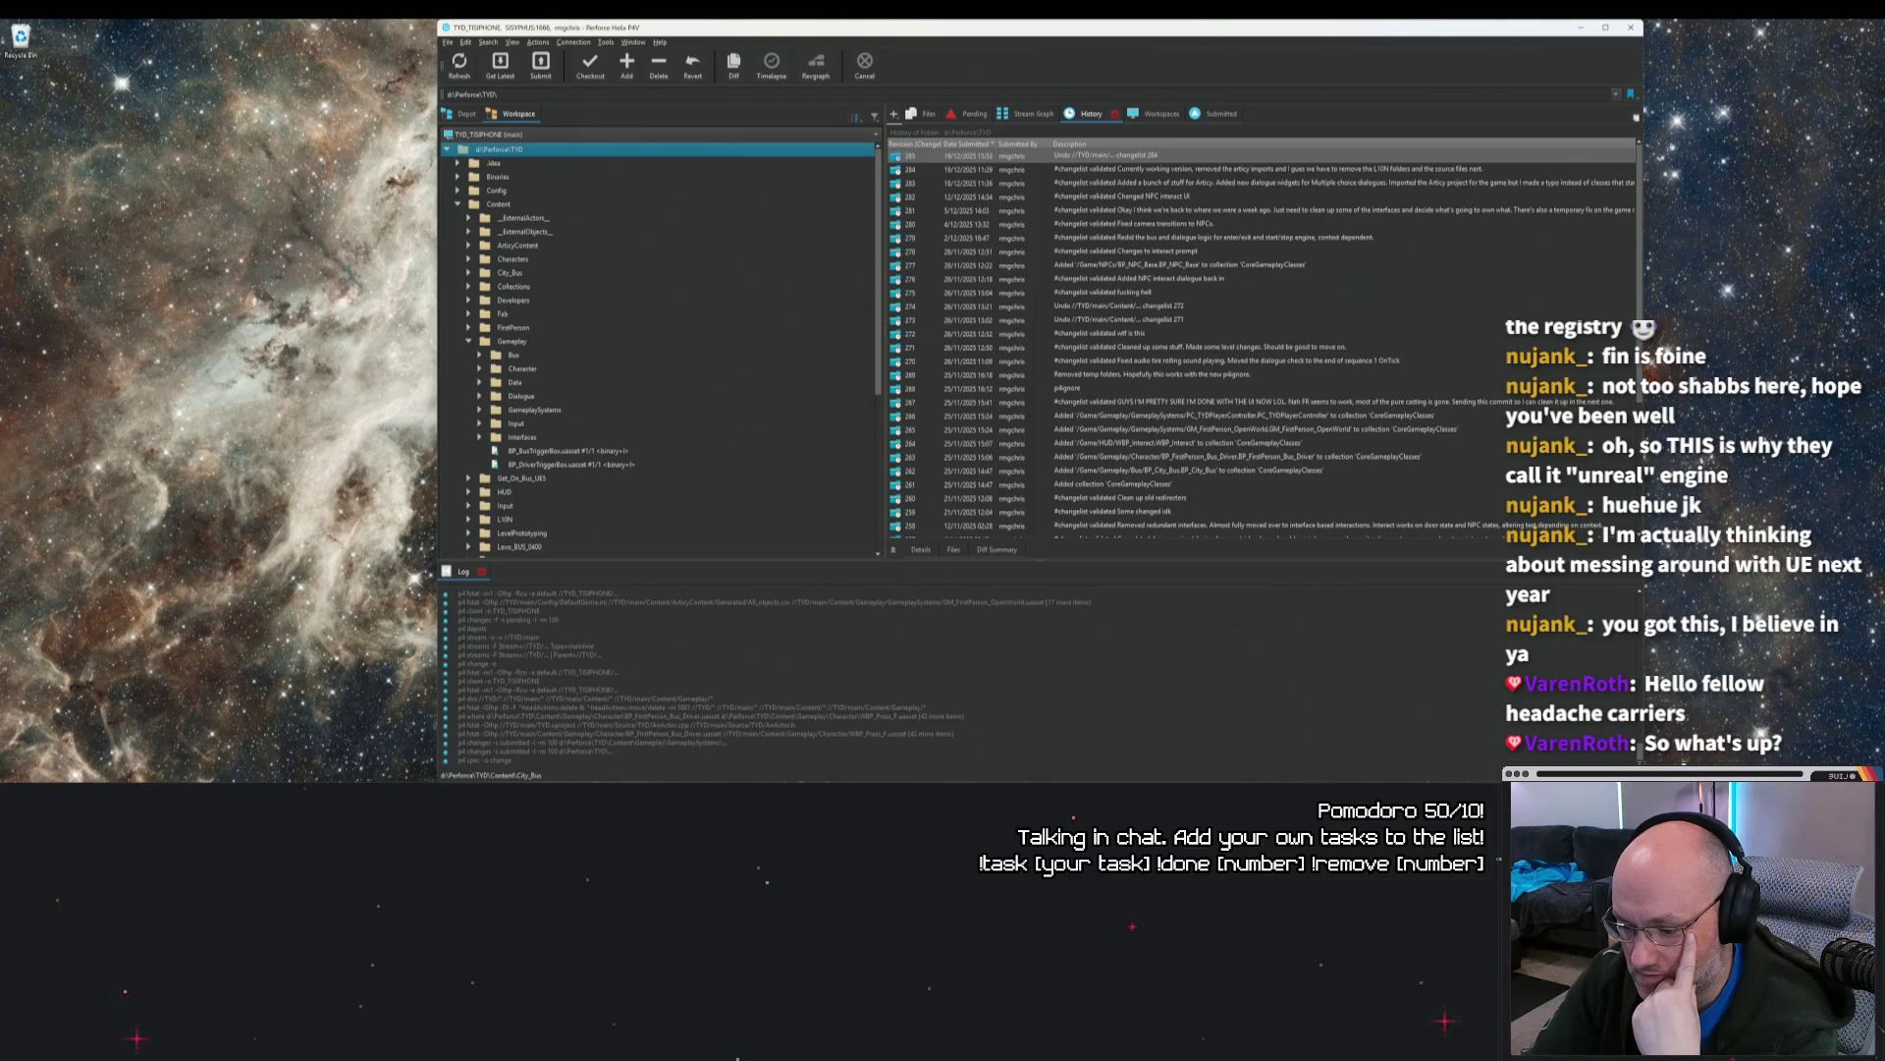
# Step: Open TYD.uproject from D:\Perforce\TYD and accept importing the changed source files
pyautogui.hotkey('ctrl', 'shift', 's')
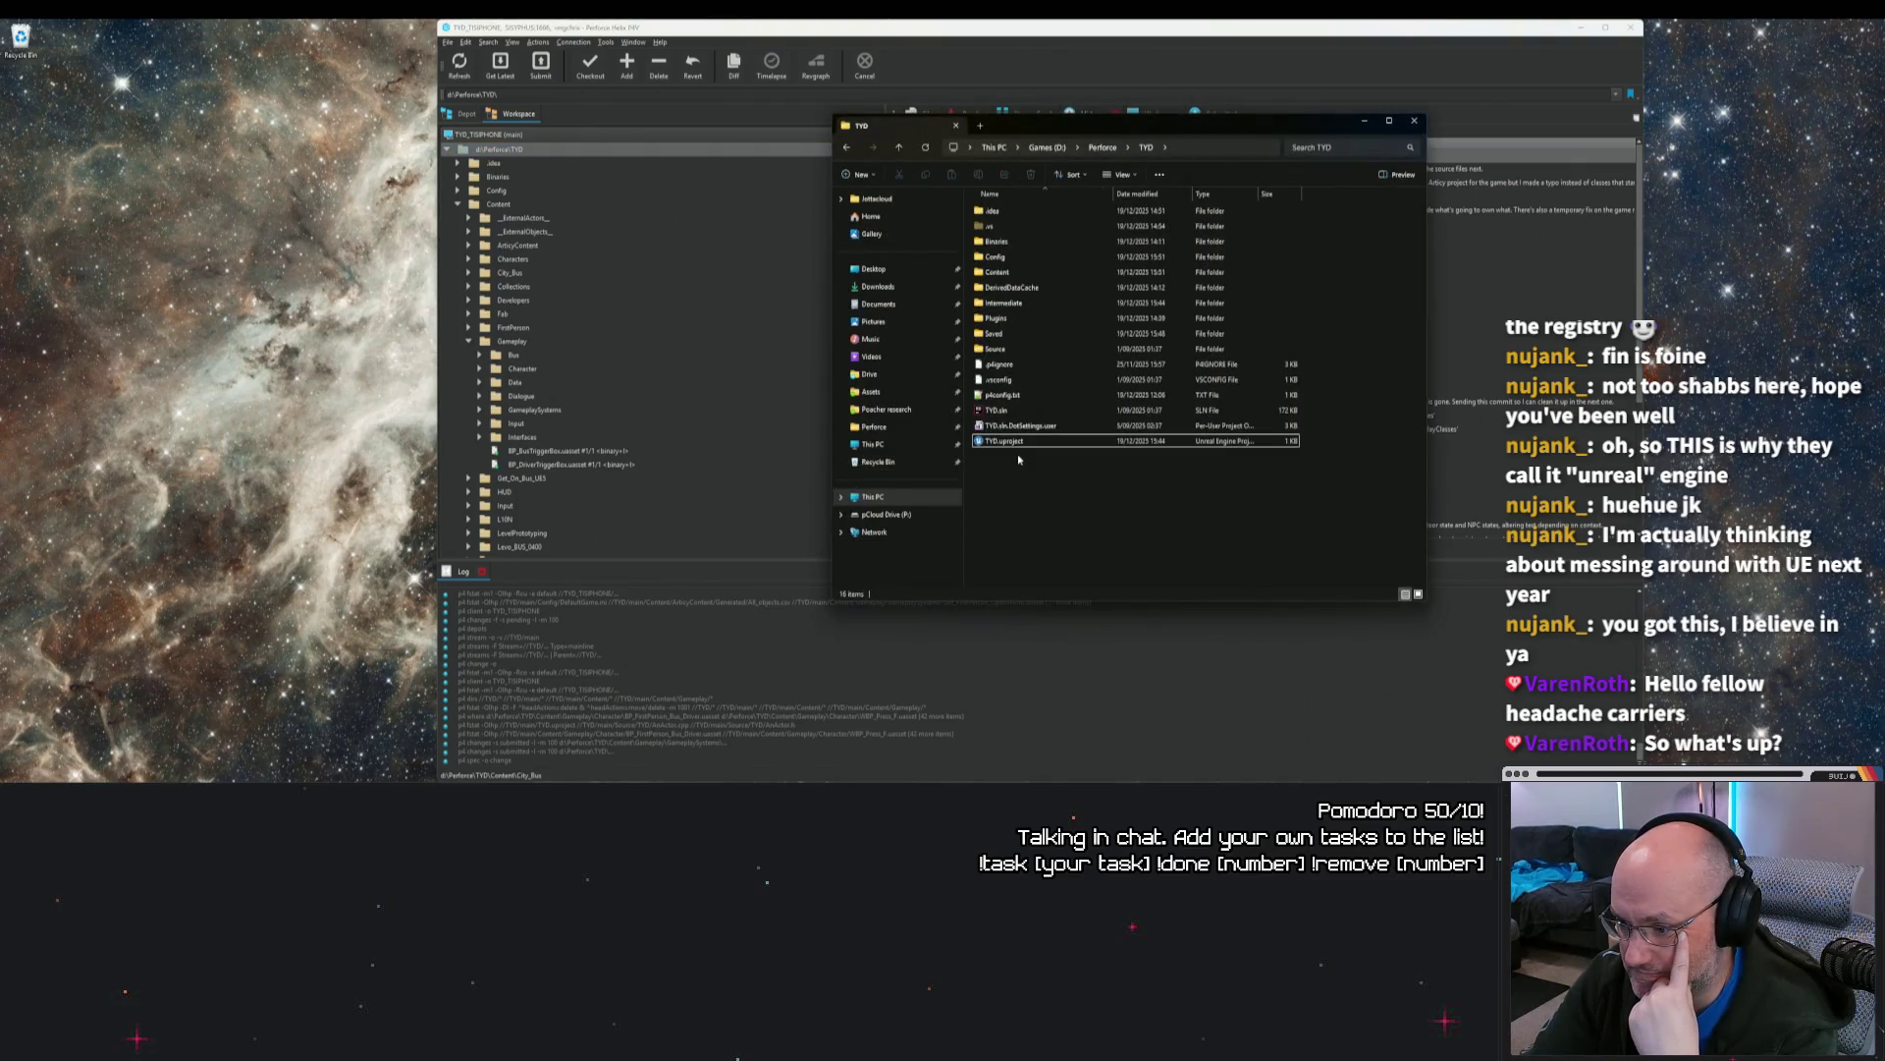
pyautogui.click(1015, 443)
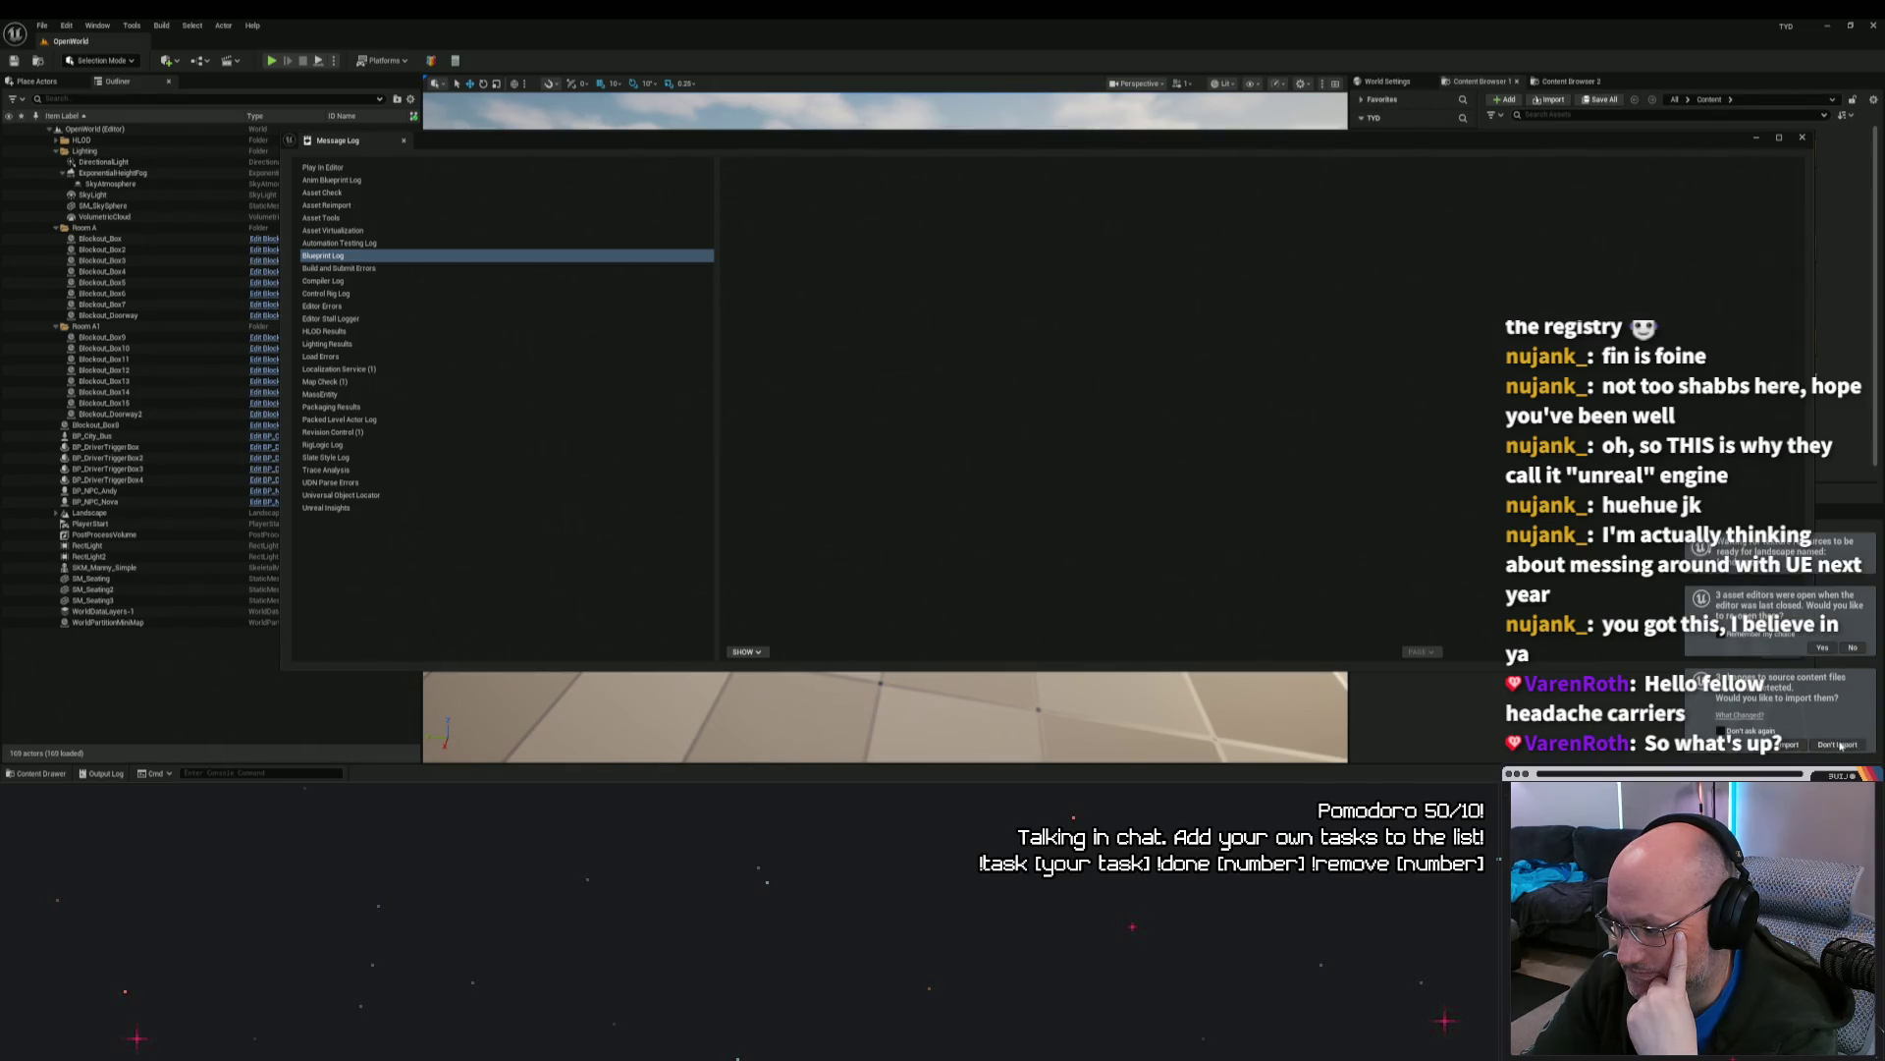
pyautogui.click(1789, 744)
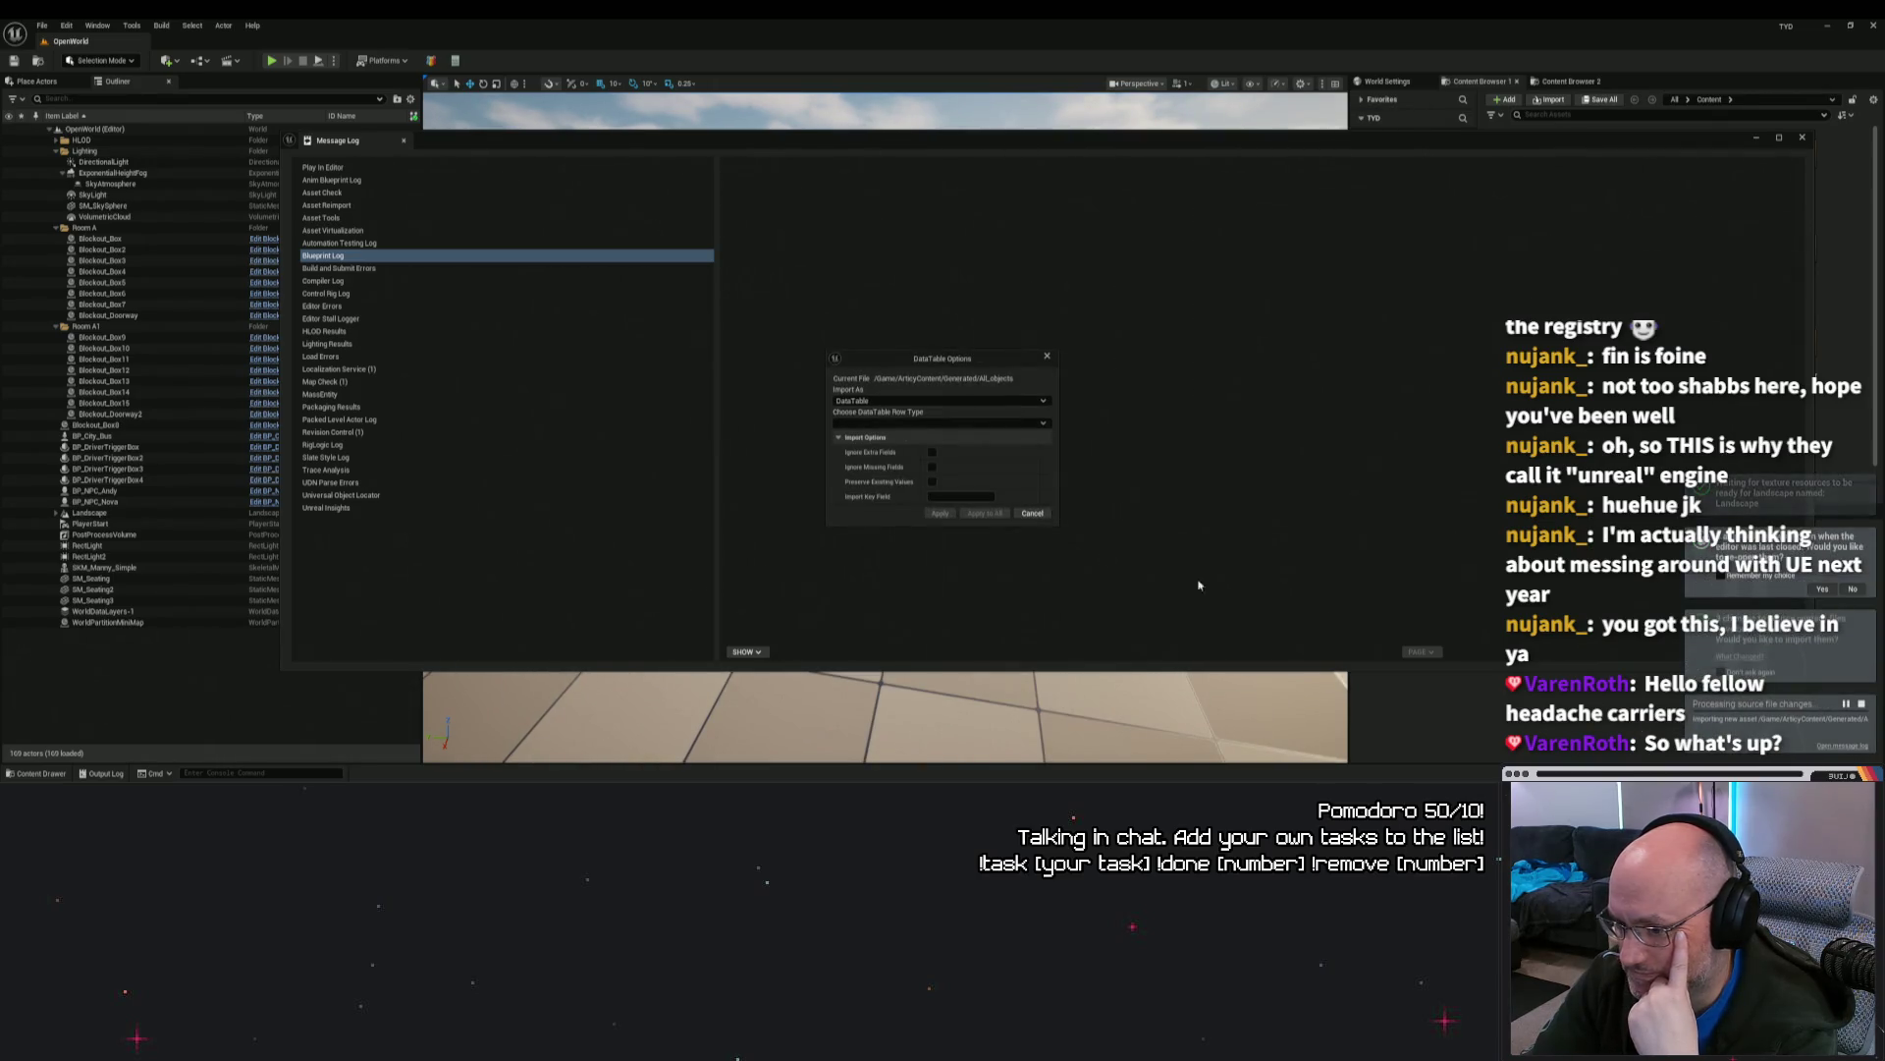
# Step: Import both changed files as RichTextStyleRow data tables, skip the column warnings, and check out the assets
pyautogui.click(940, 423)
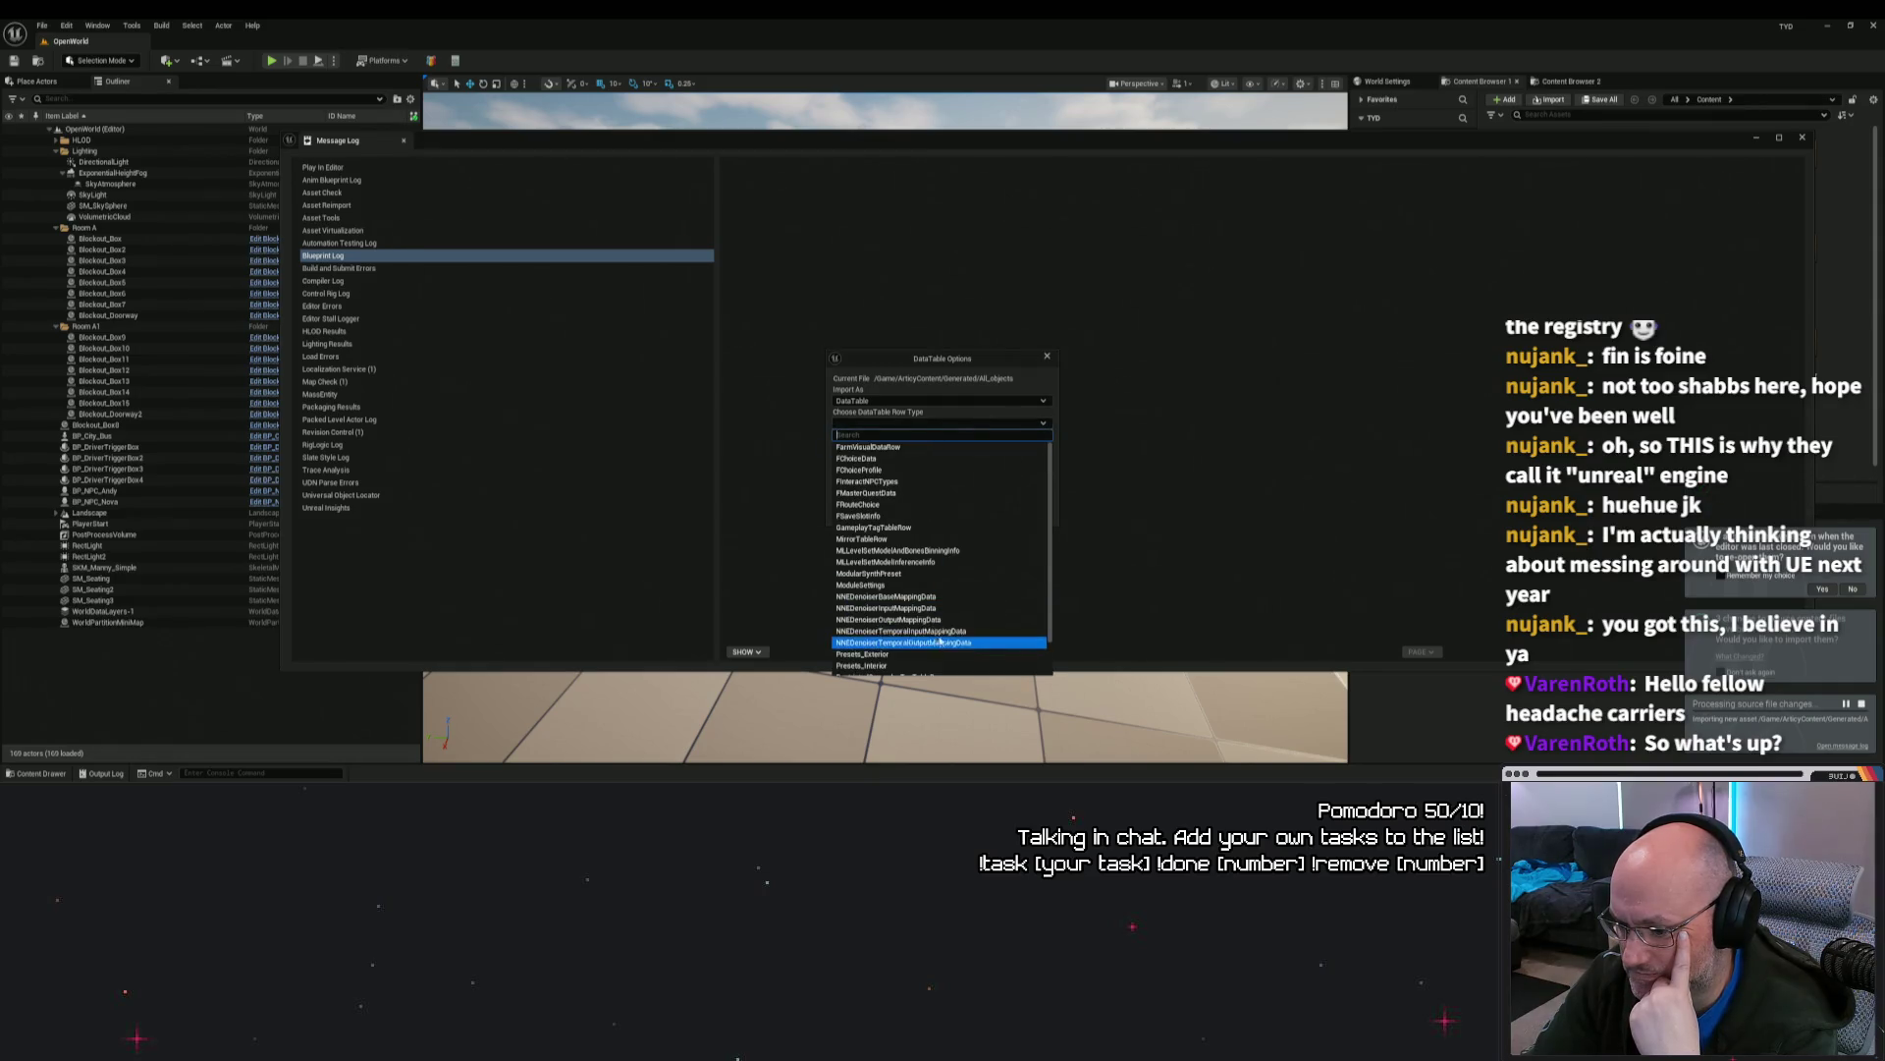
pyautogui.click(941, 674)
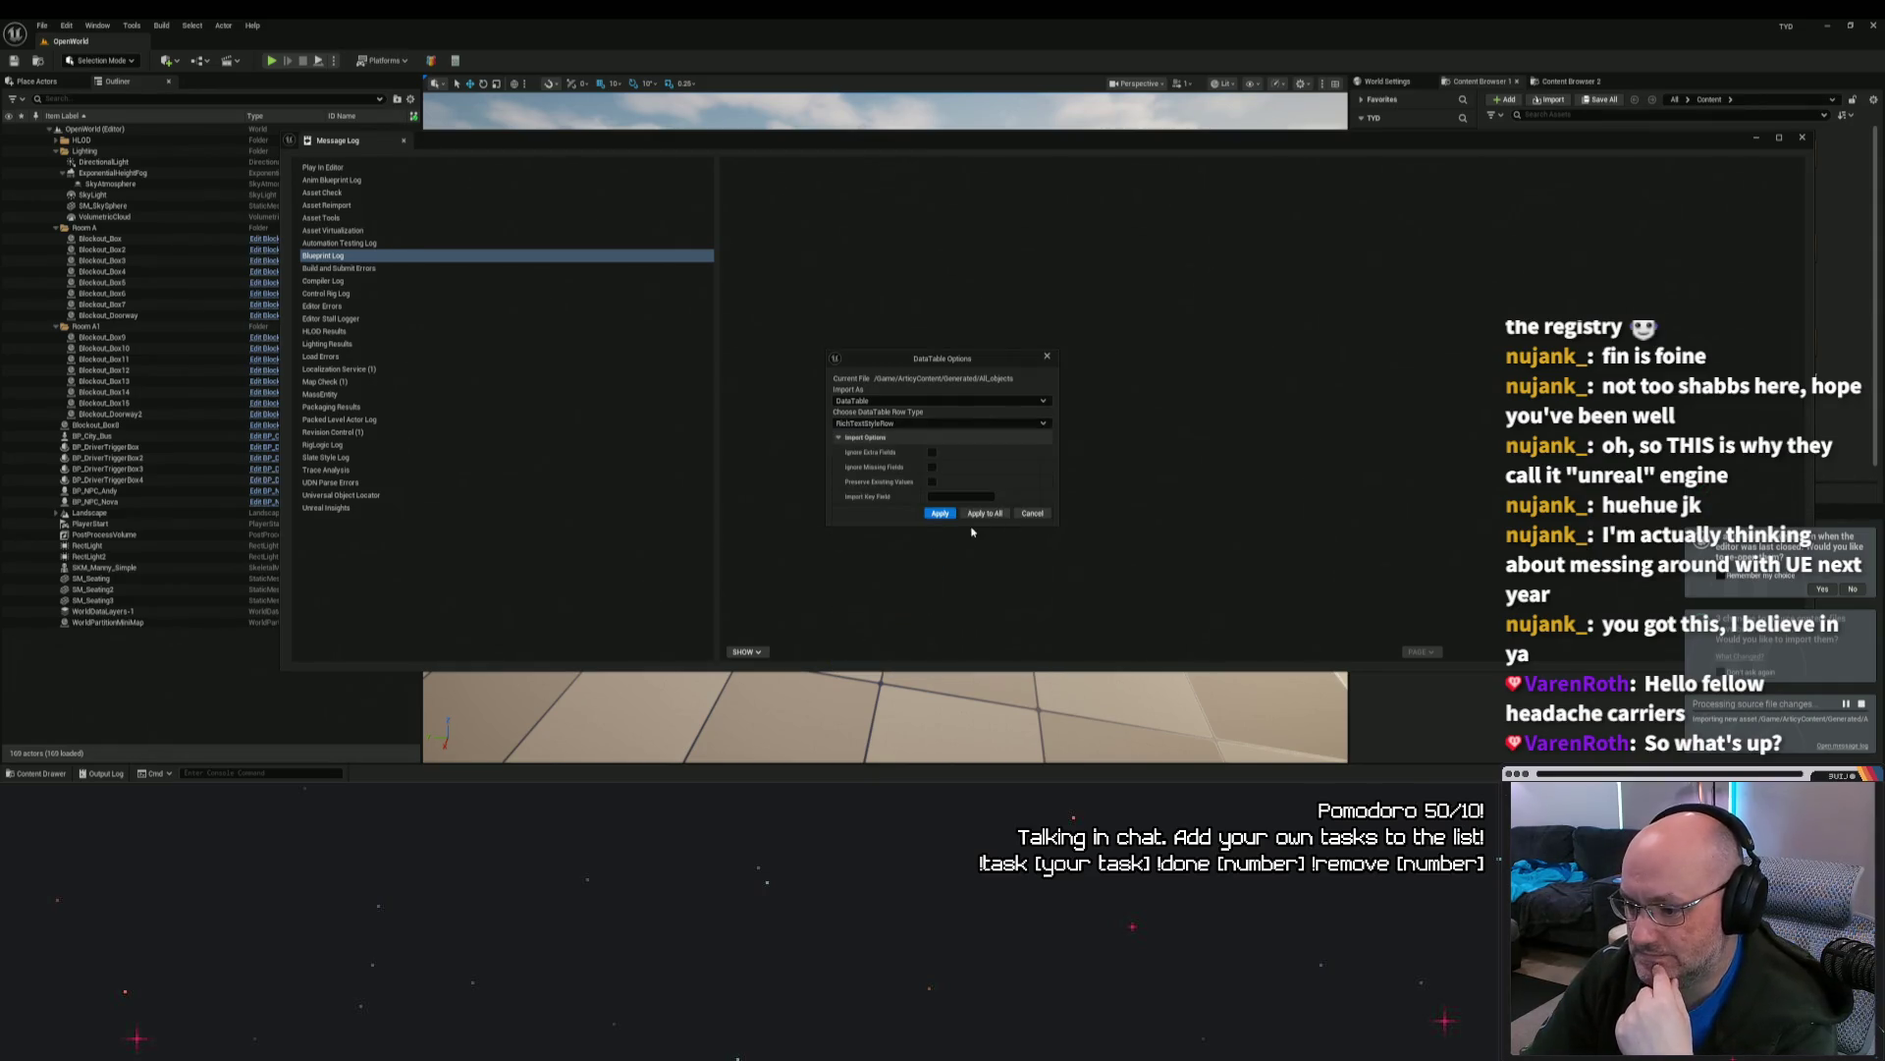
pyautogui.click(940, 512)
pyautogui.click(1051, 435)
pyautogui.click(940, 422)
pyautogui.scroll(-5, 929, 619)
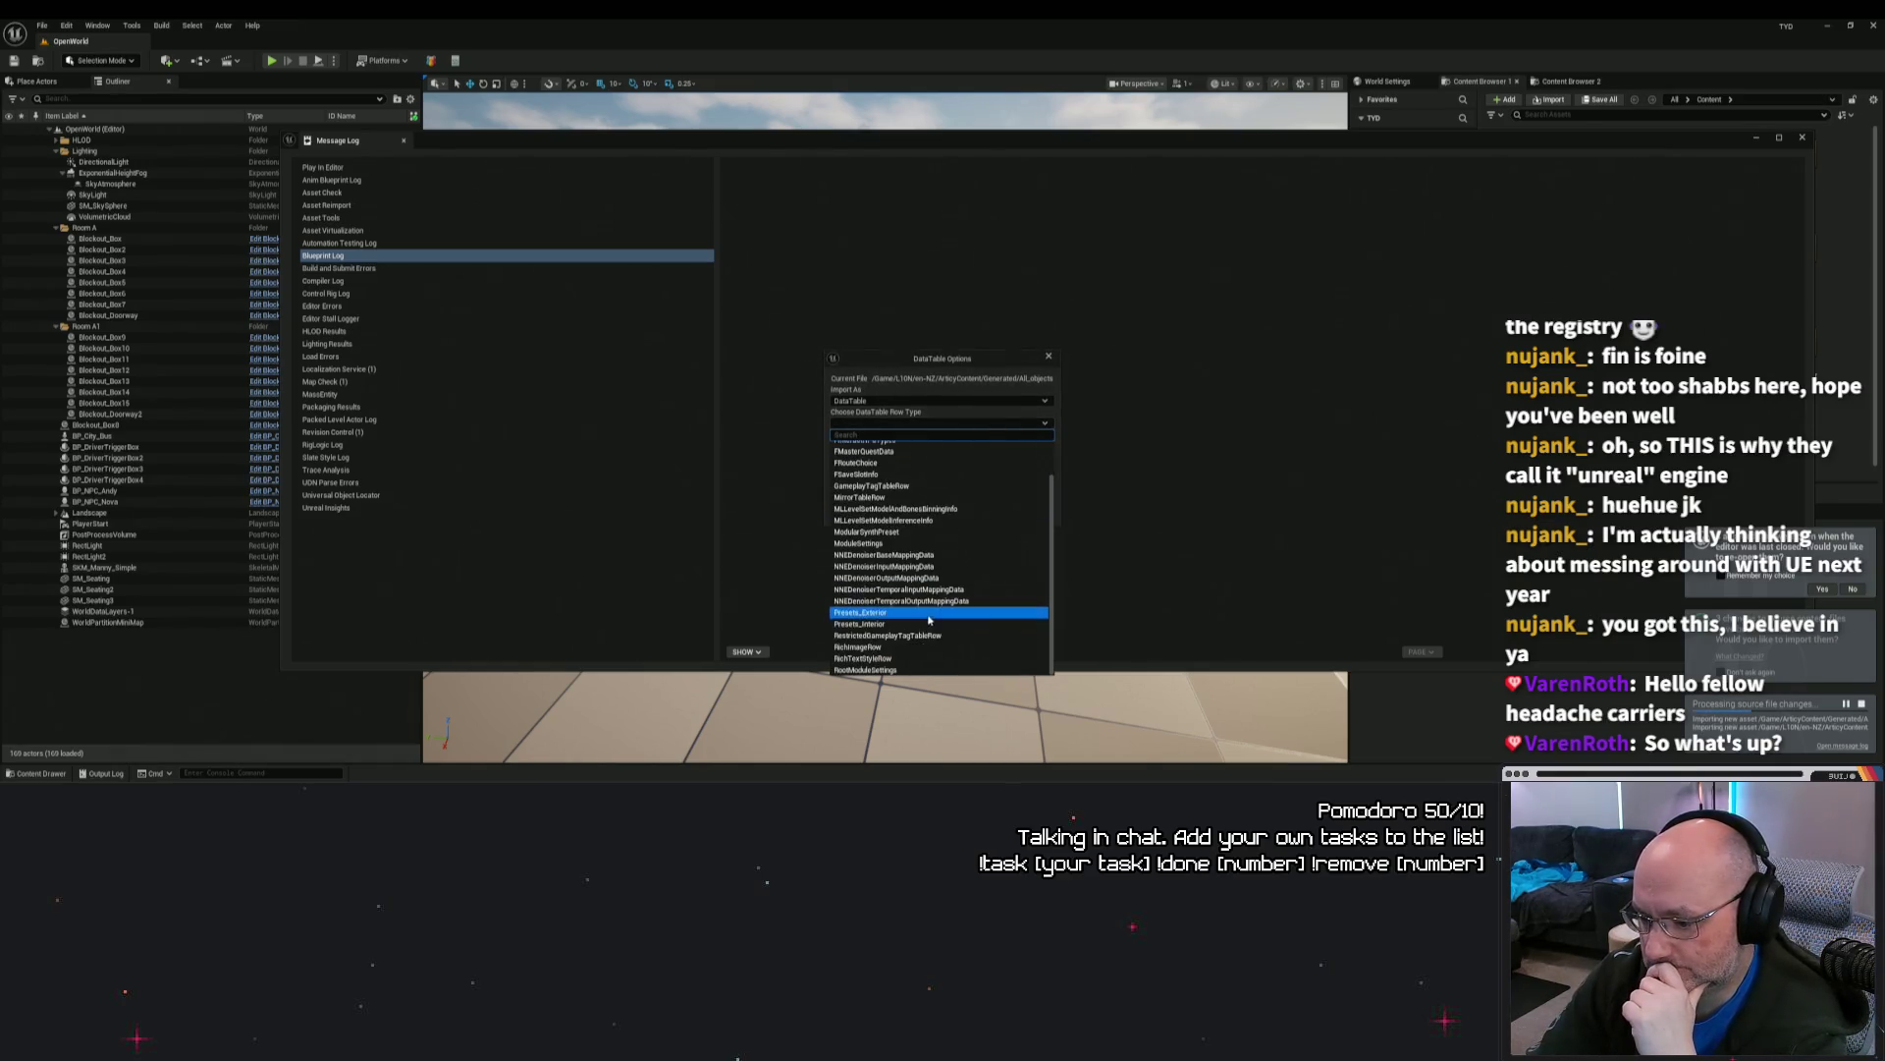
pyautogui.click(931, 658)
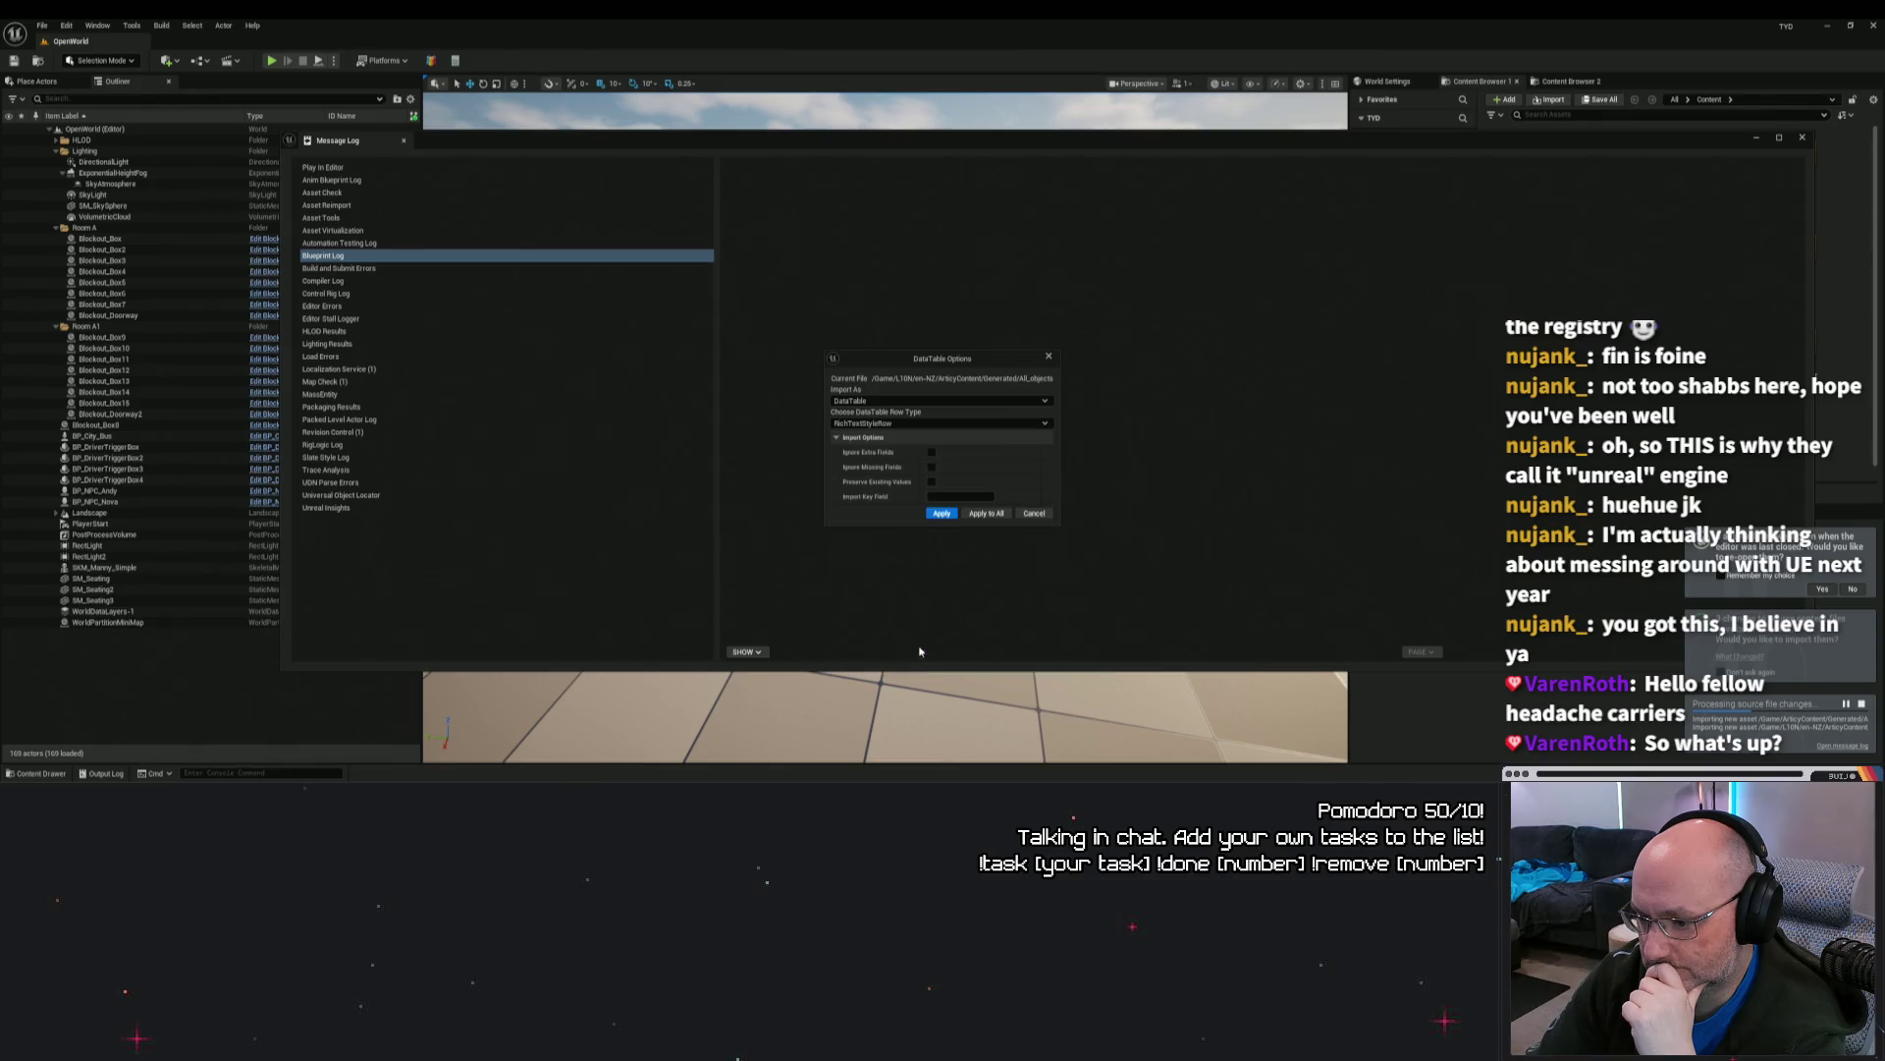
pyautogui.click(941, 513)
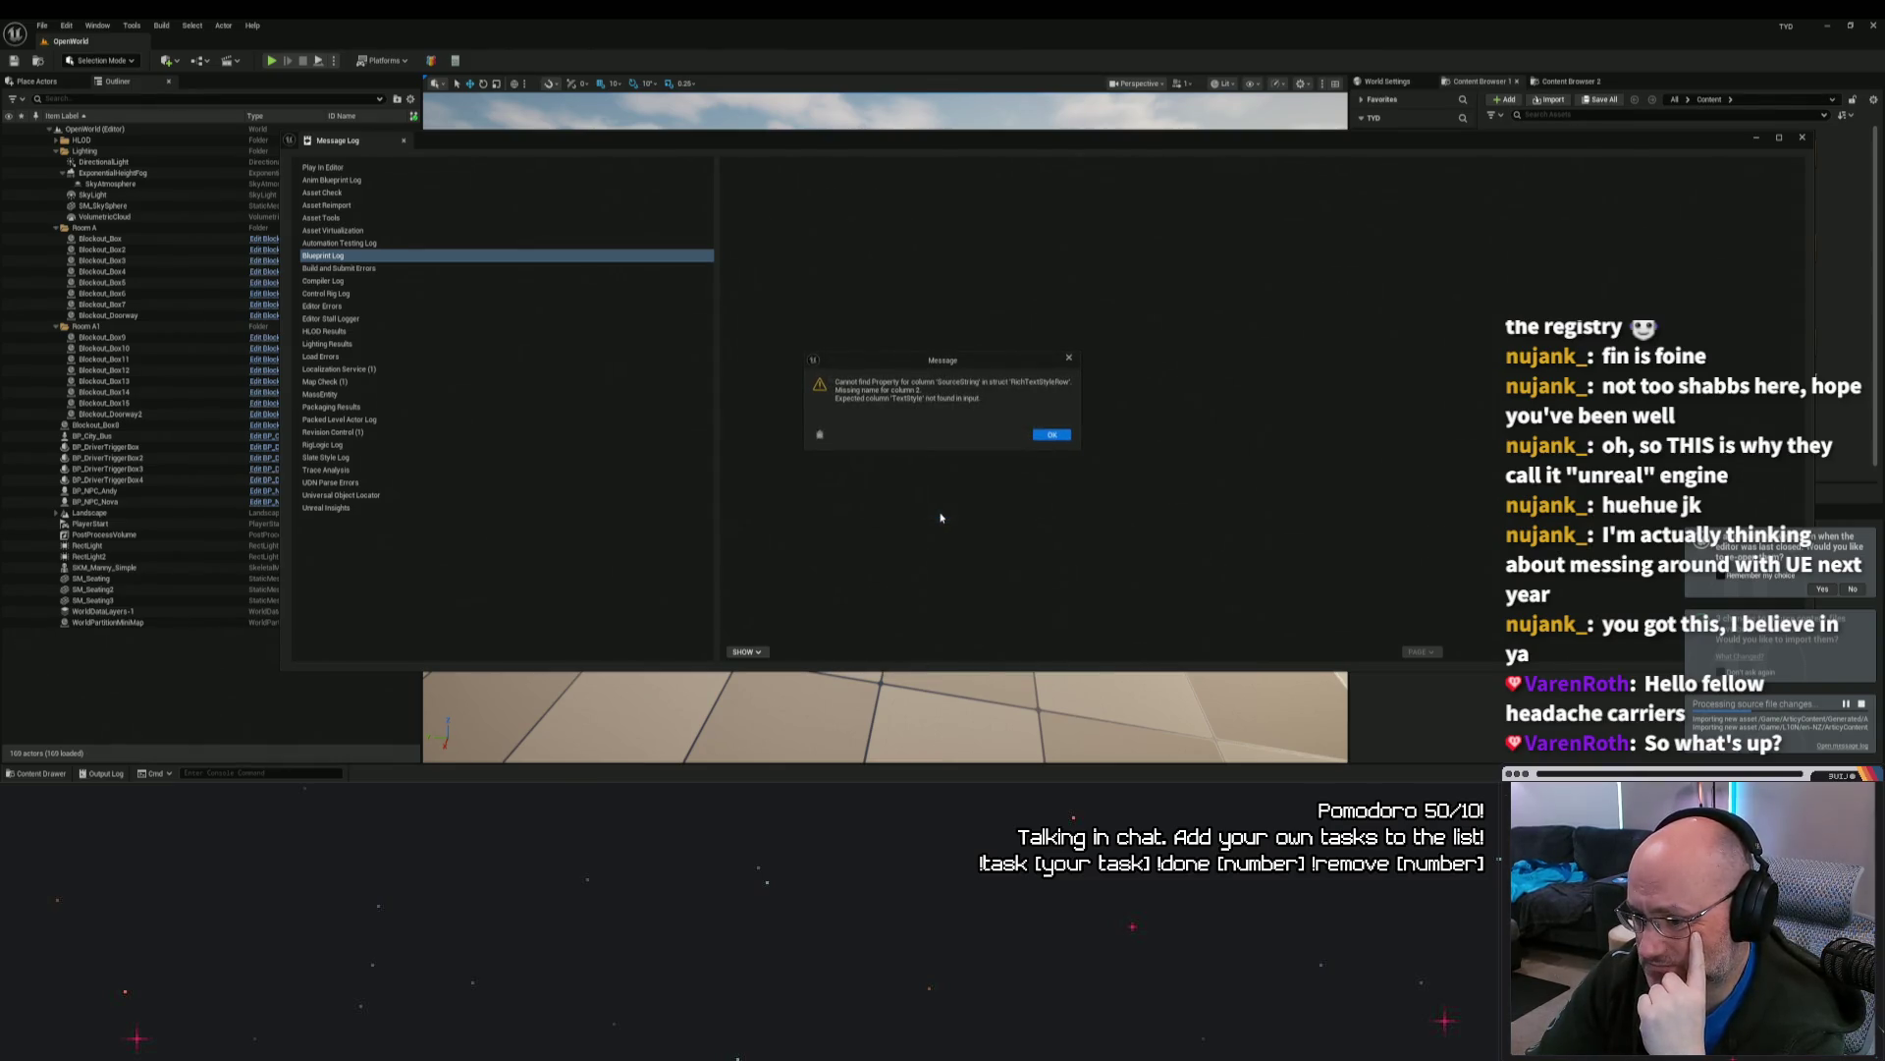
pyautogui.click(978, 426)
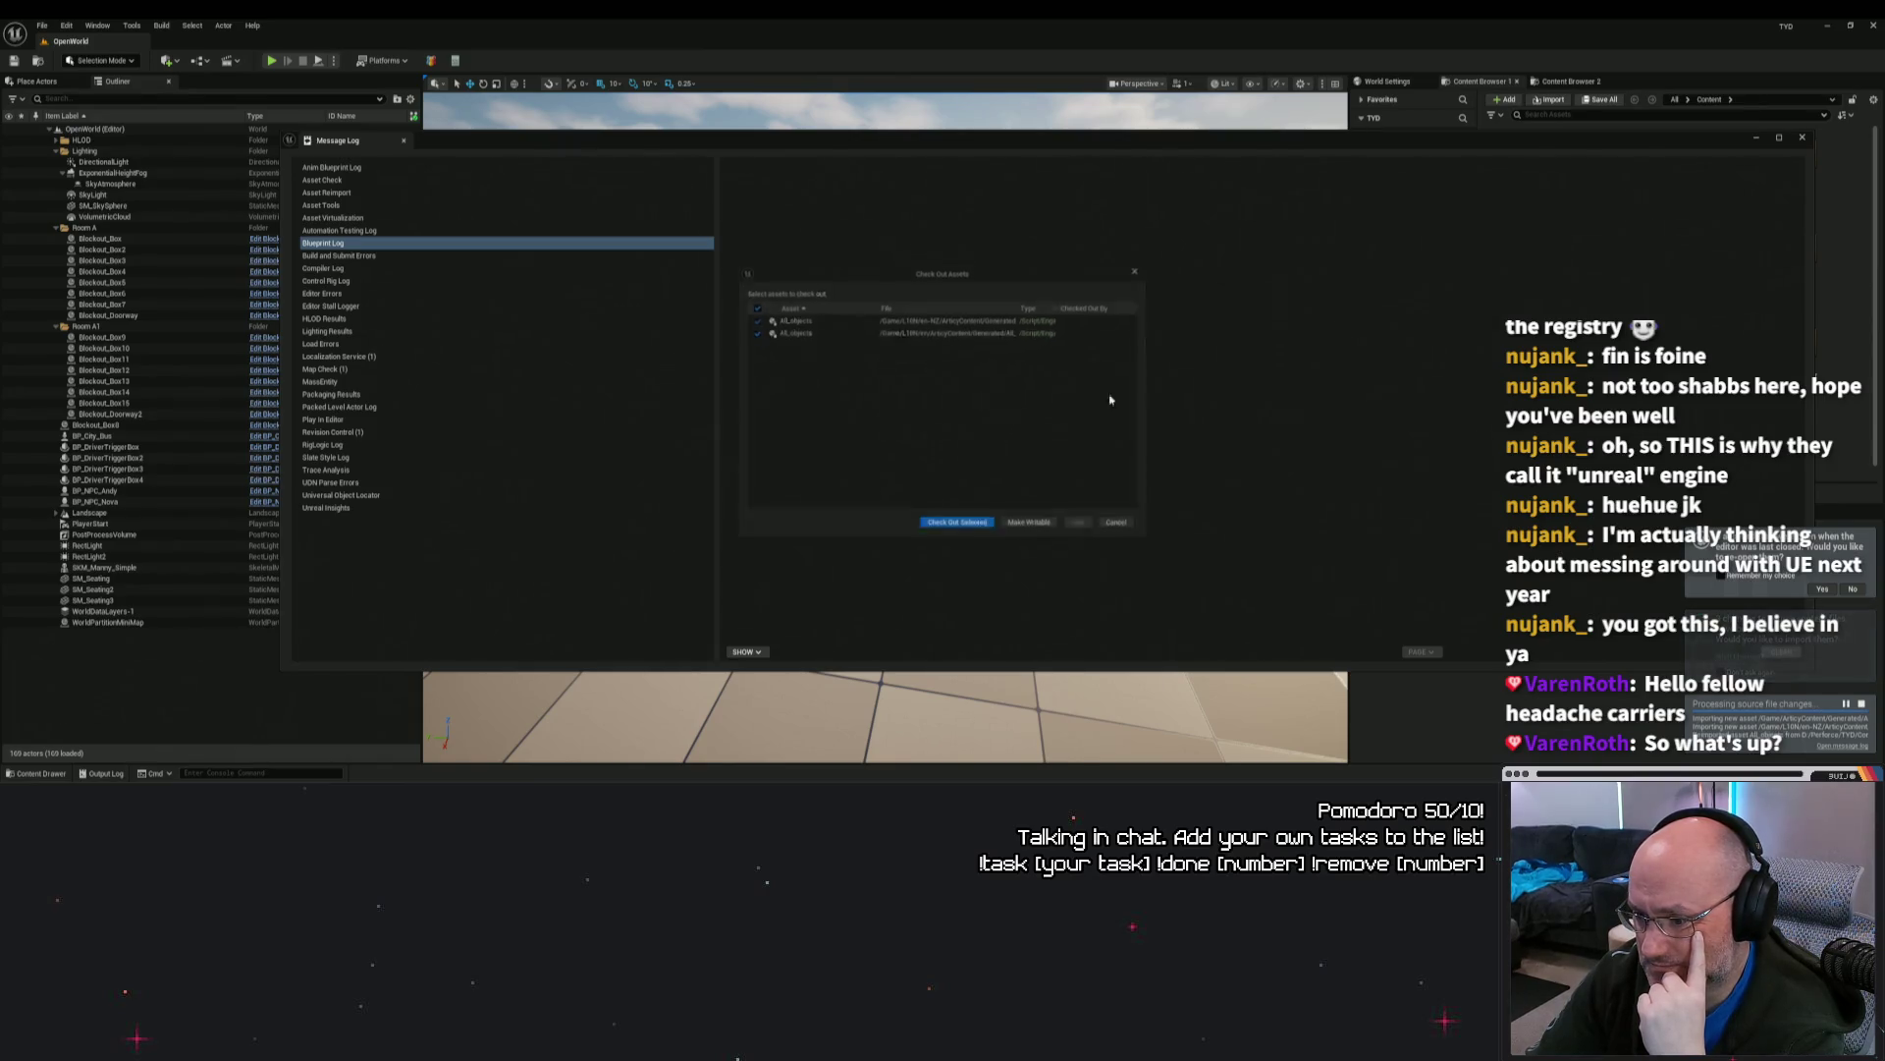
pyautogui.click(948, 530)
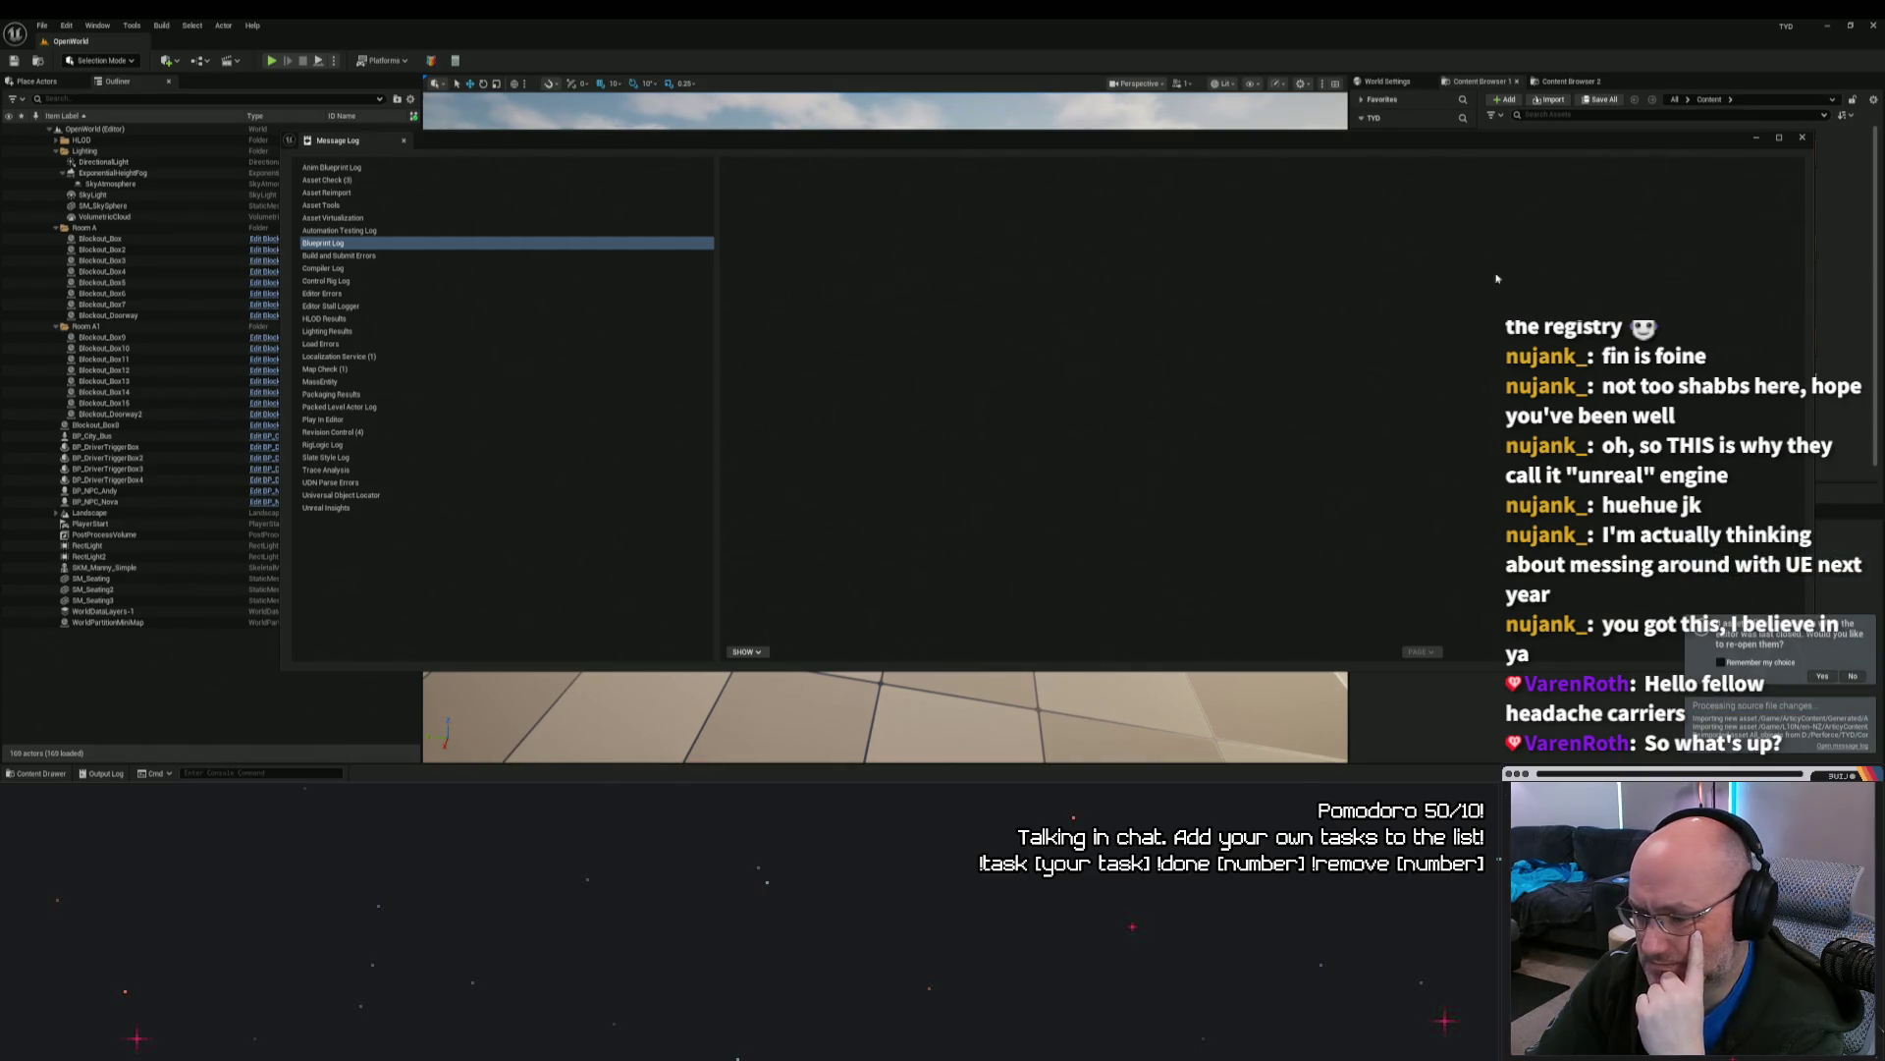
pyautogui.click(1805, 140)
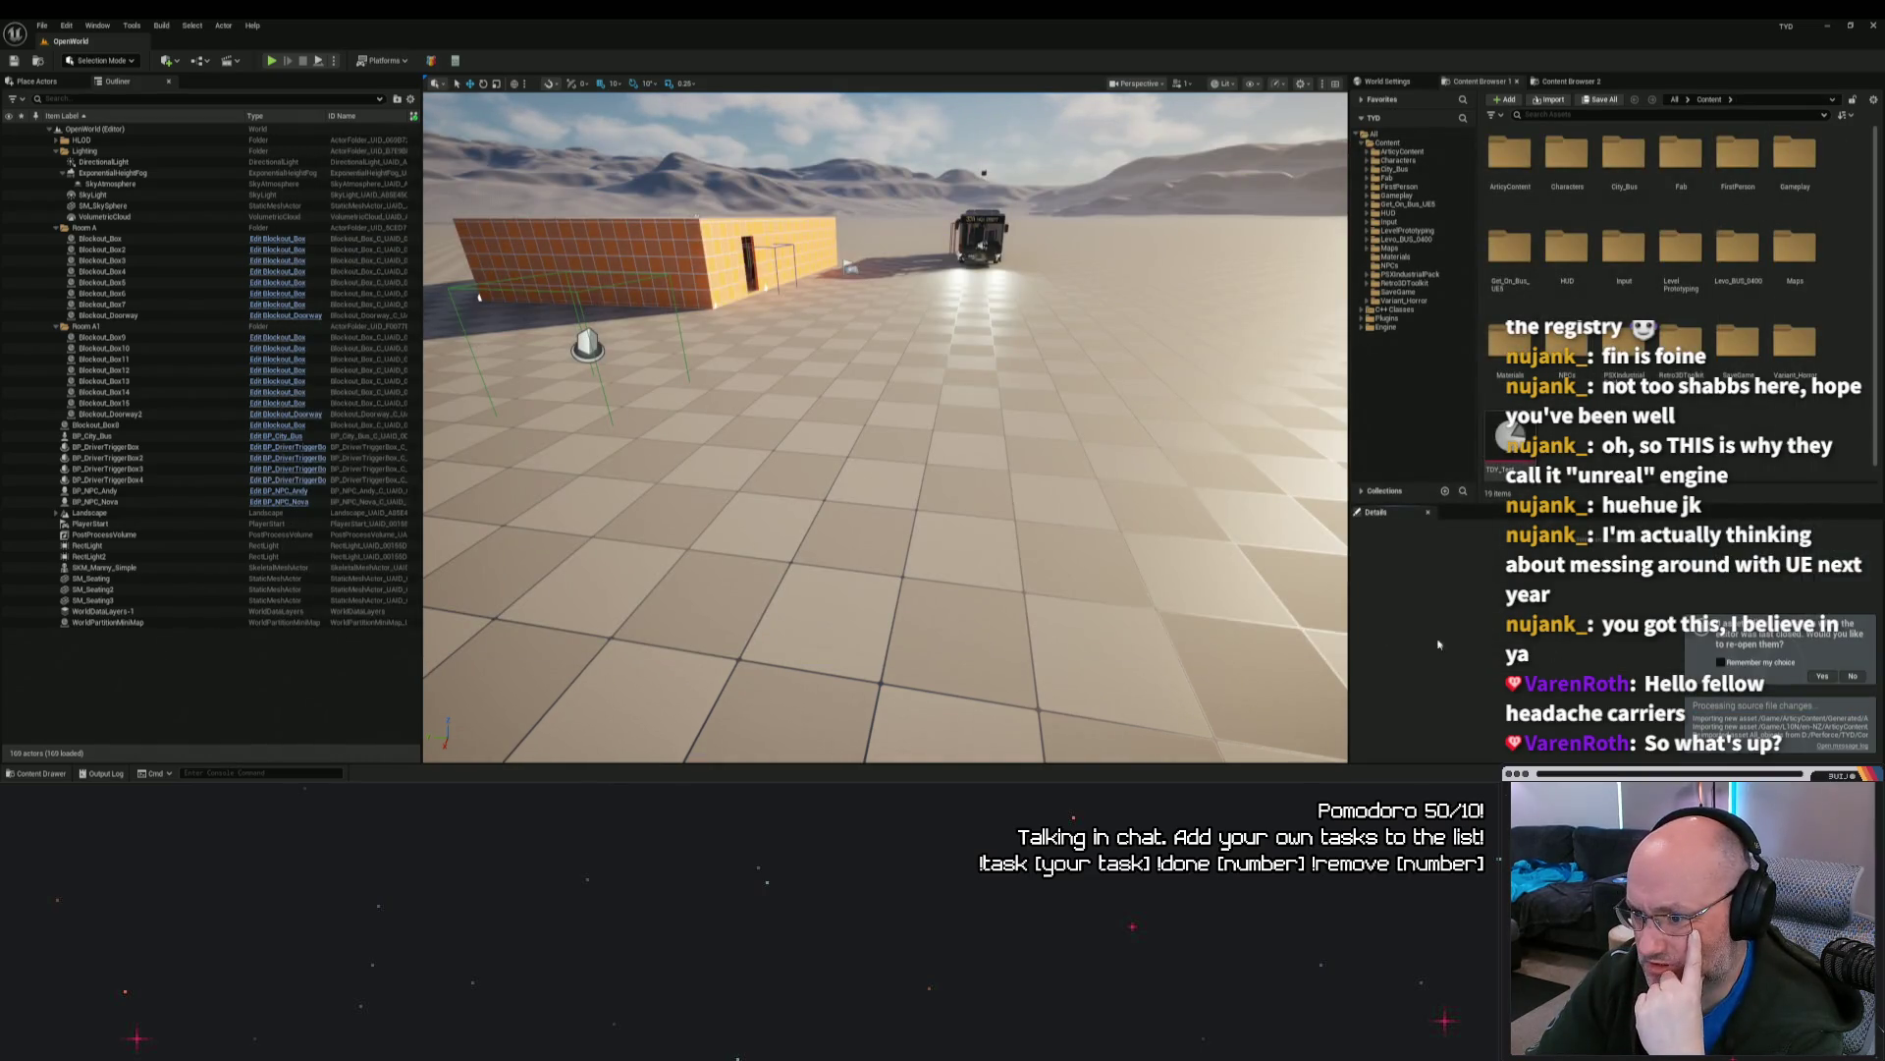
# Step: Play from a spot in the level, then open BP_TYDSaveGame from the failed-compile list
pyautogui.rightClick(919, 148)
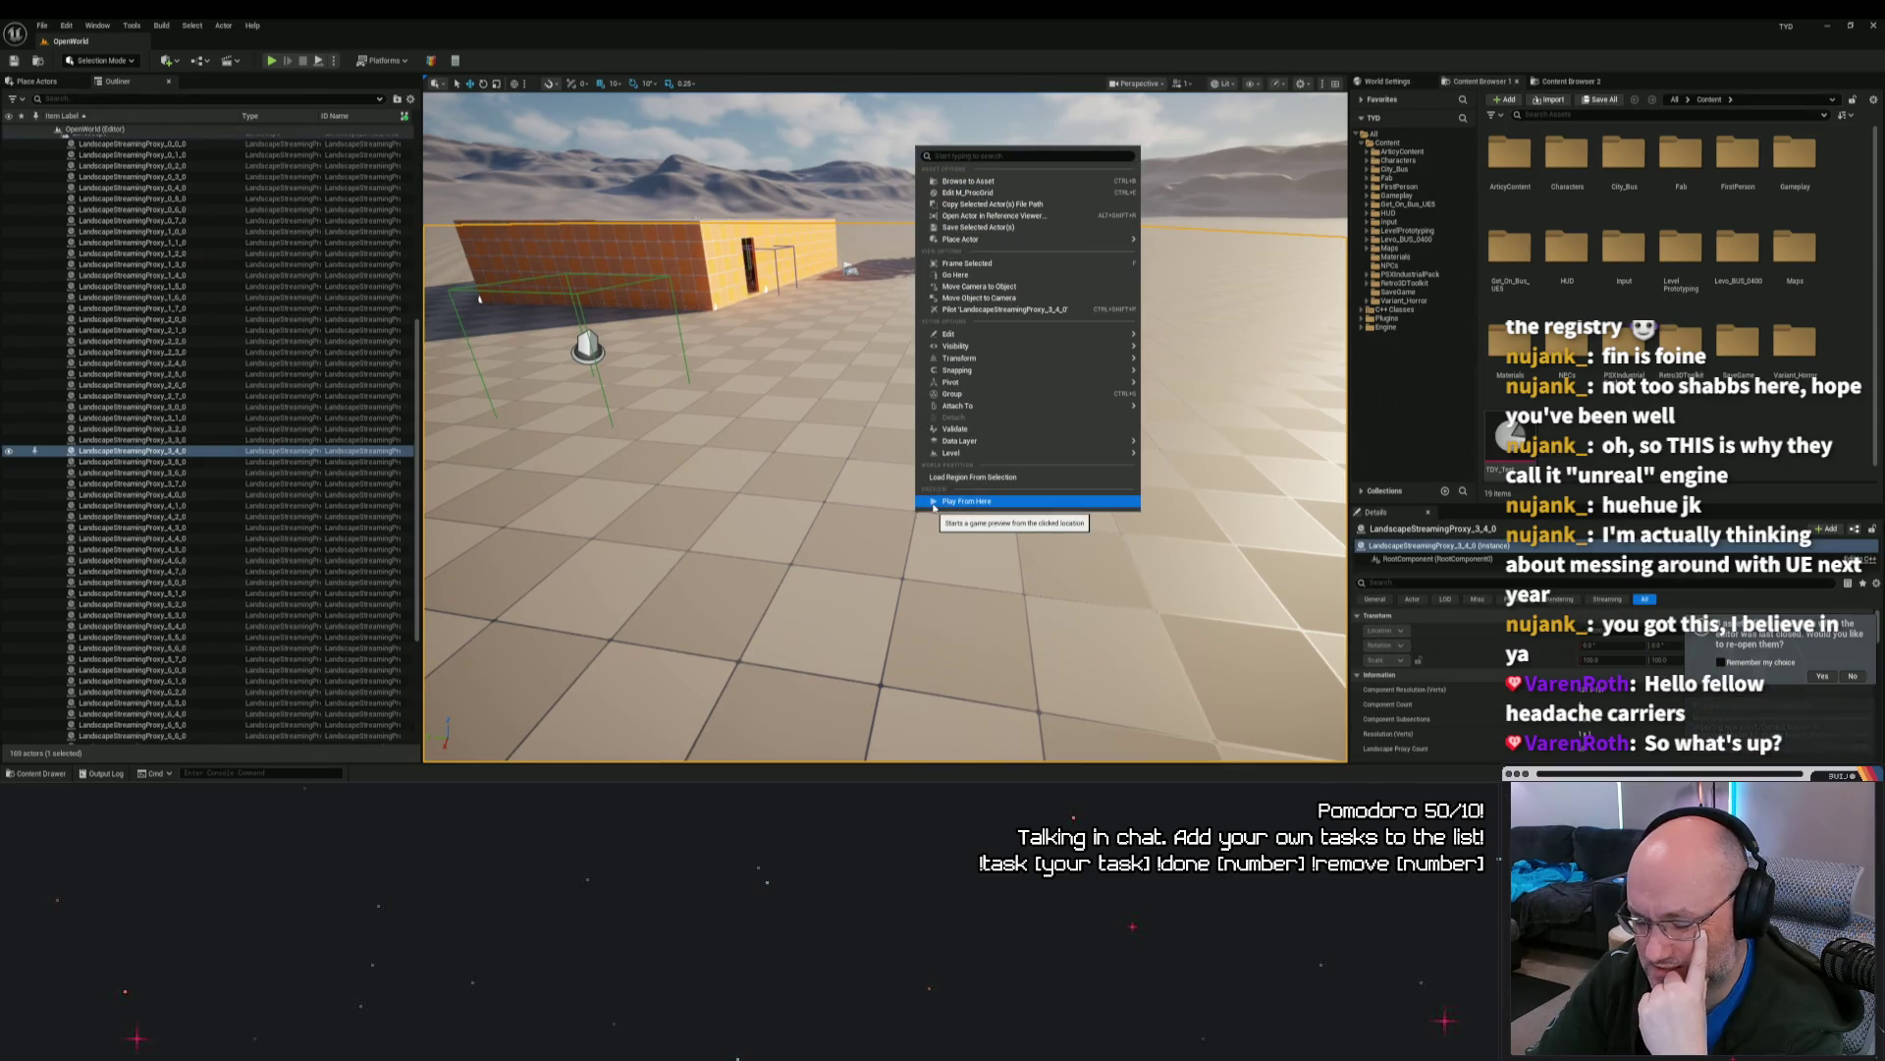
pyautogui.click(933, 503)
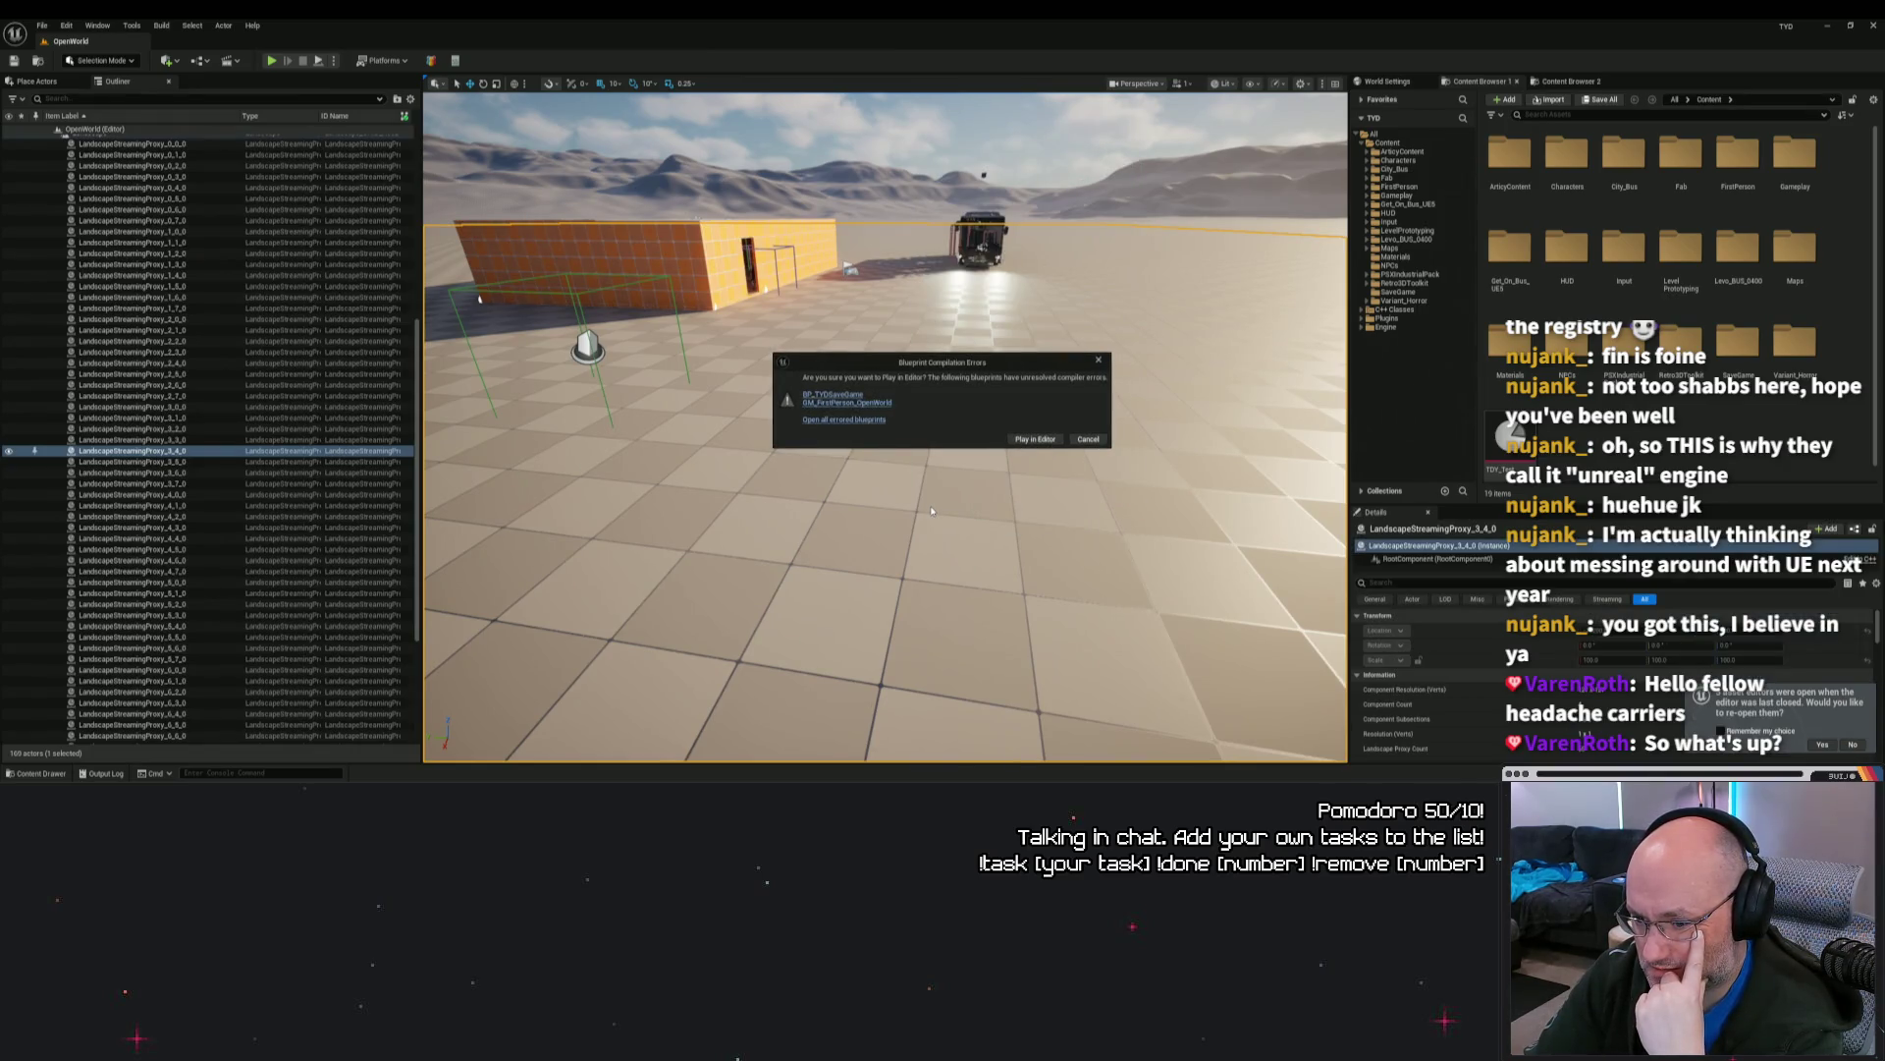
pyautogui.click(854, 403)
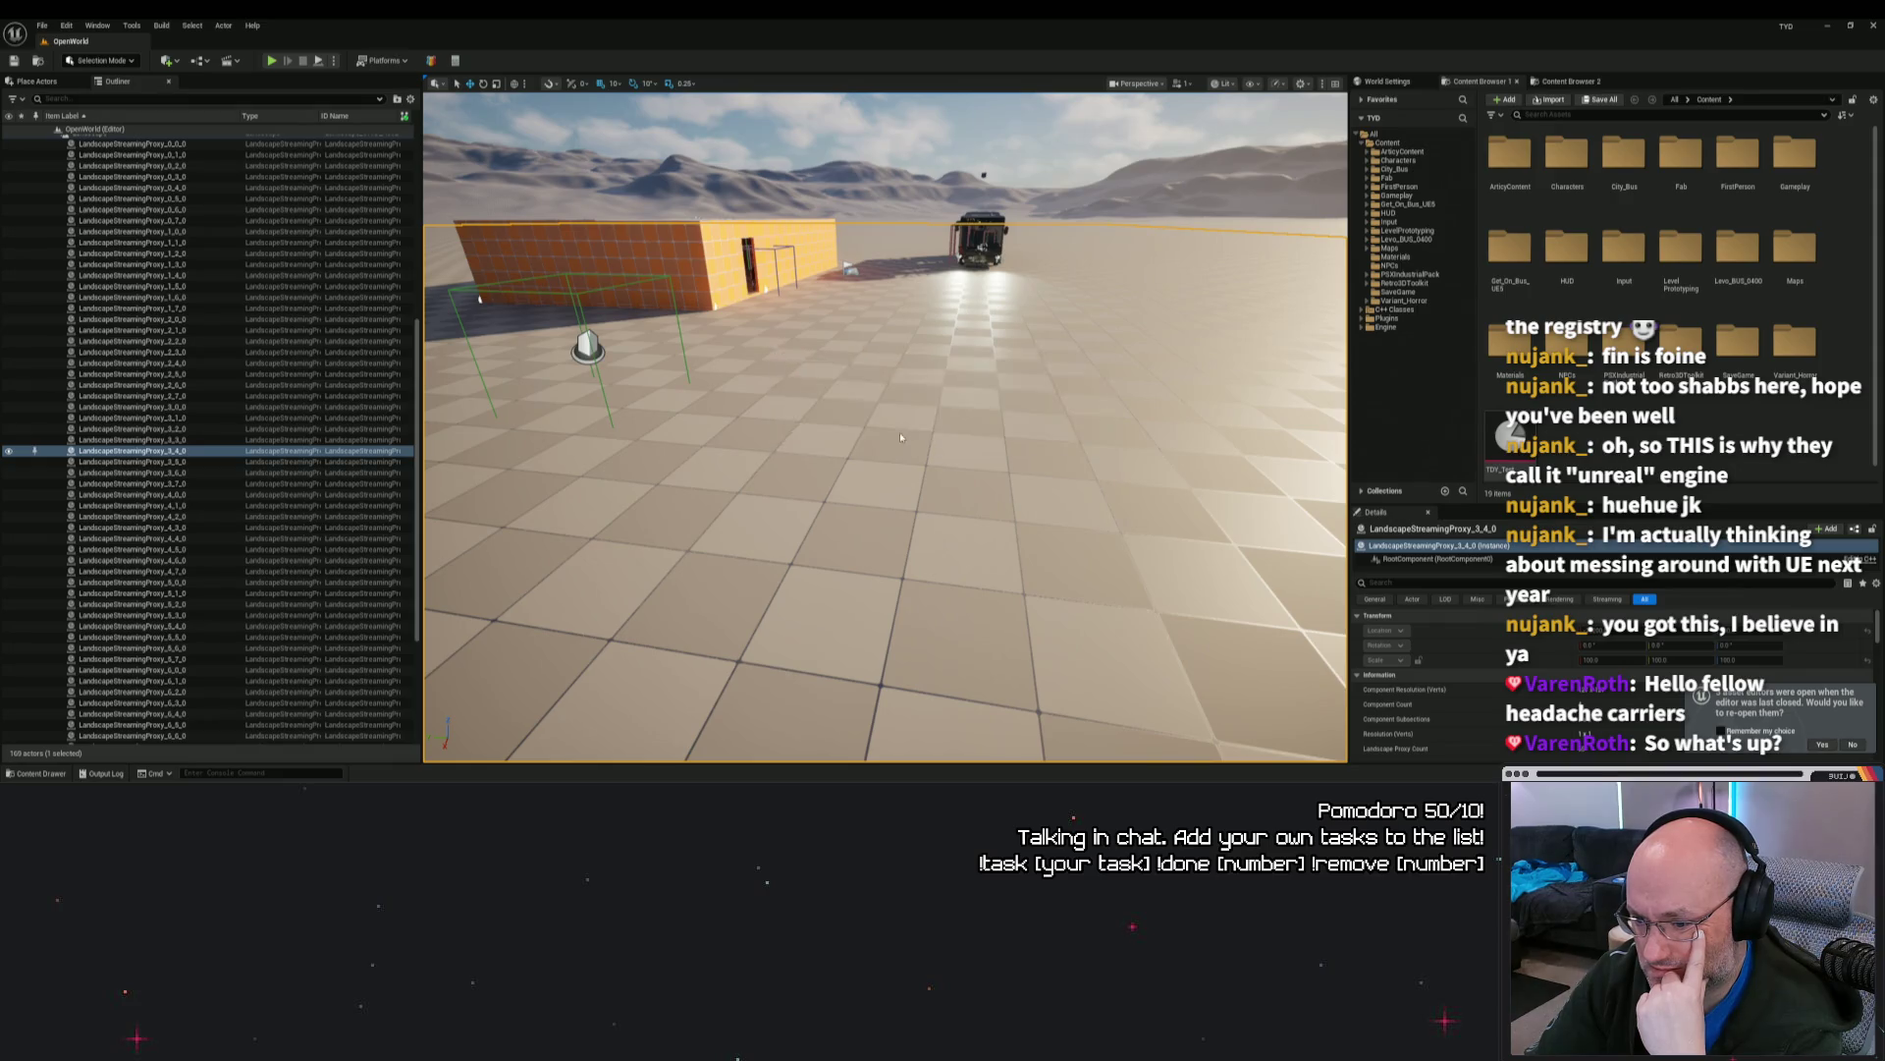
pyautogui.click(884, 166)
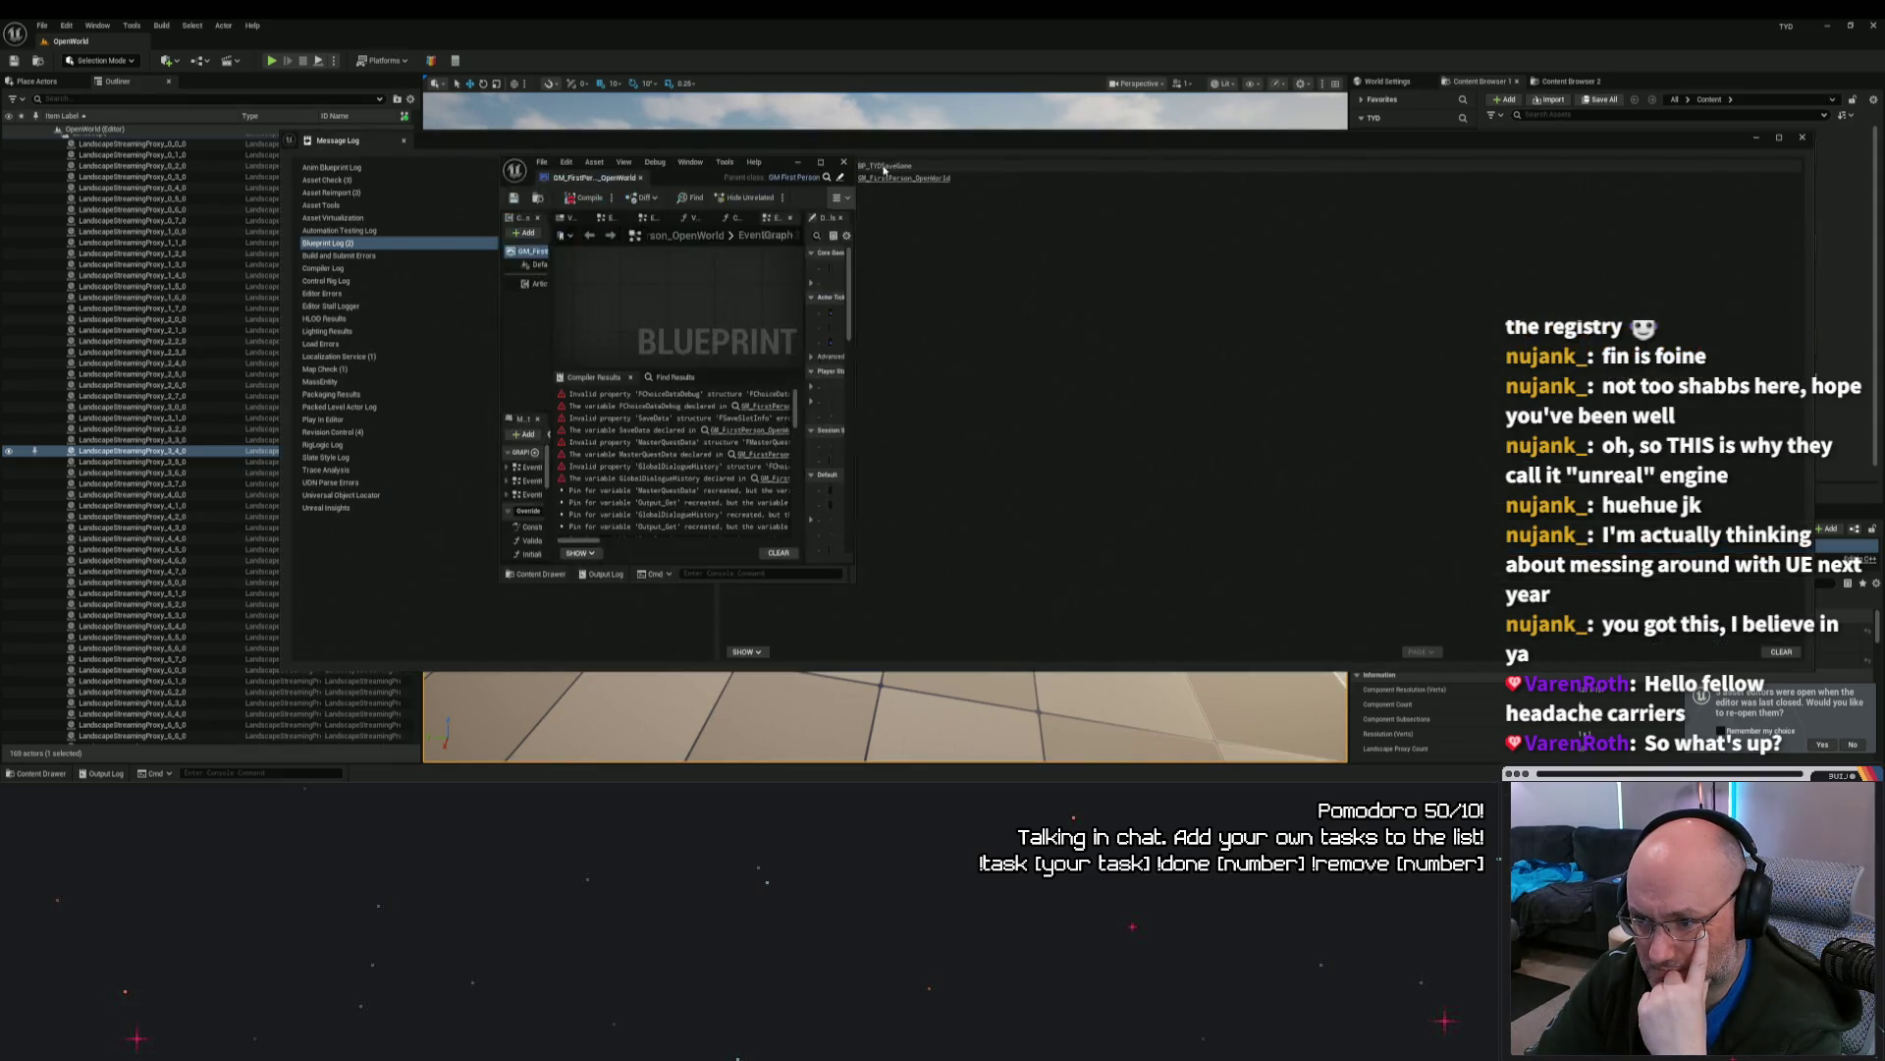
# Step: Maximize the BP_TYDSaveGame editor, review its invalid SaveData/FSaveSlotInfo errors, then return to GM_FirstPerson_OpenWorld
pyautogui.click(821, 162)
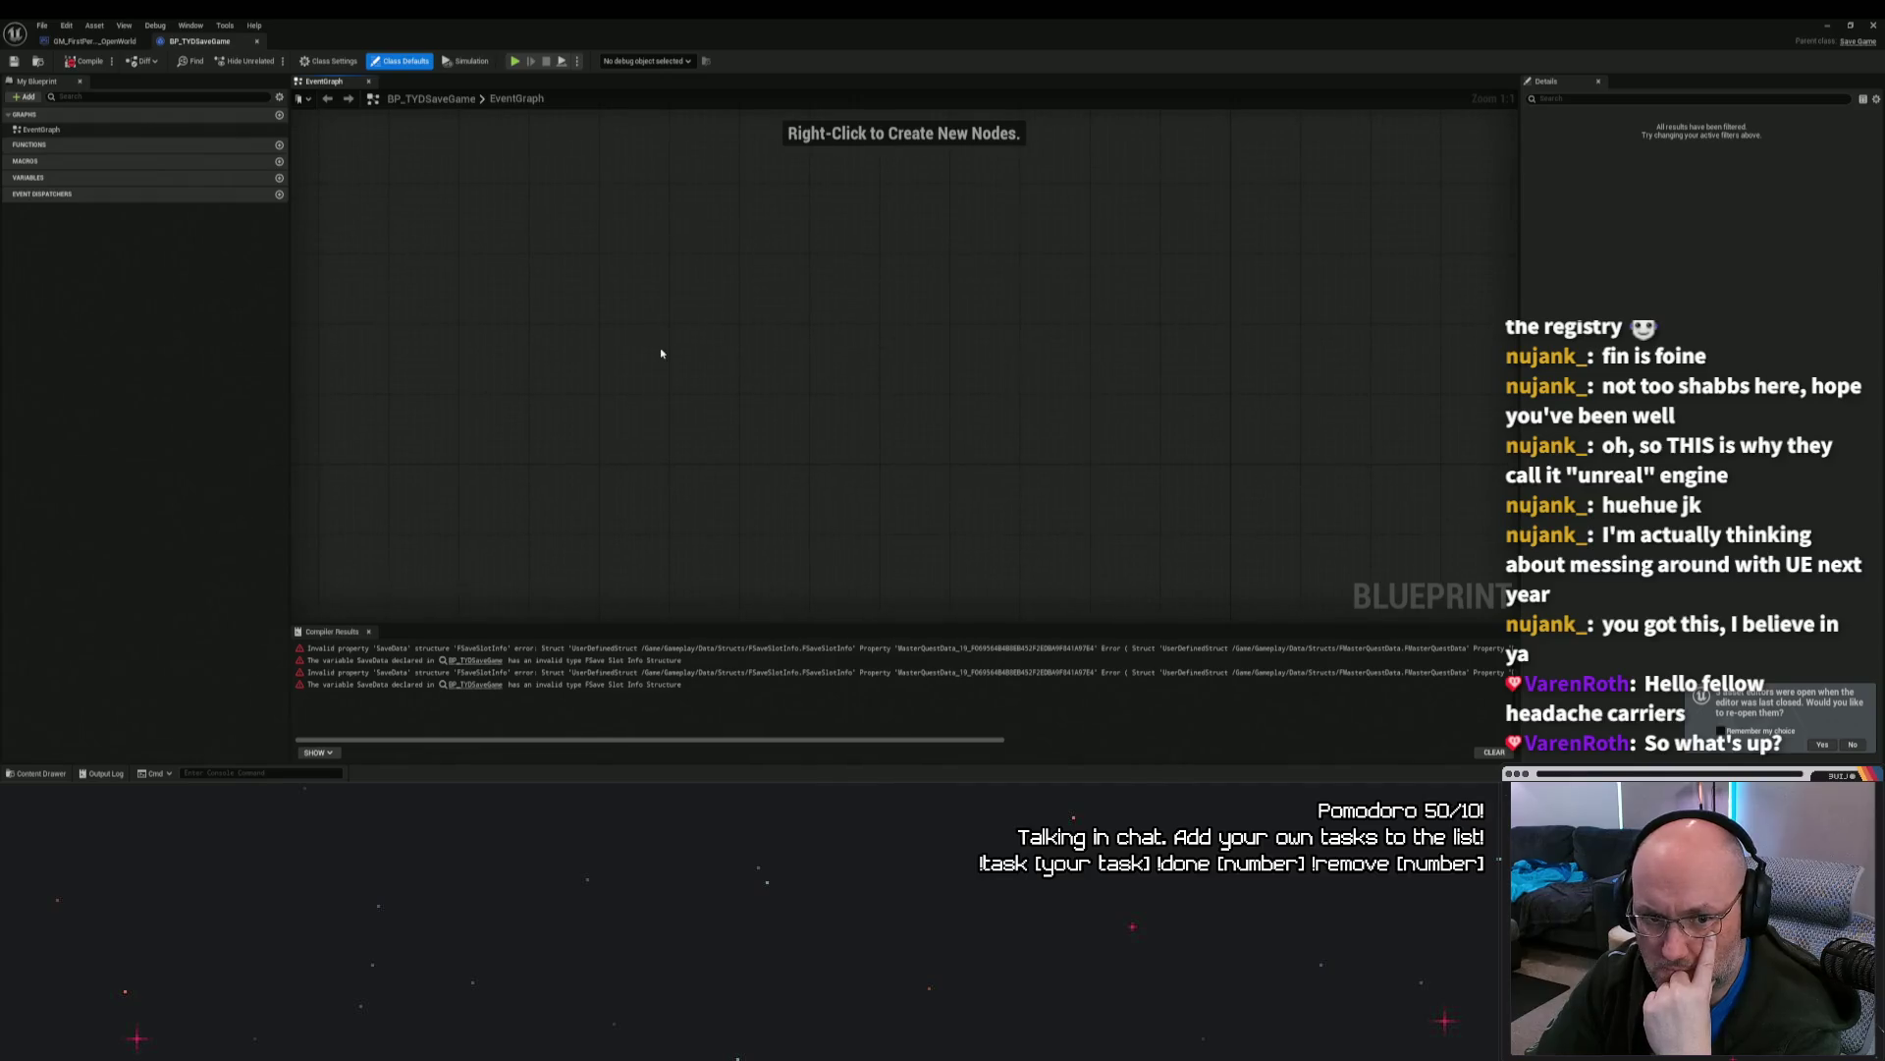
pyautogui.scroll(-4, 606, 296)
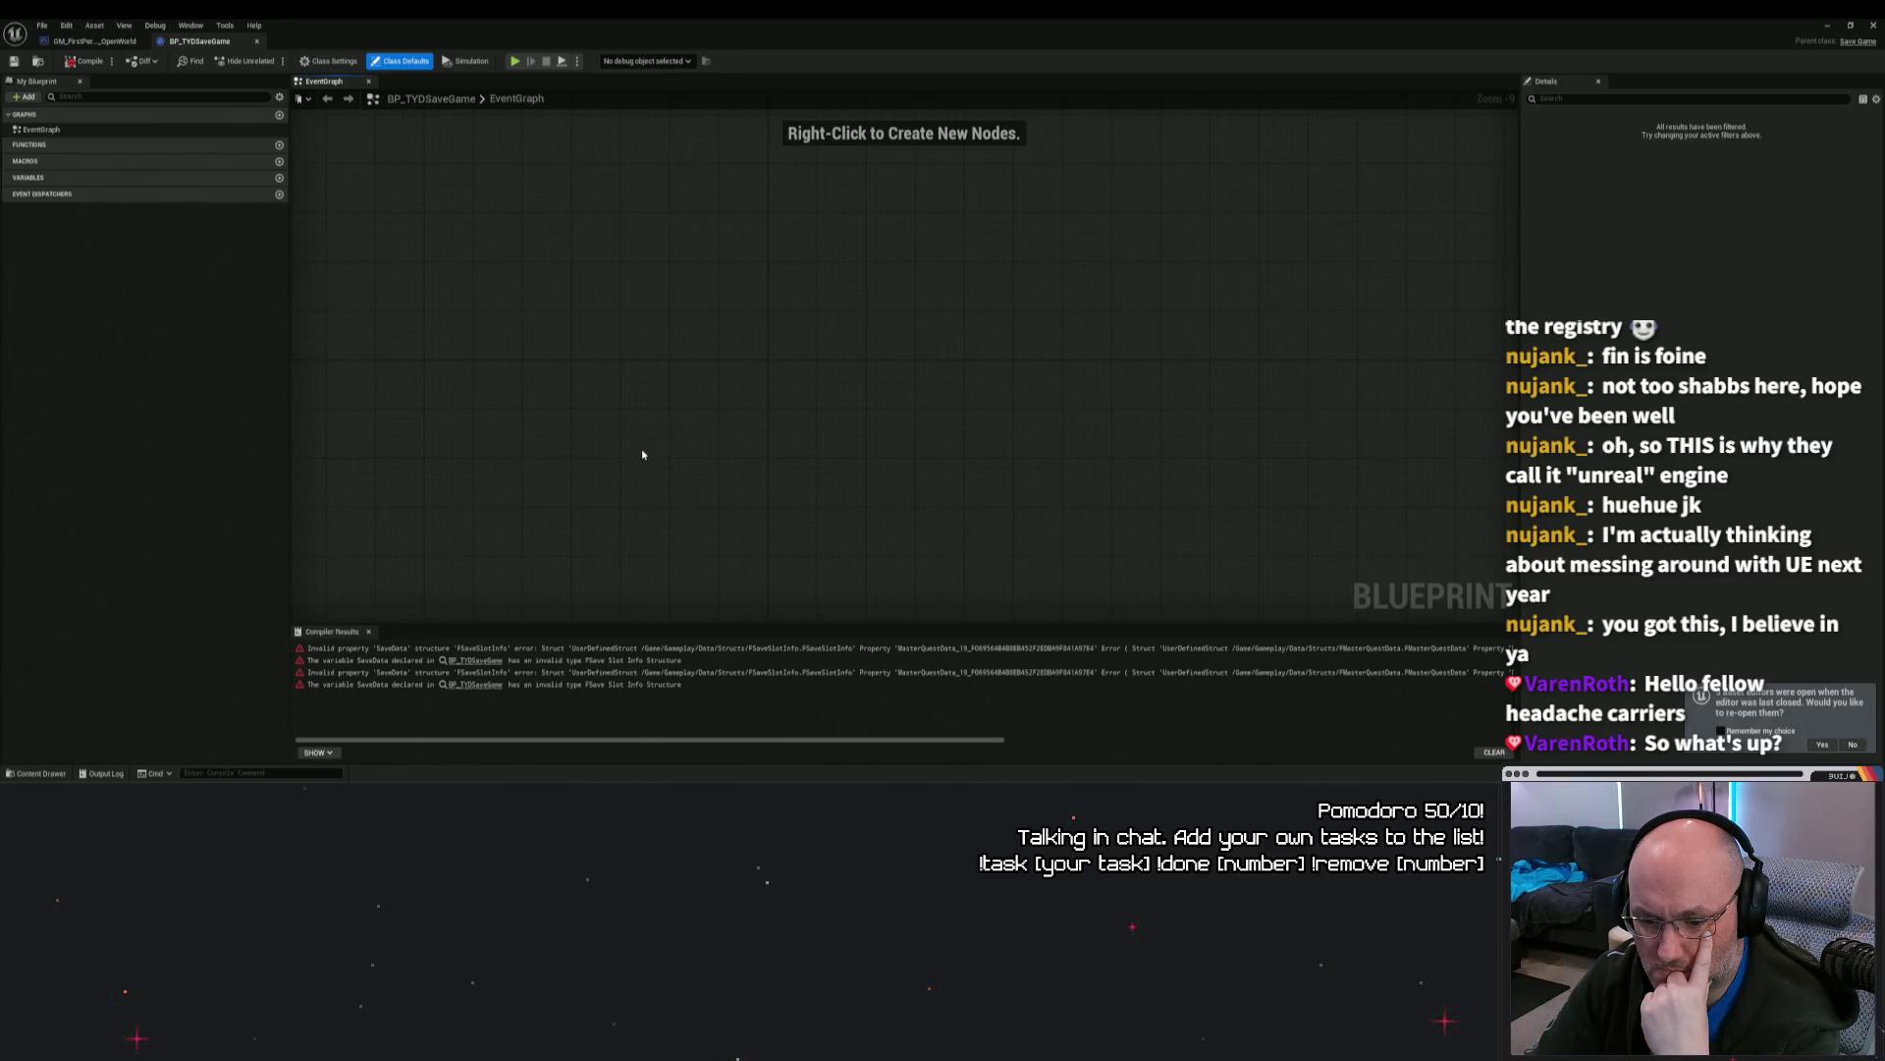
pyautogui.moveTo(892, 740); pyautogui.dragTo(1413, 748)
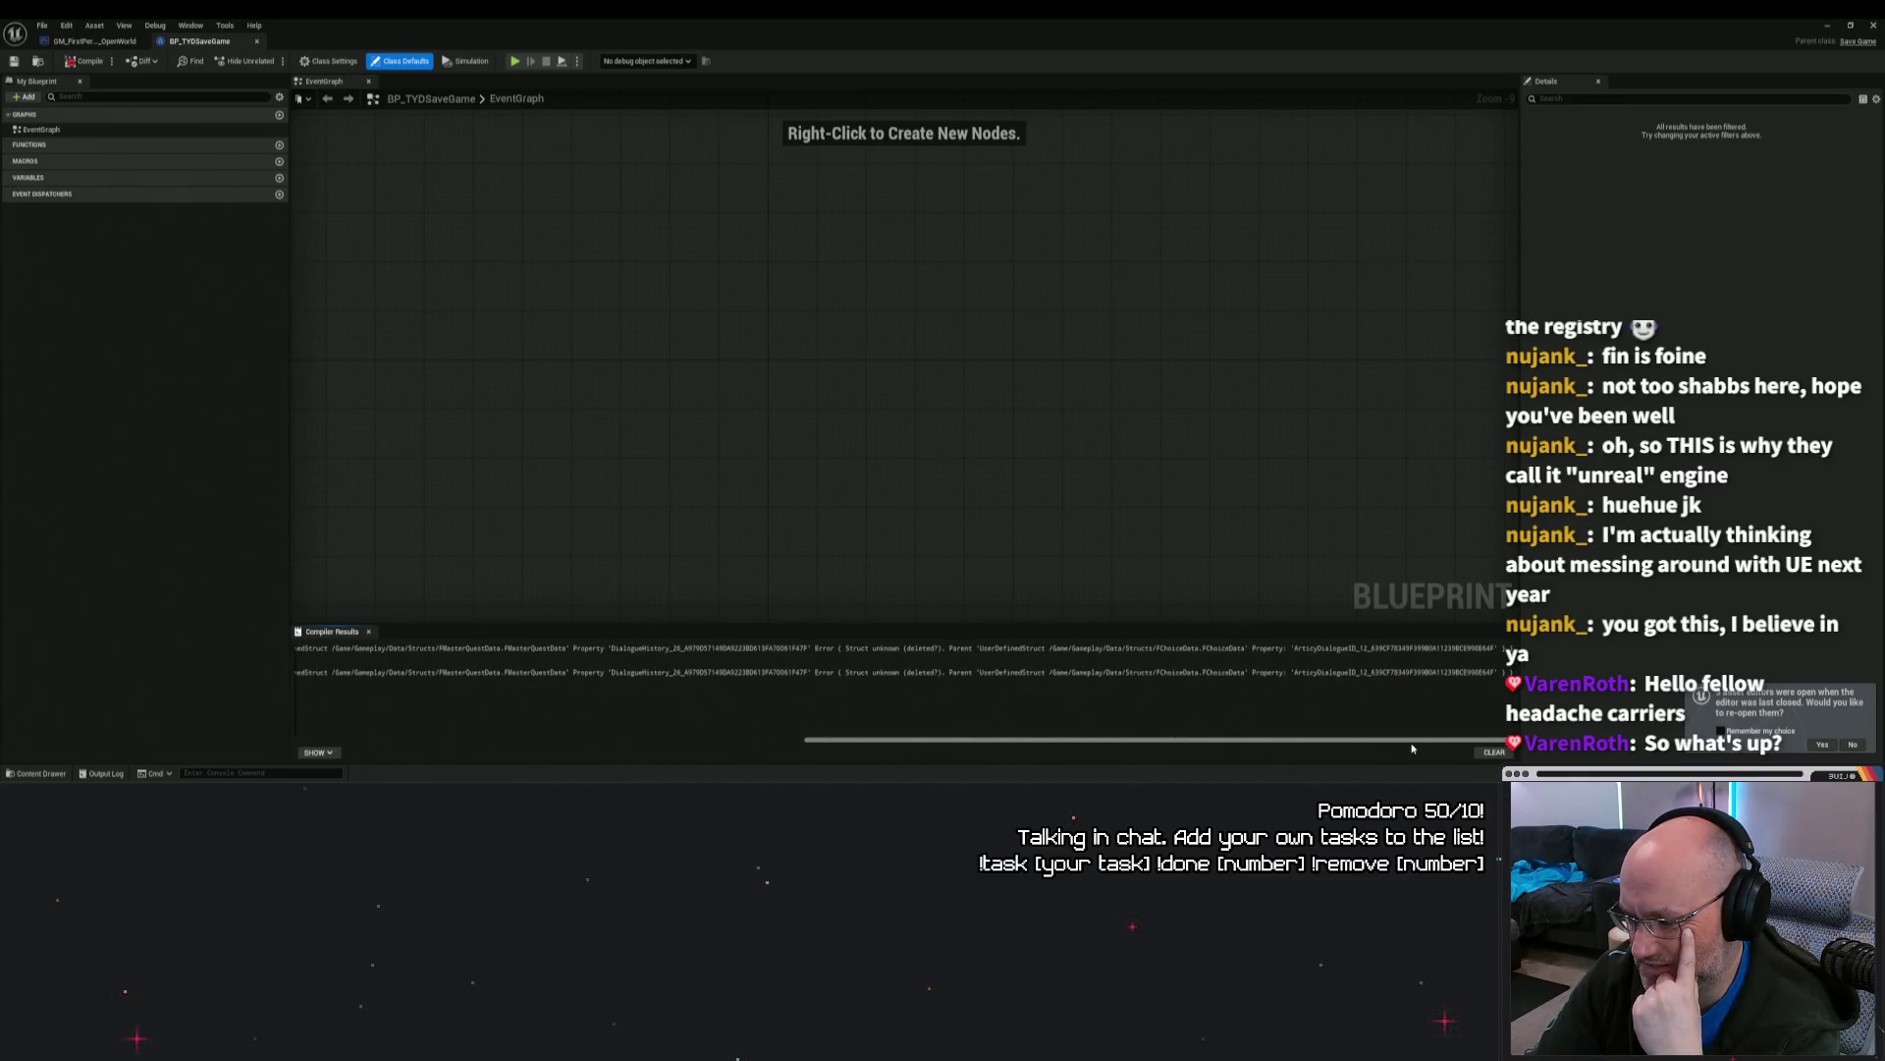
pyautogui.moveTo(1412, 748); pyautogui.dragTo(617, 740)
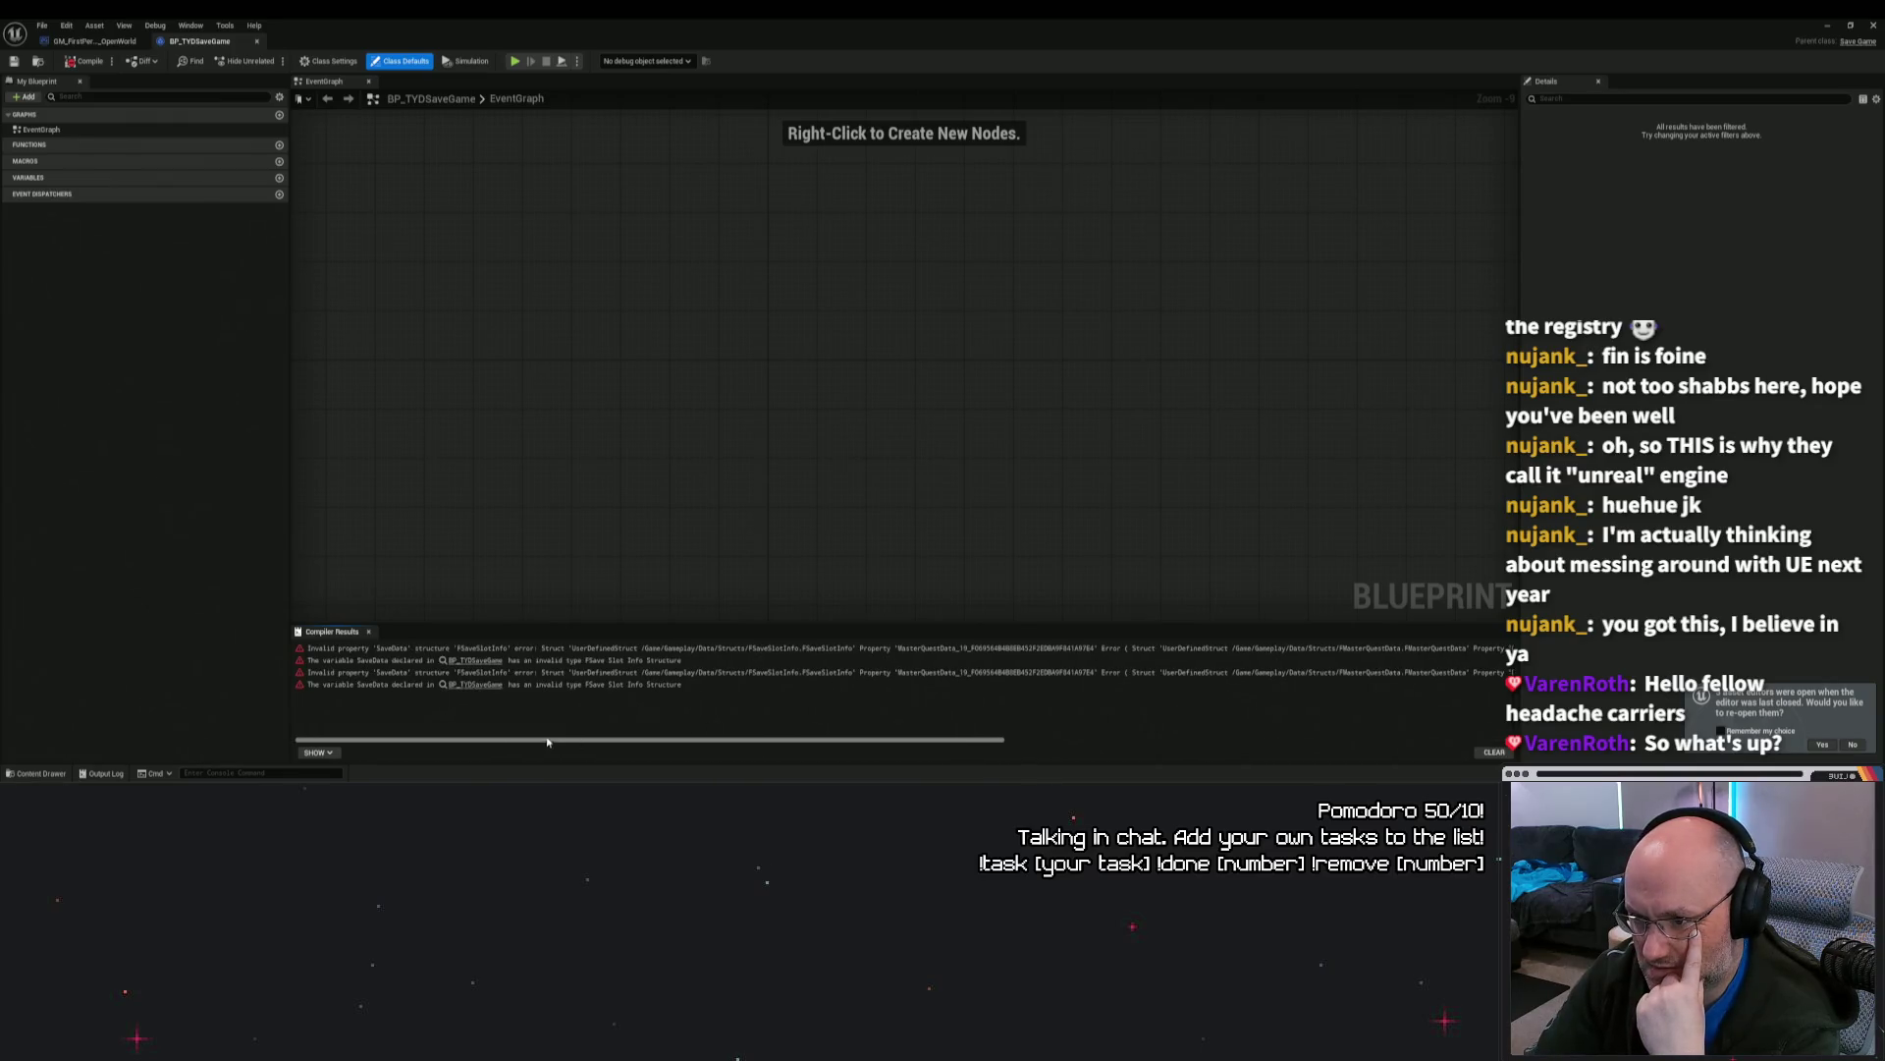
pyautogui.scroll(3, 552, 311)
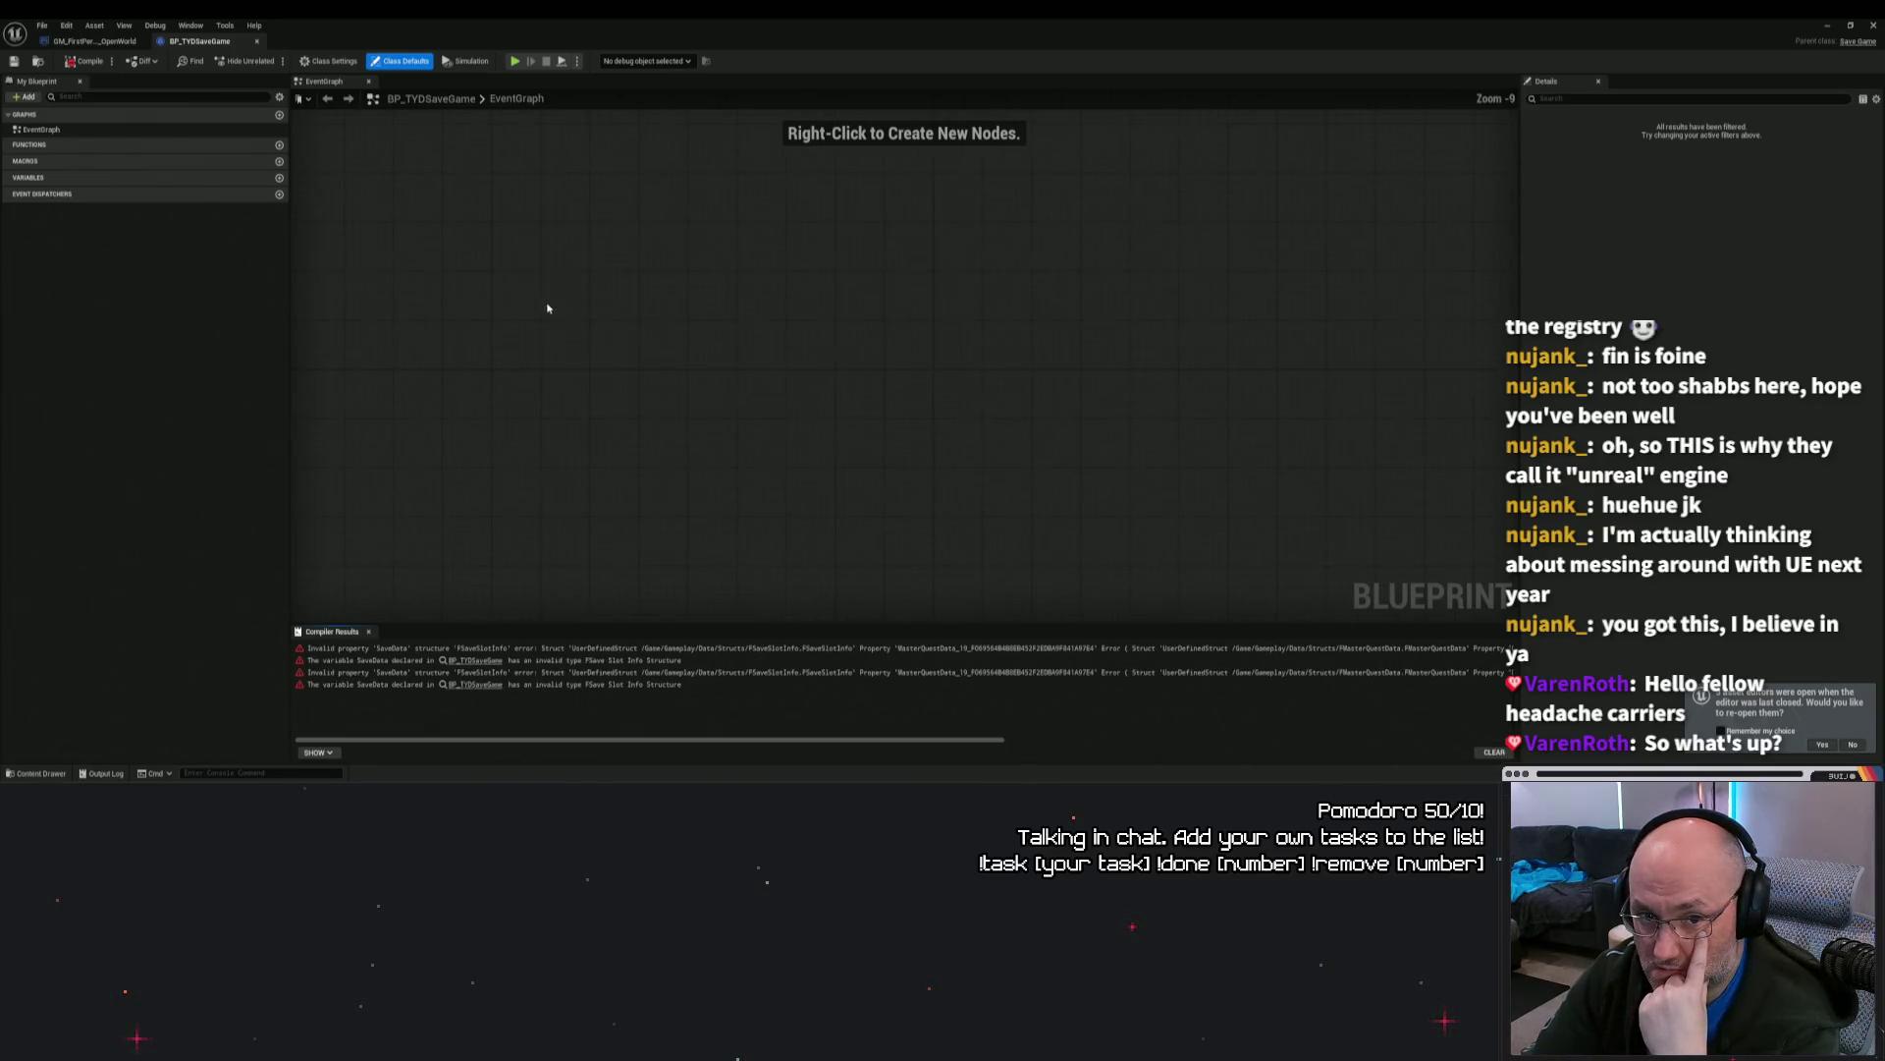
pyautogui.click(95, 41)
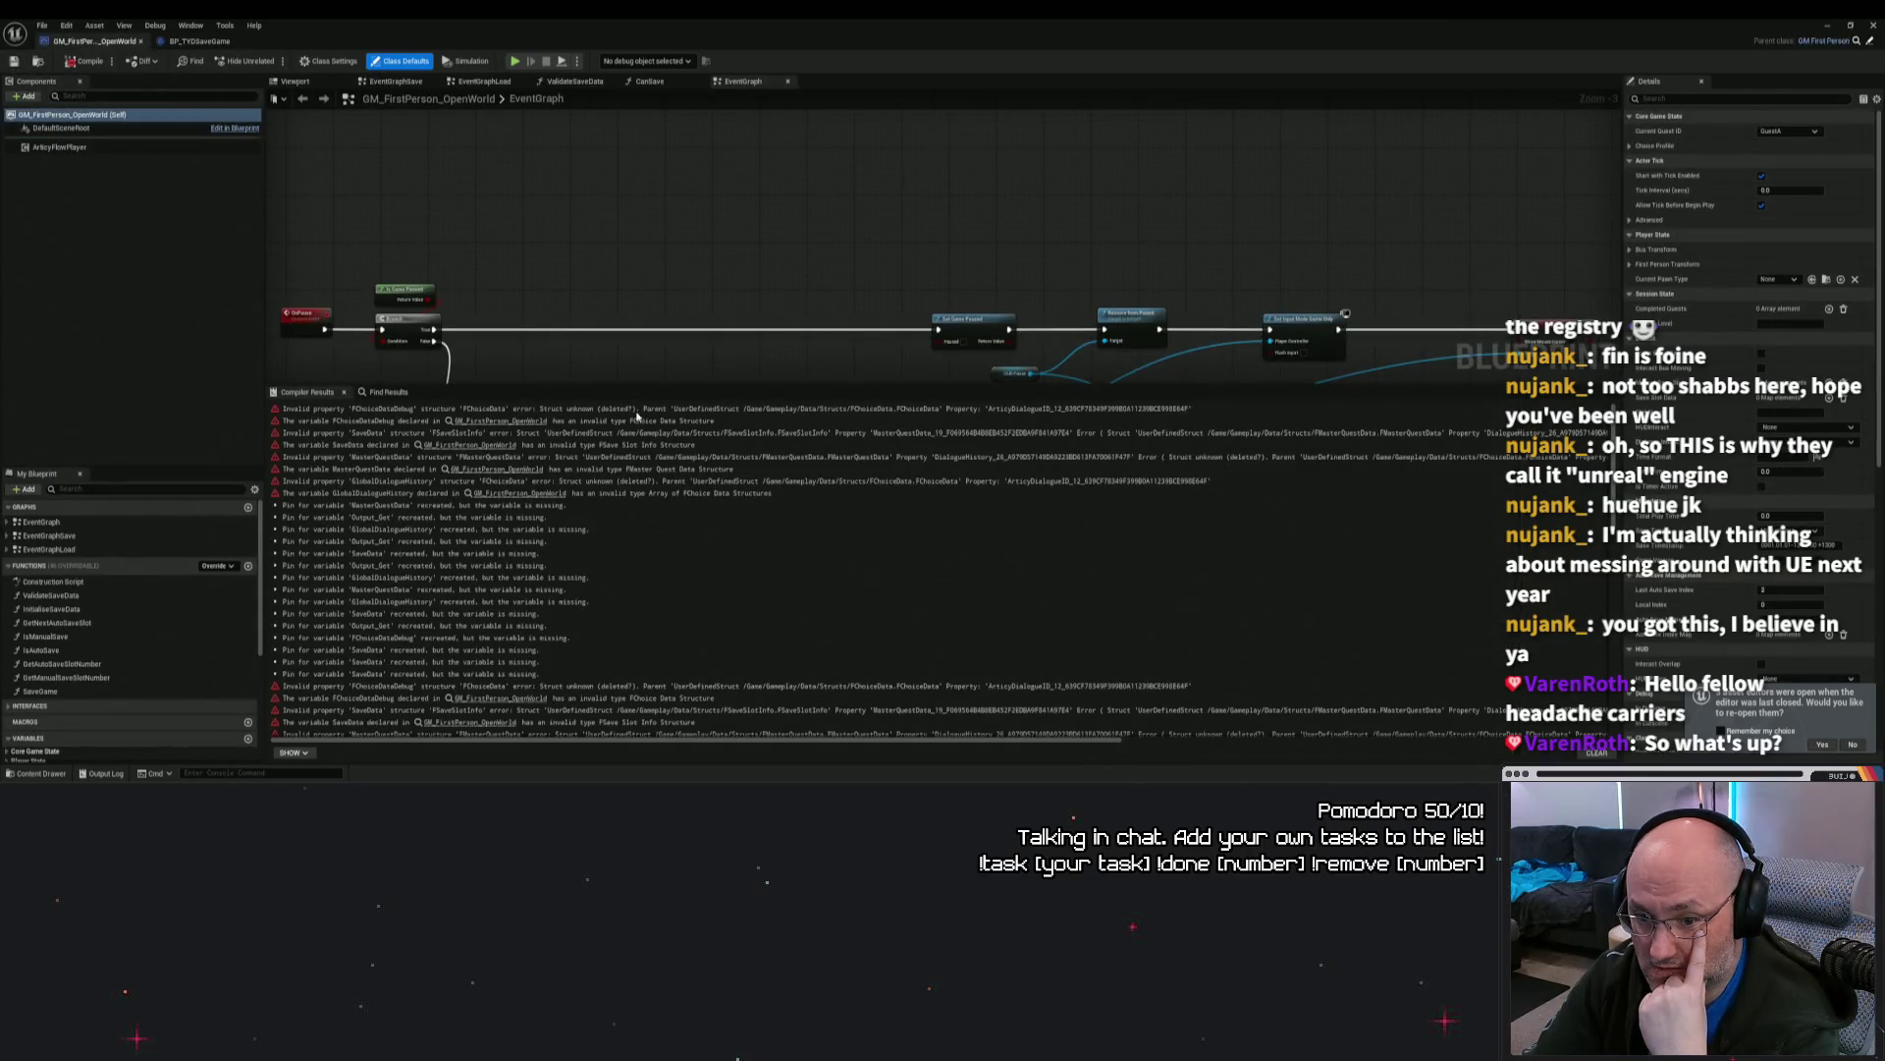
pyautogui.moveTo(516, 385); pyautogui.dragTo(517, 571)
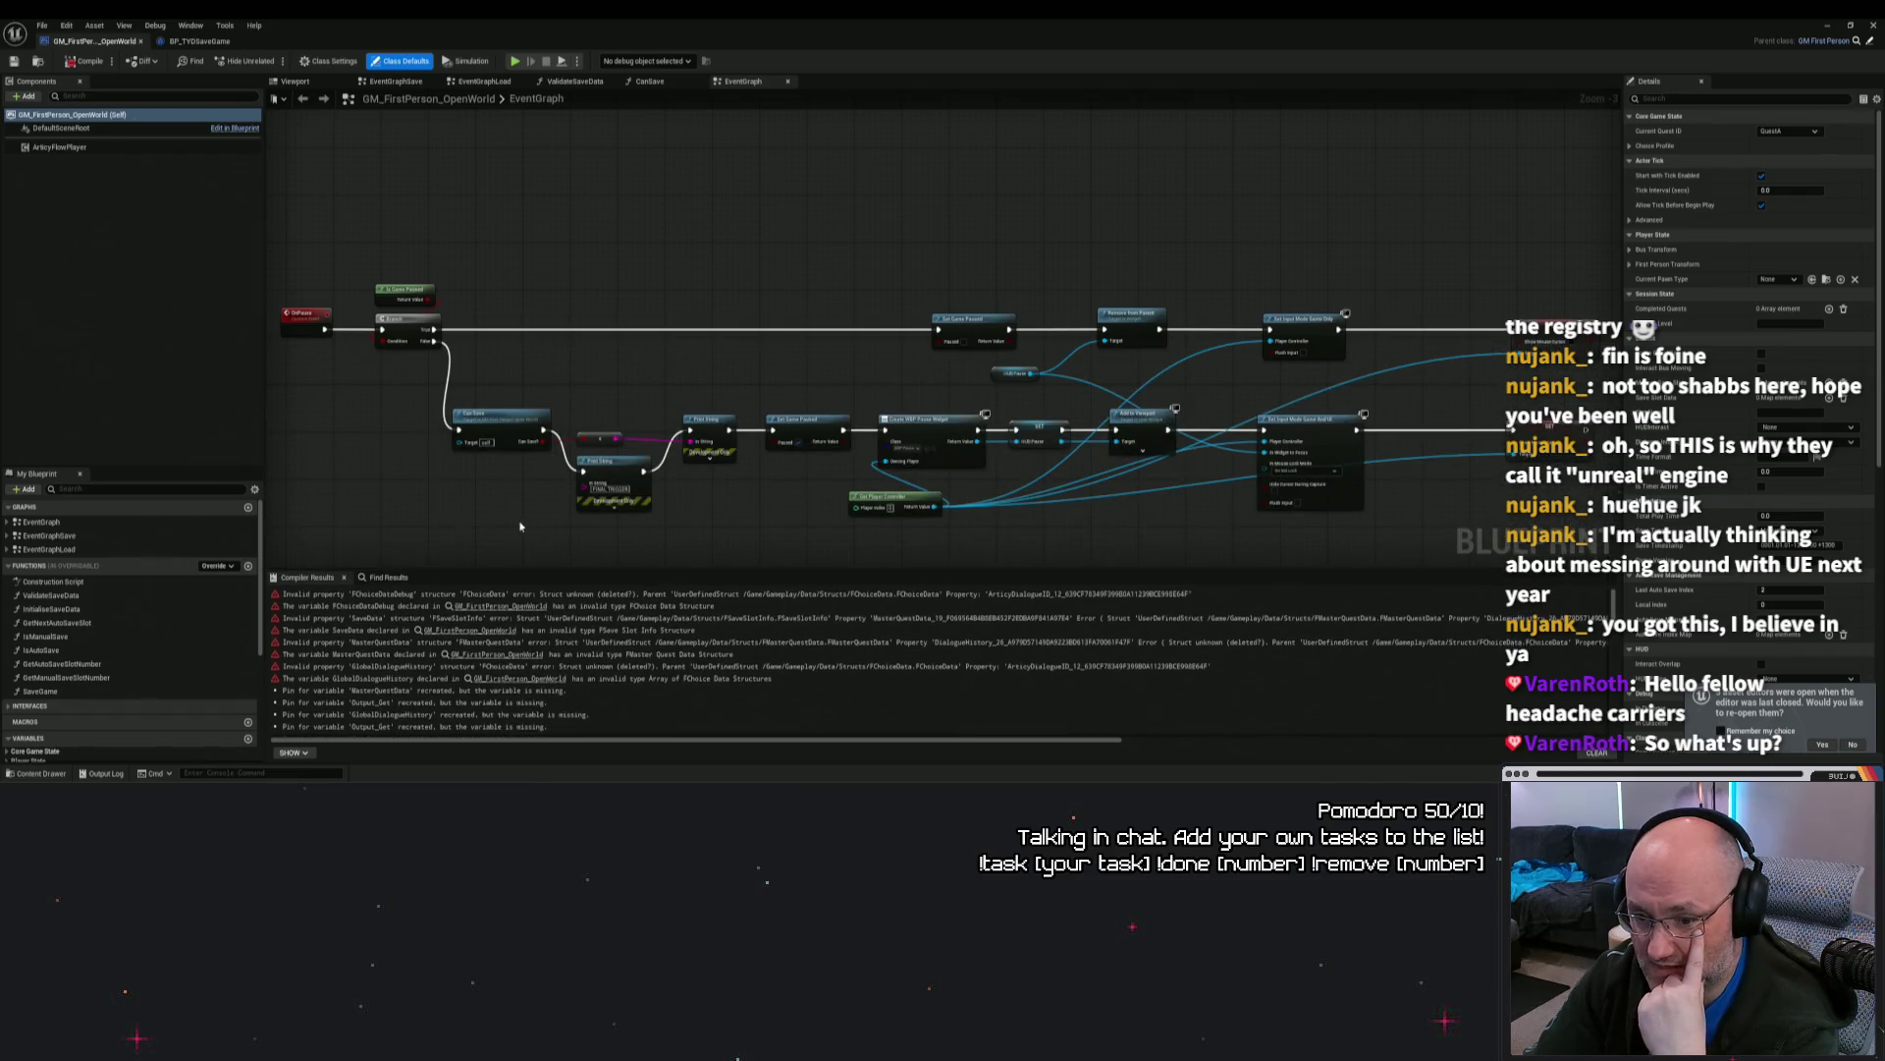
pyautogui.scroll(-5, 812, 324)
pyautogui.scroll(3, 827, 320)
pyautogui.scroll(-3, 766, 350)
pyautogui.scroll(2, 802, 396)
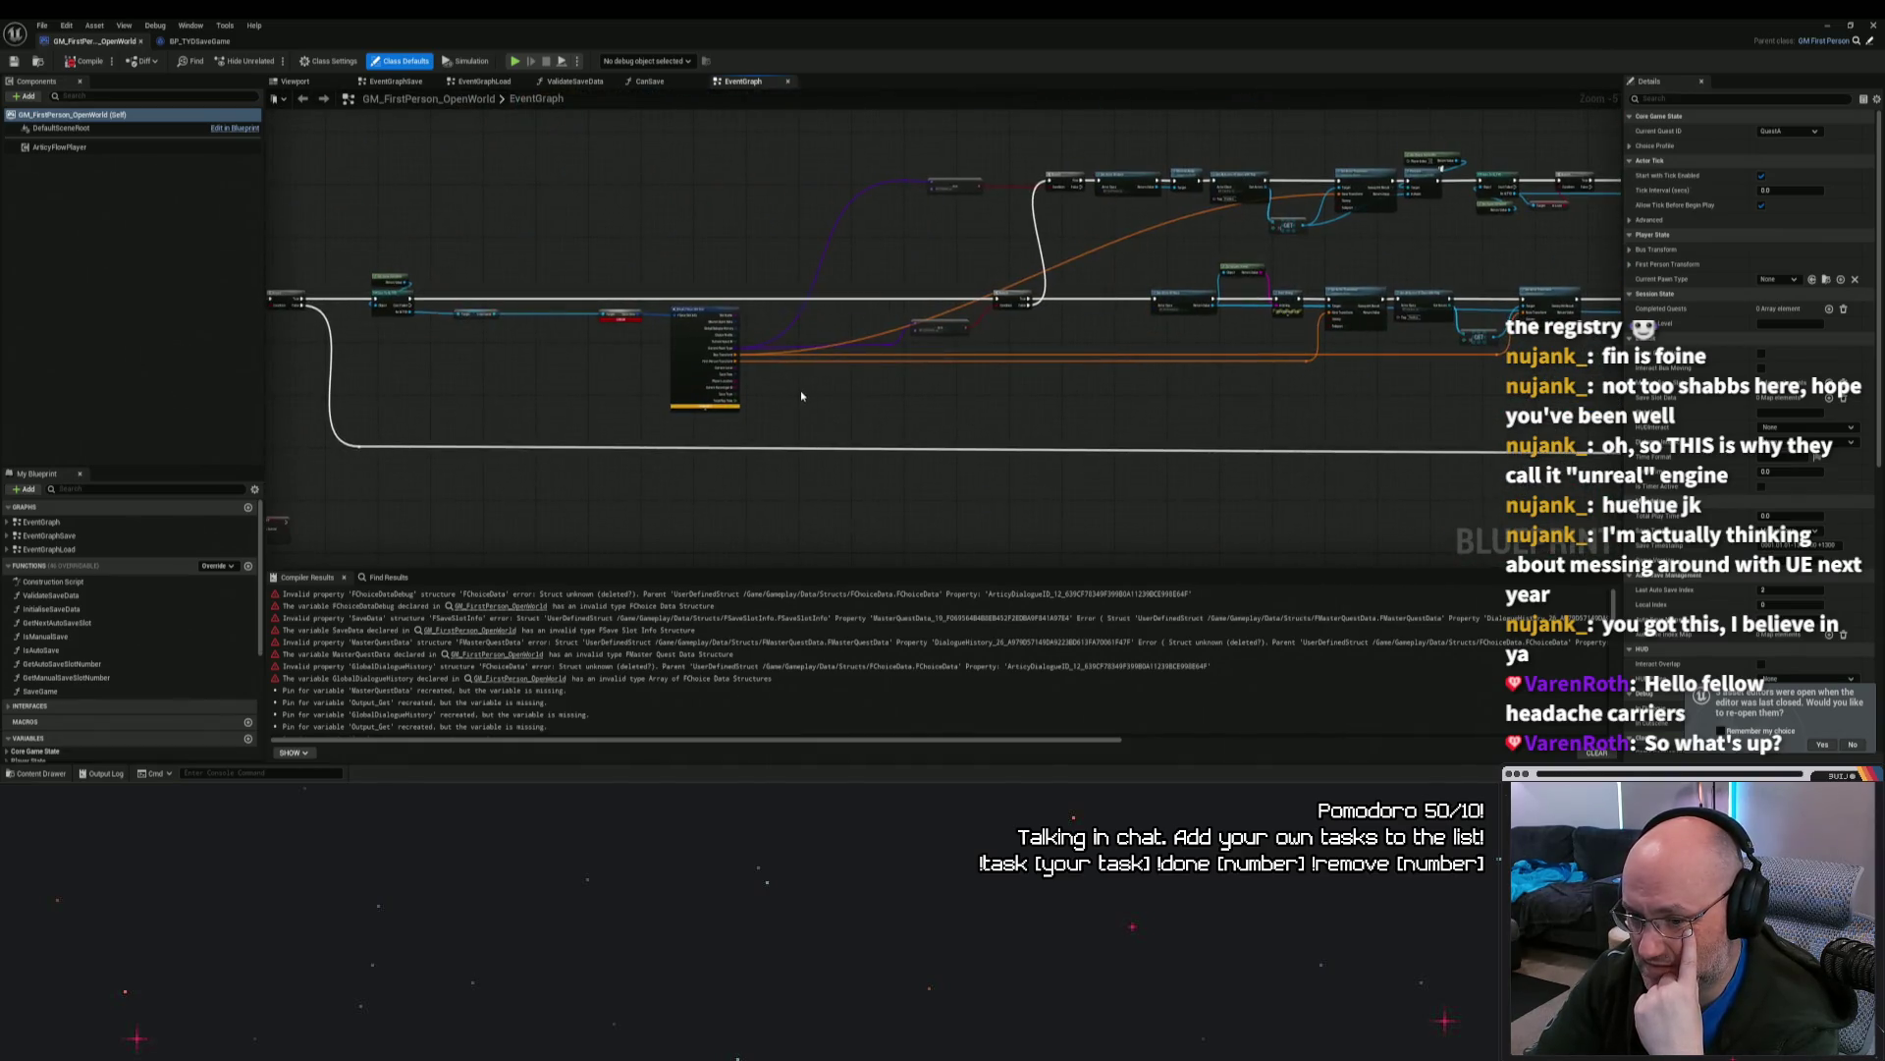
pyautogui.scroll(5, 801, 395)
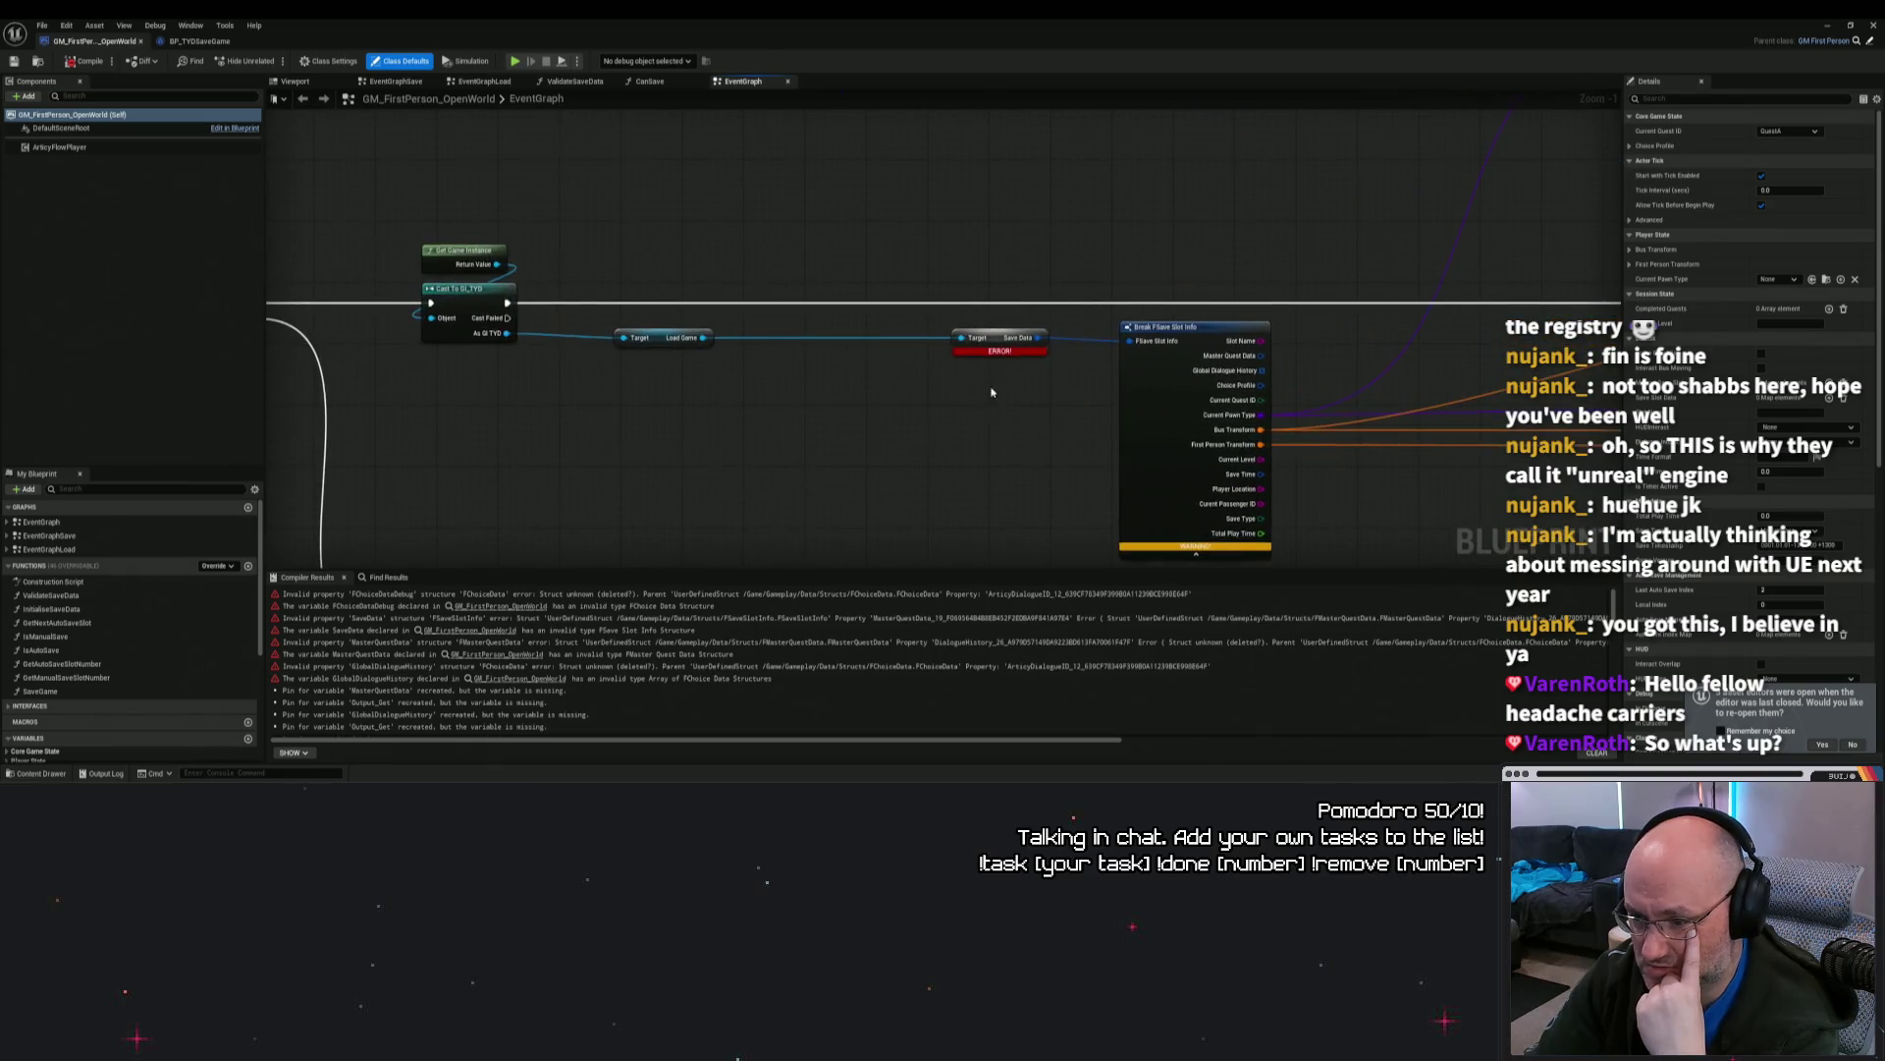
pyautogui.click(994, 338)
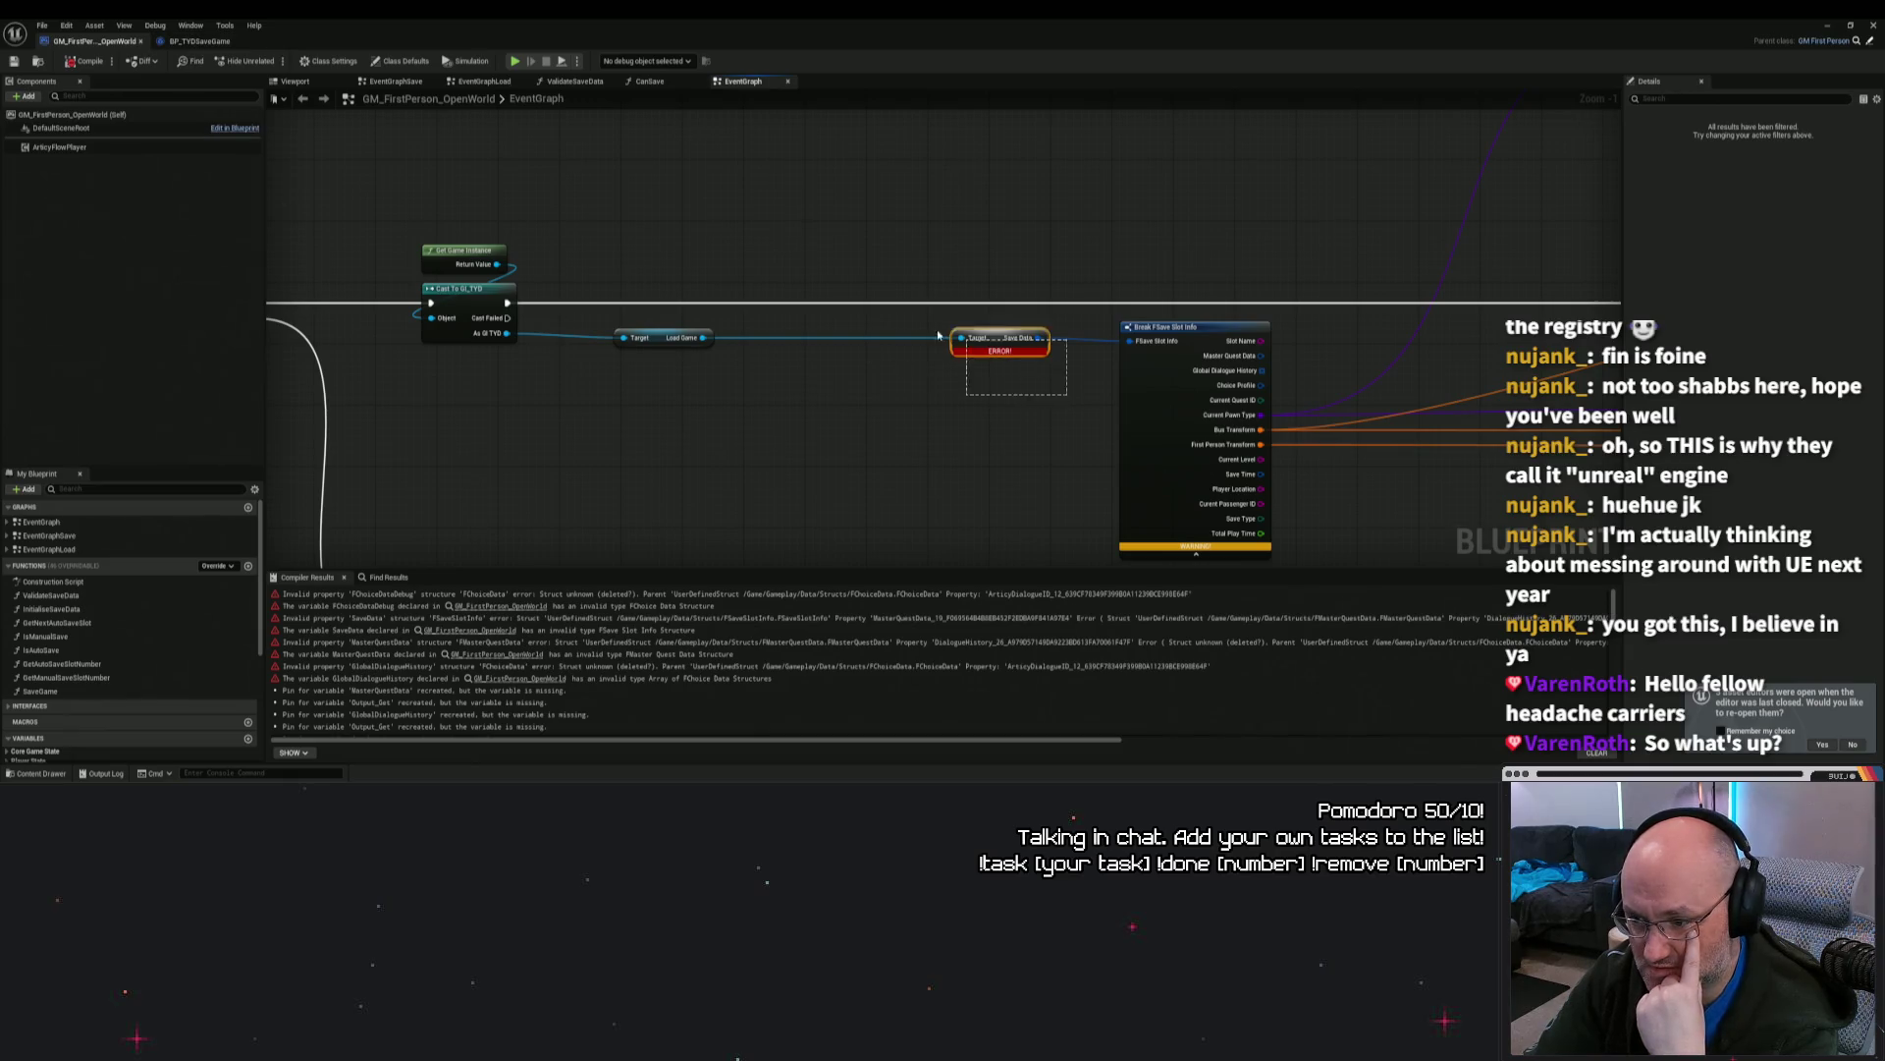
pyautogui.click(1088, 390)
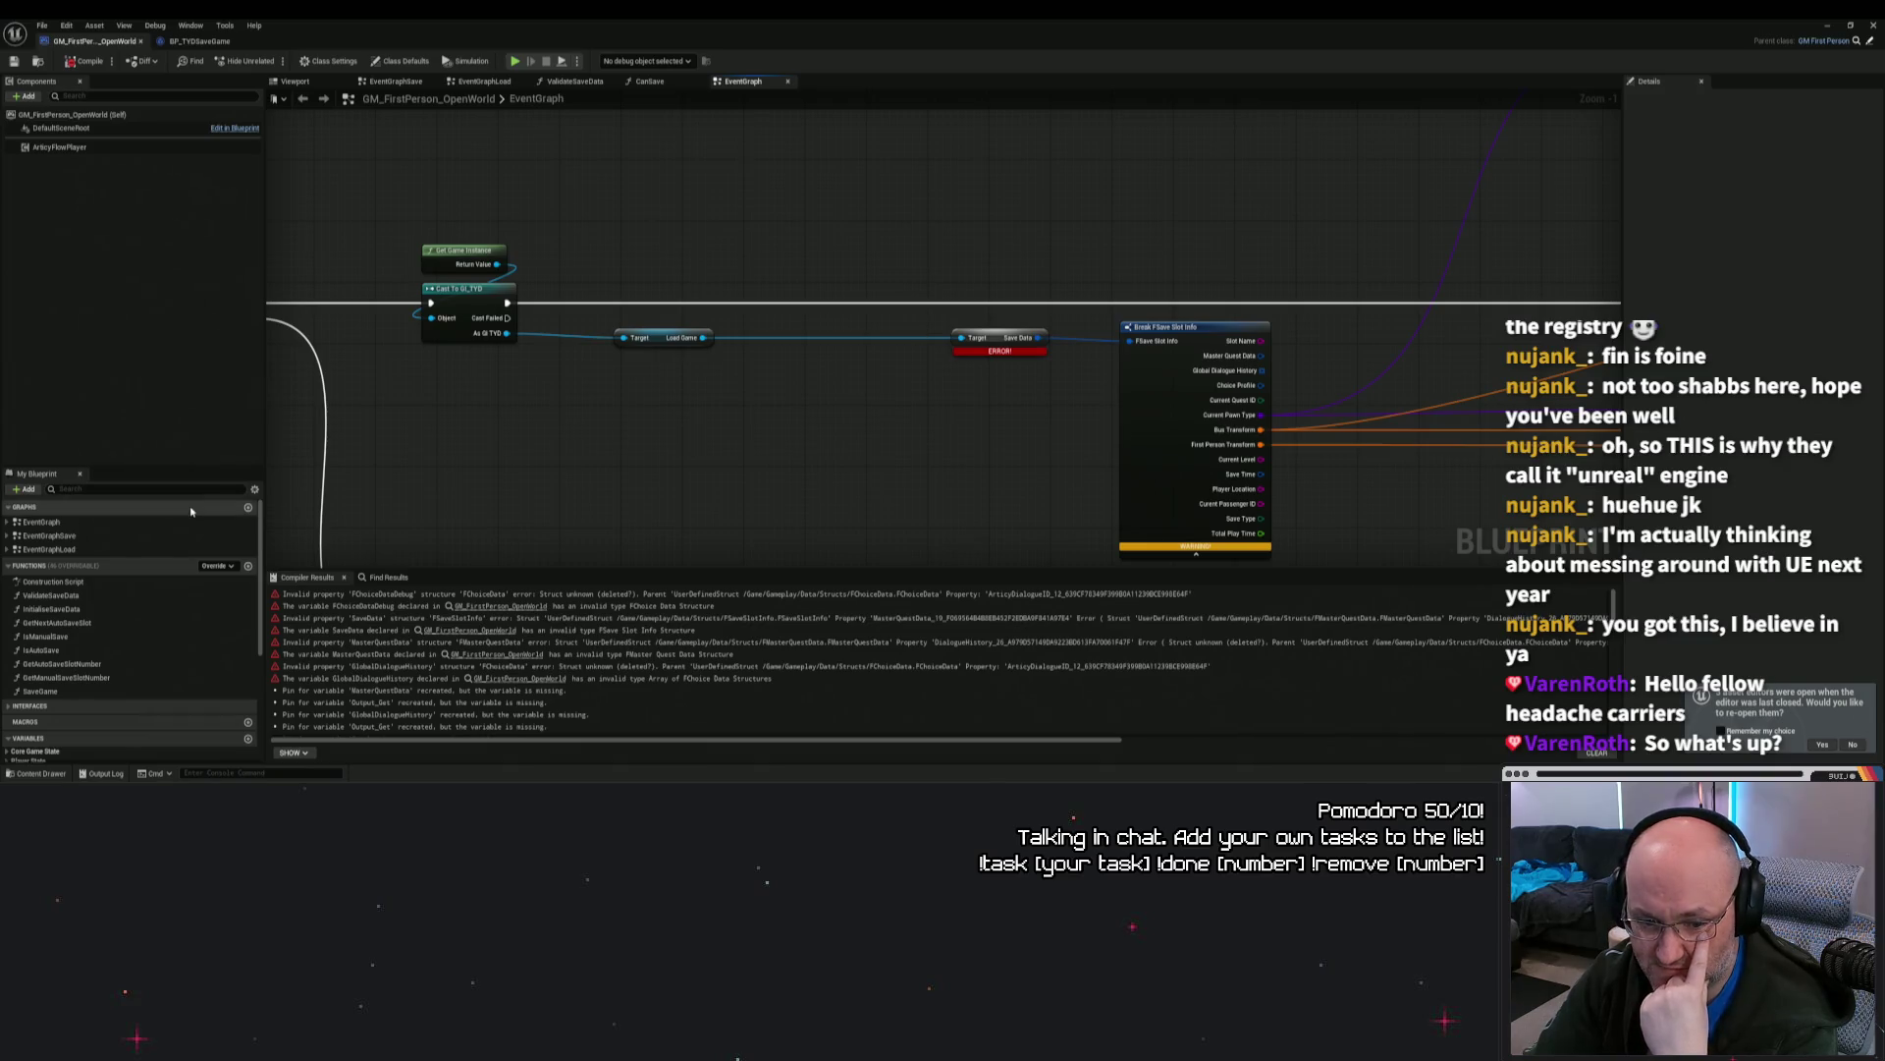
pyautogui.scroll(-2, 888, 491)
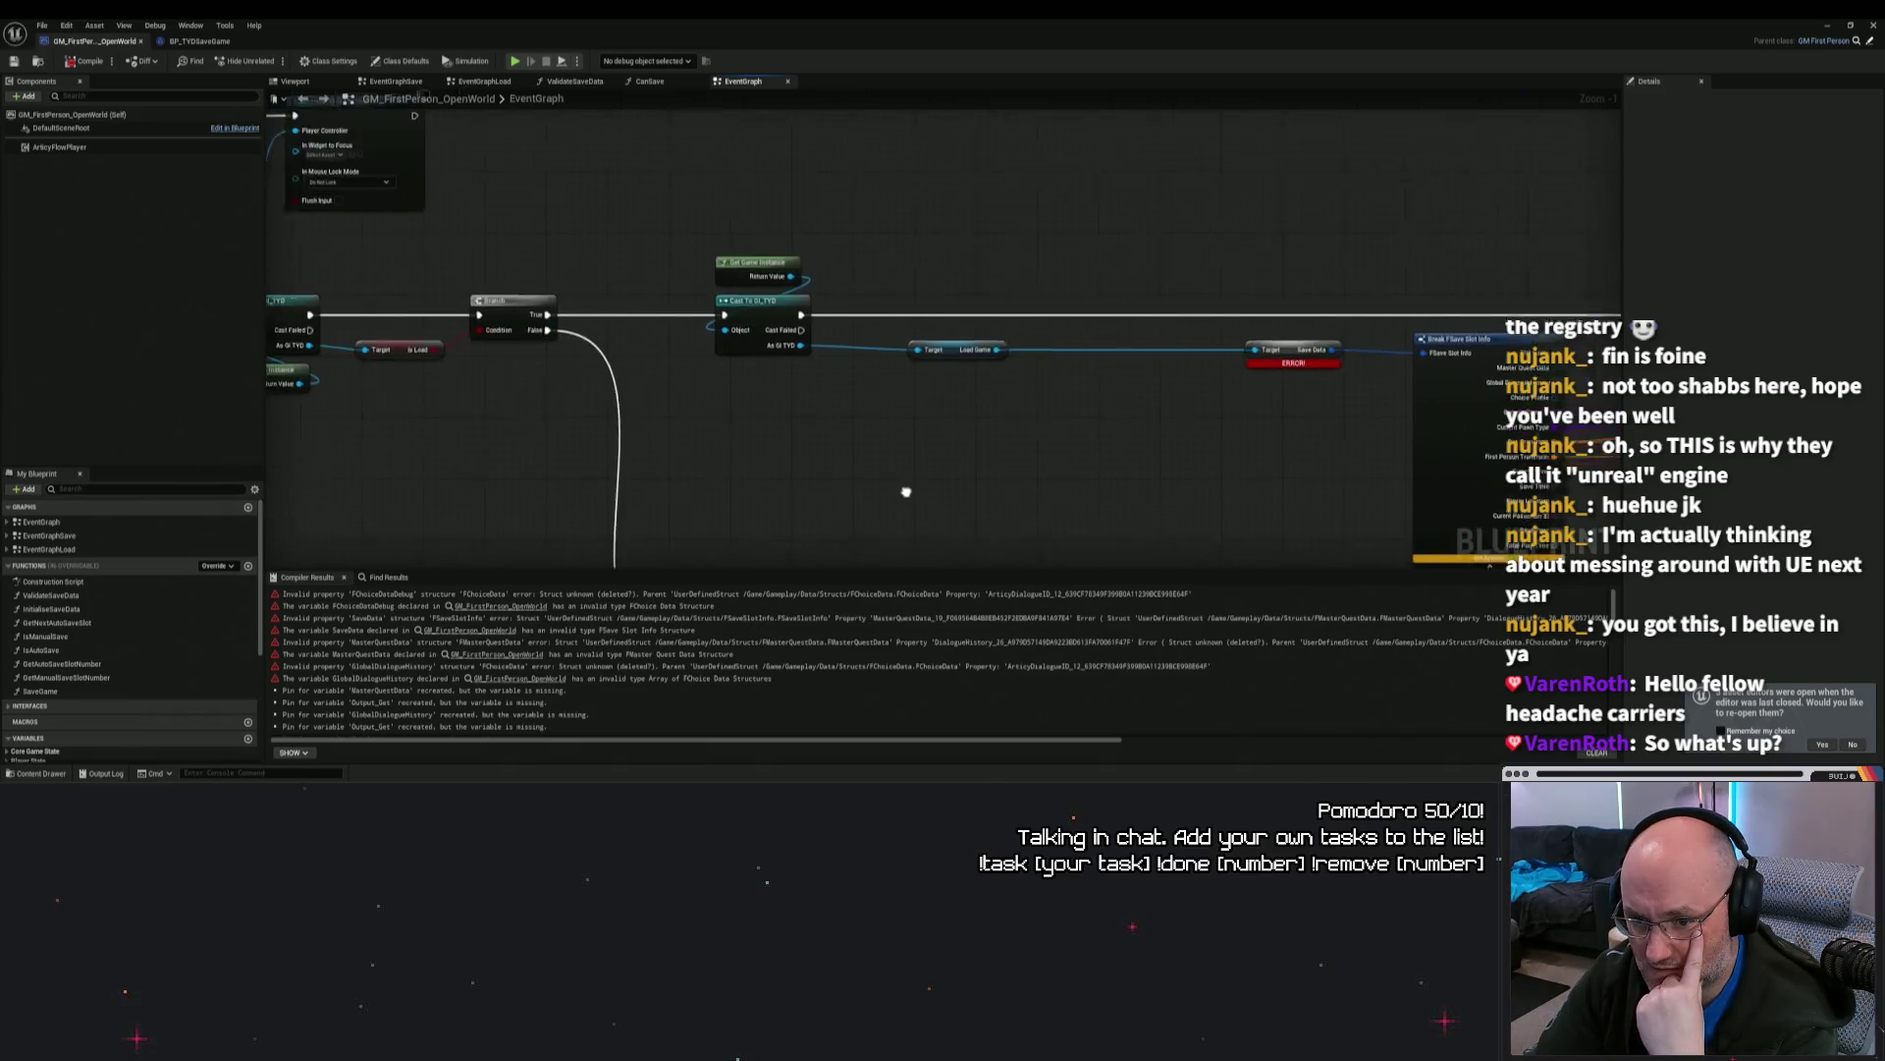
pyautogui.scroll(2, 645, 384)
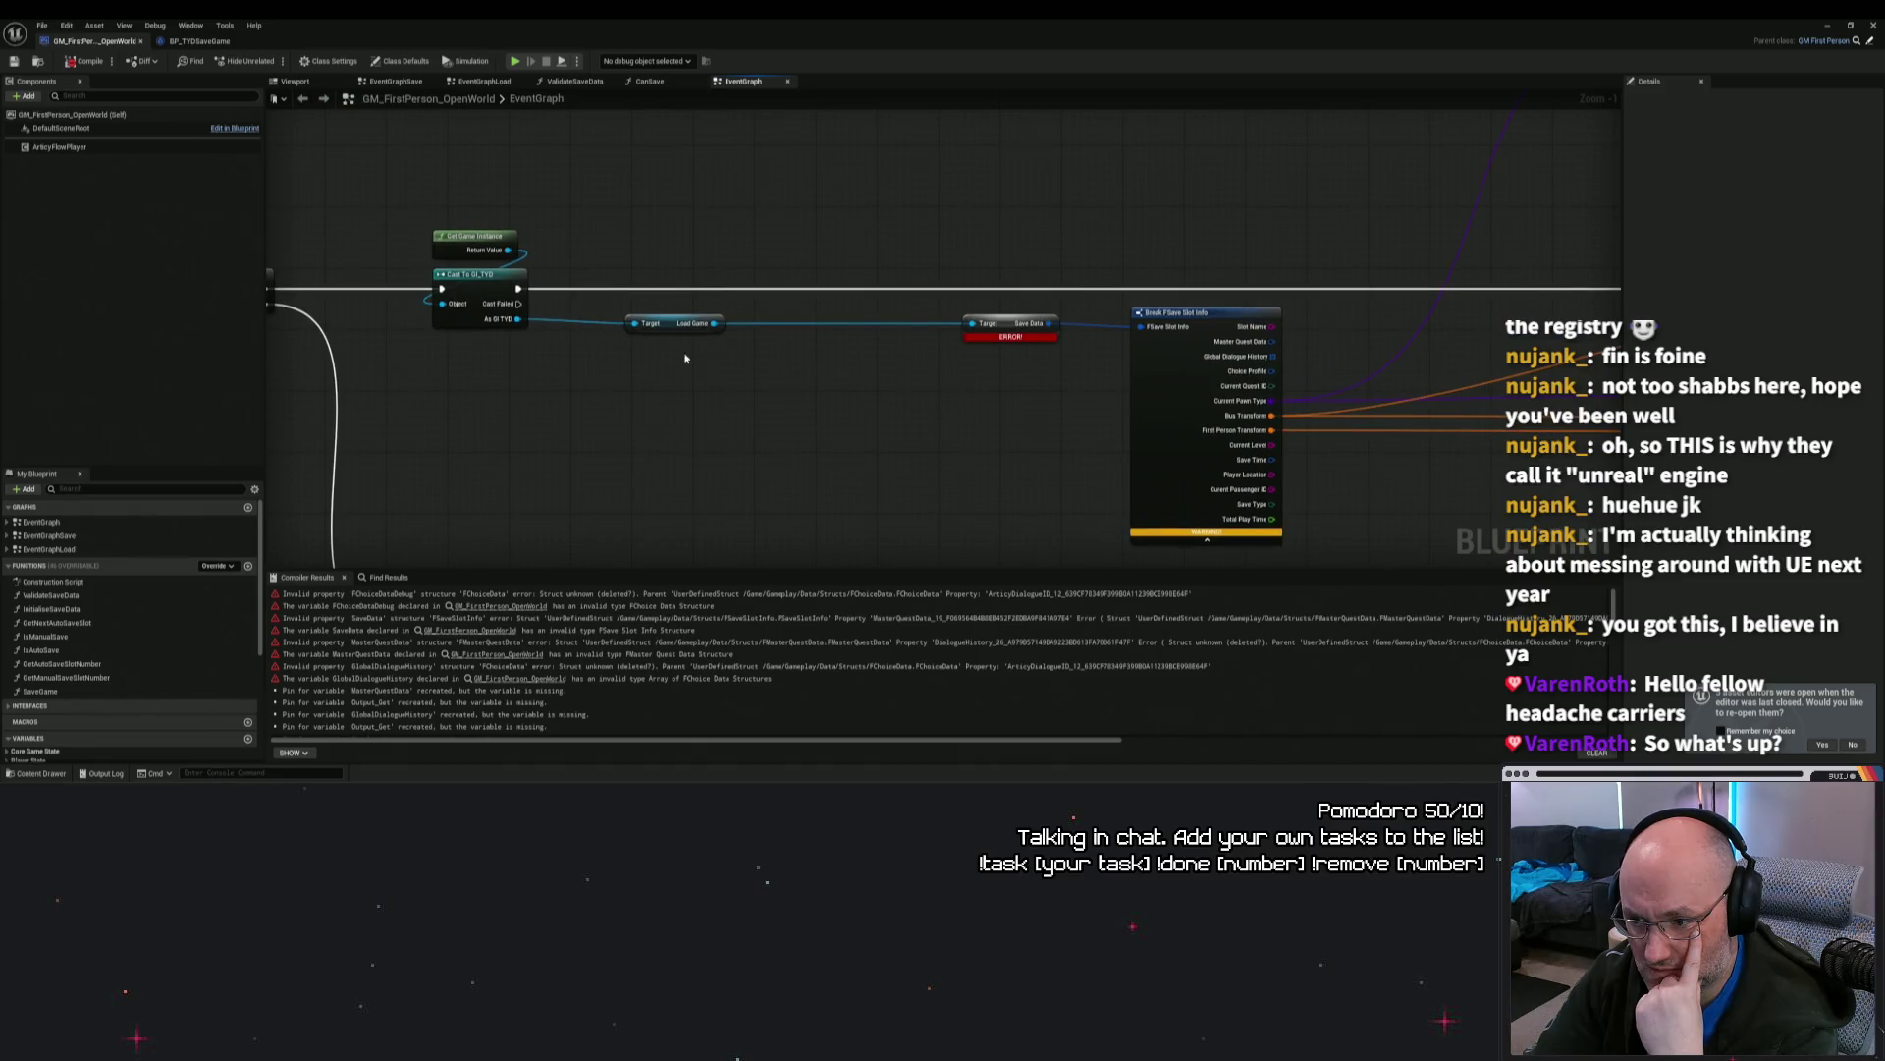
pyautogui.moveTo(835, 377); pyautogui.dragTo(812, 401)
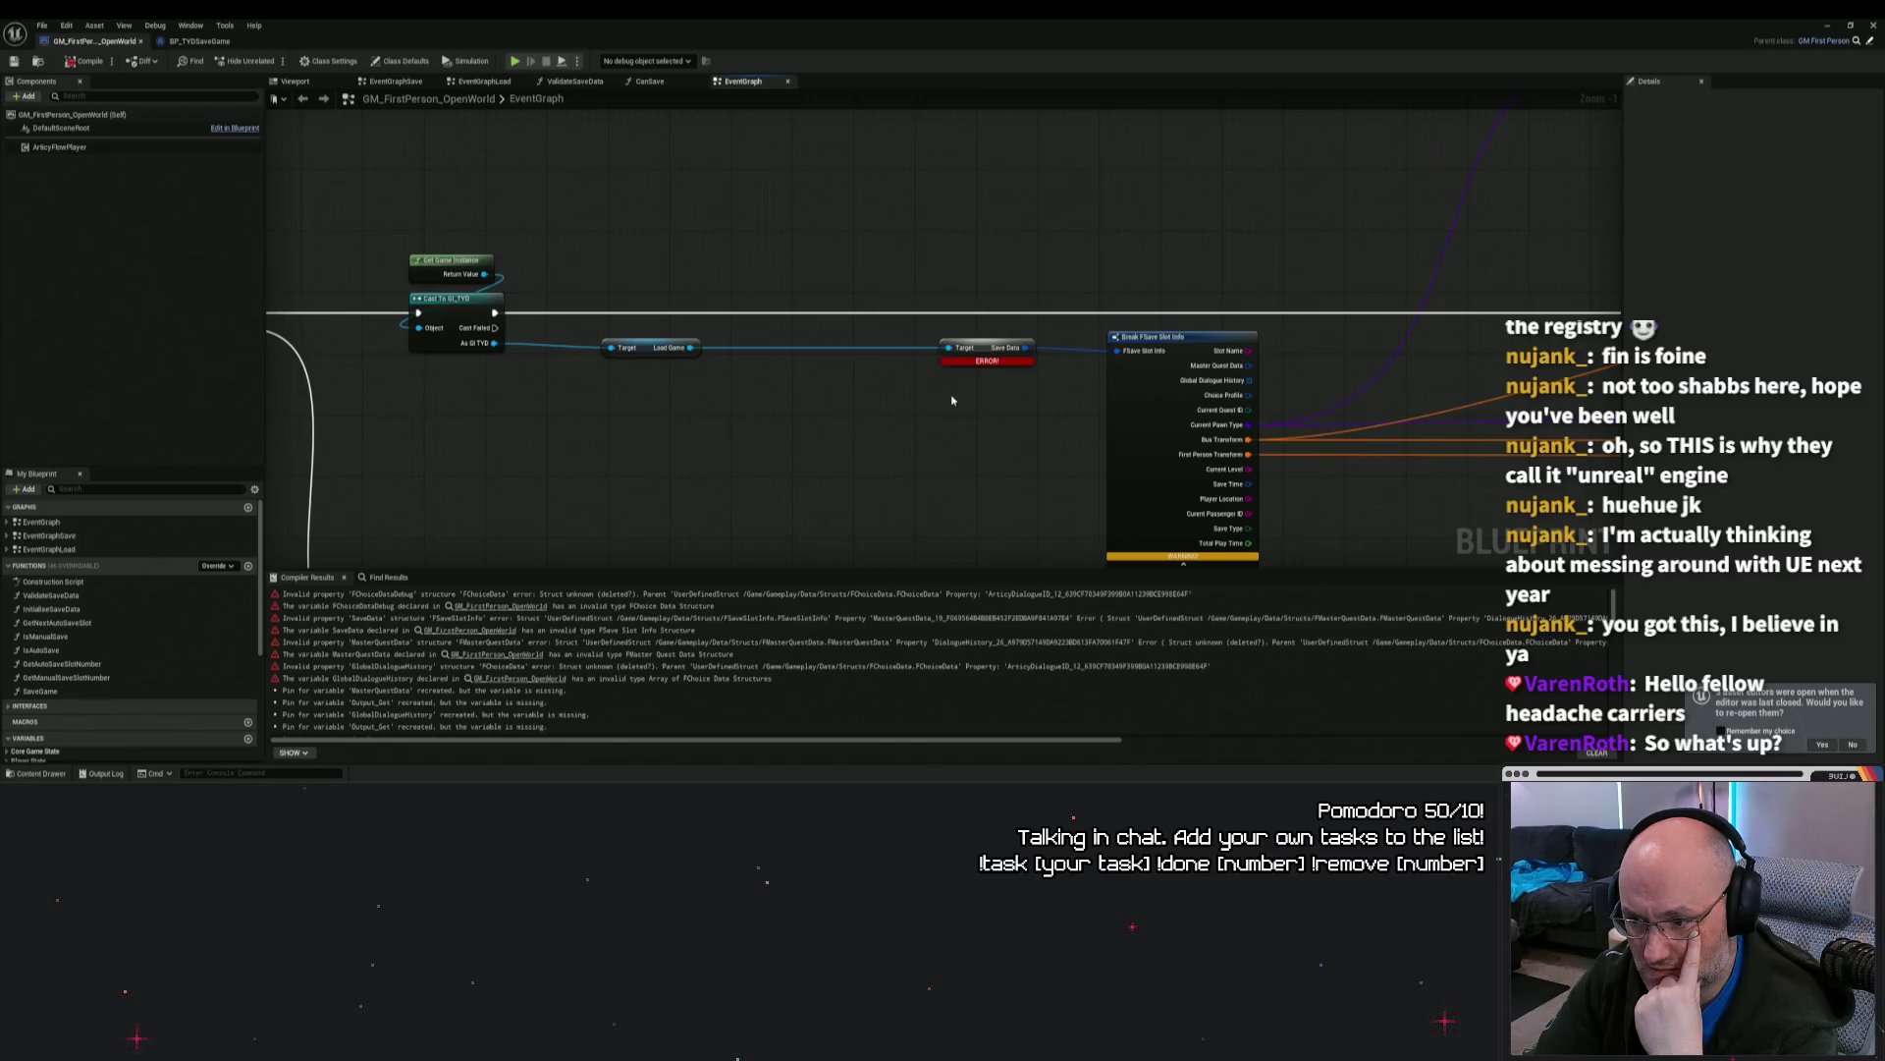
pyautogui.scroll(-5, 159, 606)
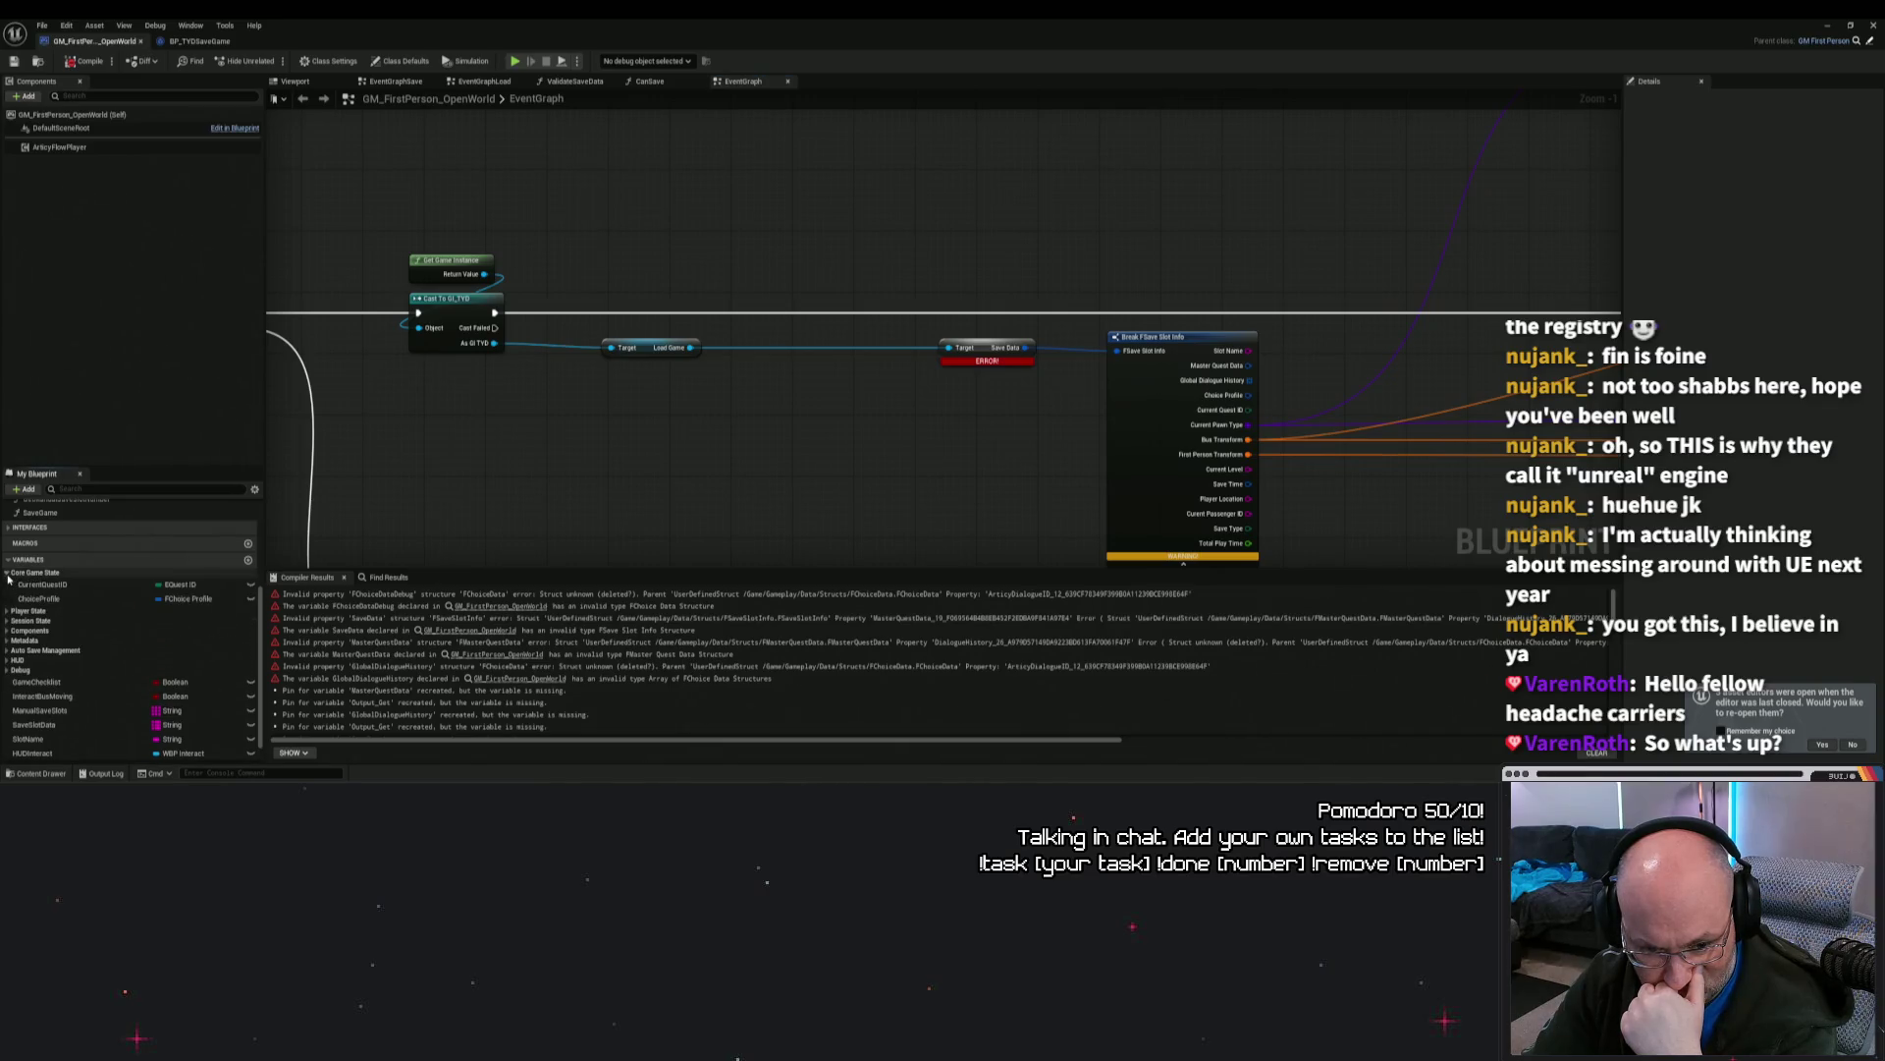
pyautogui.click(6, 591)
pyautogui.click(7, 582)
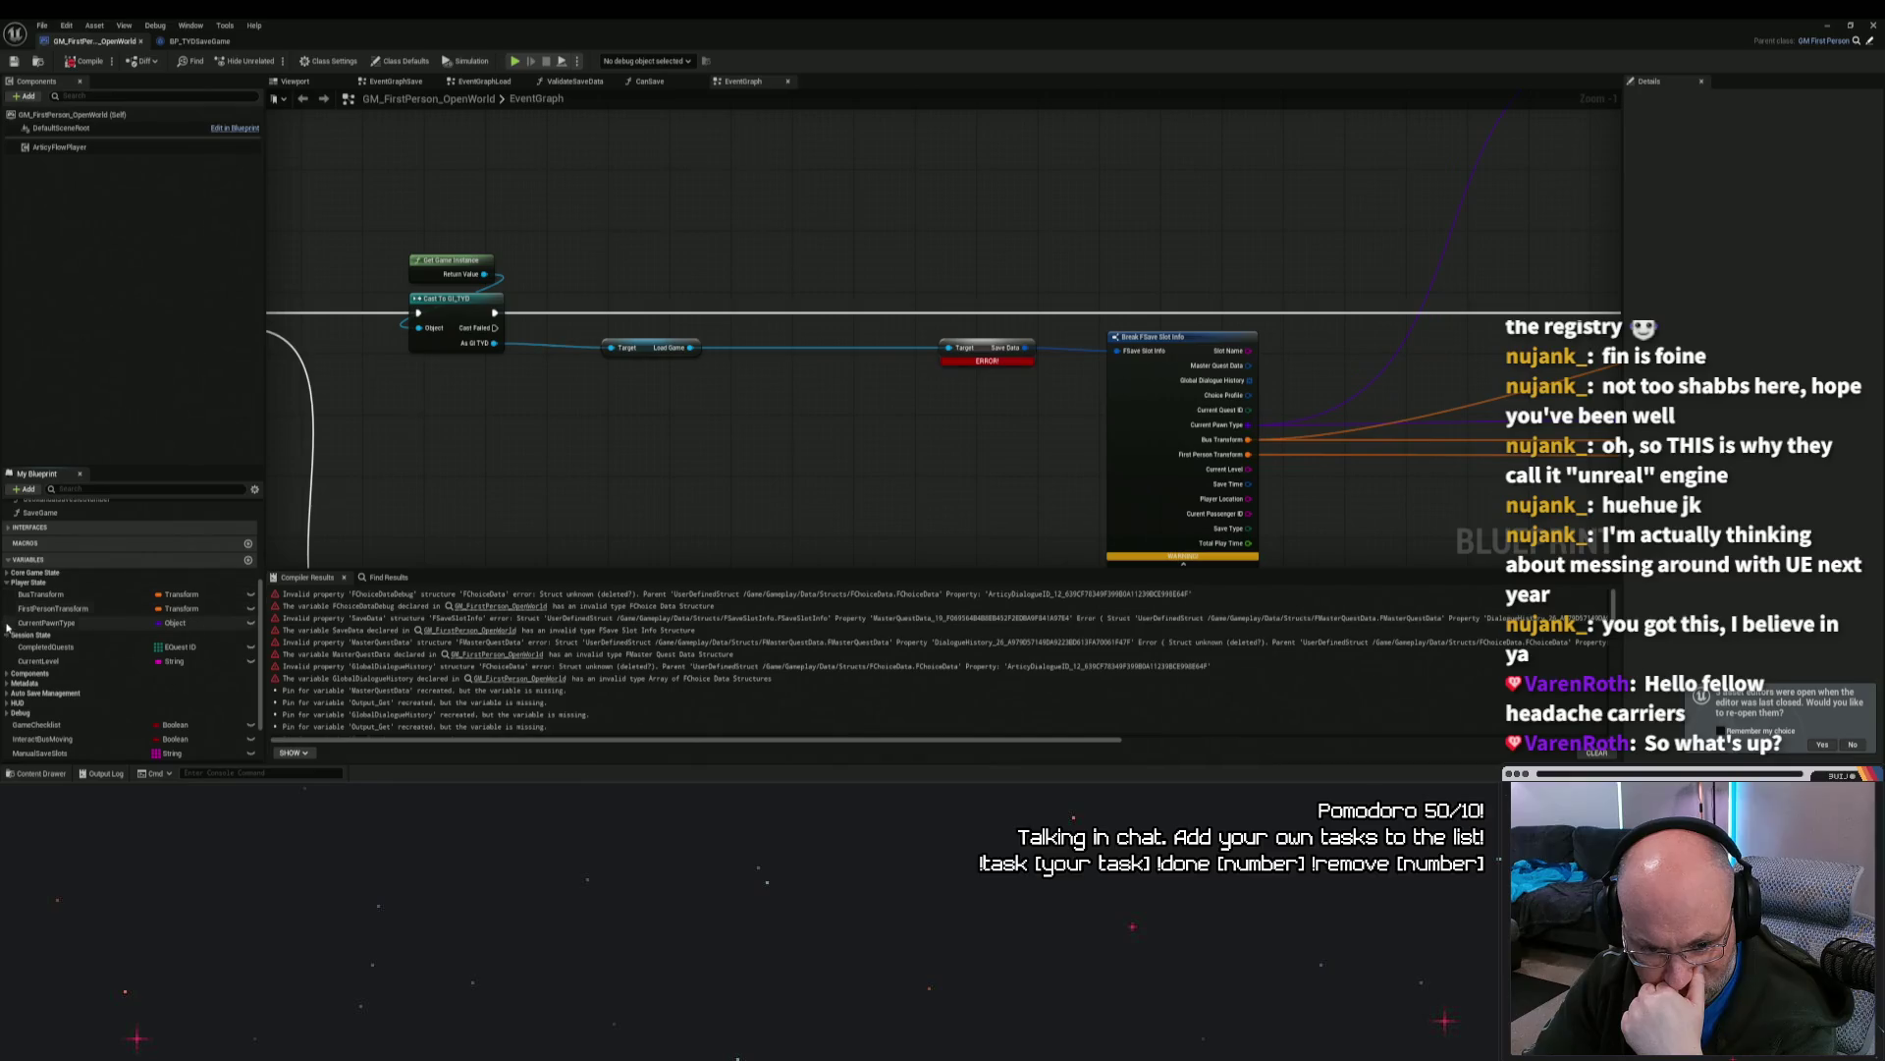
pyautogui.click(22, 674)
pyautogui.click(7, 693)
pyautogui.scroll(-2, 9, 677)
pyautogui.click(8, 674)
pyautogui.scroll(-2, 8, 677)
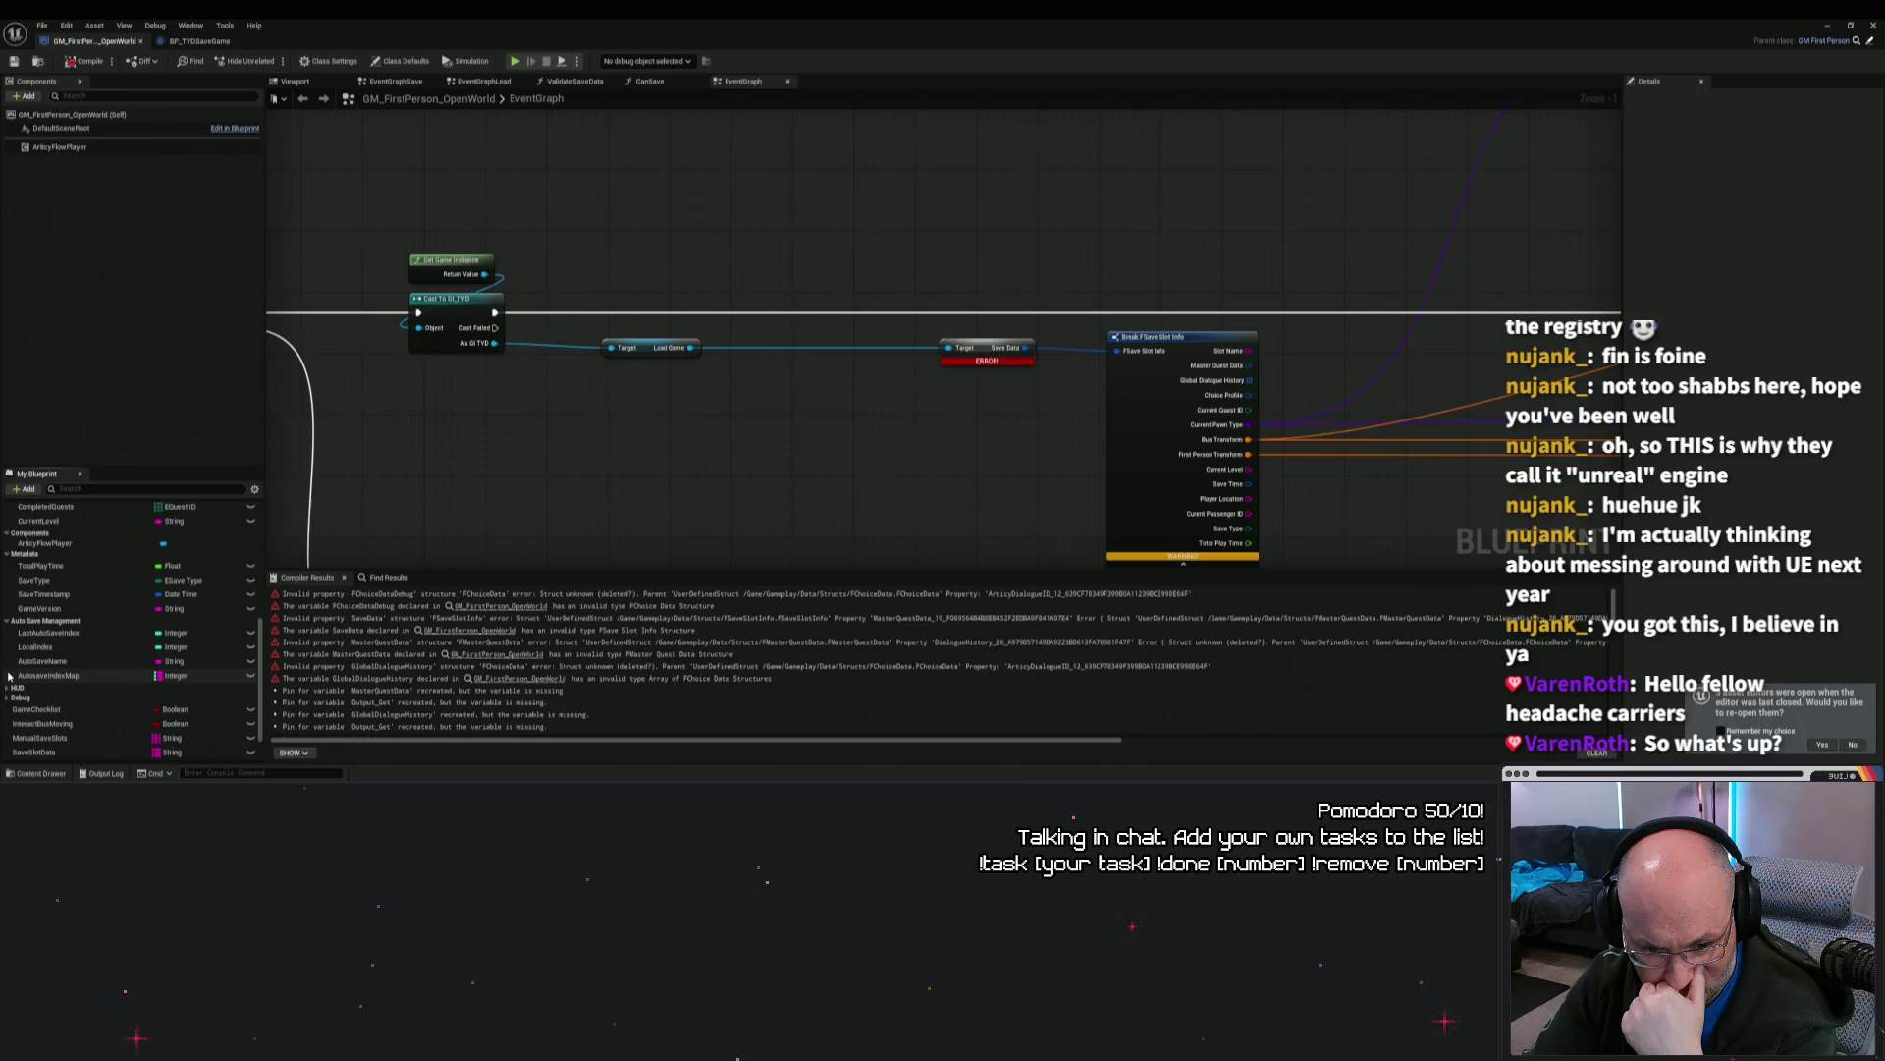
pyautogui.click(12, 687)
pyautogui.scroll(-2, 15, 684)
pyautogui.click(9, 673)
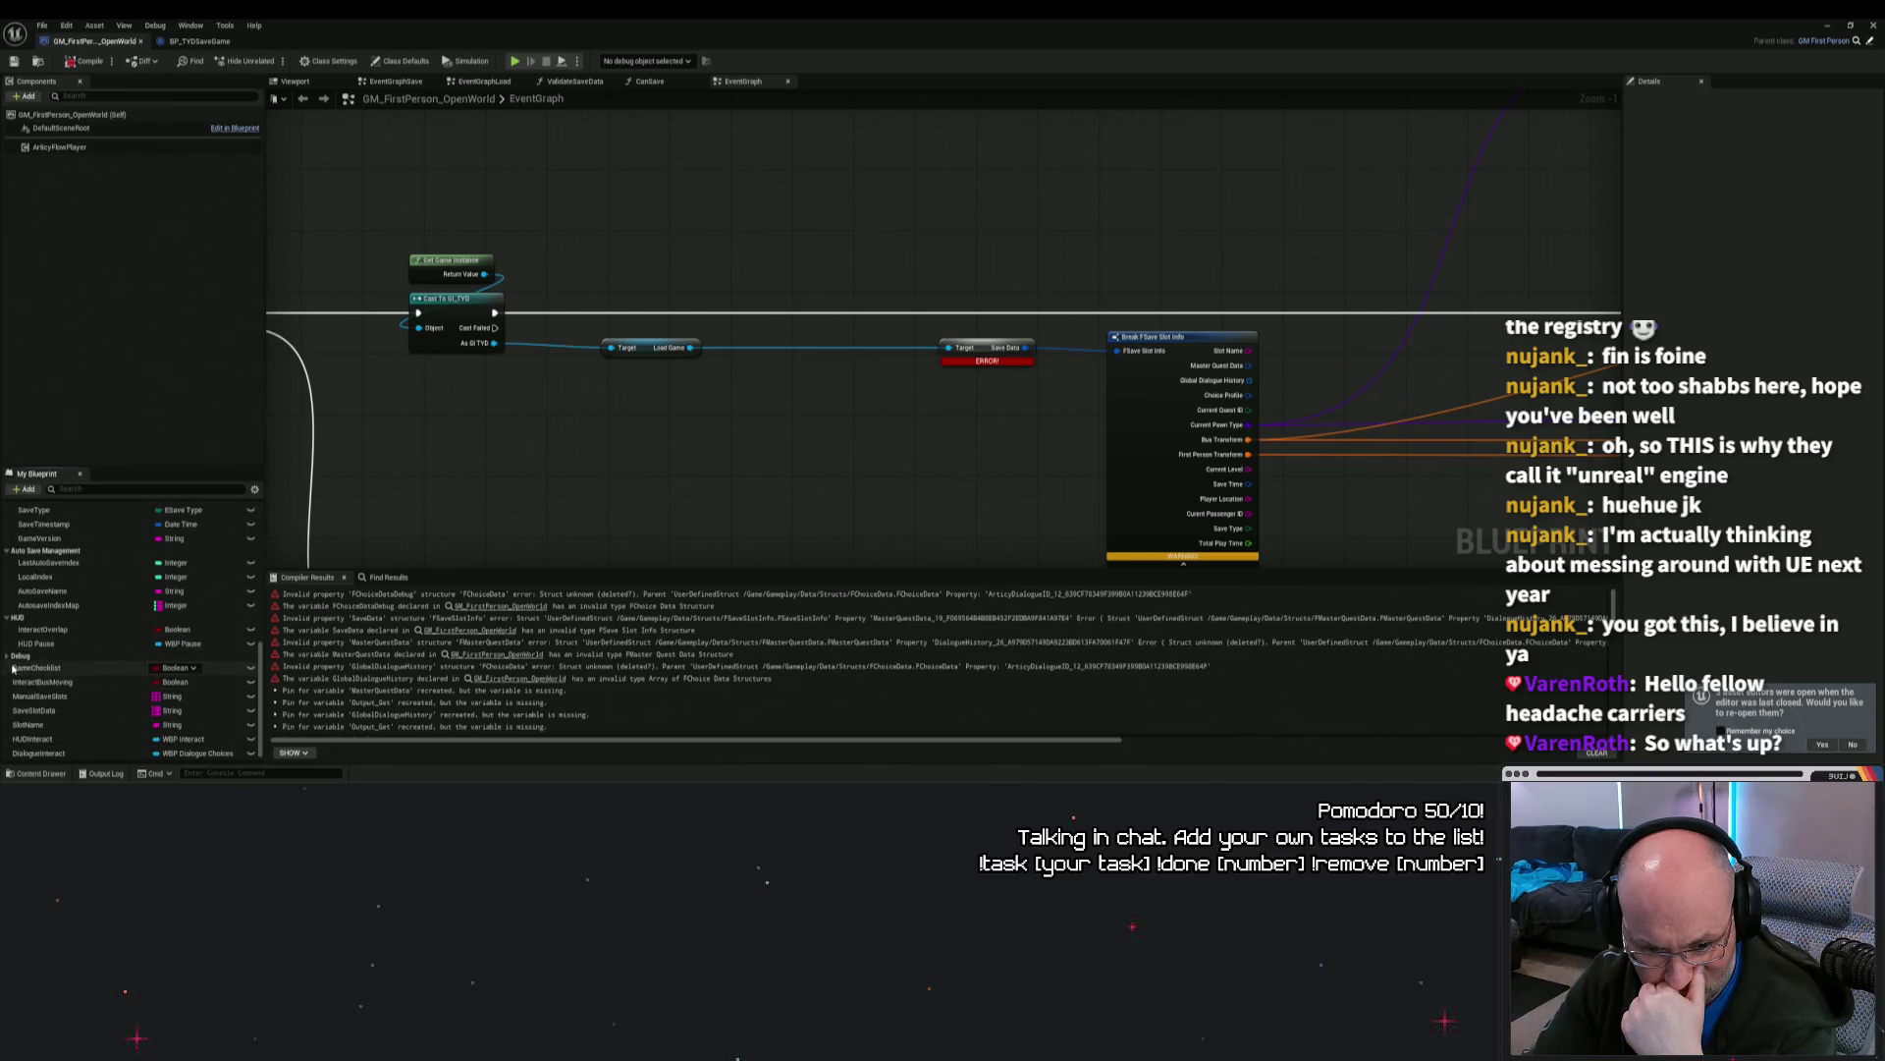
pyautogui.scroll(-2, 39, 693)
pyautogui.scroll(10, 39, 704)
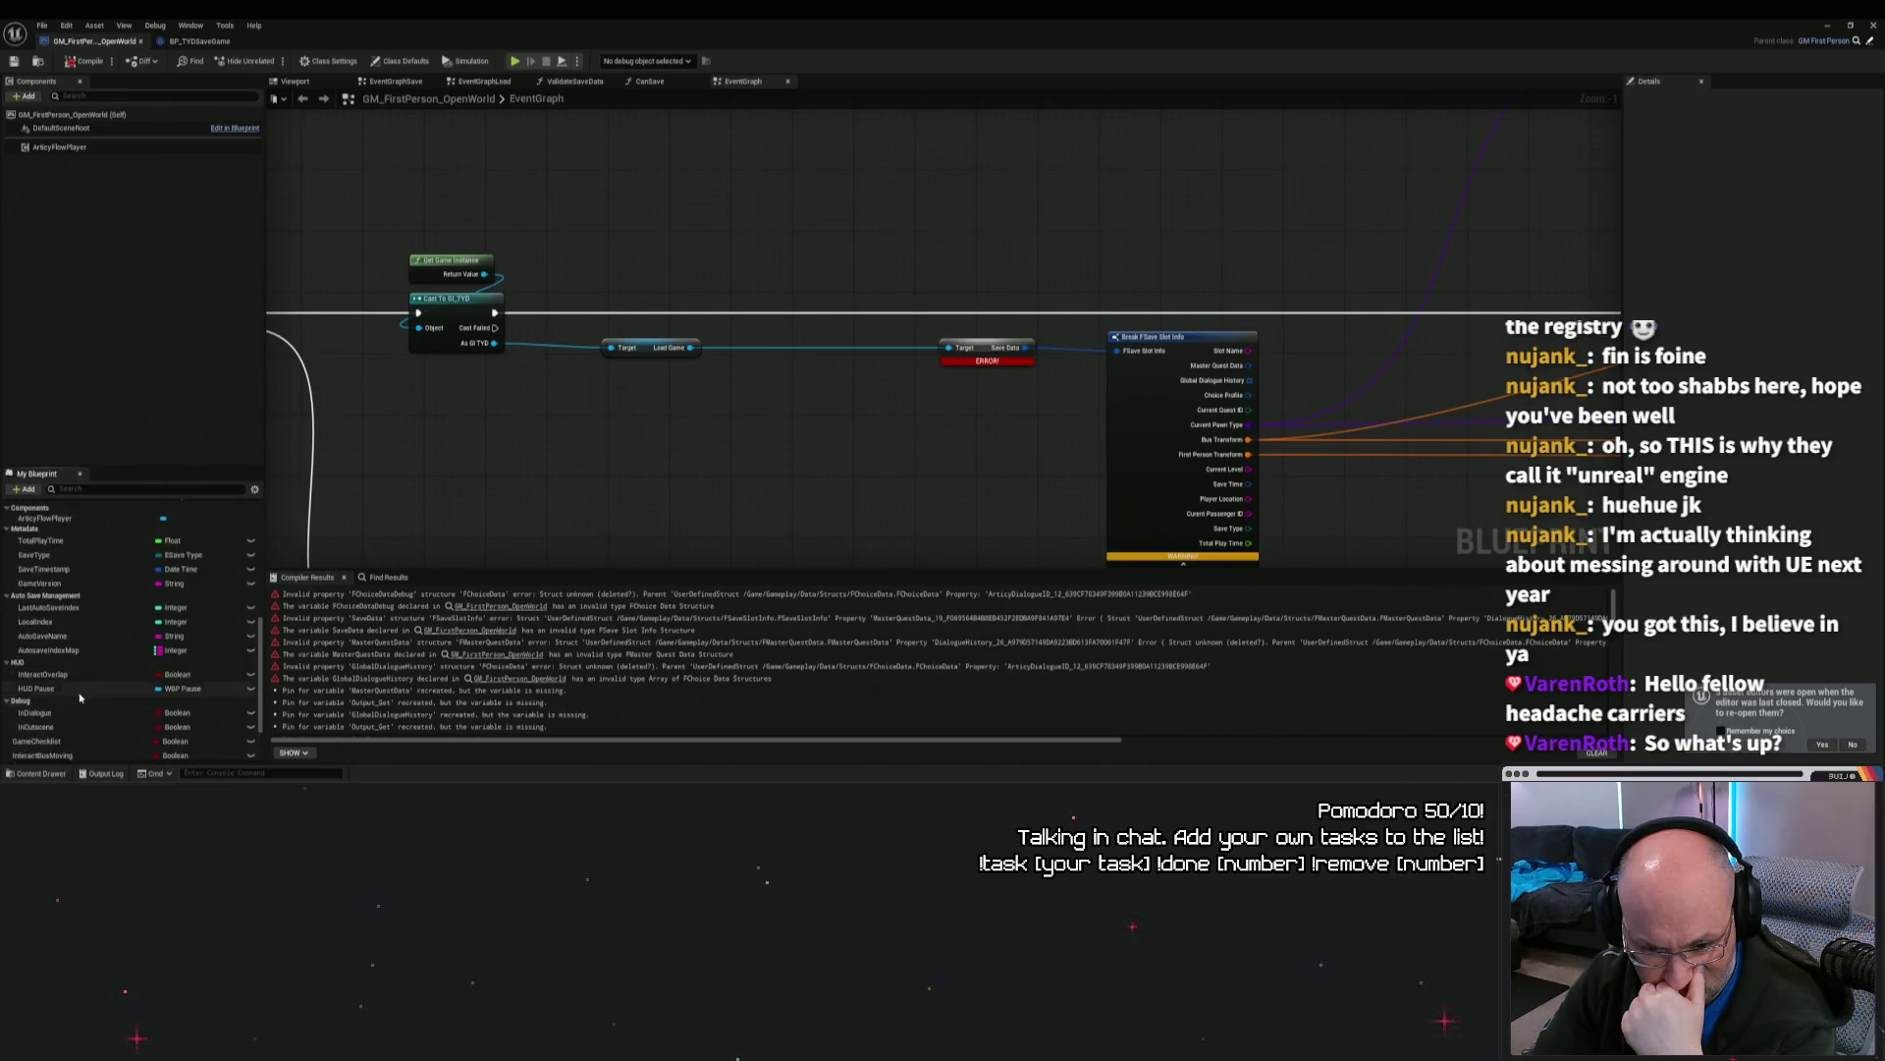
pyautogui.click(8, 718)
pyautogui.click(9, 727)
pyautogui.click(8, 737)
pyautogui.click(8, 747)
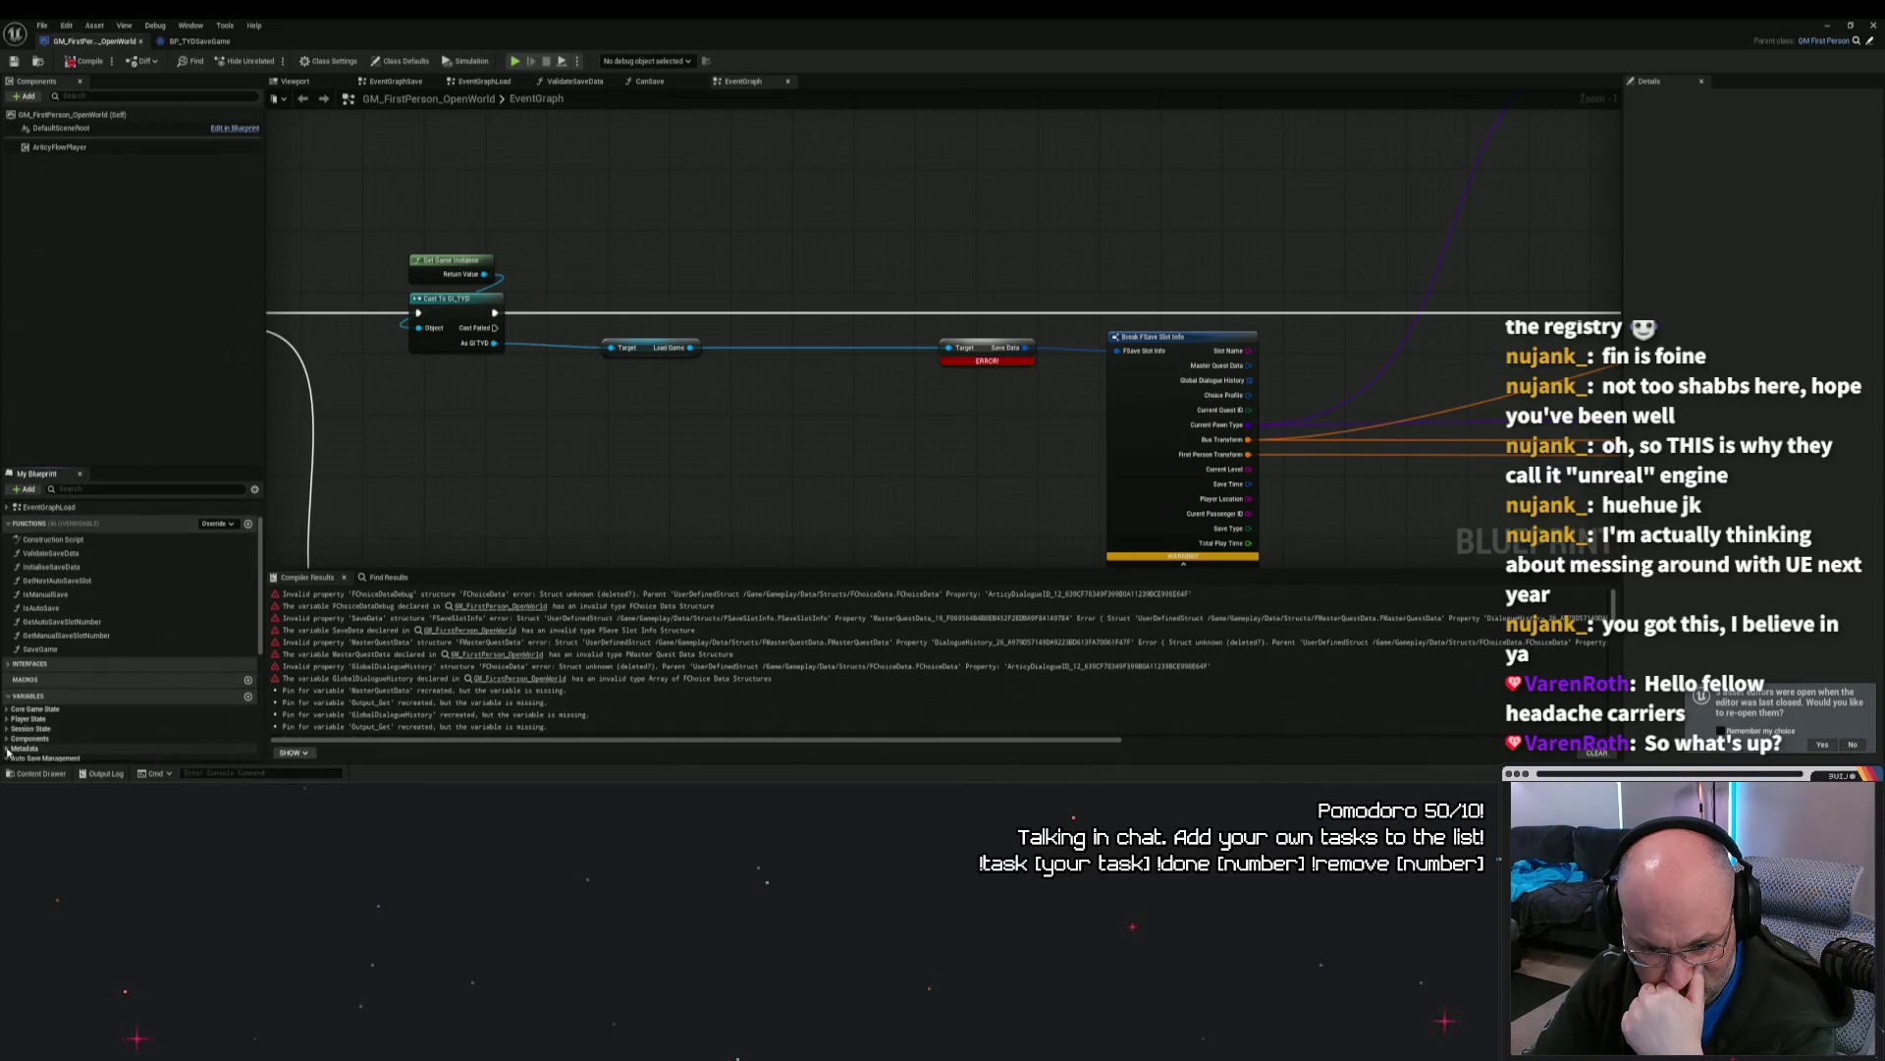
pyautogui.scroll(-3, 39, 717)
pyautogui.click(8, 691)
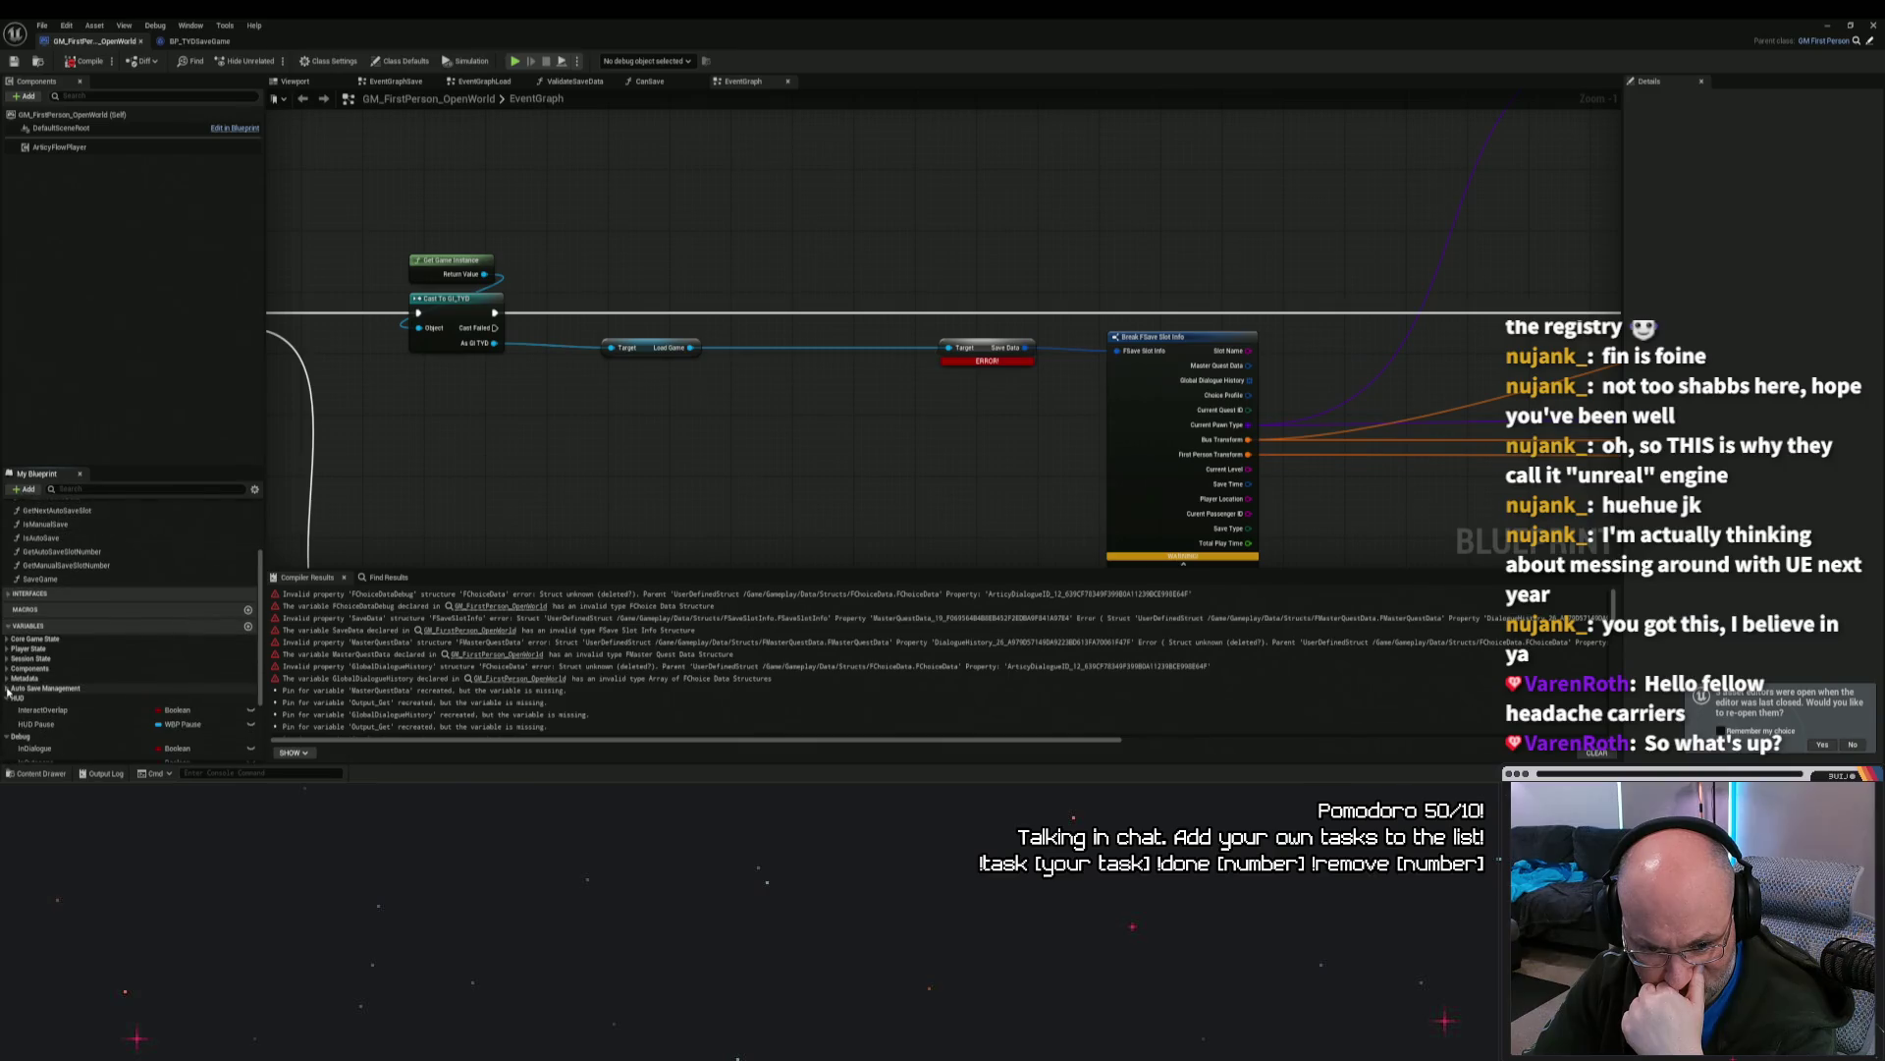
pyautogui.click(8, 594)
pyautogui.click(8, 595)
pyautogui.scroll(5, 78, 619)
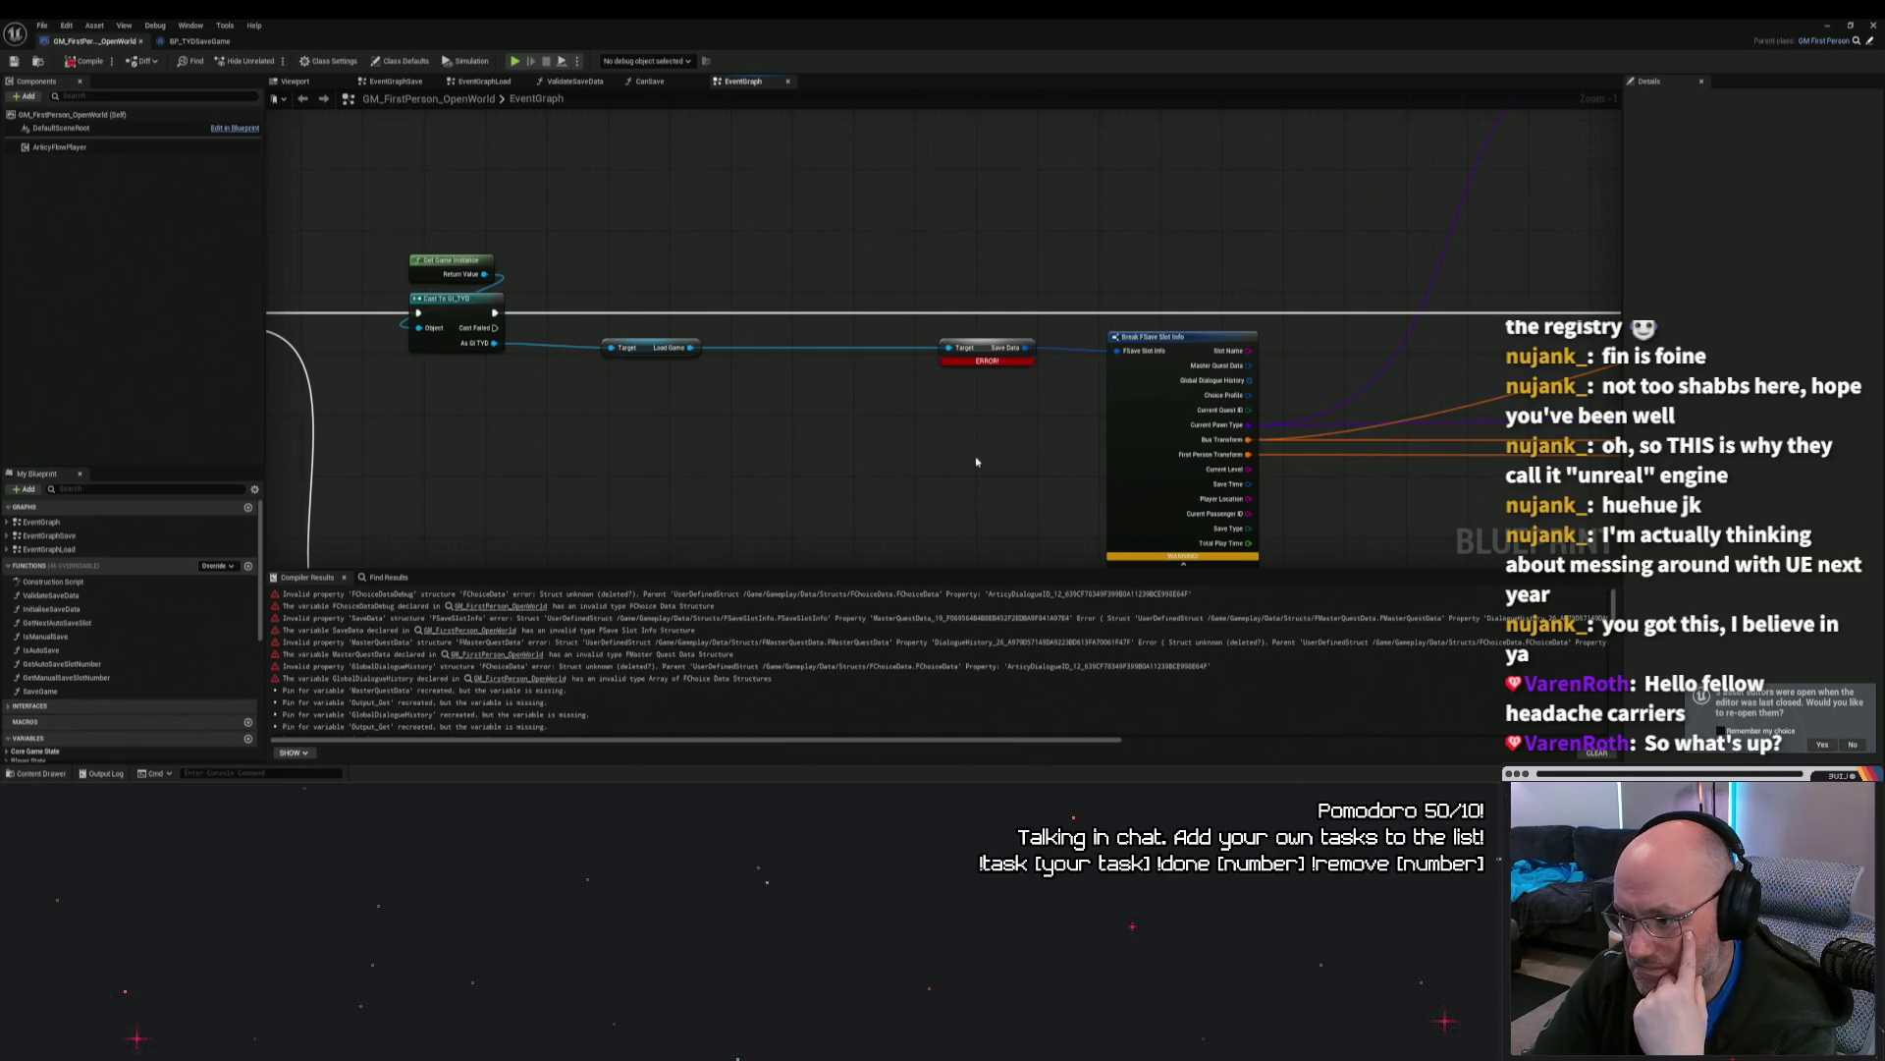
pyautogui.scroll(-2, 884, 517)
pyautogui.scroll(-2, 885, 517)
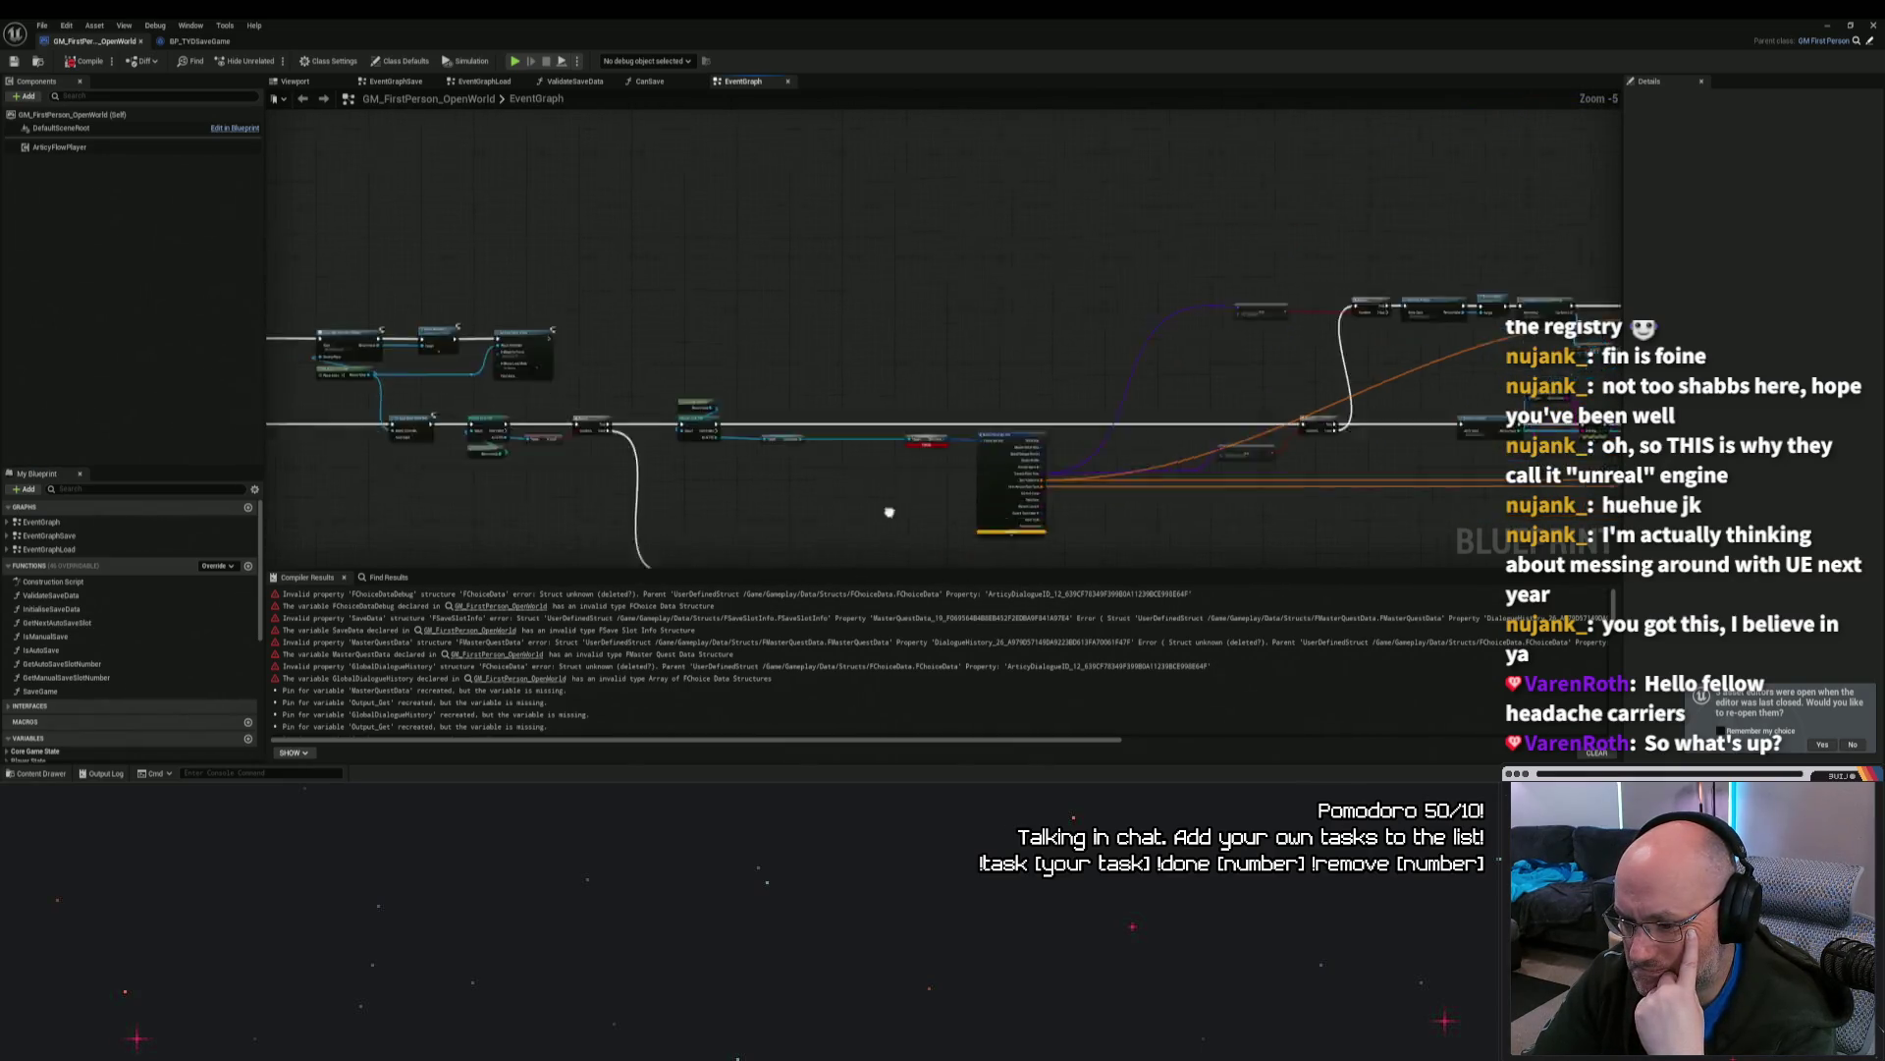
pyautogui.moveTo(769, 528); pyautogui.dragTo(865, 518)
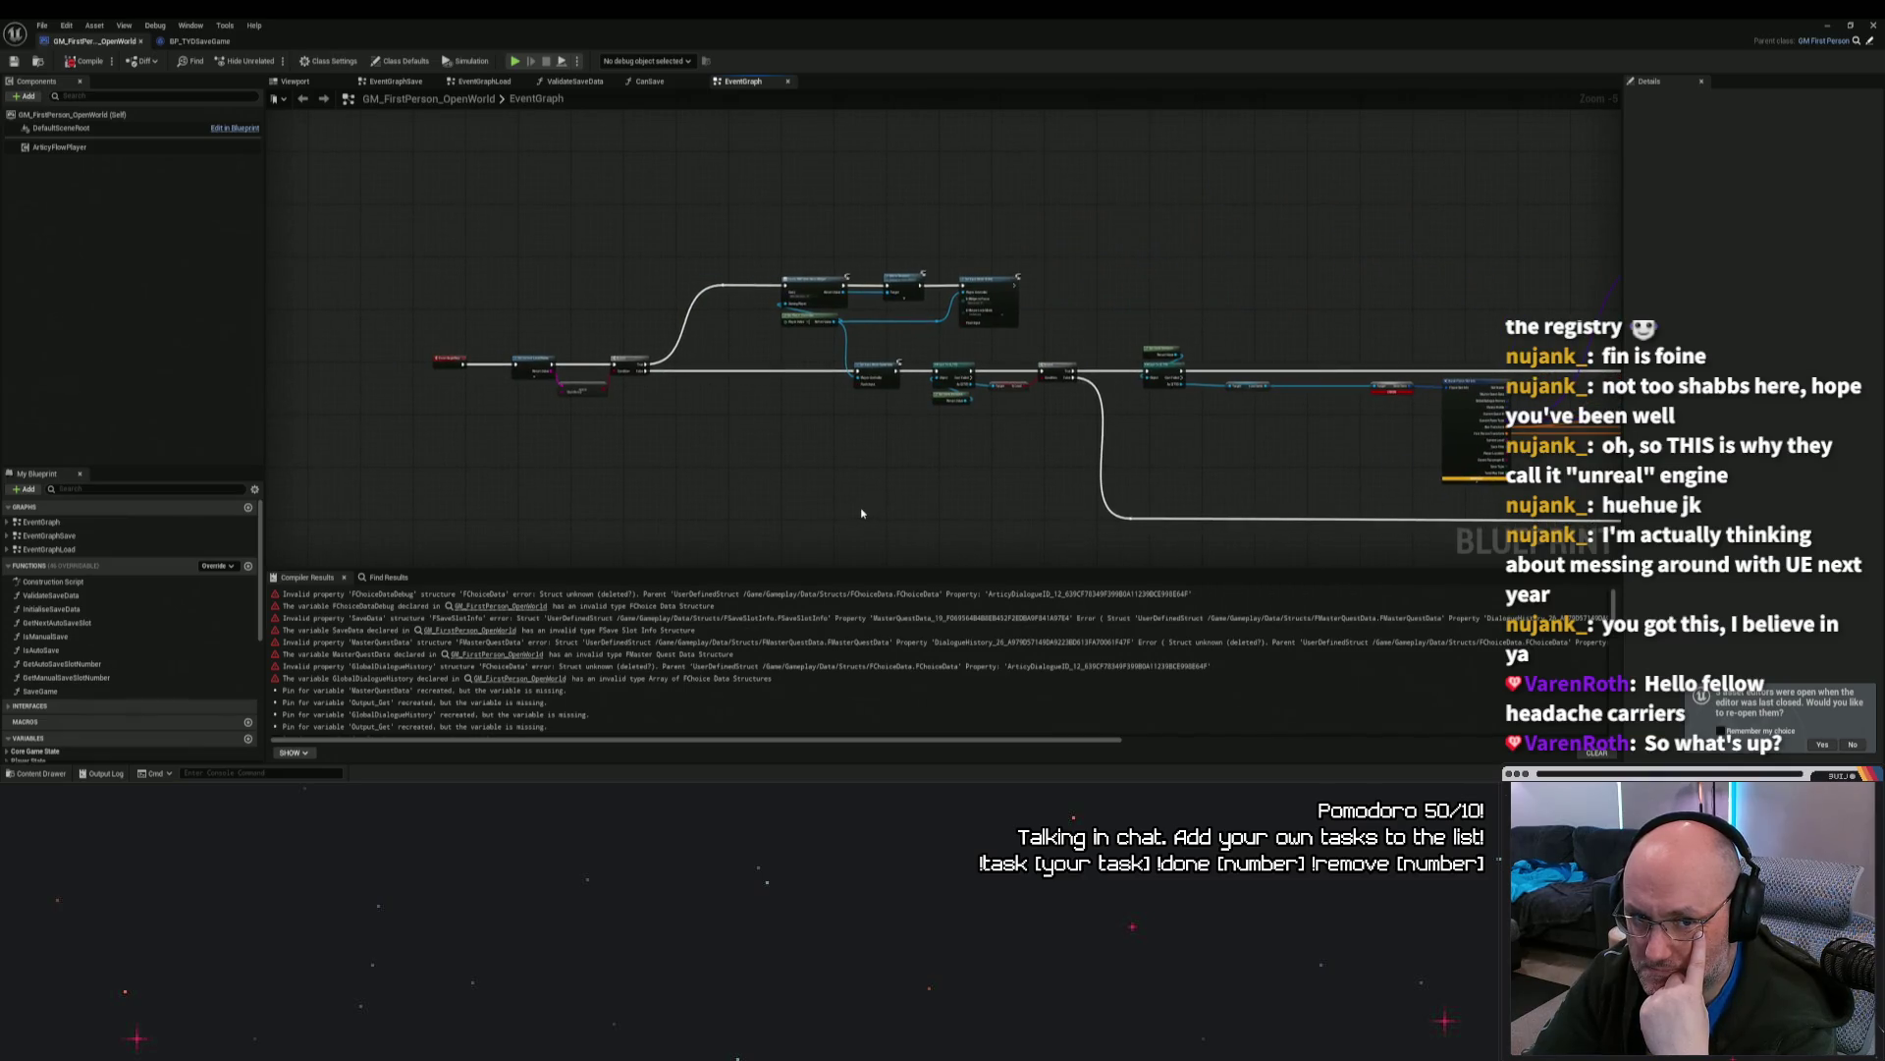
pyautogui.moveTo(1088, 781)
pyautogui.hotkey('alt', 'Tab')
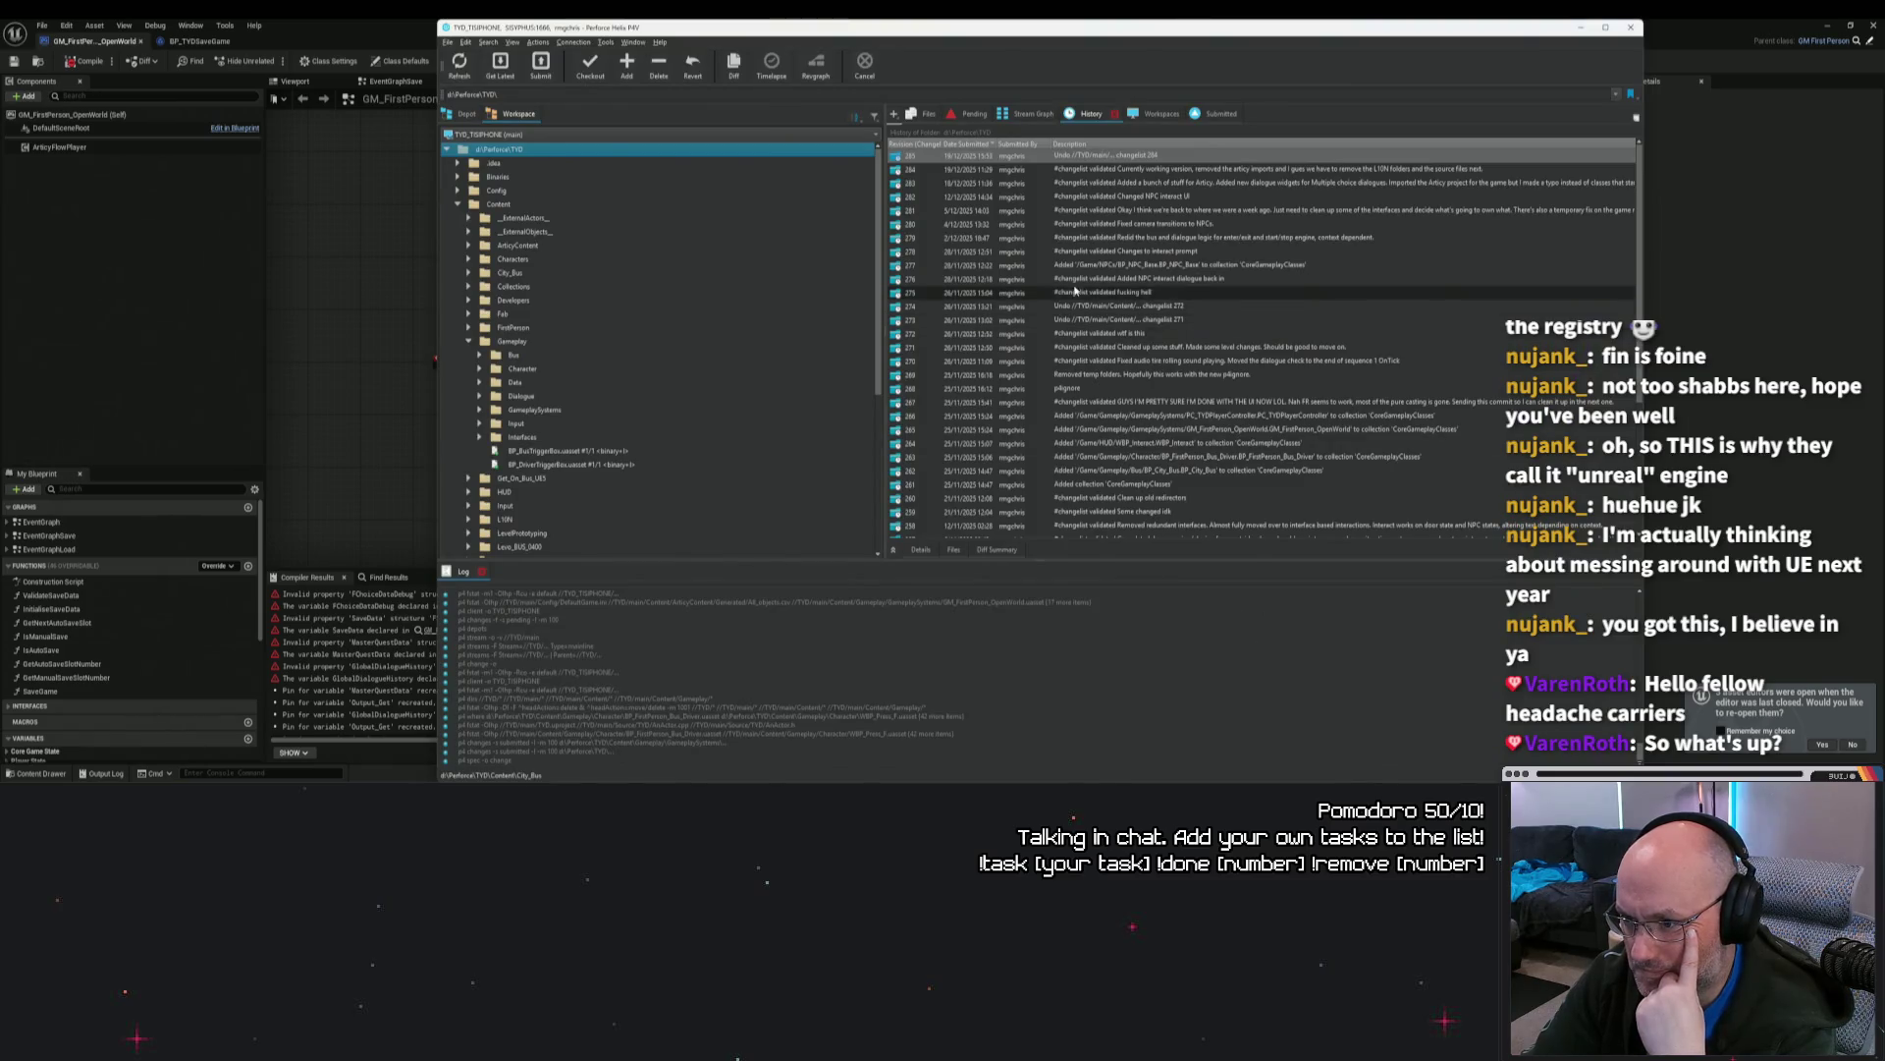
pyautogui.click(1125, 157)
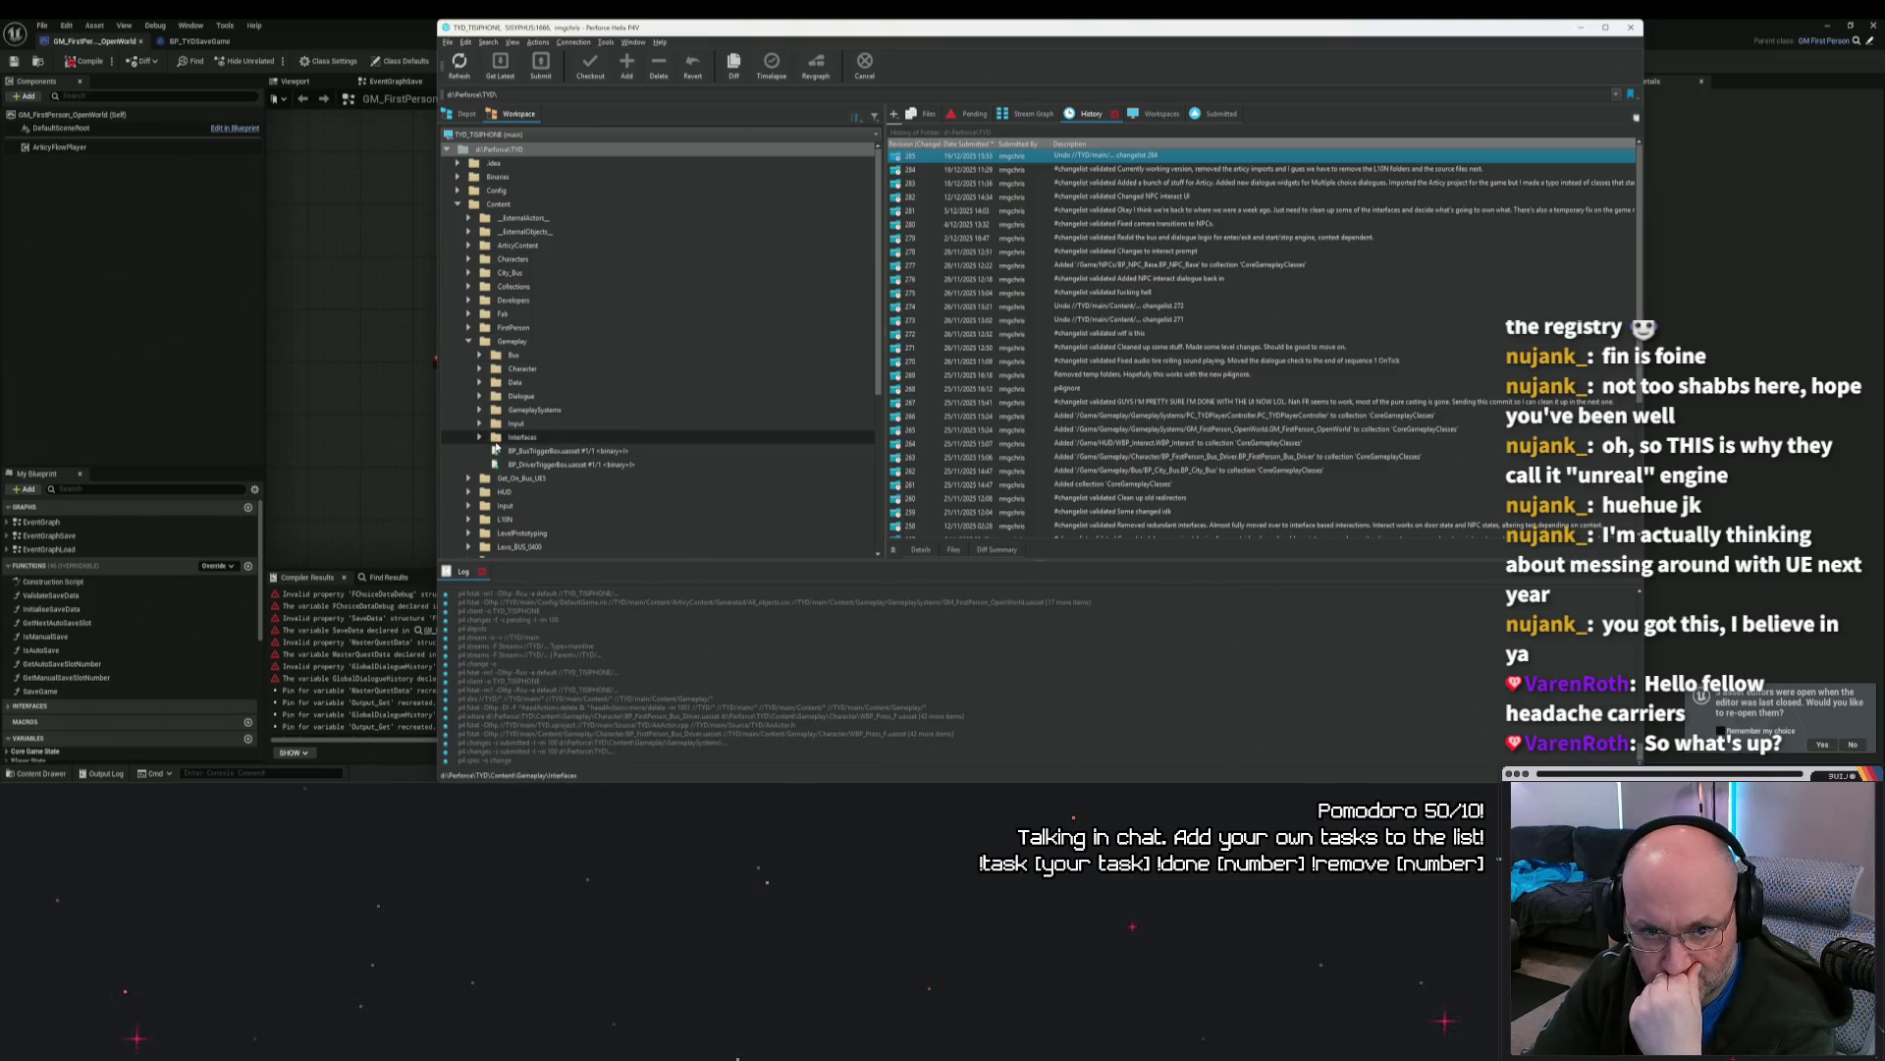
pyautogui.click(479, 409)
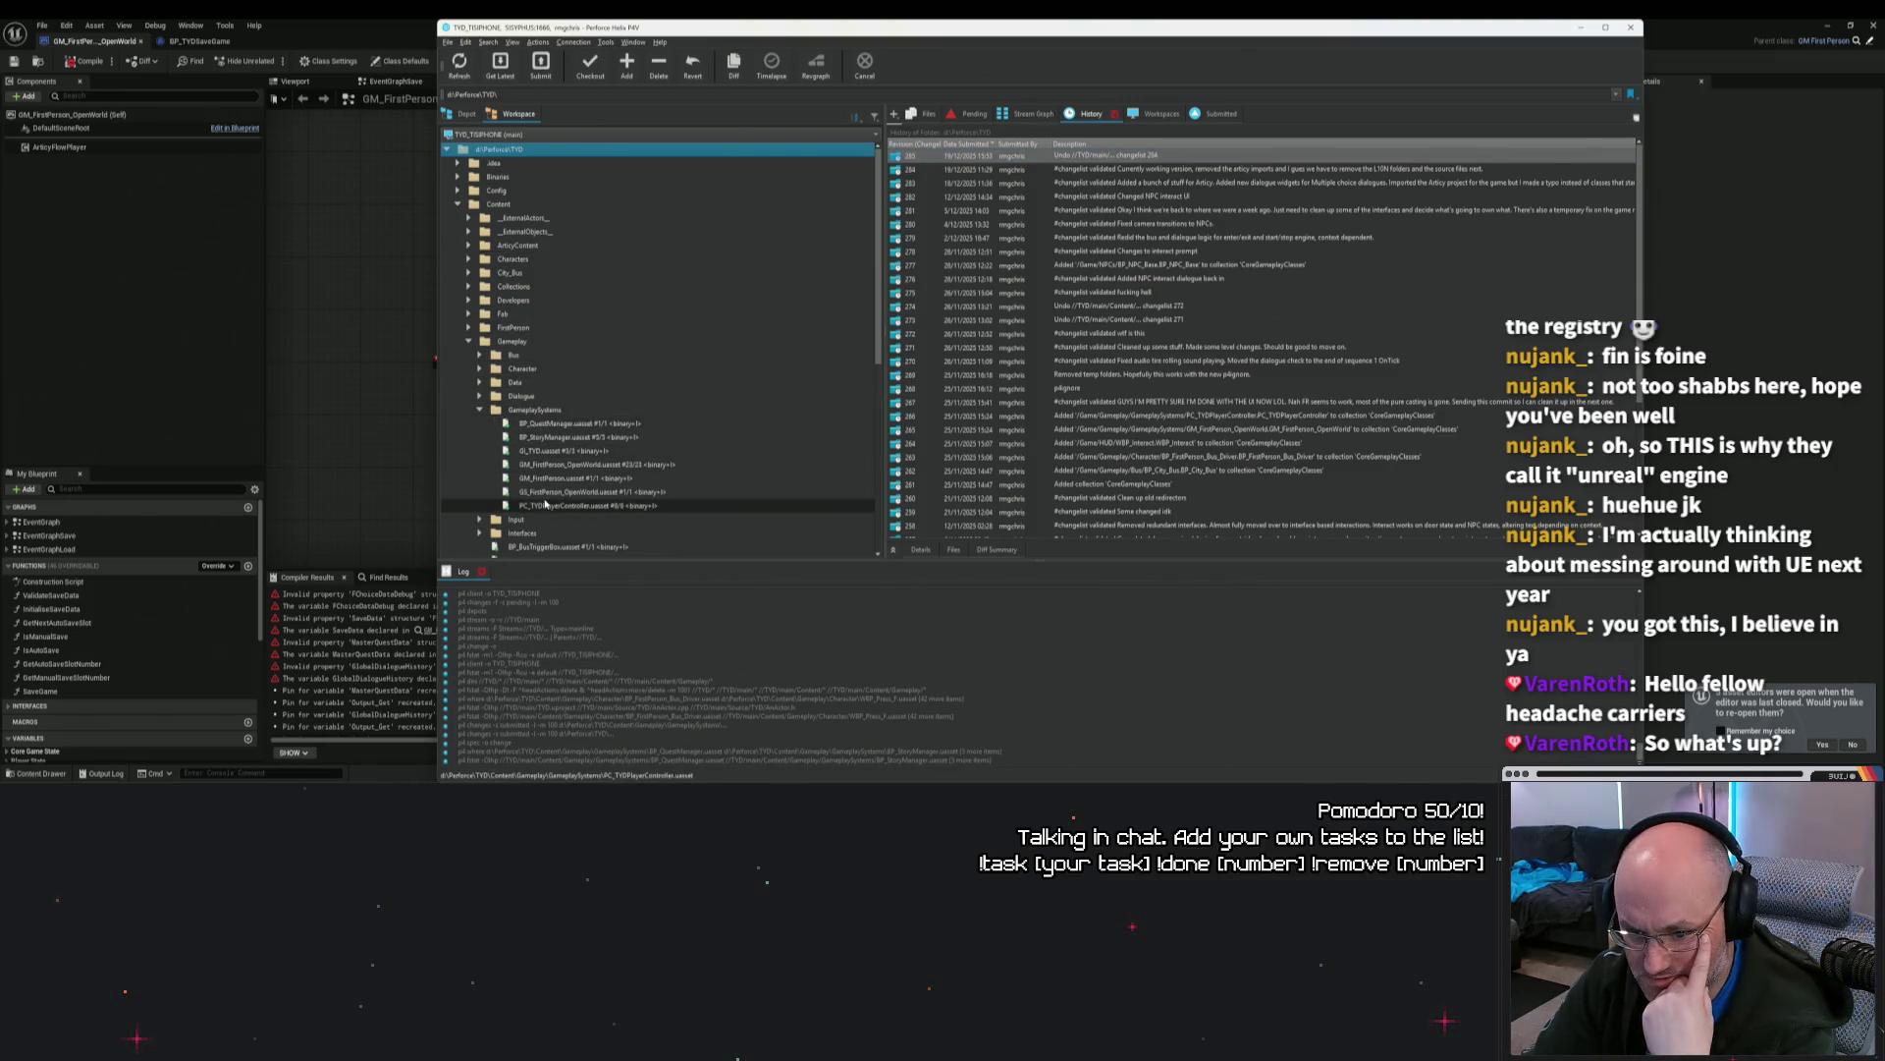
pyautogui.click(649, 478)
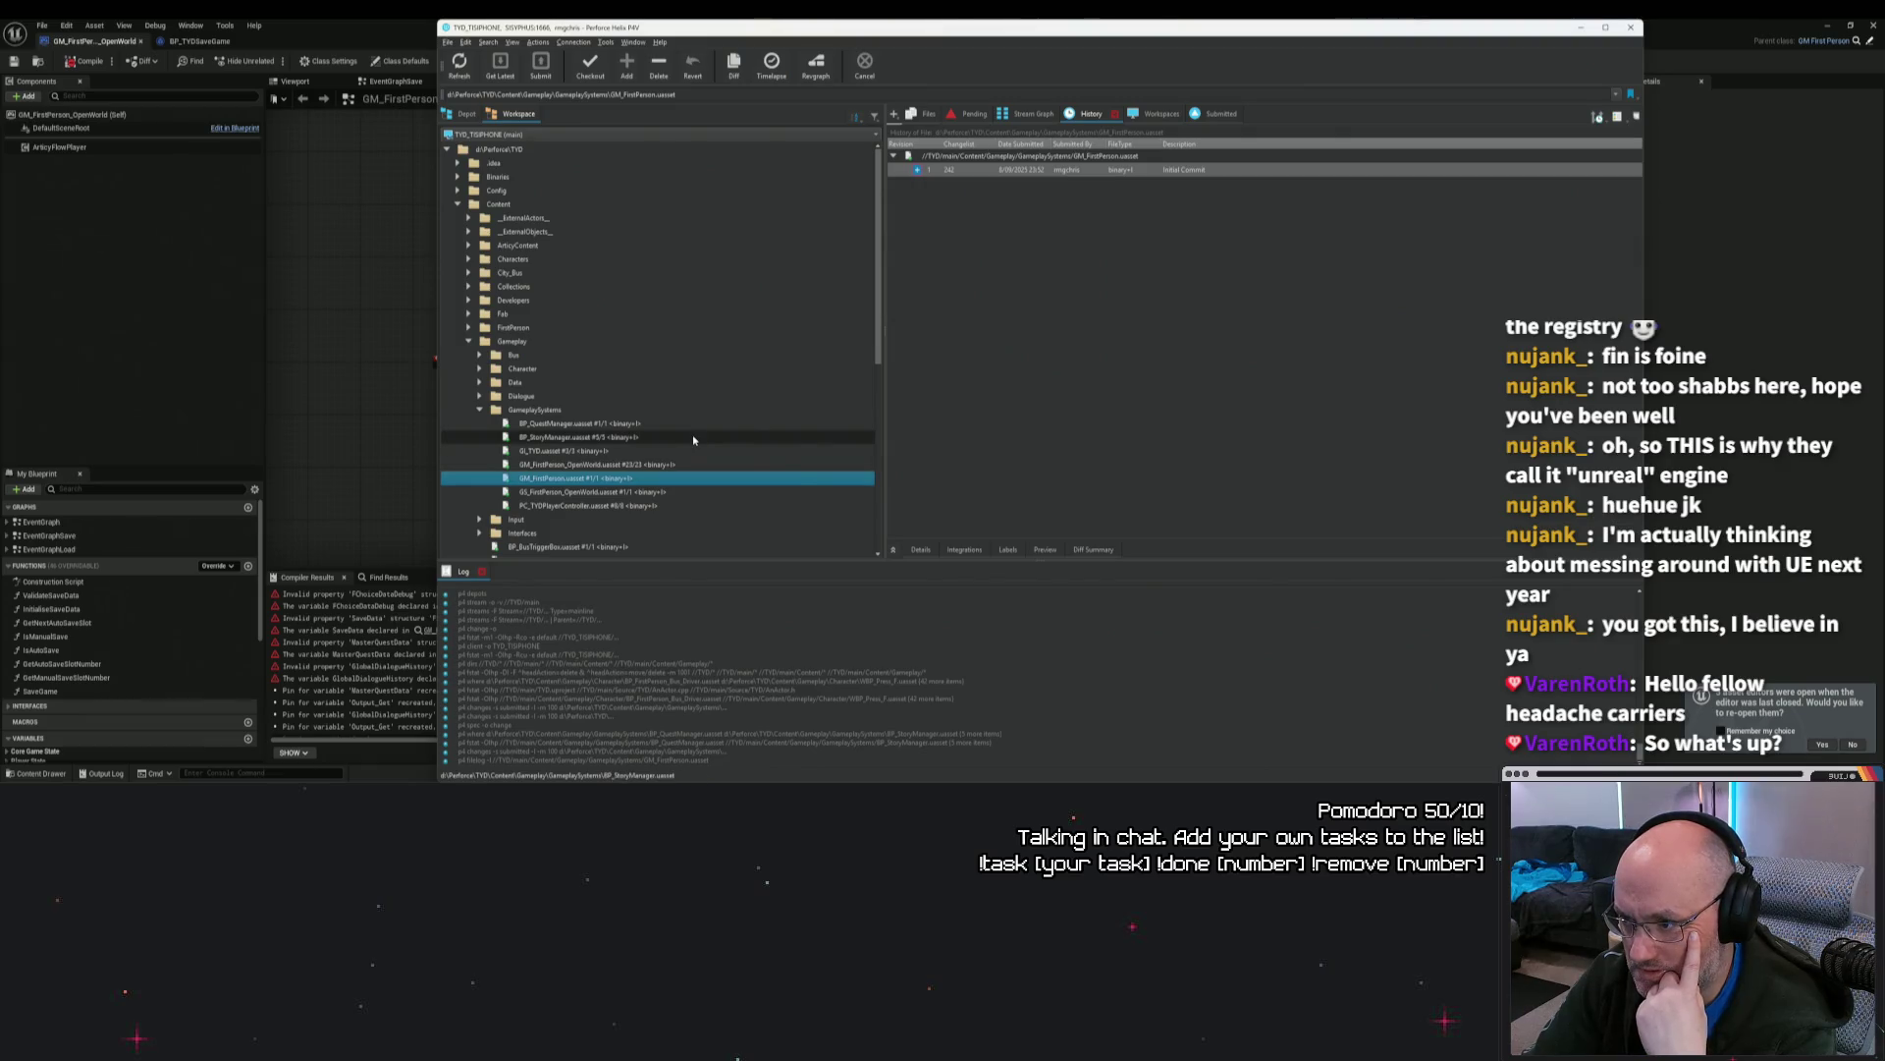
pyautogui.click(1072, 171)
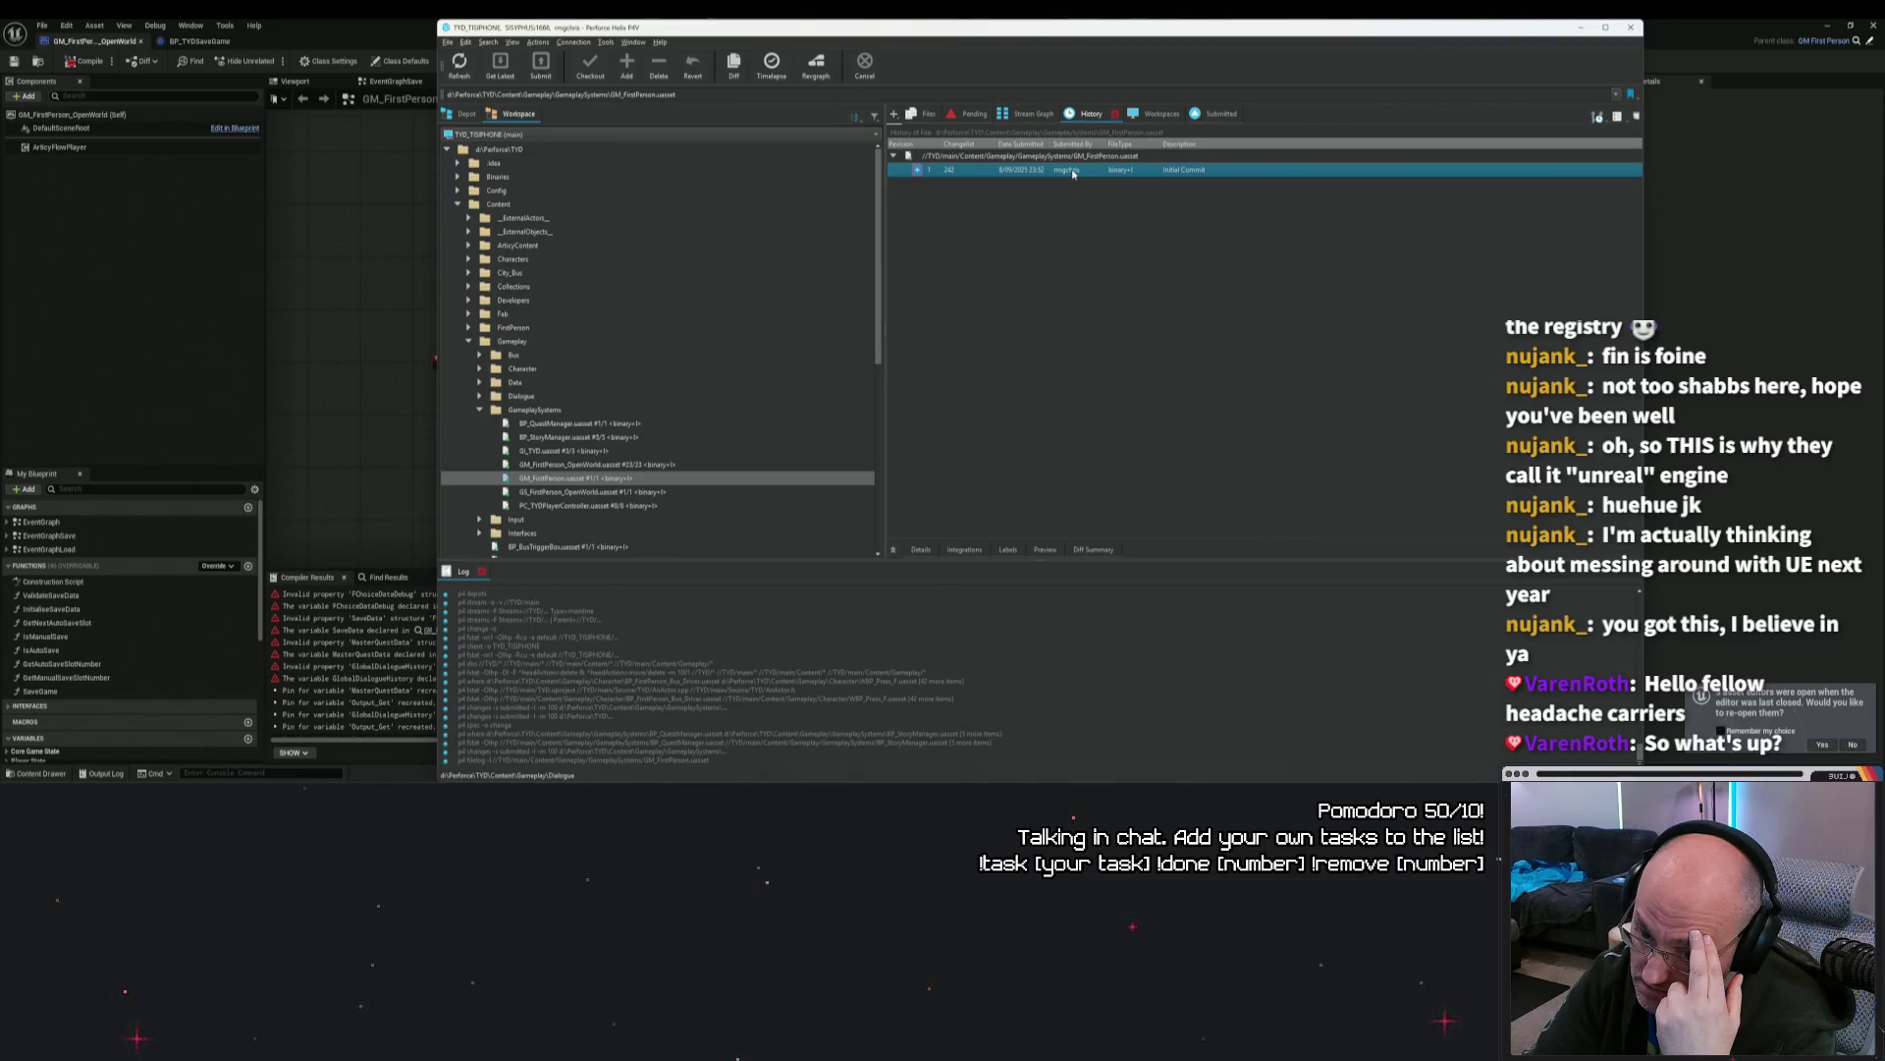
pyautogui.click(590, 464)
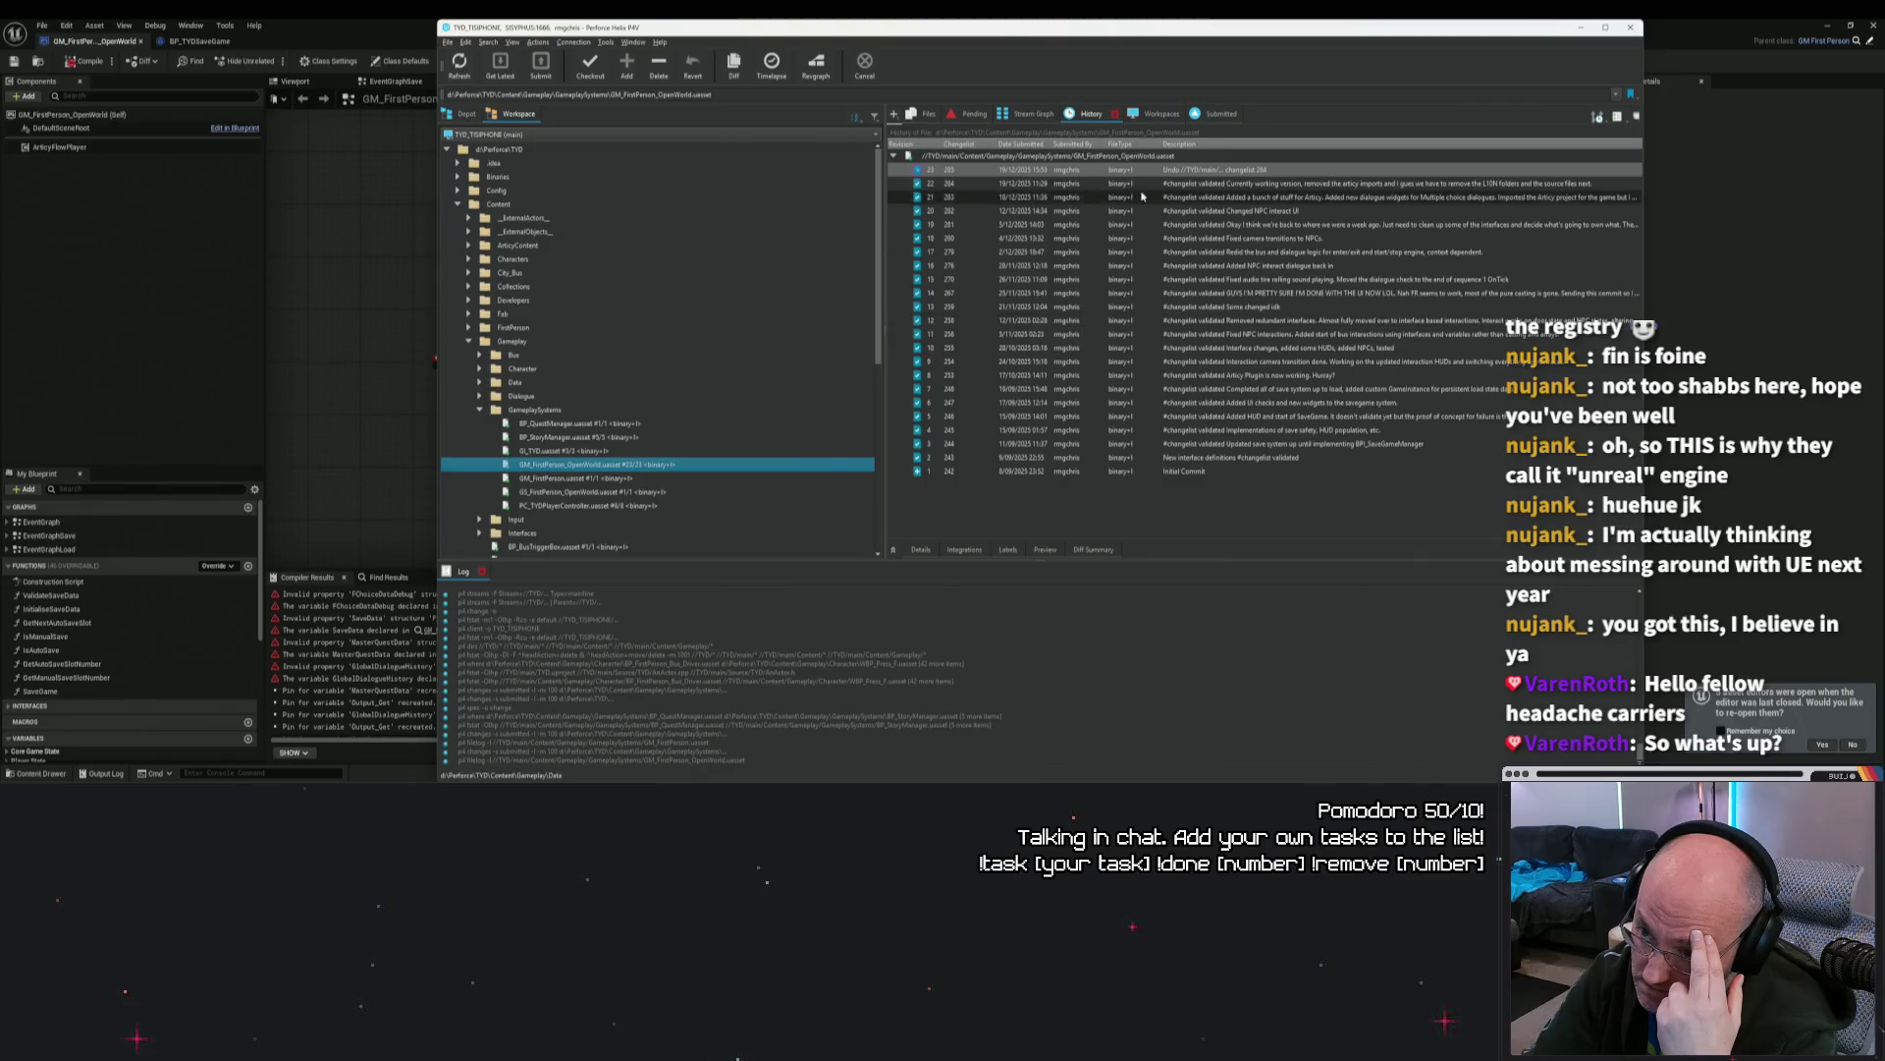
pyautogui.click(1119, 170)
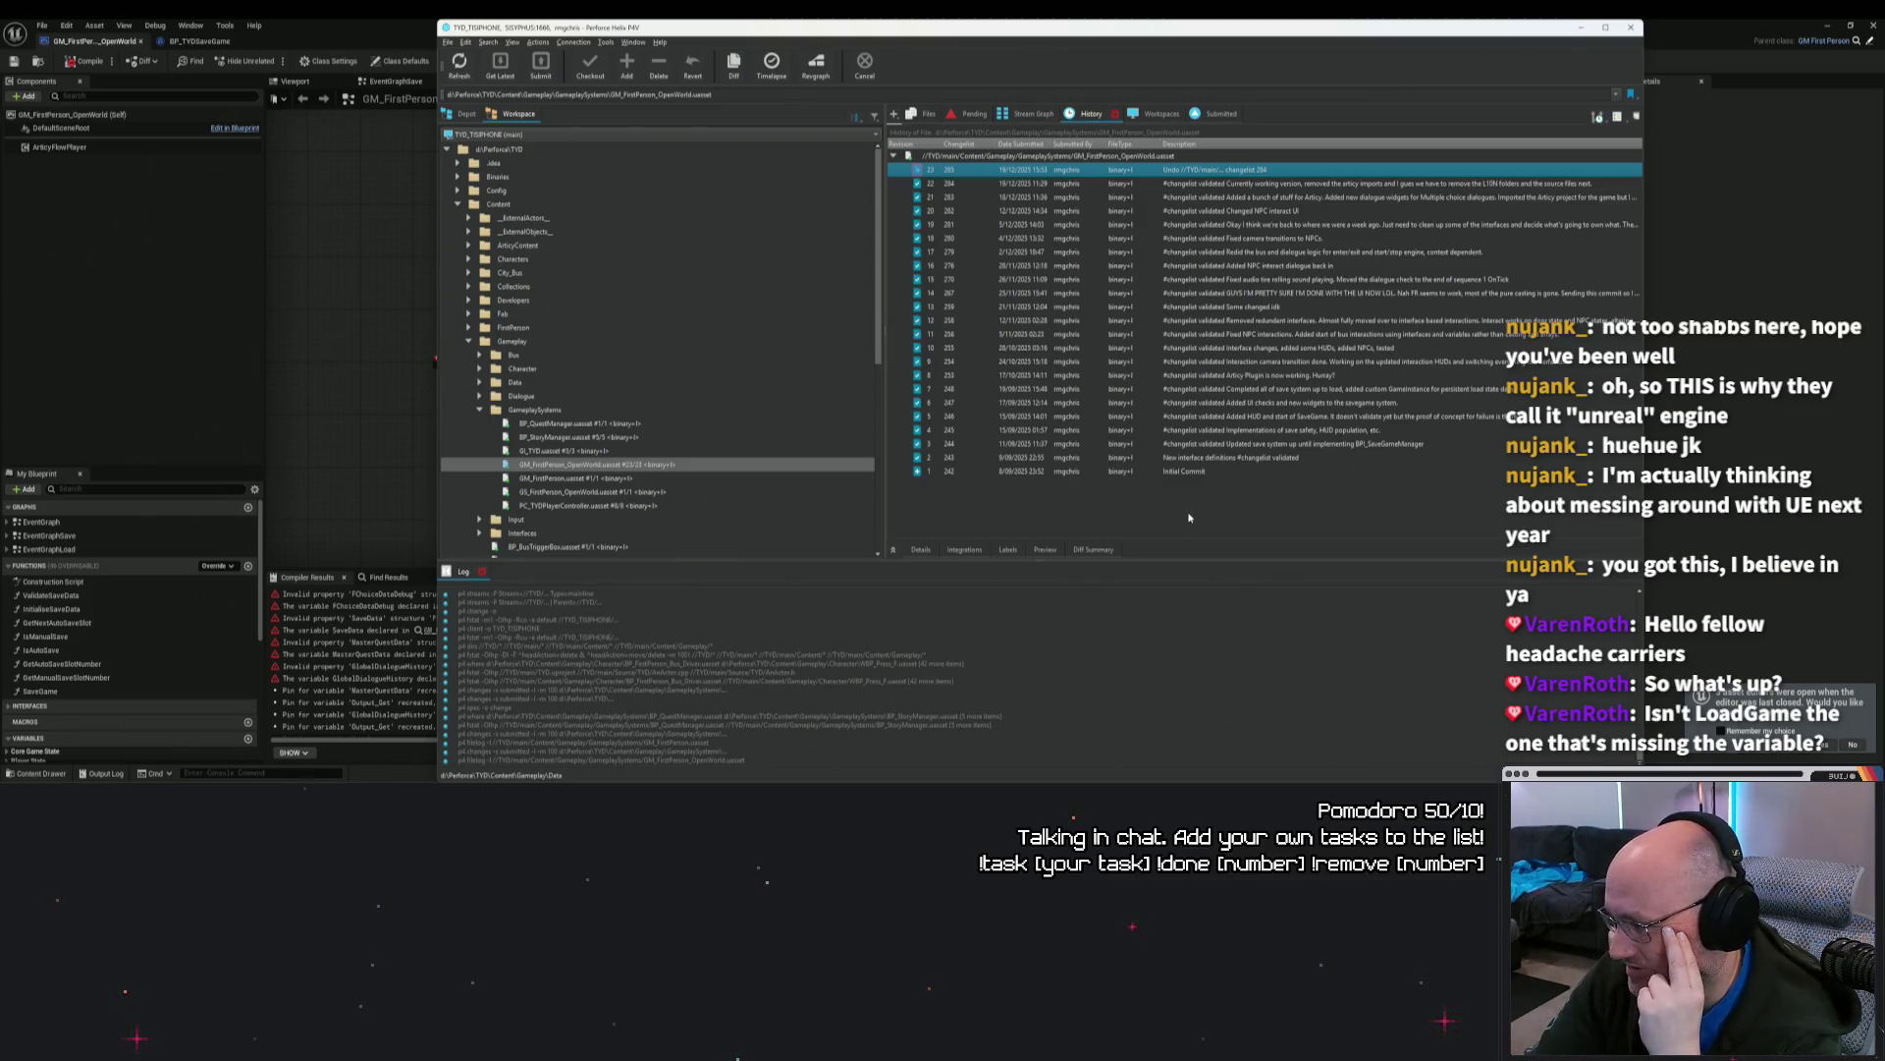
pyautogui.click(1190, 517)
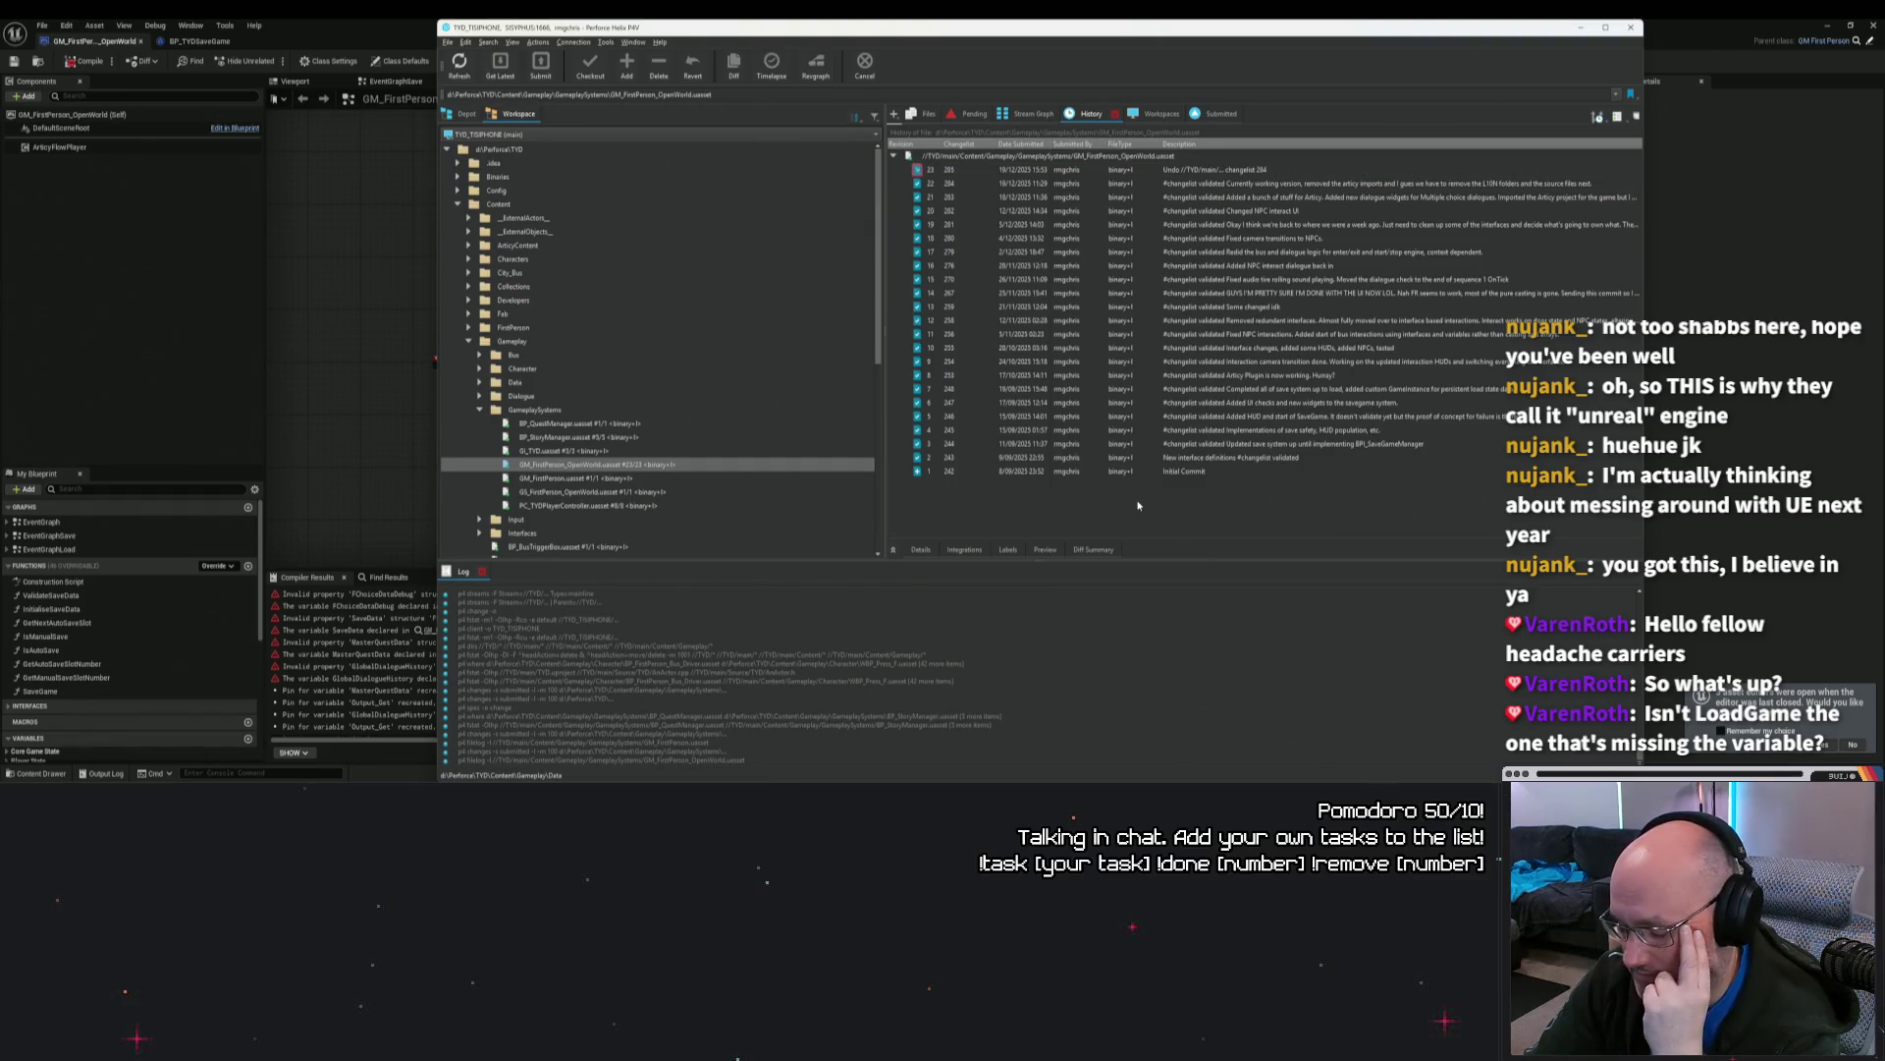
pyautogui.click(315, 312)
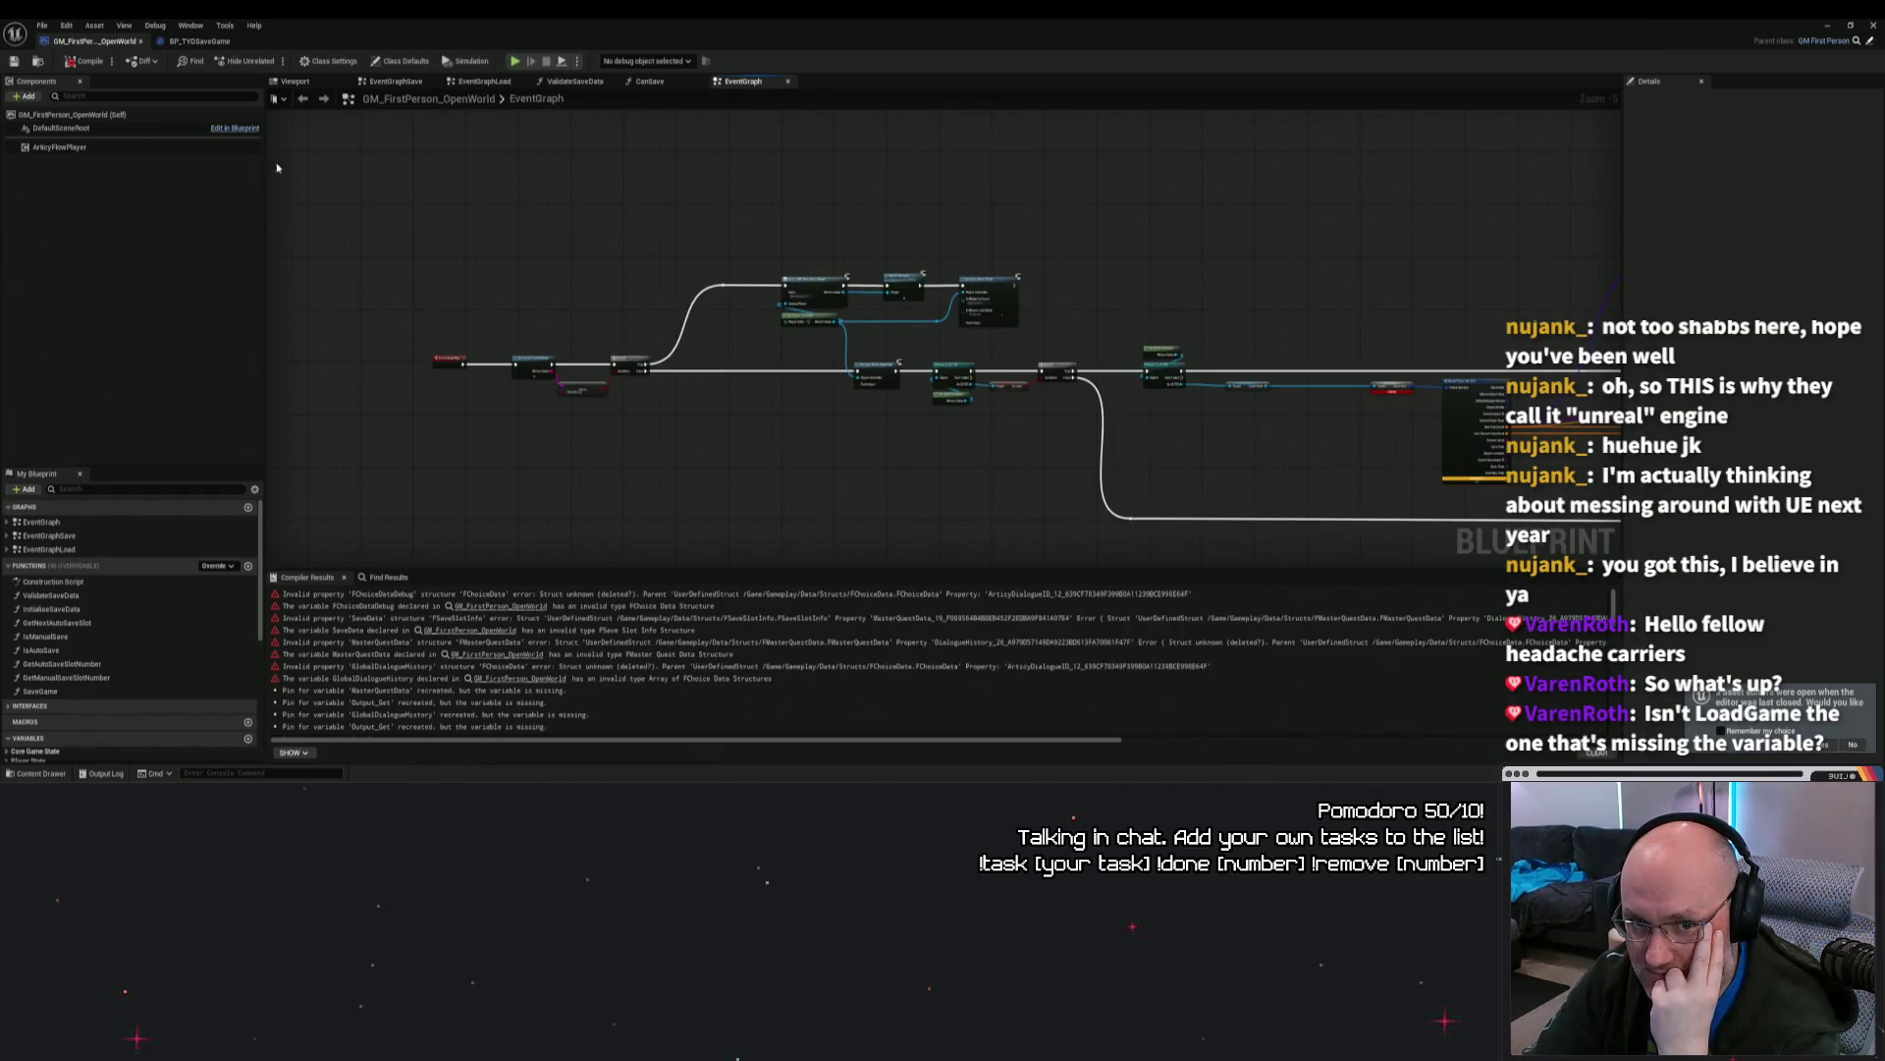
# Step: Toggle between the BP_TYDSaveGame and GM_FirstPerson_OpenWorld editor tabs to compare them
pyautogui.click(200, 40)
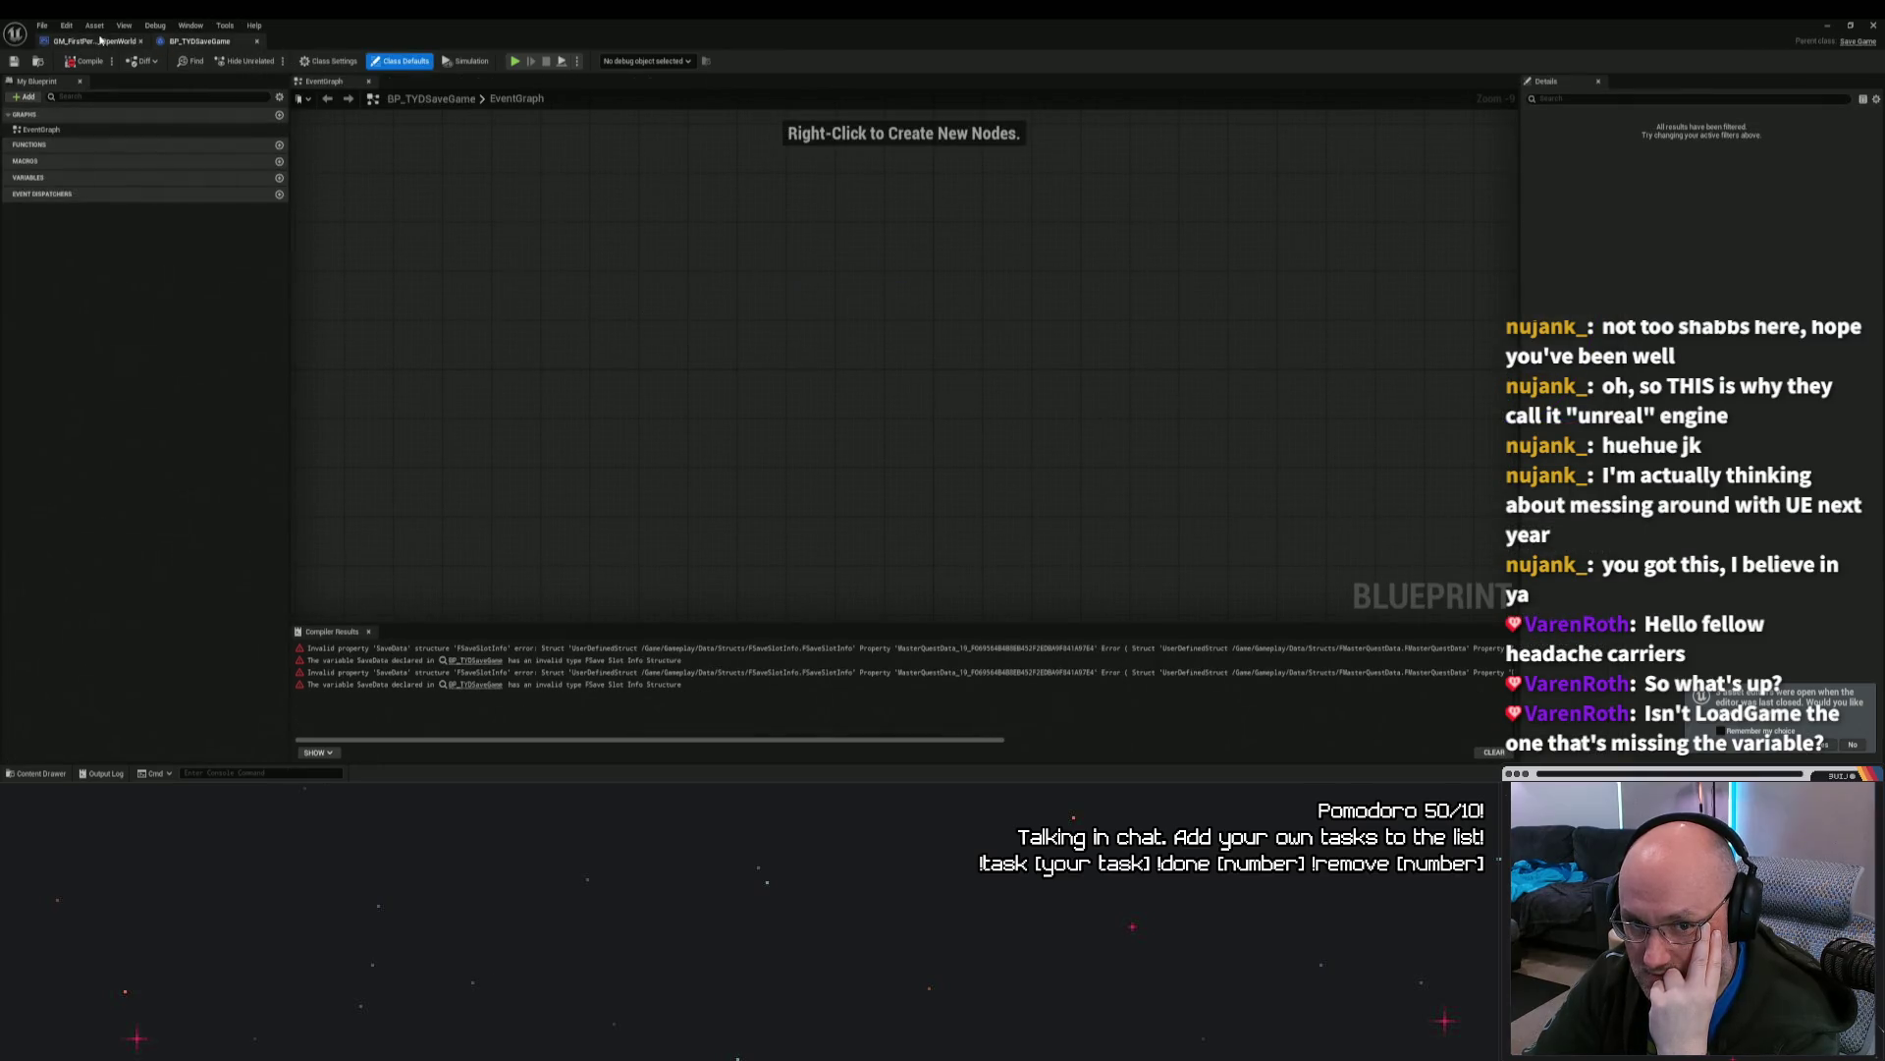
pyautogui.click(100, 44)
pyautogui.click(199, 40)
pyautogui.click(93, 41)
pyautogui.scroll(6, 976, 433)
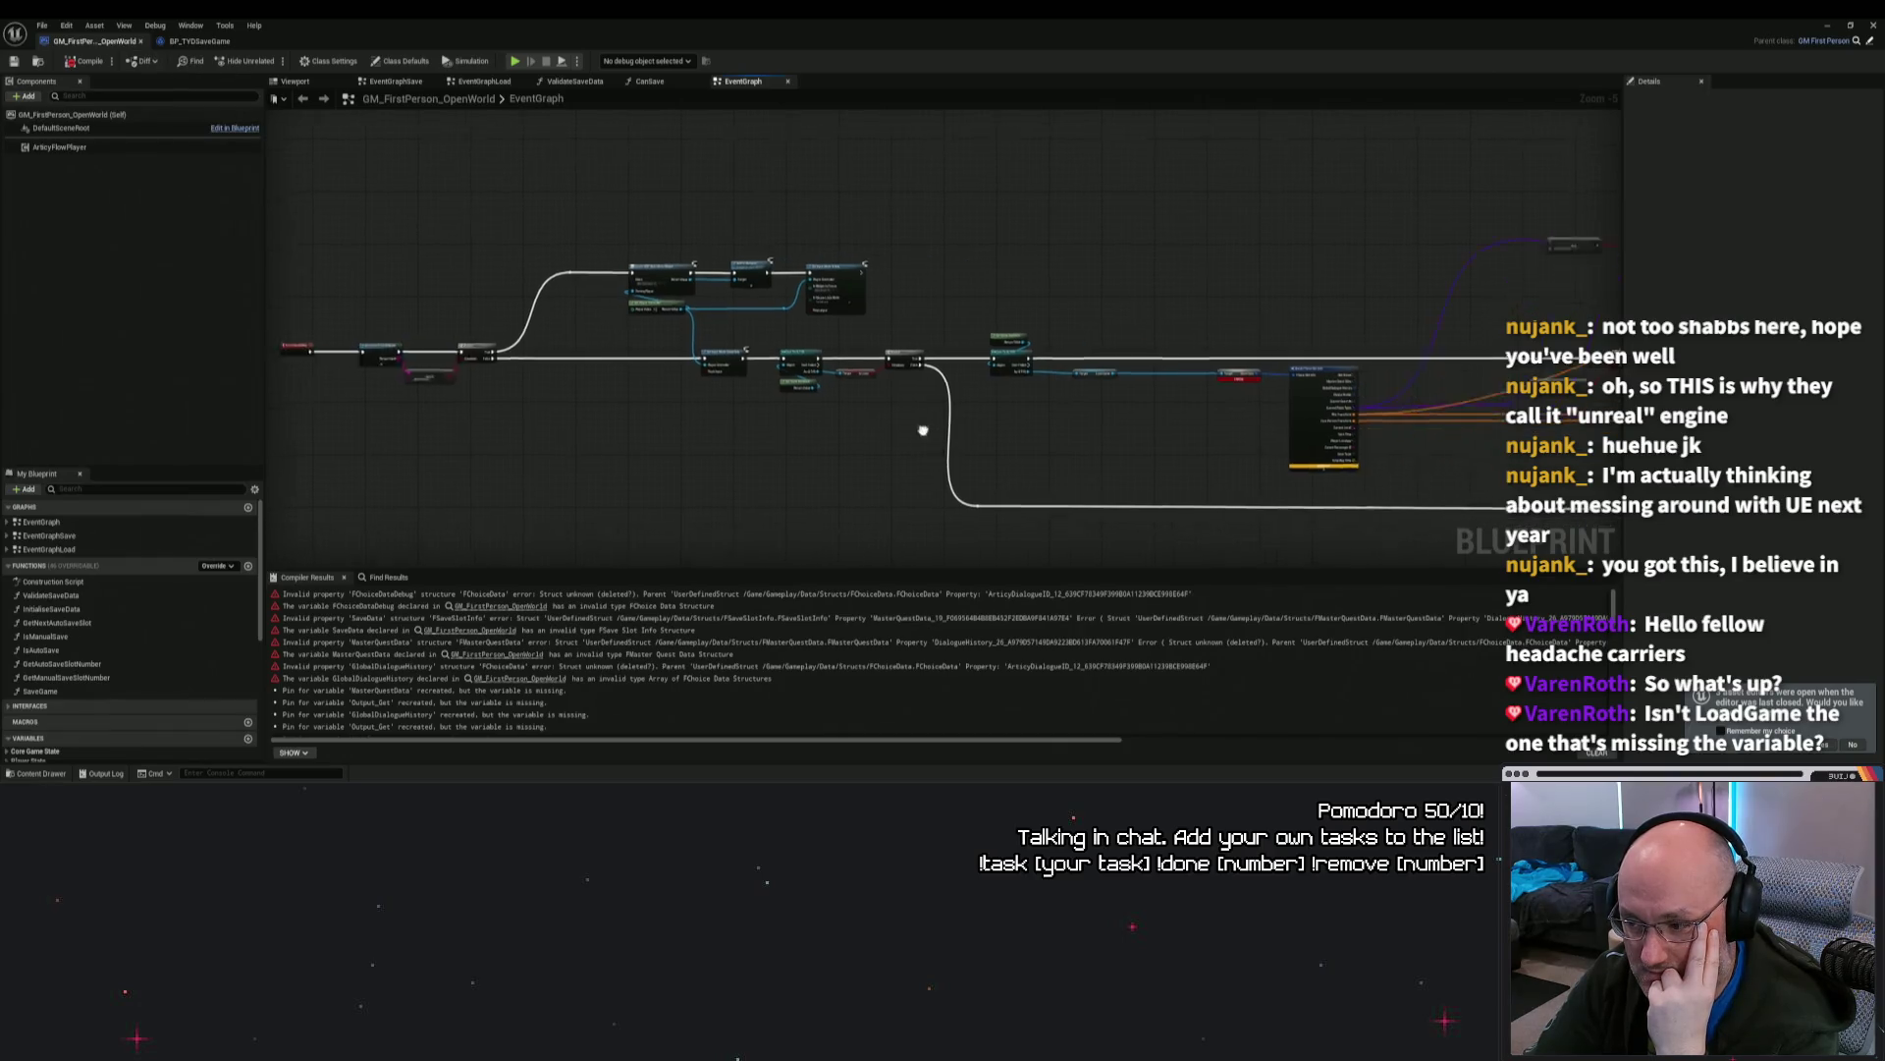
# Step: Center and inspect the Load Game and erroring Save Data nodes in GM_FirstPerson_OpenWorld's EventGraph
pyautogui.moveTo(776, 365); pyautogui.dragTo(965, 410)
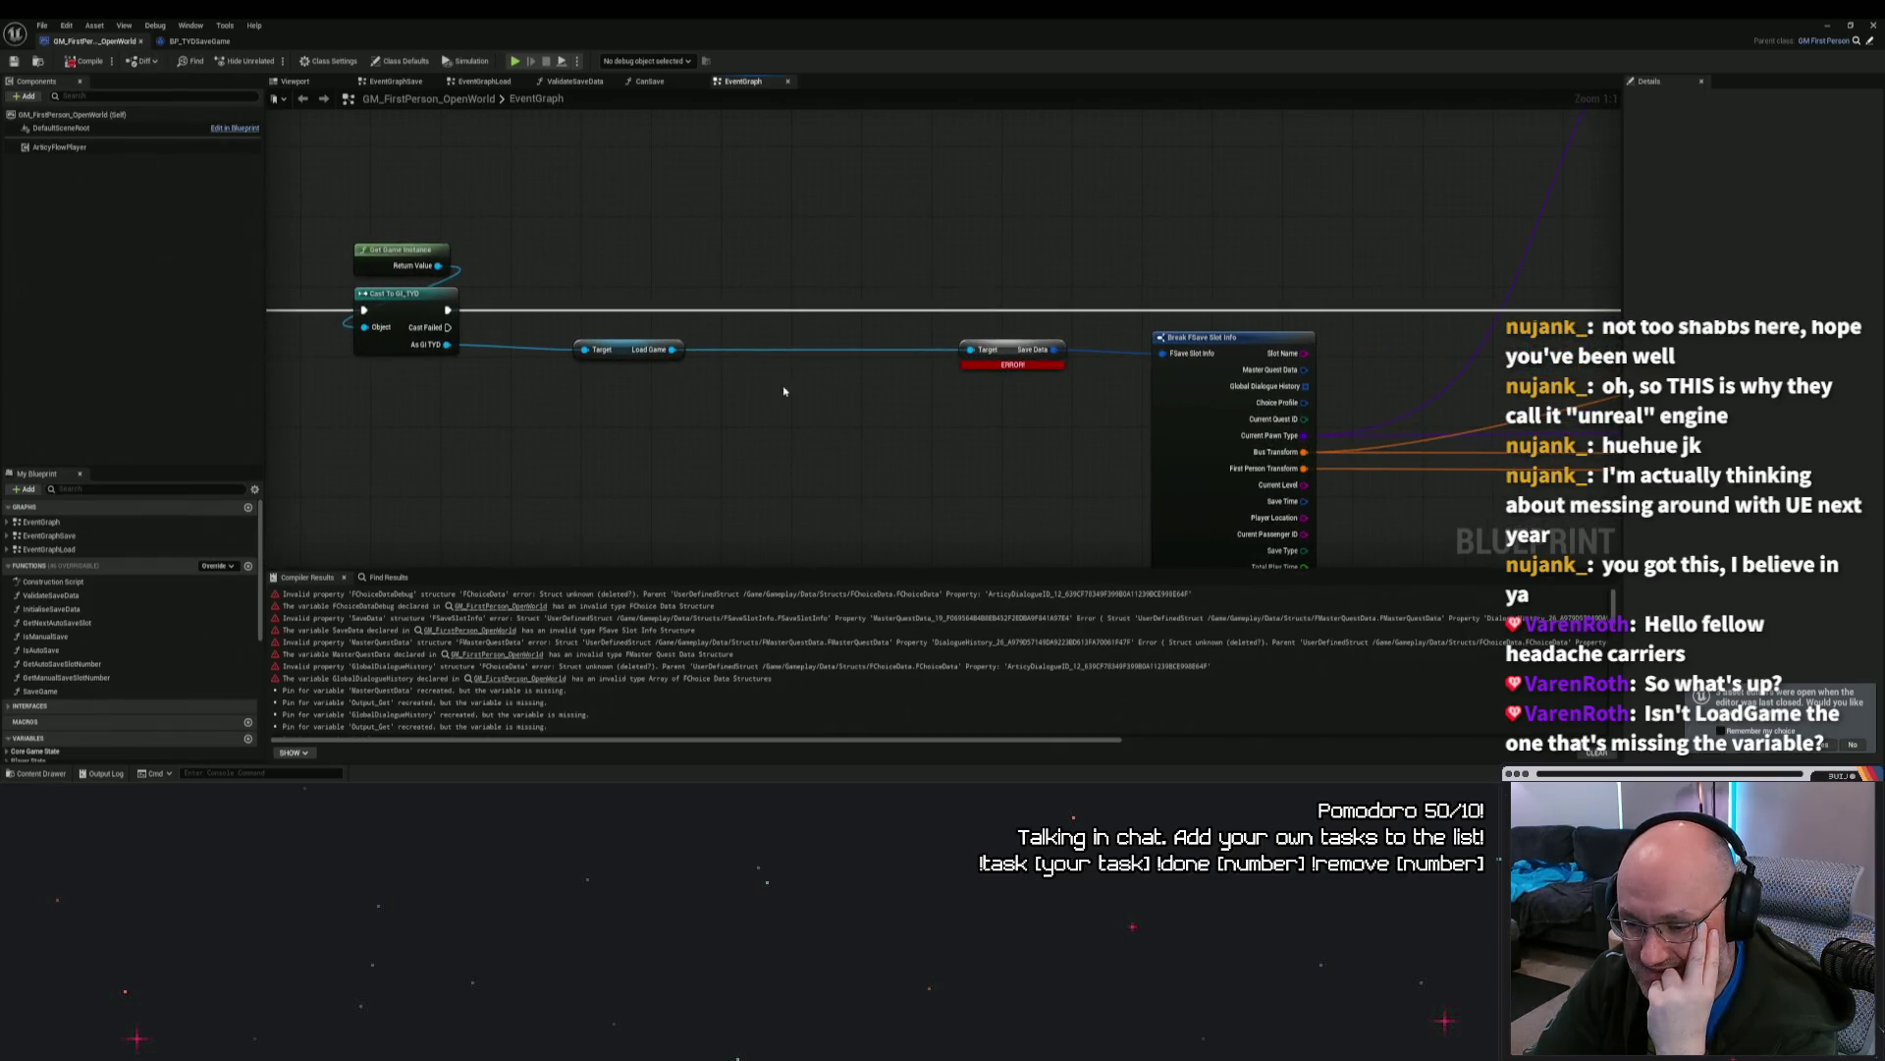
pyautogui.moveTo(649, 335)
pyautogui.mouseDown()
pyautogui.moveTo(858, 395)
pyautogui.moveTo(812, 371)
pyautogui.moveTo(1071, 405)
pyautogui.moveTo(656, 339)
pyautogui.mouseUp()
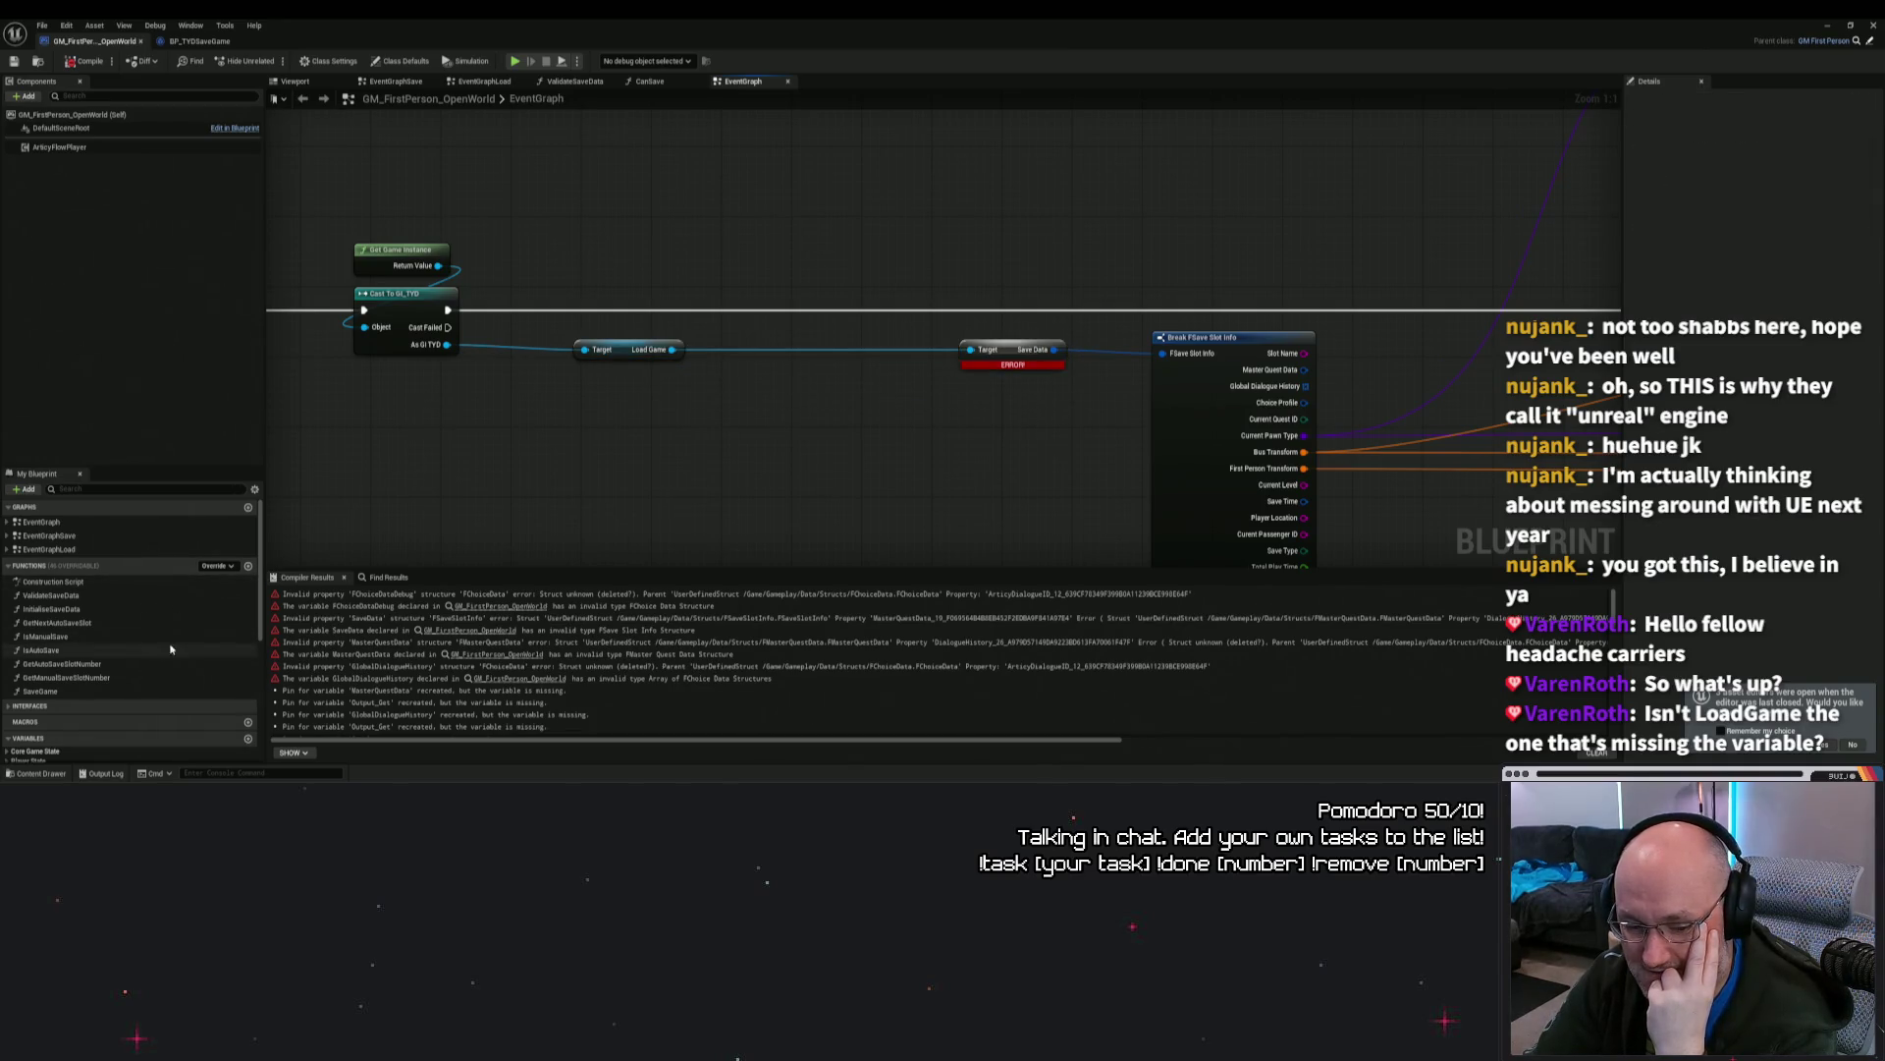
pyautogui.moveTo(1027, 450); pyautogui.dragTo(880, 468)
pyautogui.moveTo(782, 349)
pyautogui.mouseDown()
pyautogui.moveTo(997, 418)
pyautogui.moveTo(909, 401)
pyautogui.mouseUp()
pyautogui.click(867, 412)
pyautogui.moveTo(765, 480); pyautogui.dragTo(847, 445)
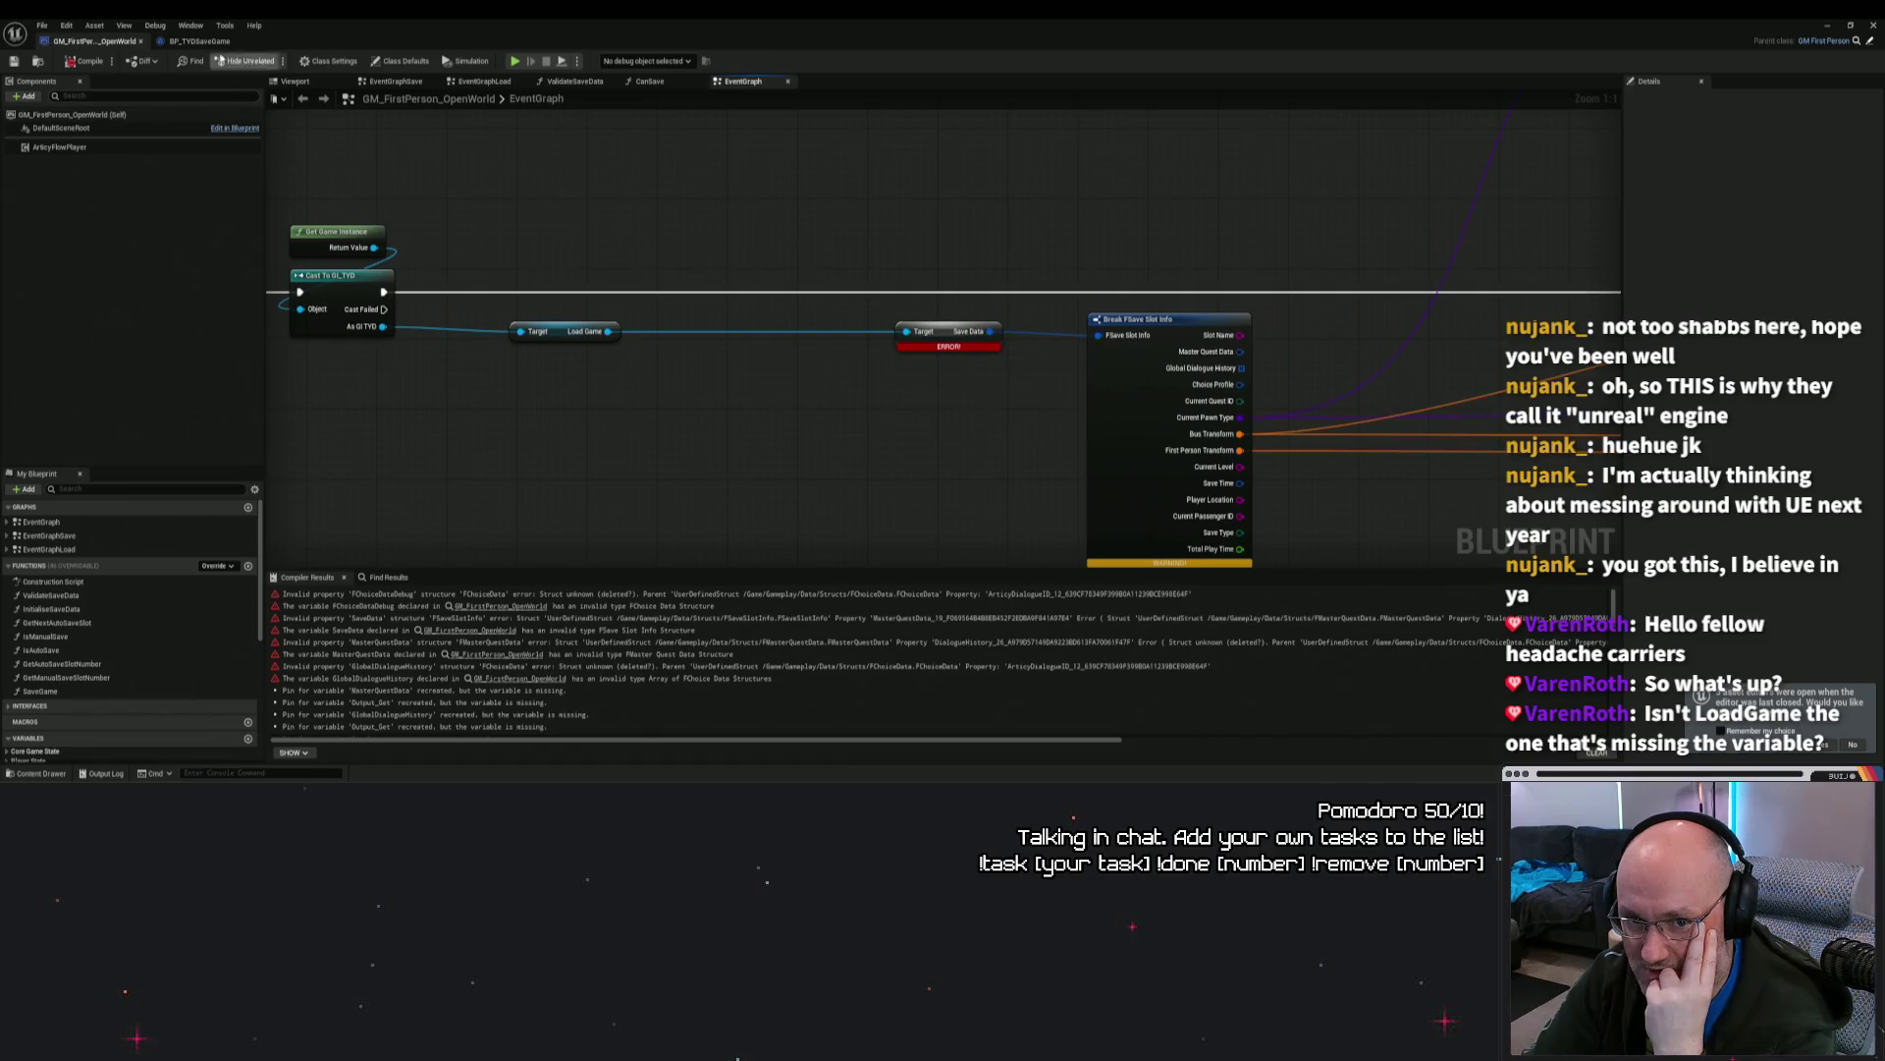
pyautogui.click(197, 42)
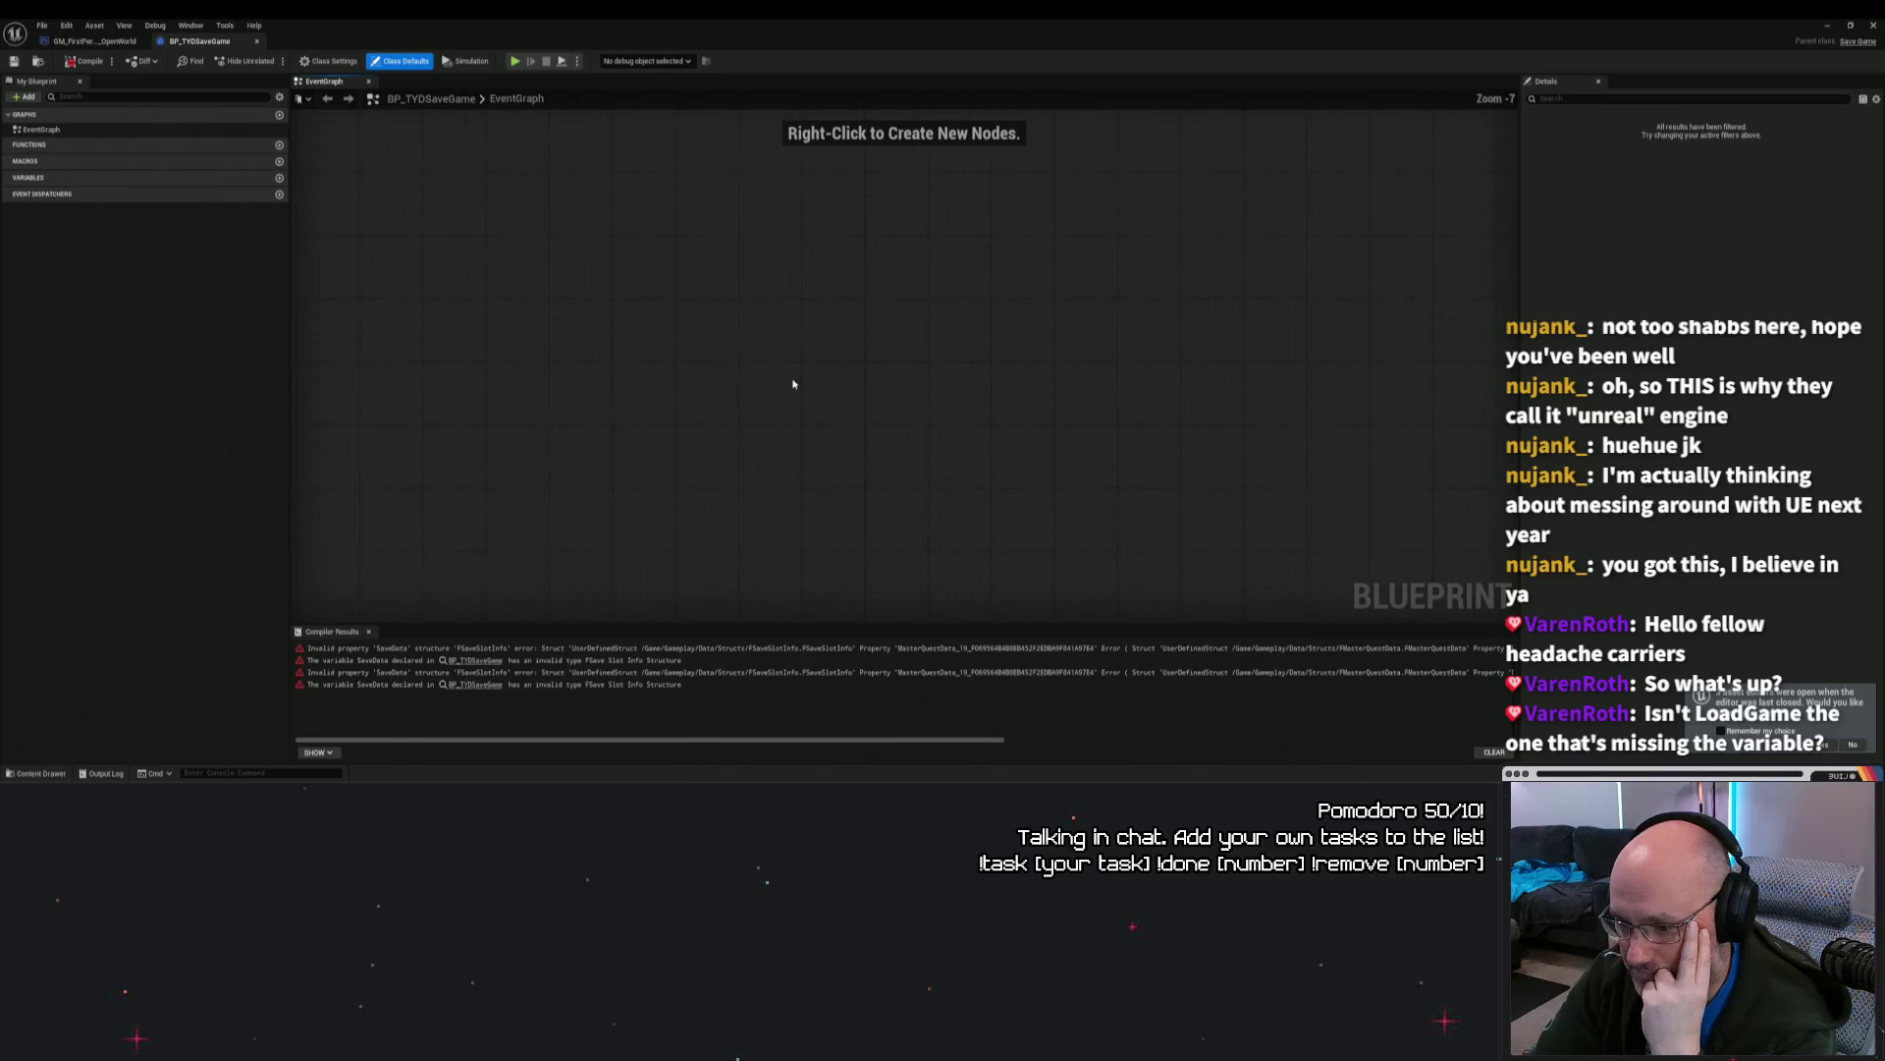
pyautogui.click(94, 41)
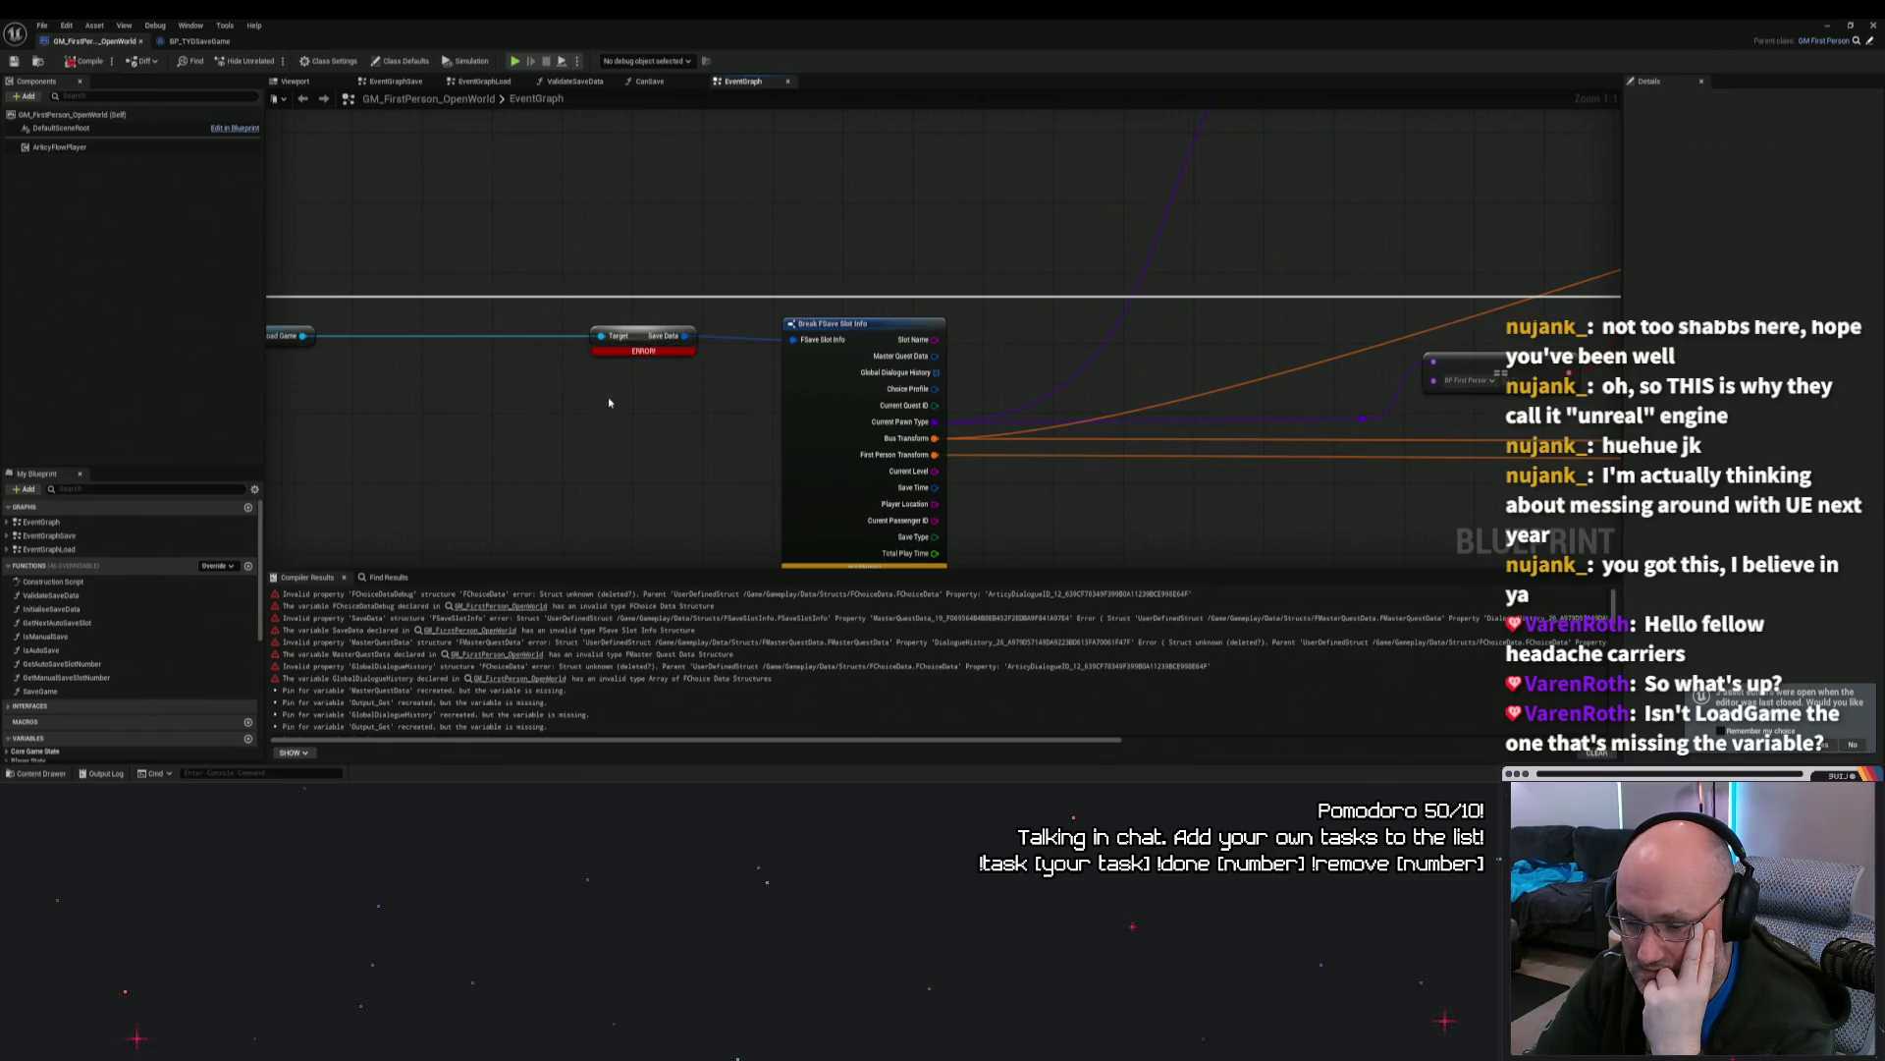
# Step: Pan around the EventGraph and nudge the erroring Save Data node slightly left
pyautogui.scroll(-3, 177, 581)
pyautogui.scroll(-3, 177, 582)
pyautogui.scroll(-5, 872, 449)
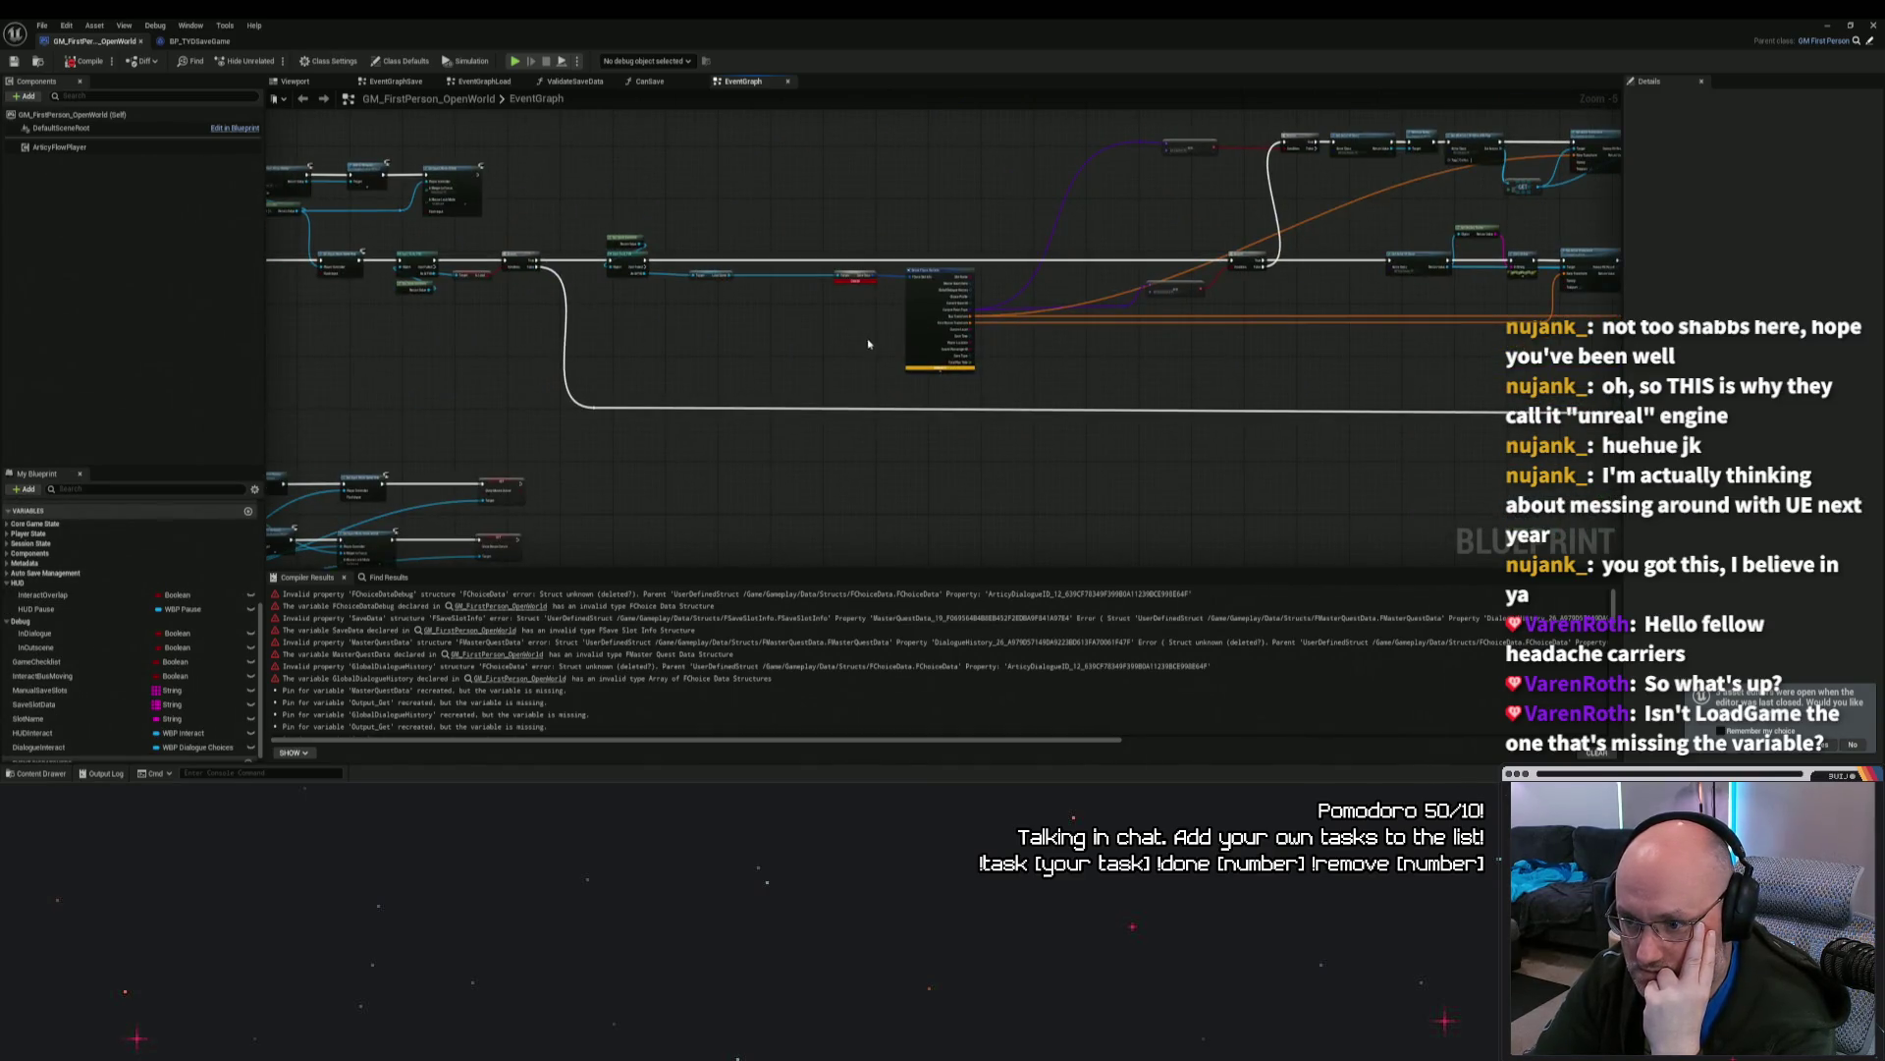
pyautogui.scroll(-4, 869, 342)
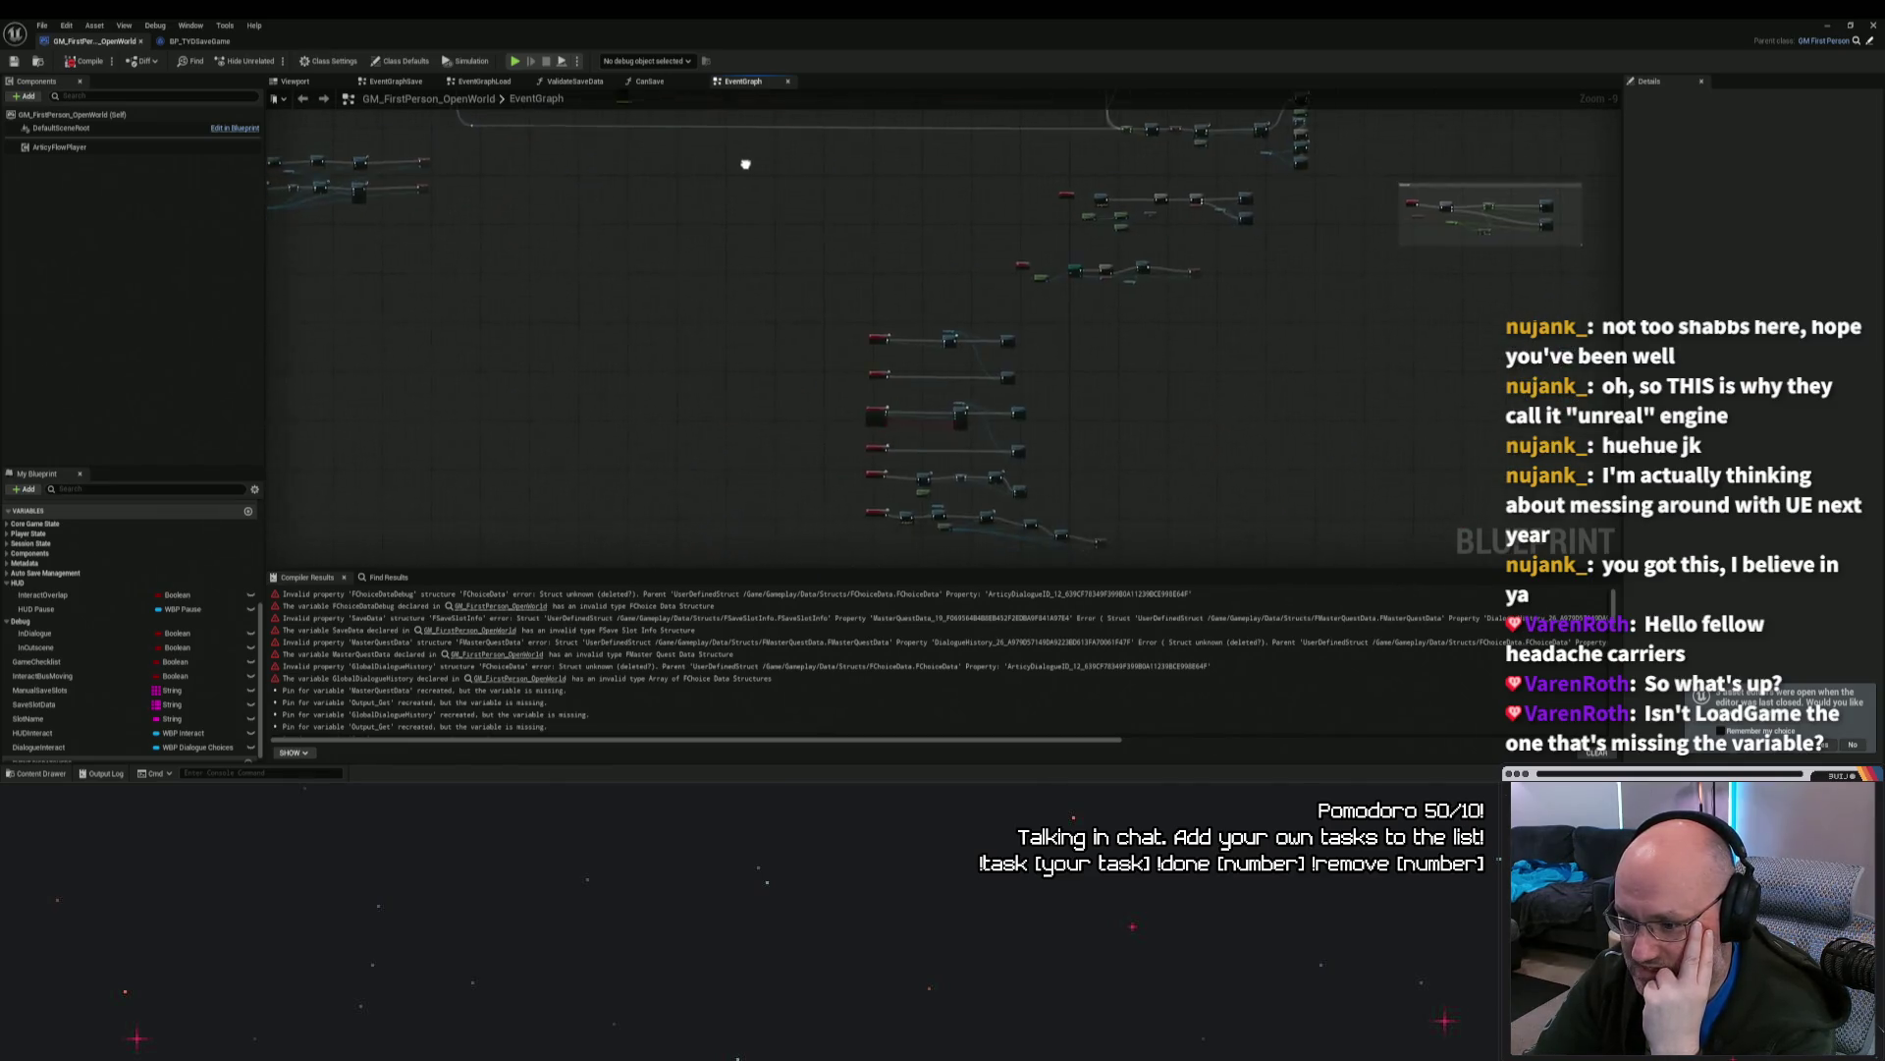
pyautogui.scroll(4, 864, 409)
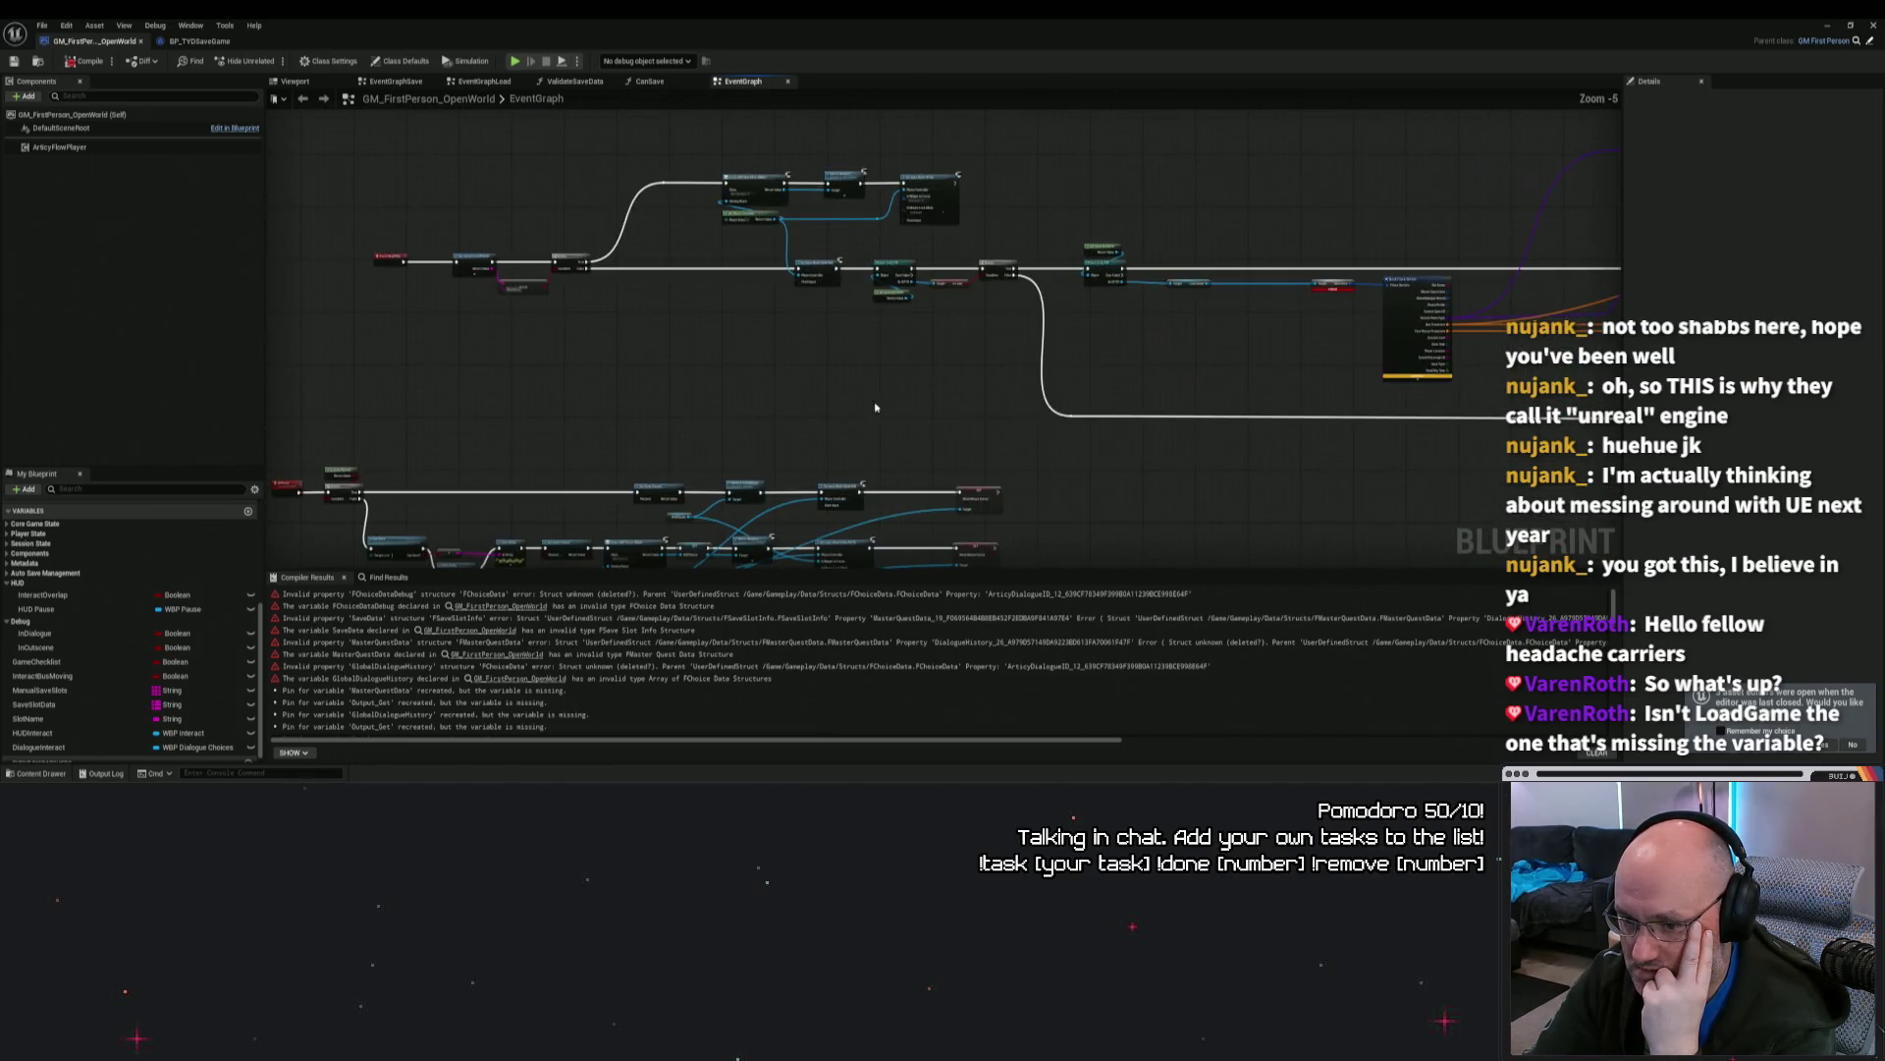
pyautogui.scroll(2, 678, 235)
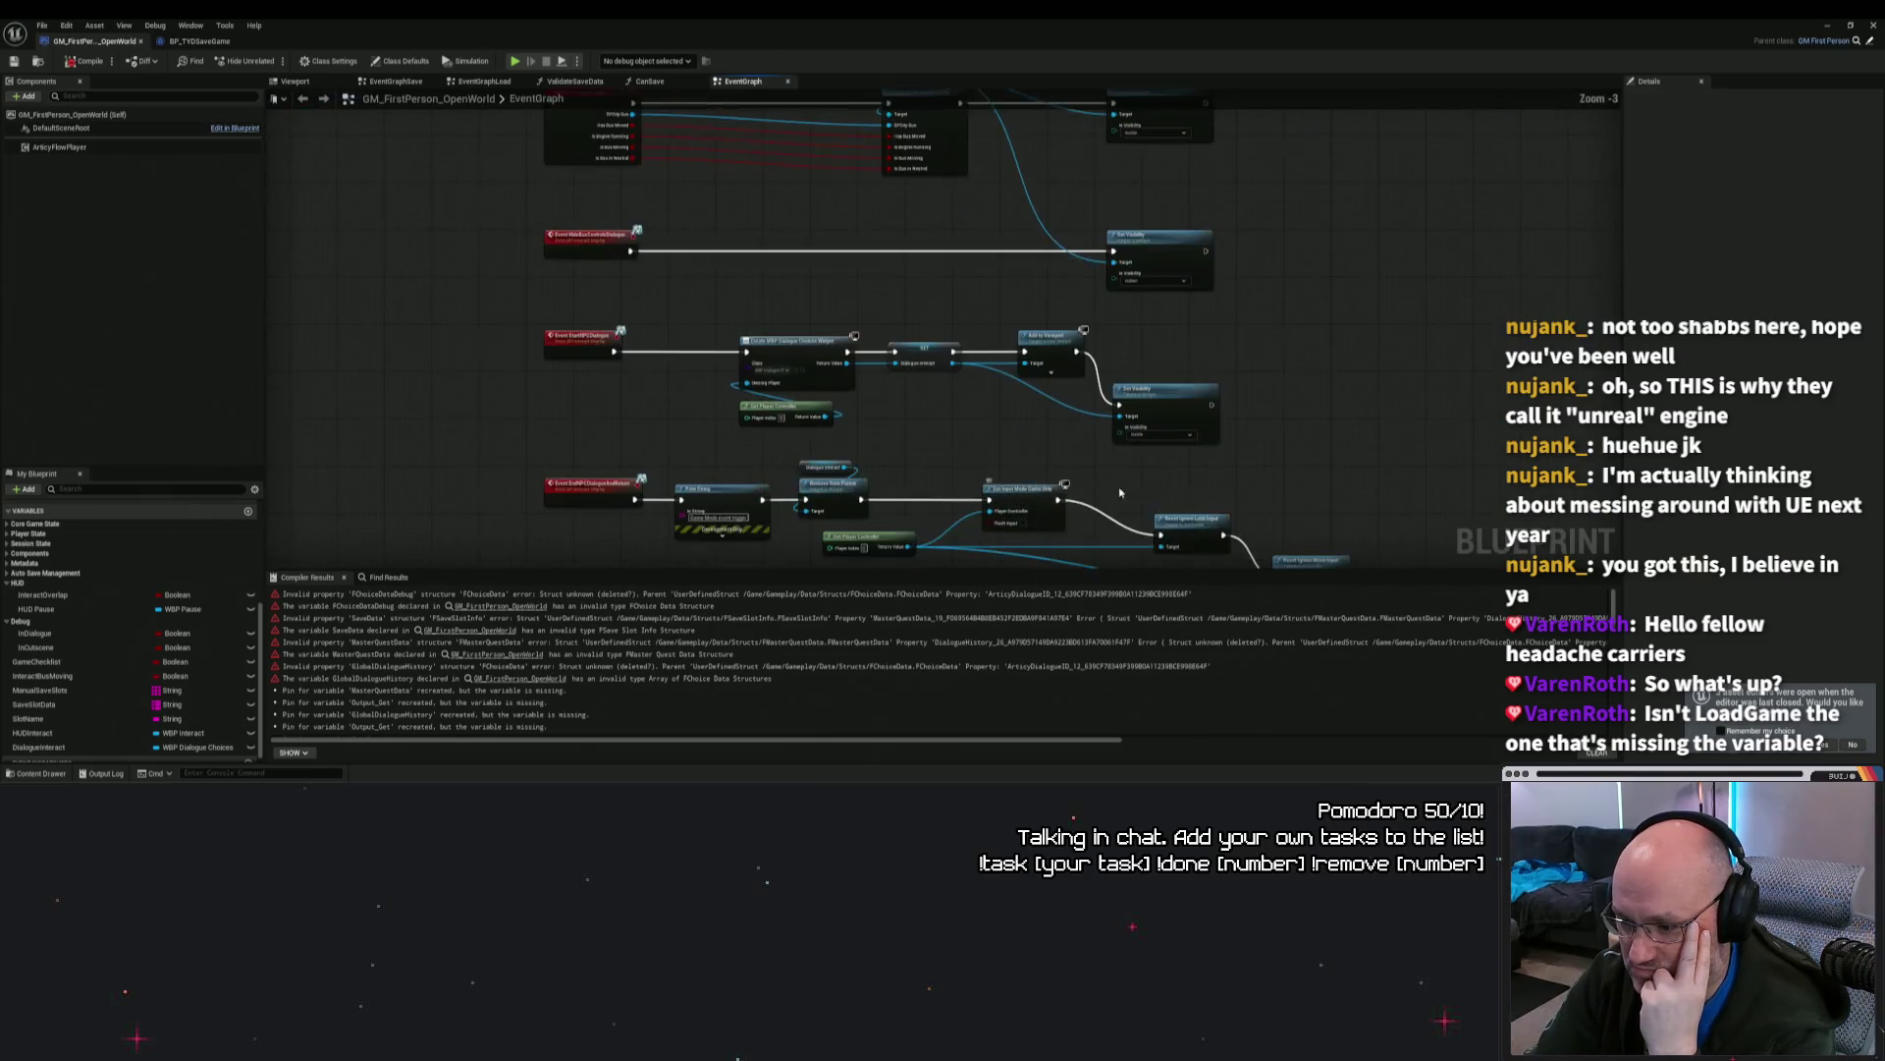
pyautogui.moveTo(1107, 496); pyautogui.dragTo(1115, 252)
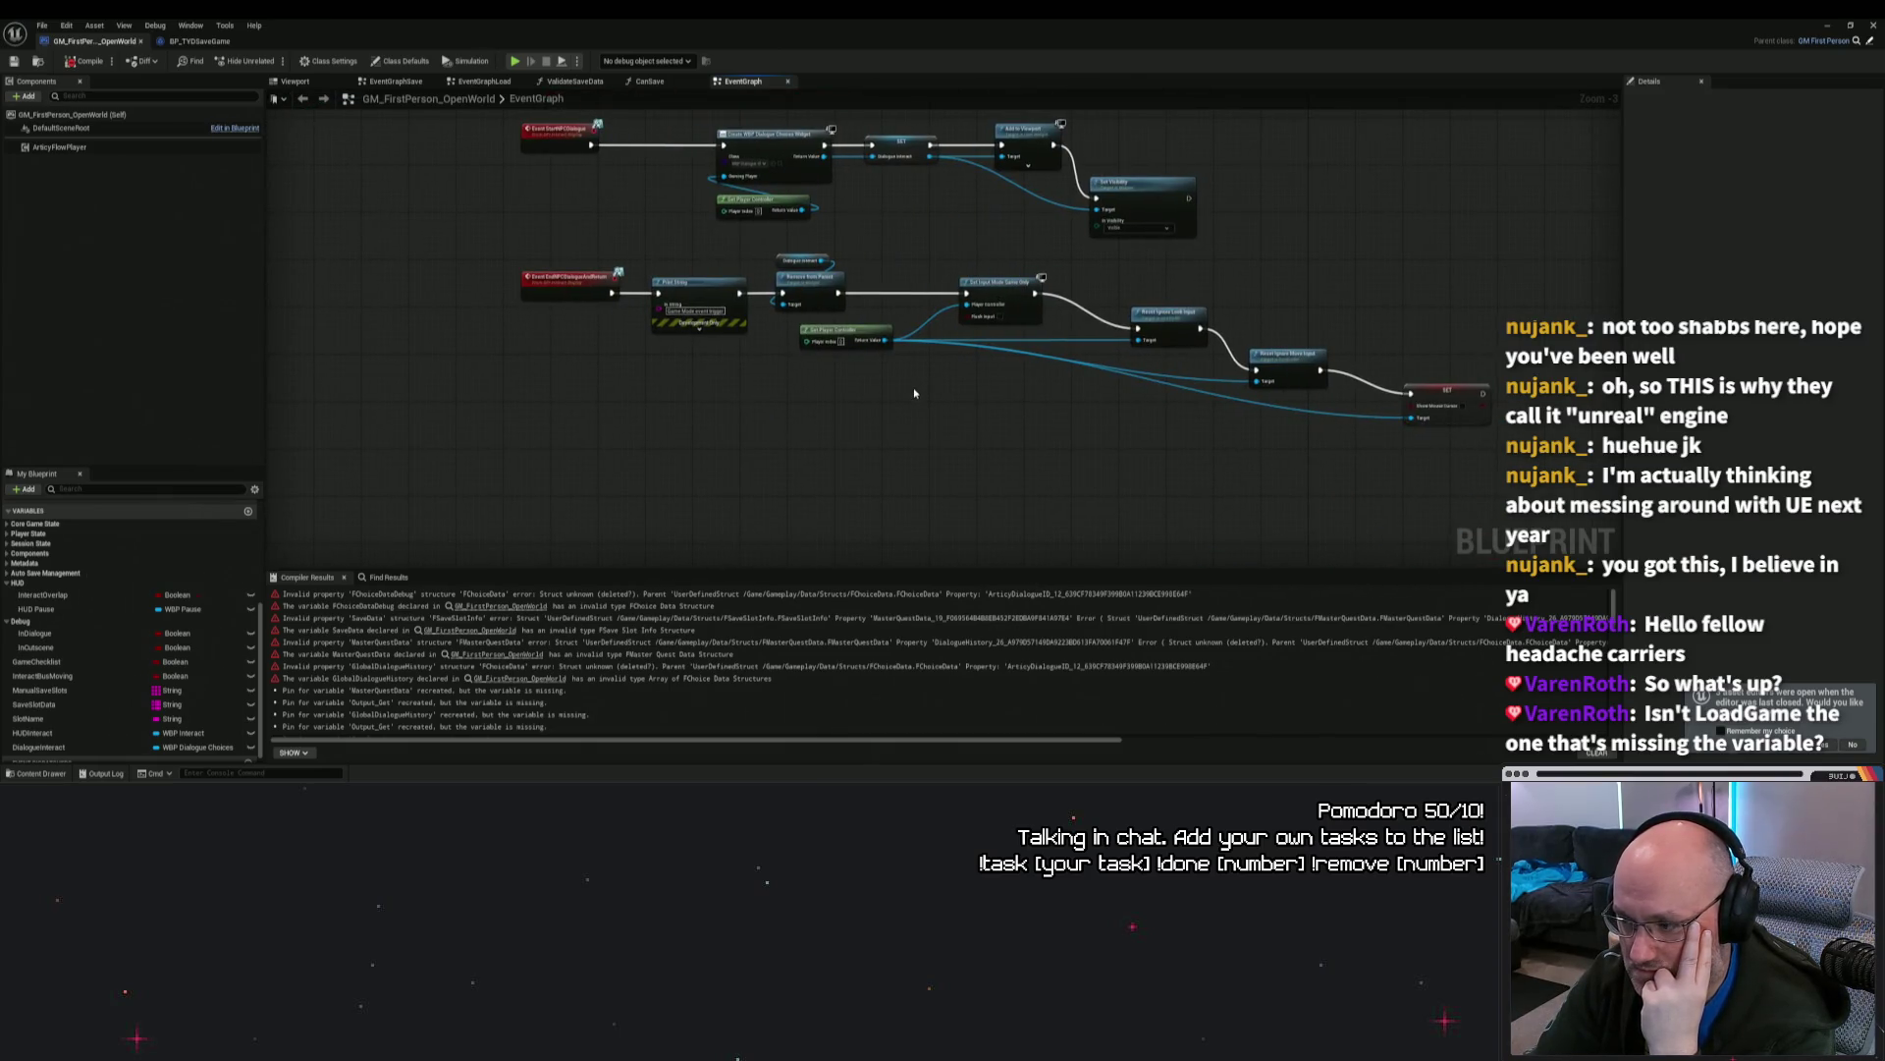
pyautogui.scroll(-4, 914, 393)
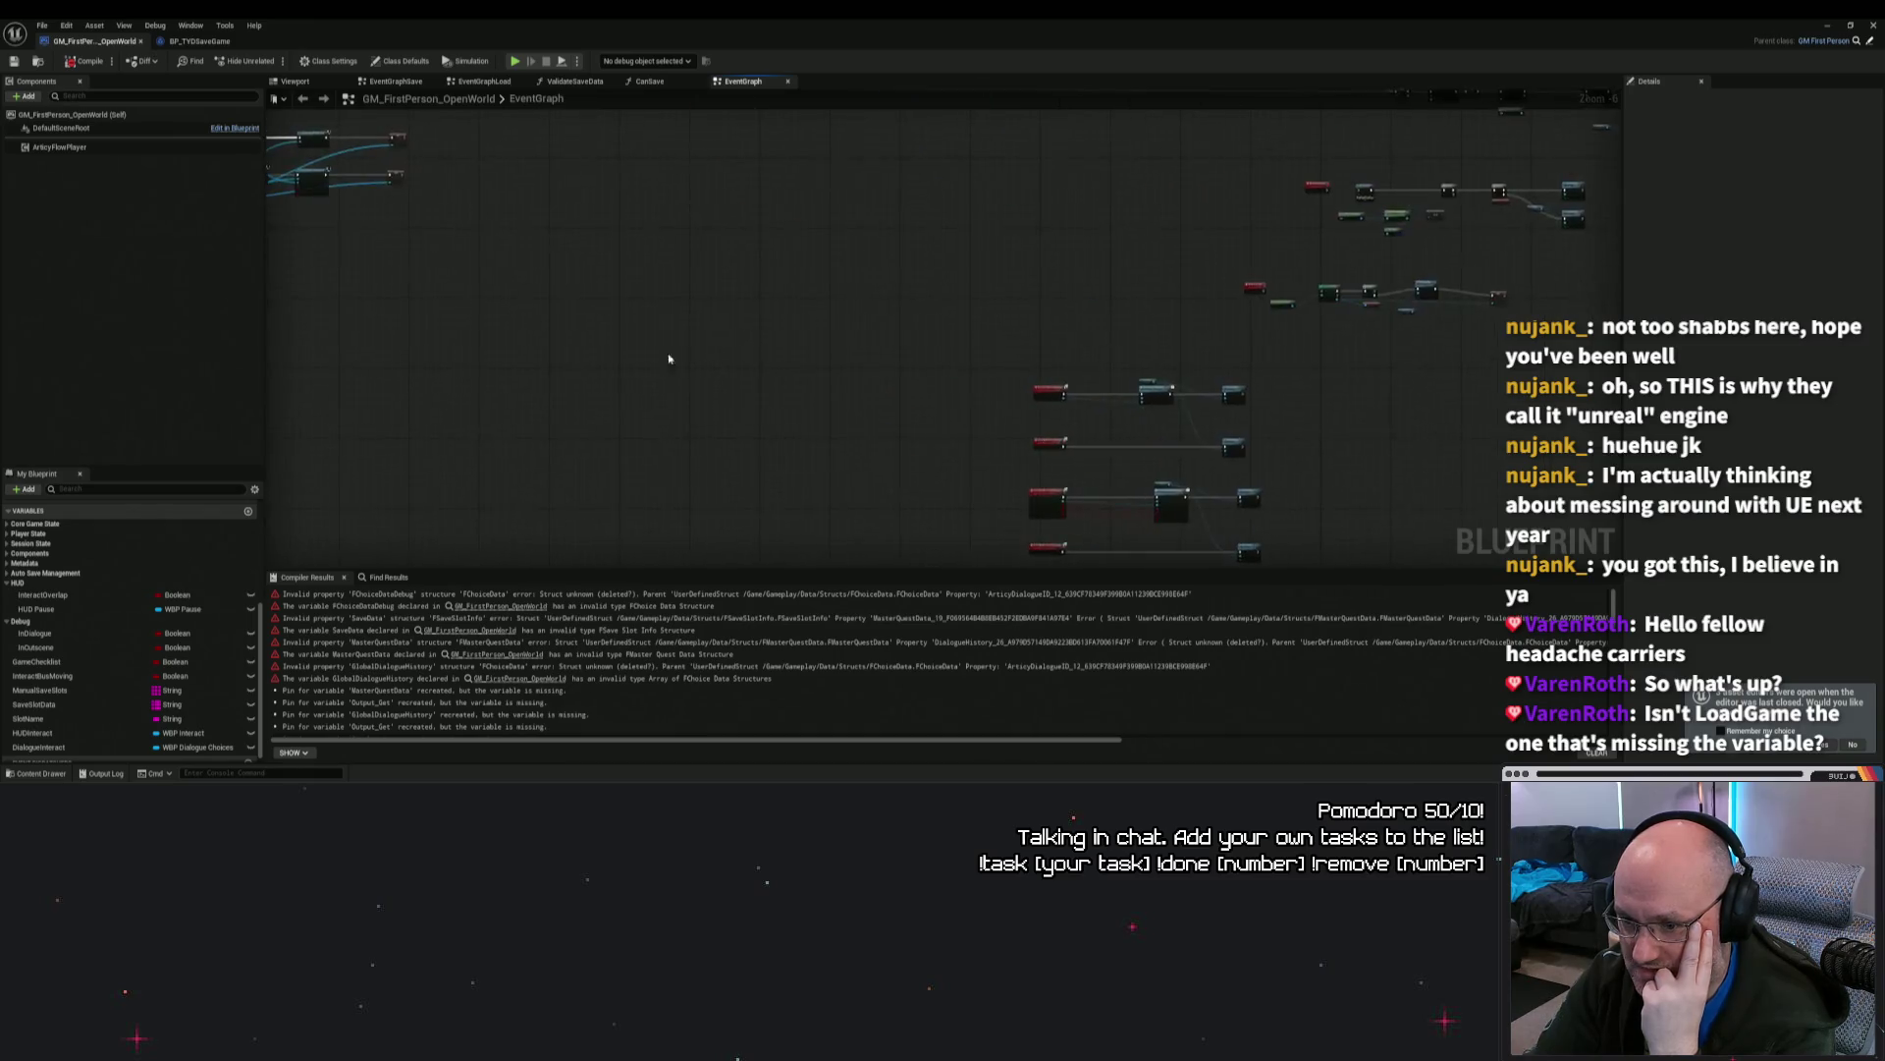
pyautogui.scroll(5, 835, 335)
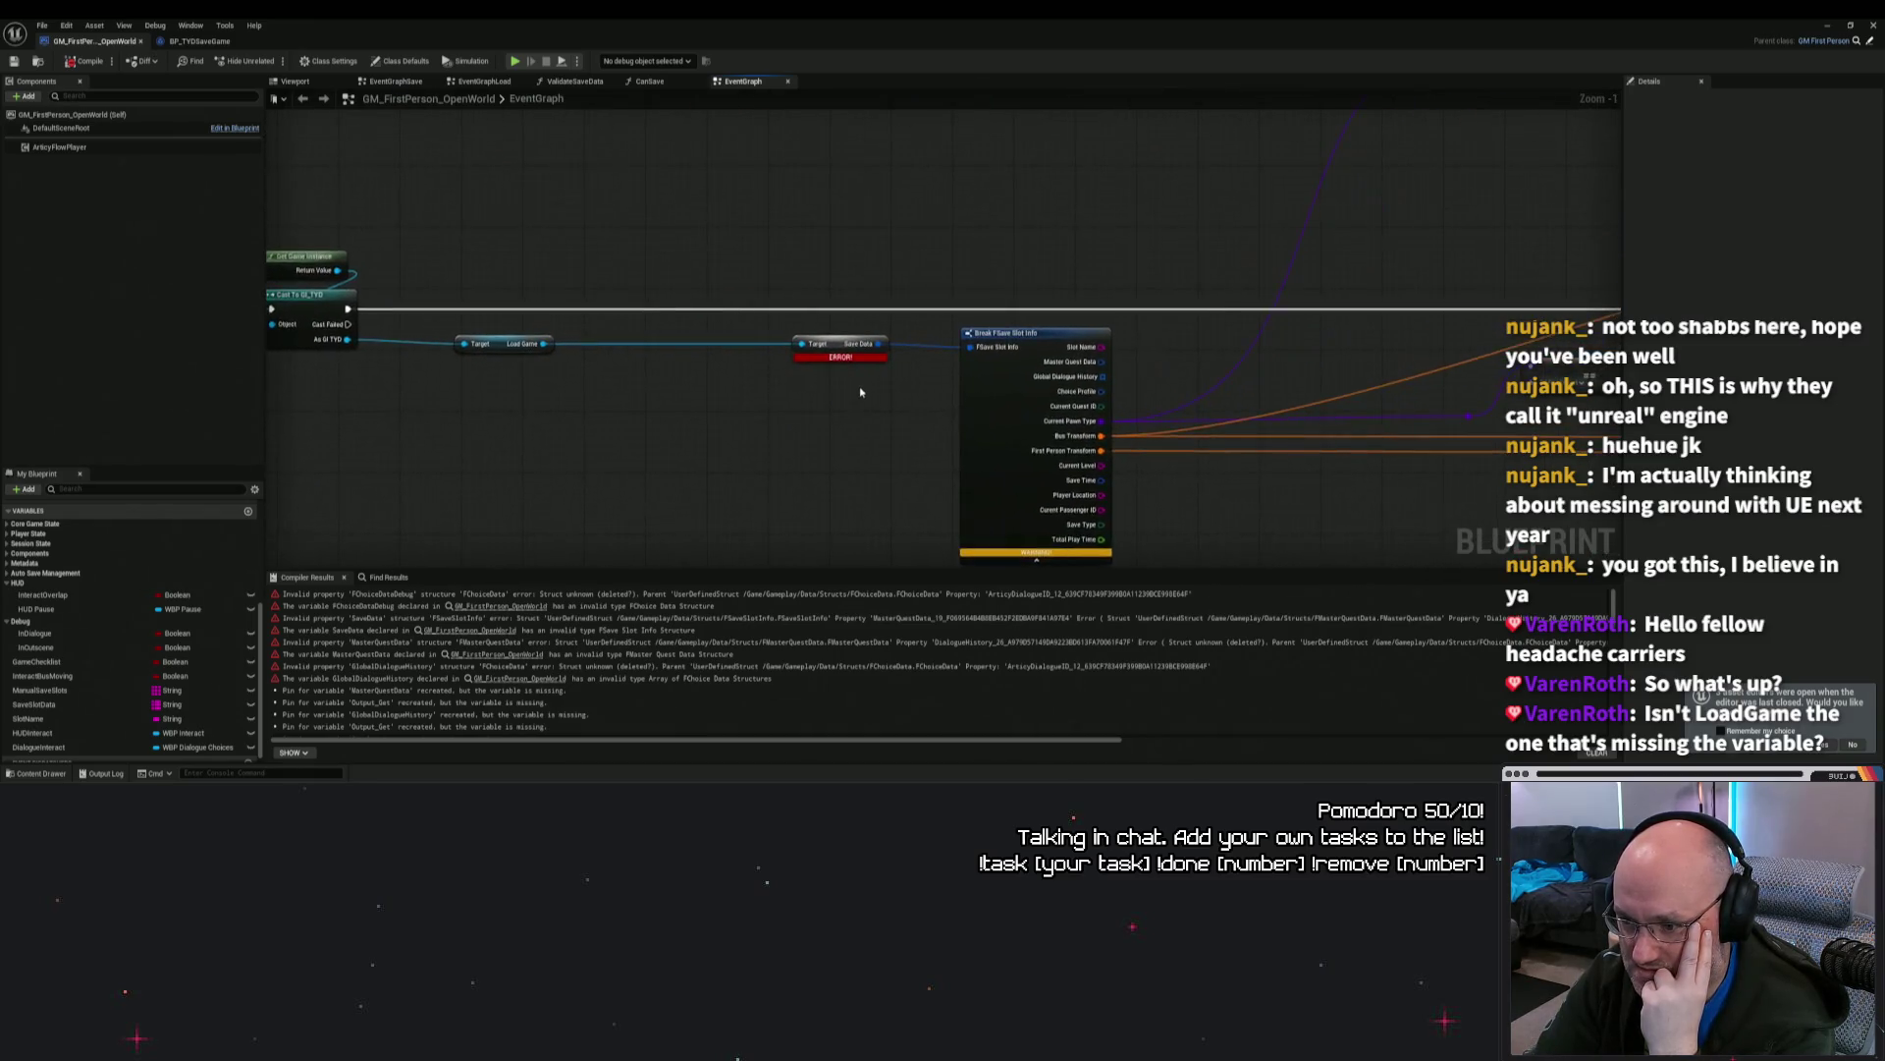
pyautogui.moveTo(818, 340); pyautogui.dragTo(757, 340)
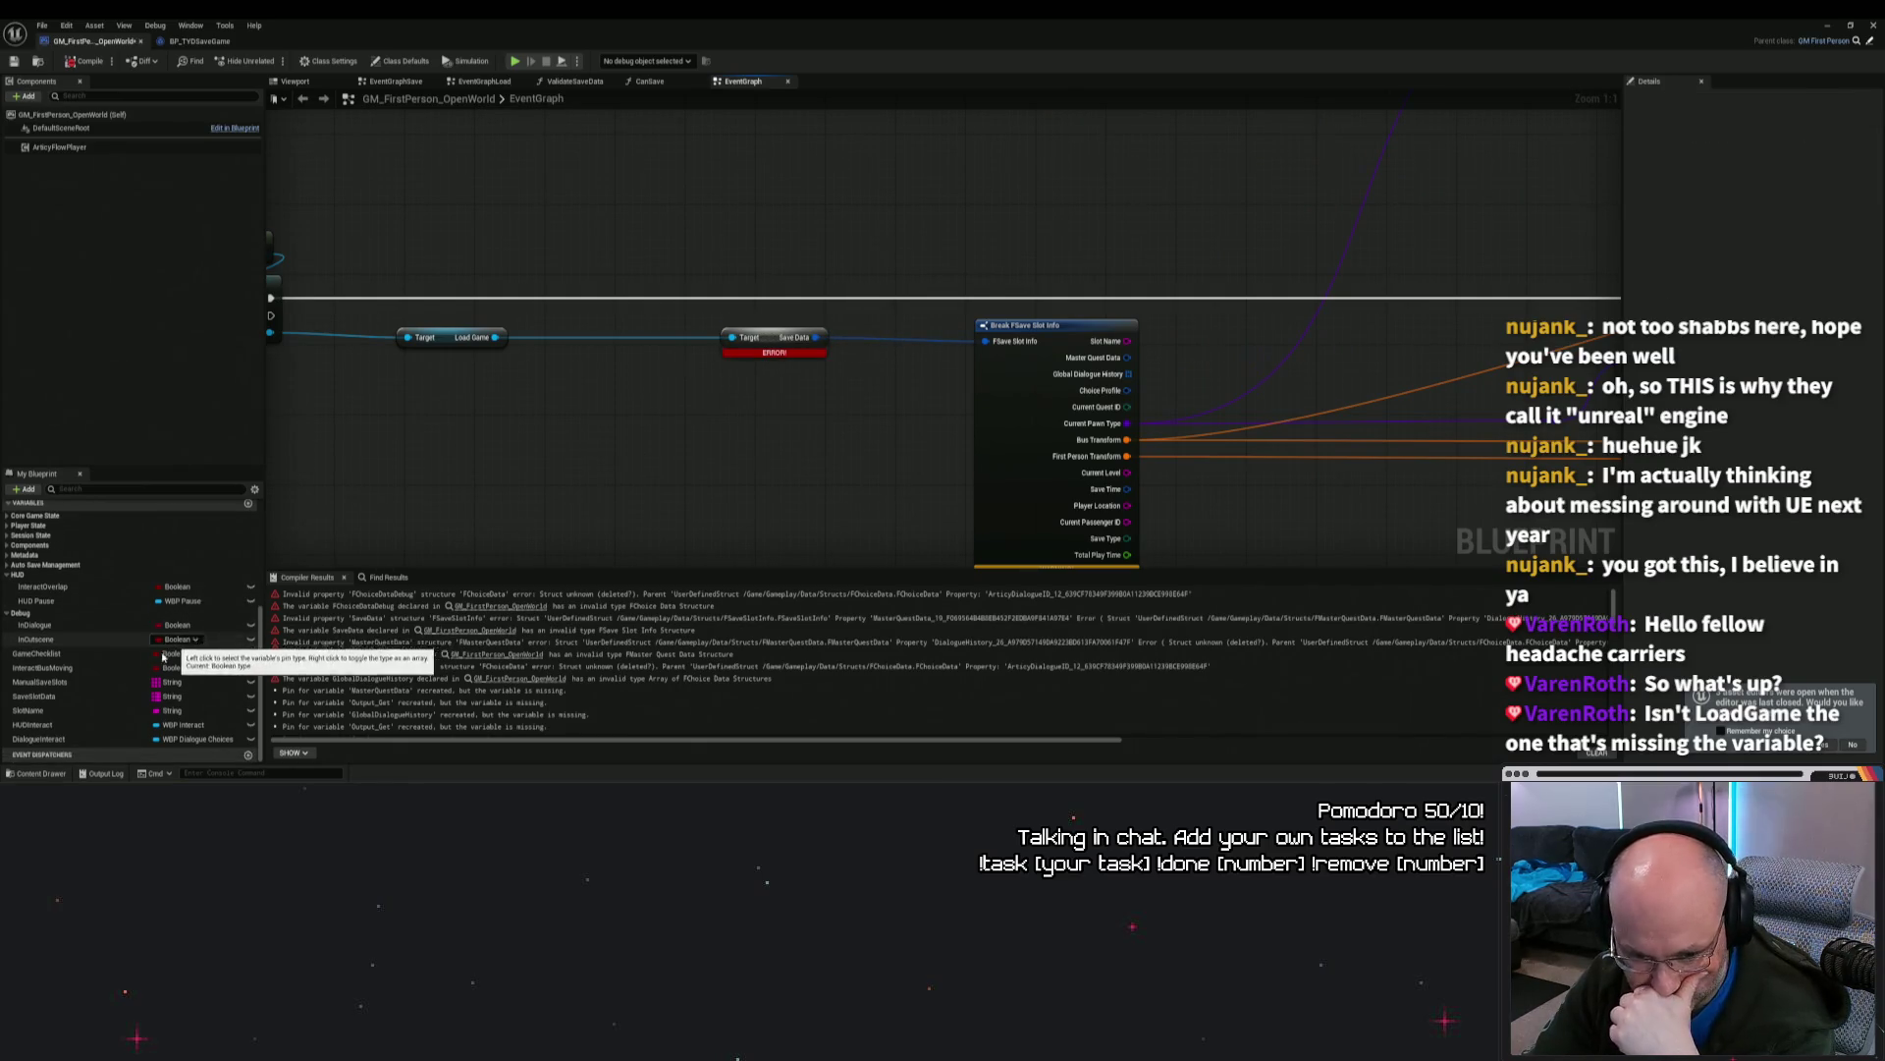
pyautogui.scroll(2, 150, 662)
# Step: Collapse the HUD and Debug variable categories in My Blueprint
pyautogui.click(7, 665)
pyautogui.click(8, 629)
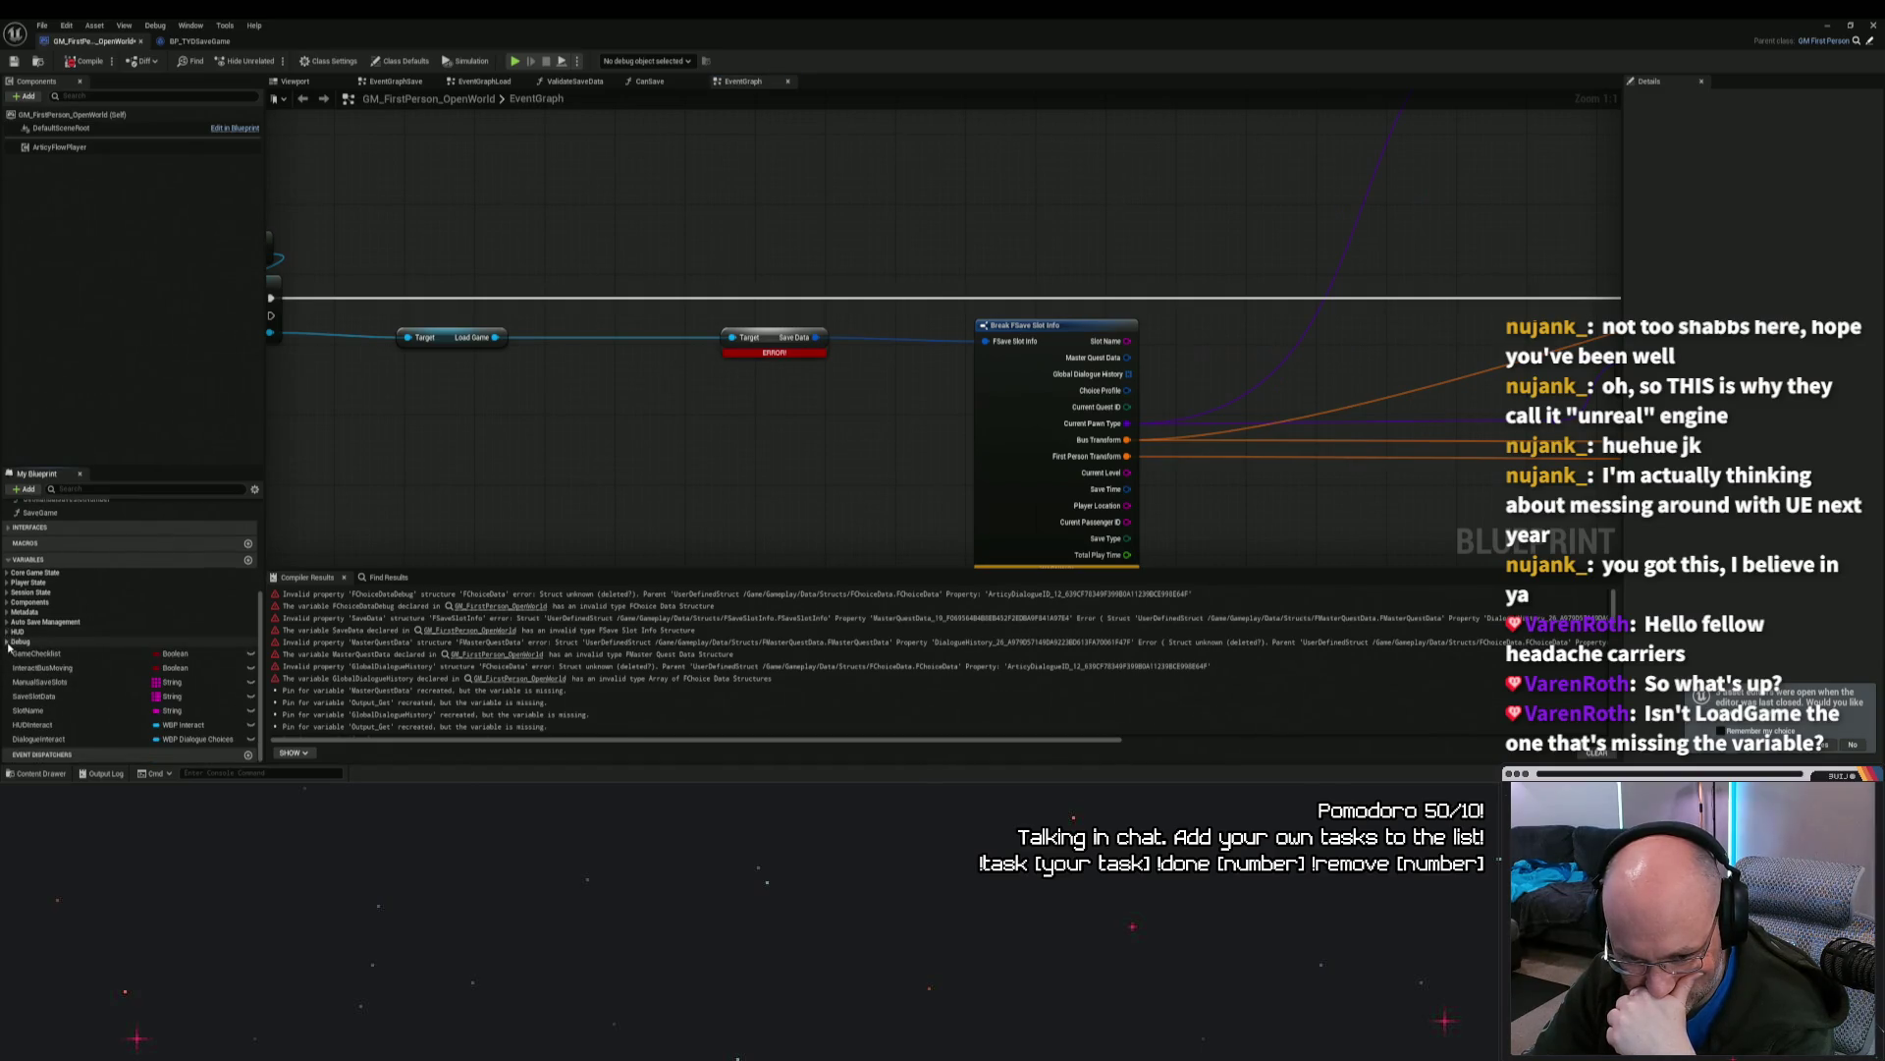
pyautogui.click(7, 642)
pyautogui.click(8, 643)
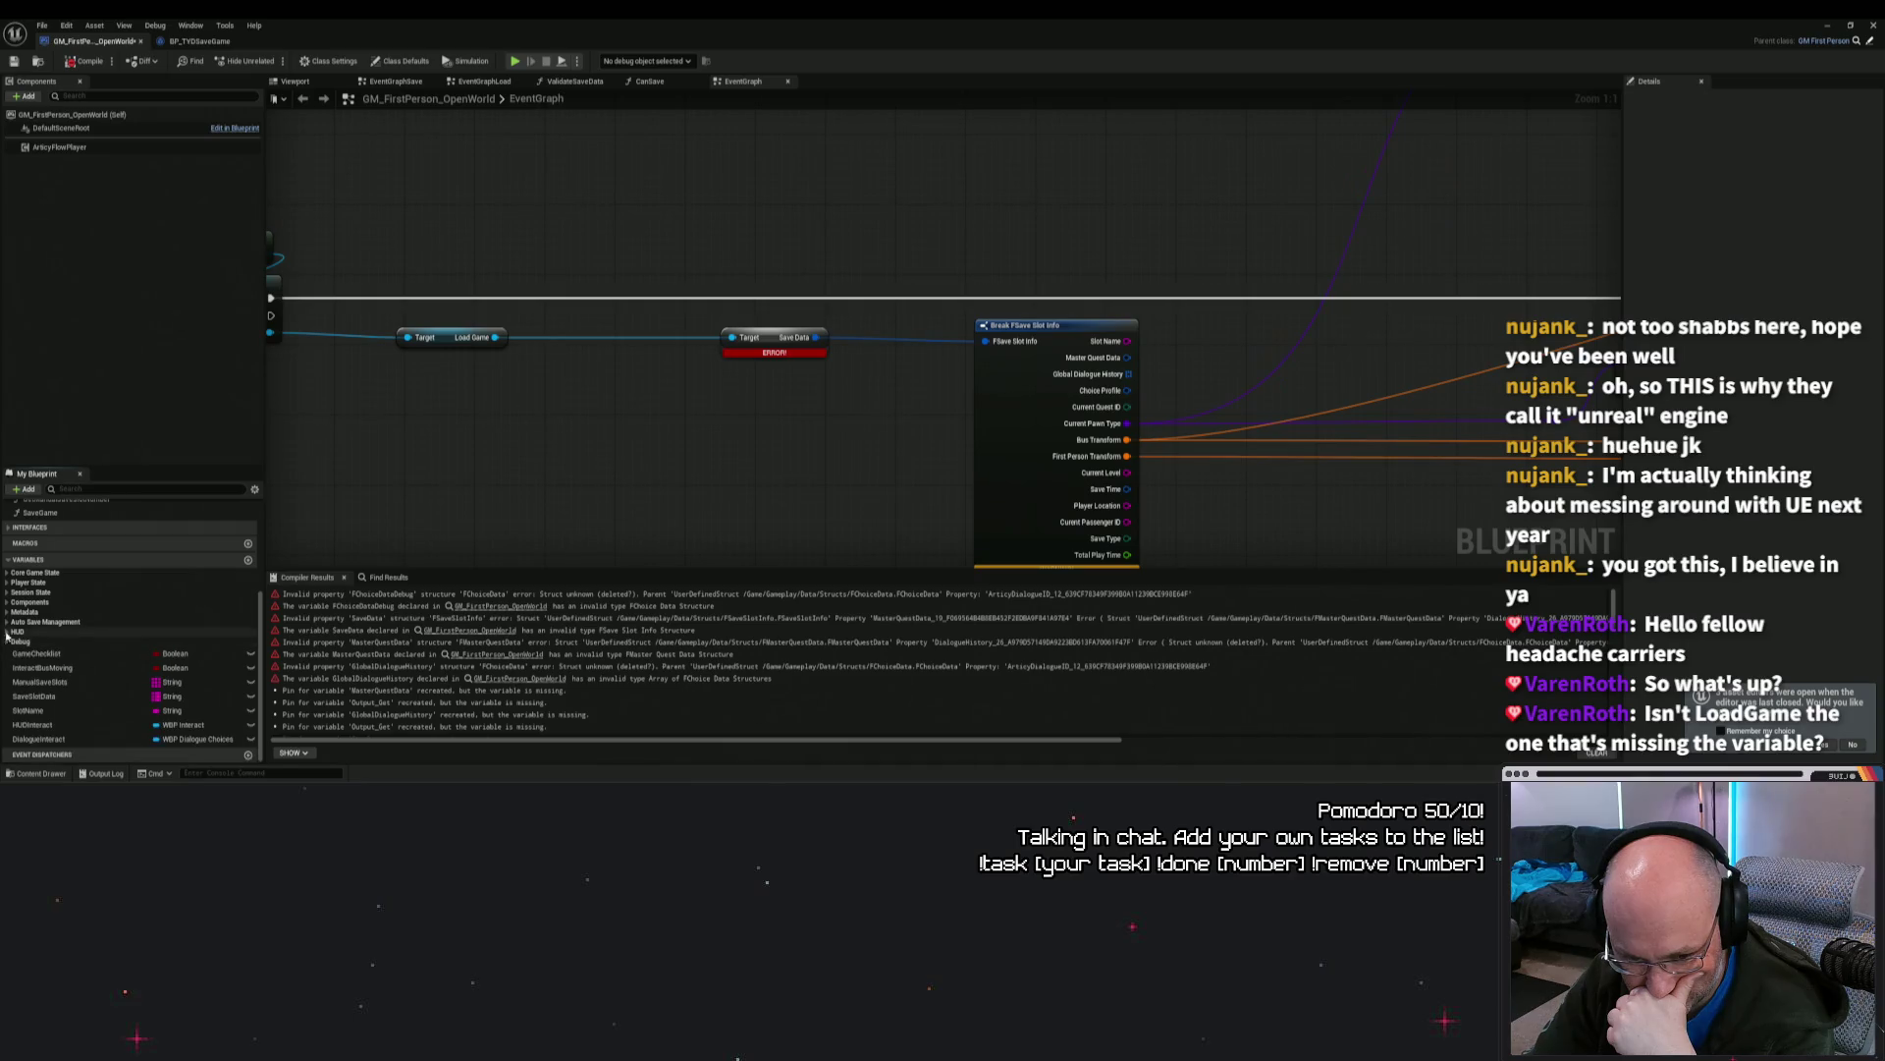
pyautogui.click(7, 573)
pyautogui.click(8, 573)
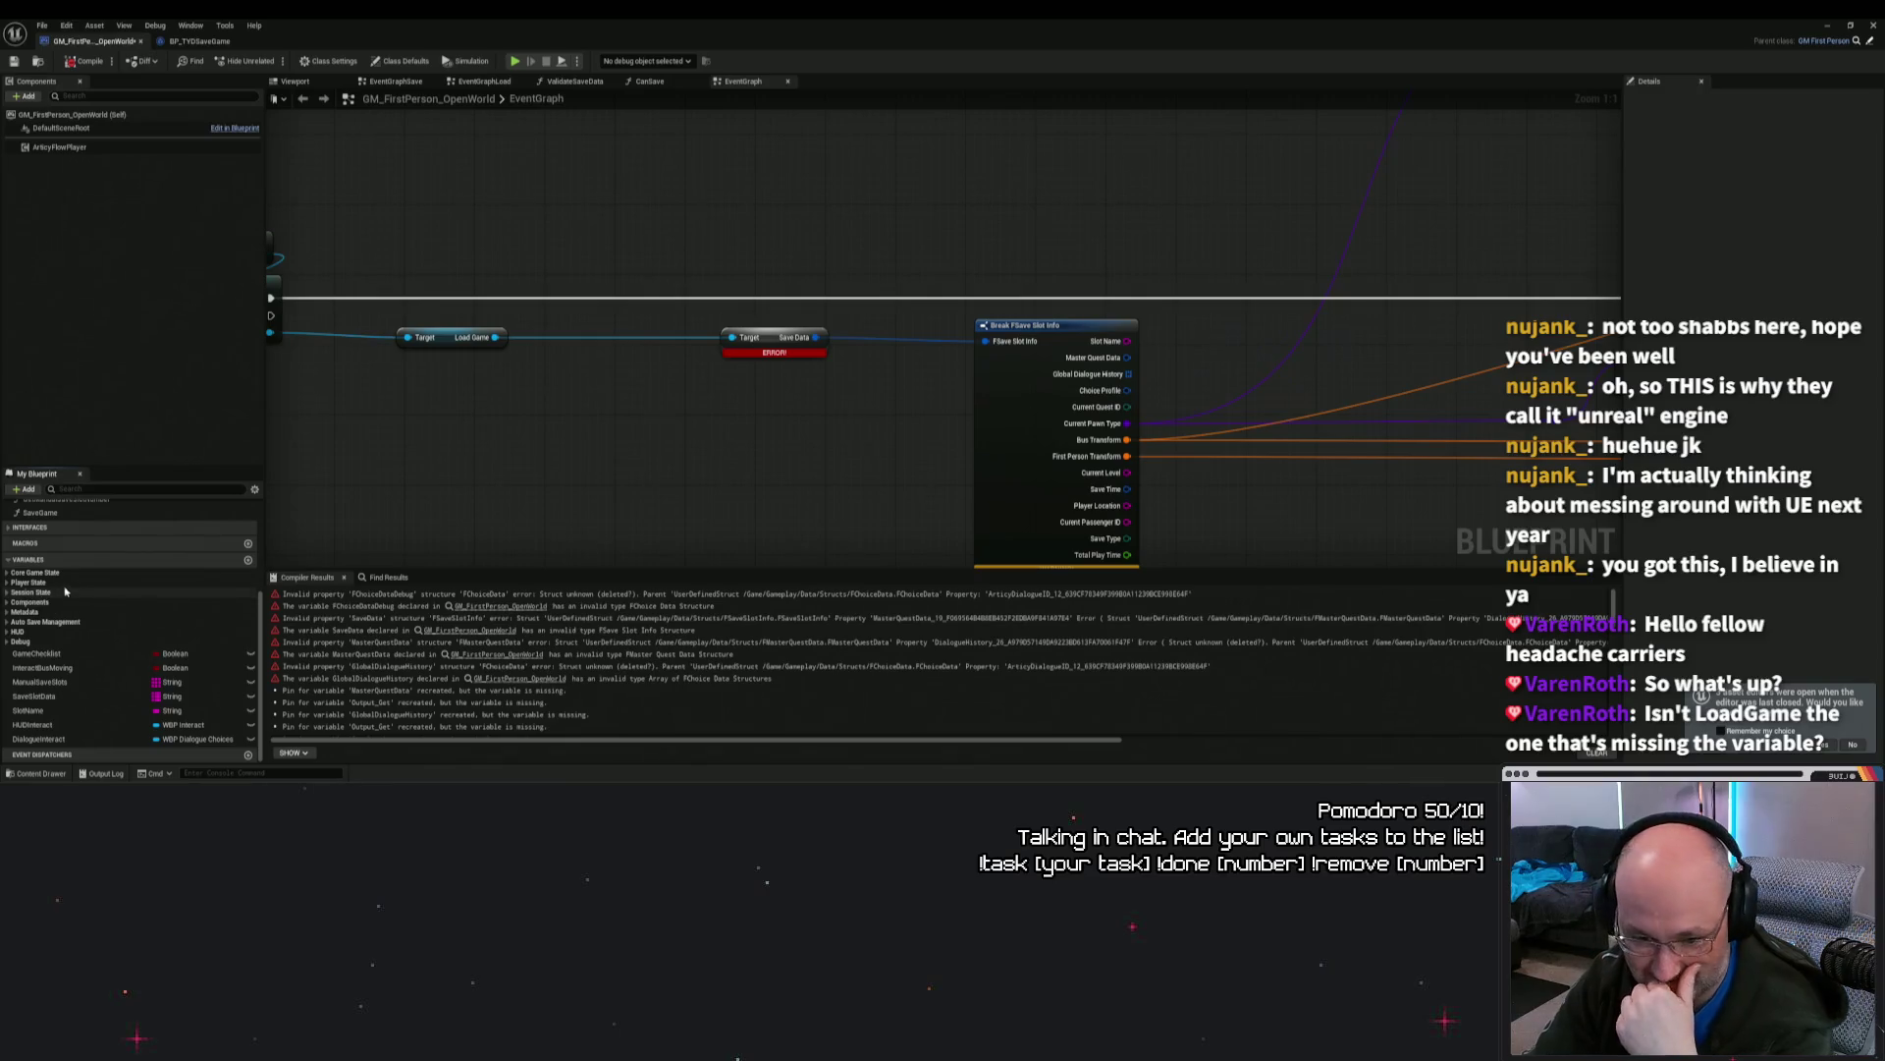
# Step: Add a trial variable, attempt naming it SaveData, then delete it since the name is taken
pyautogui.click(248, 560)
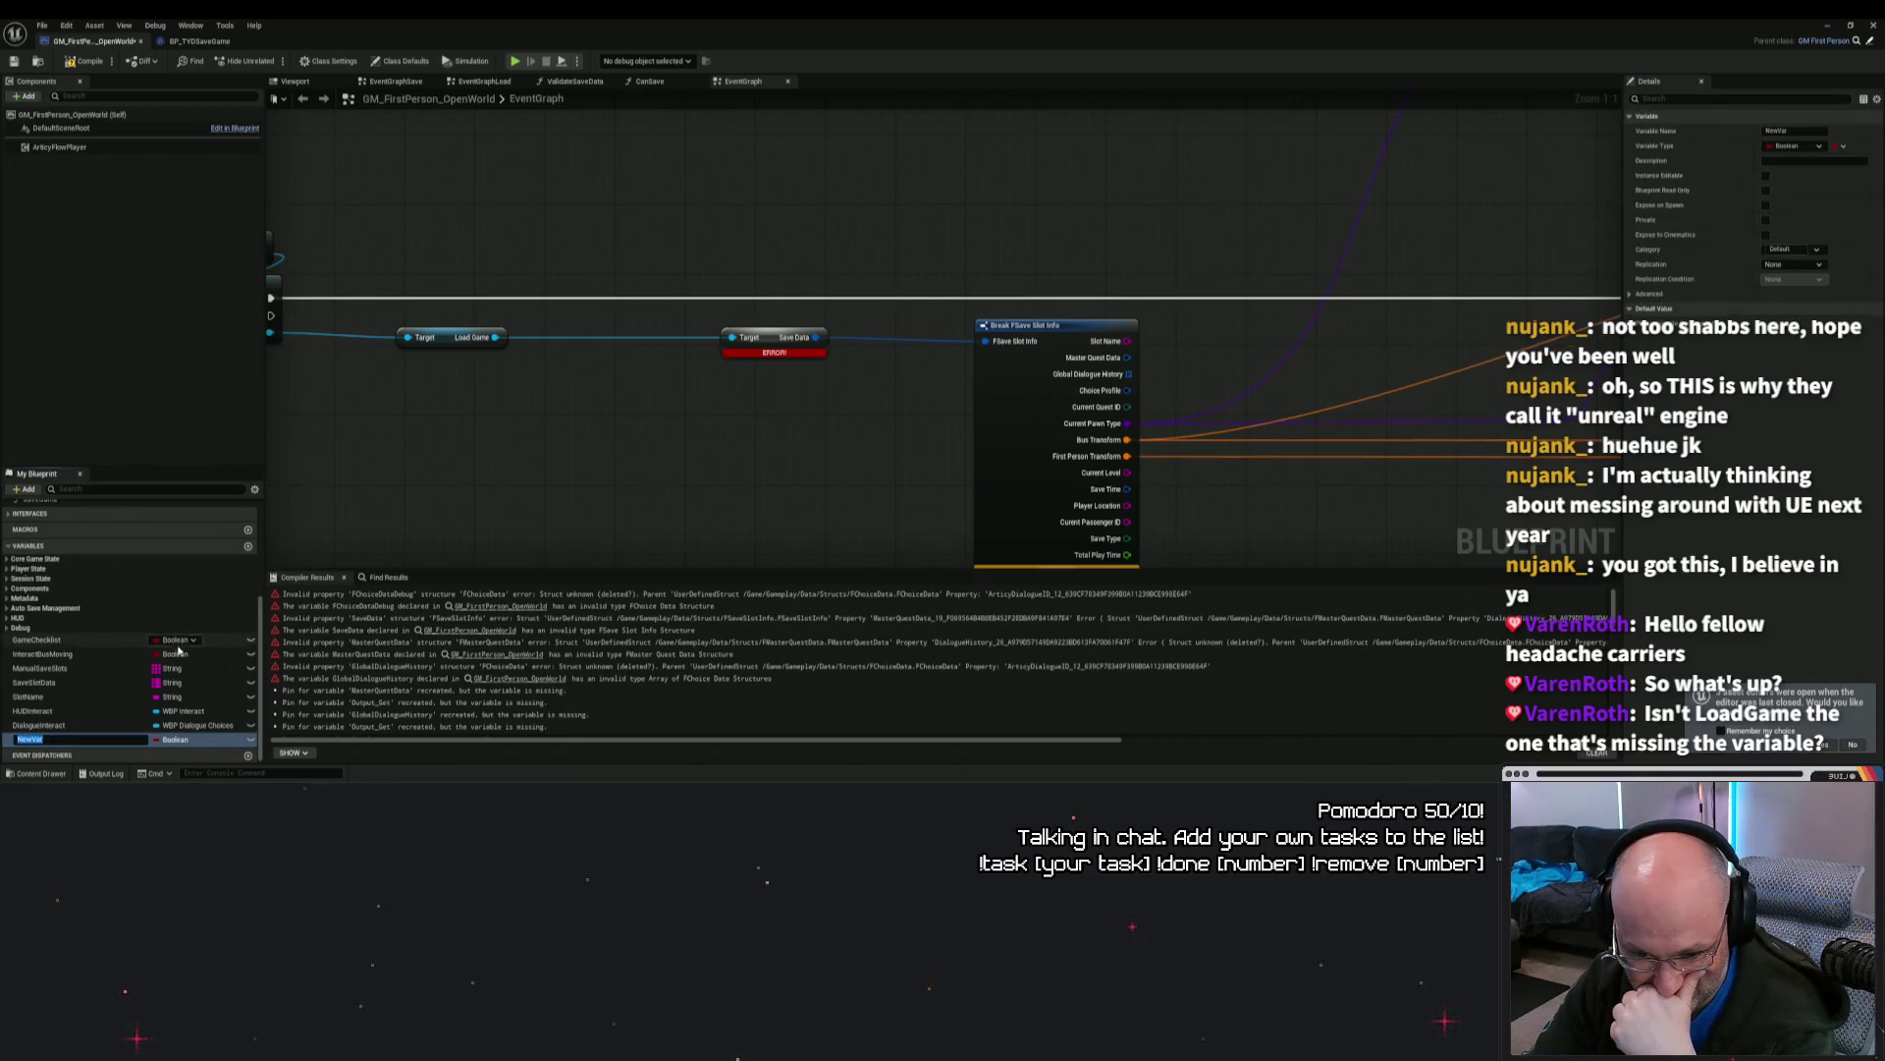
pyautogui.write('SaveData')
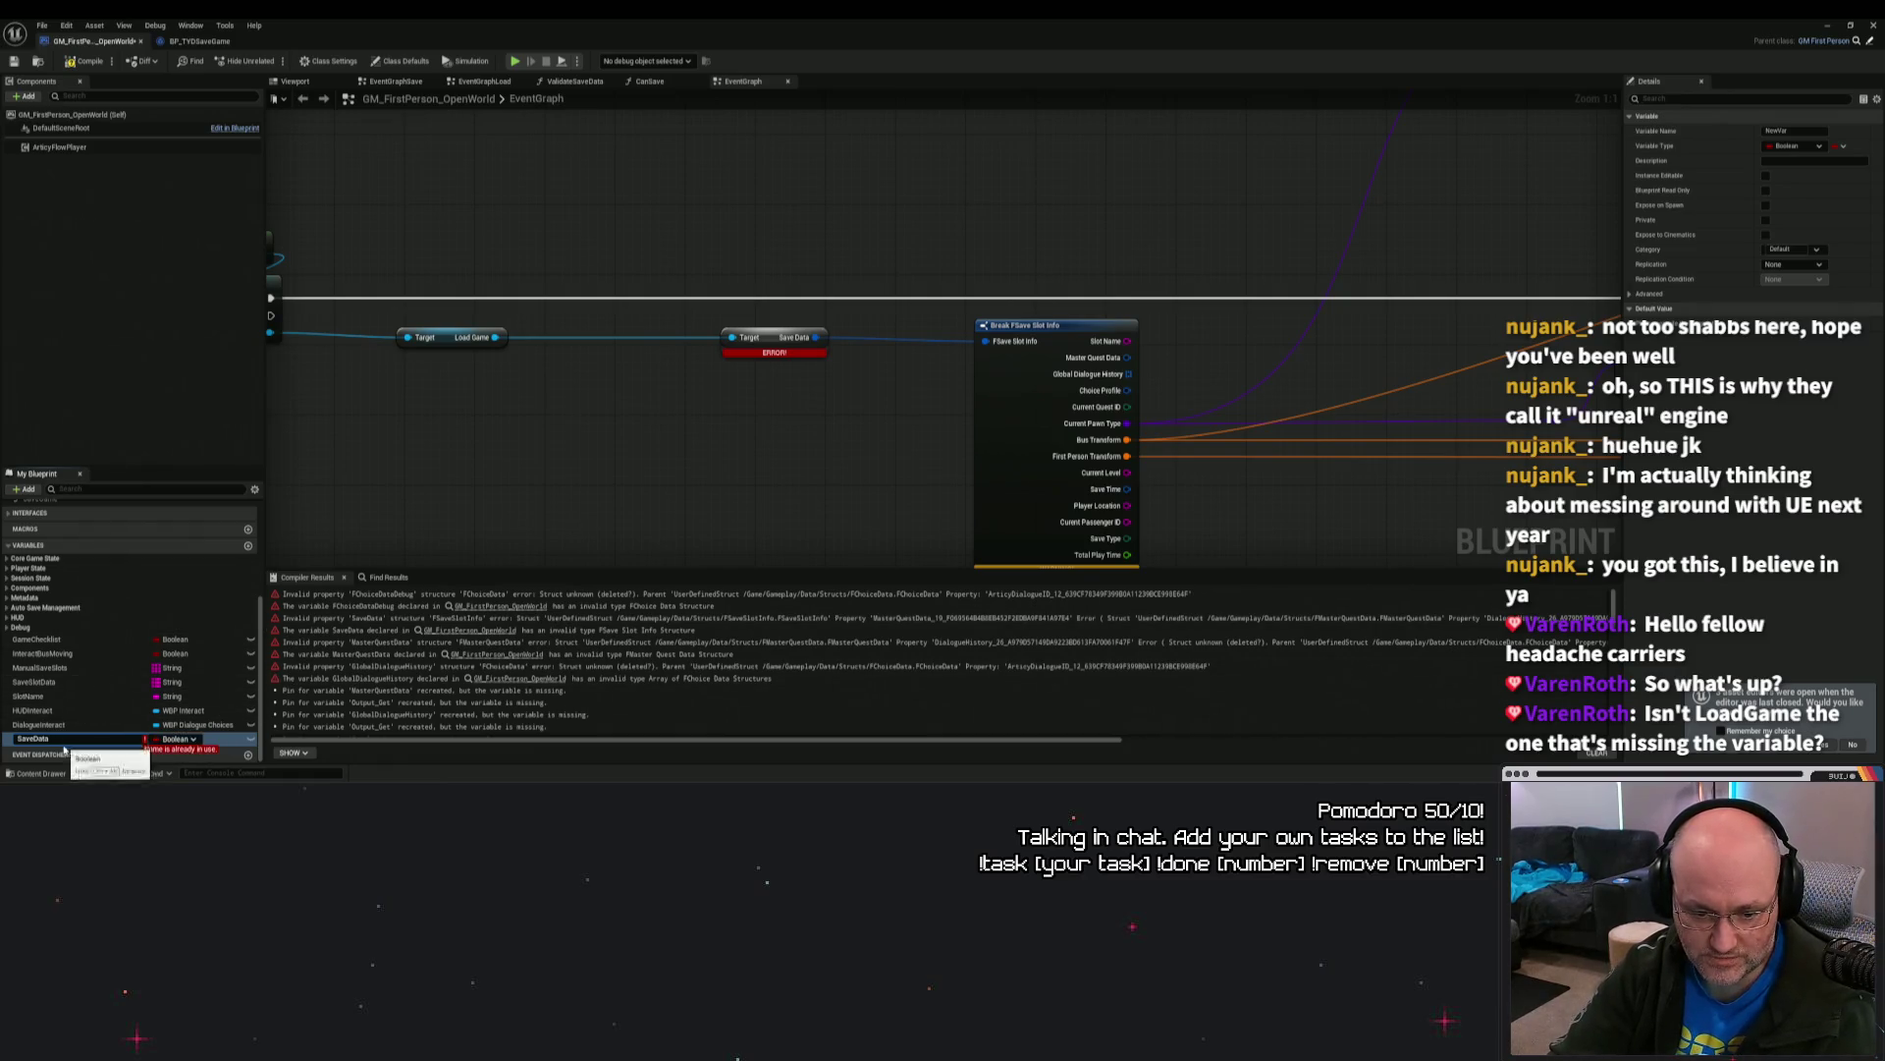
pyautogui.press('Escape')
pyautogui.rightClick(34, 738)
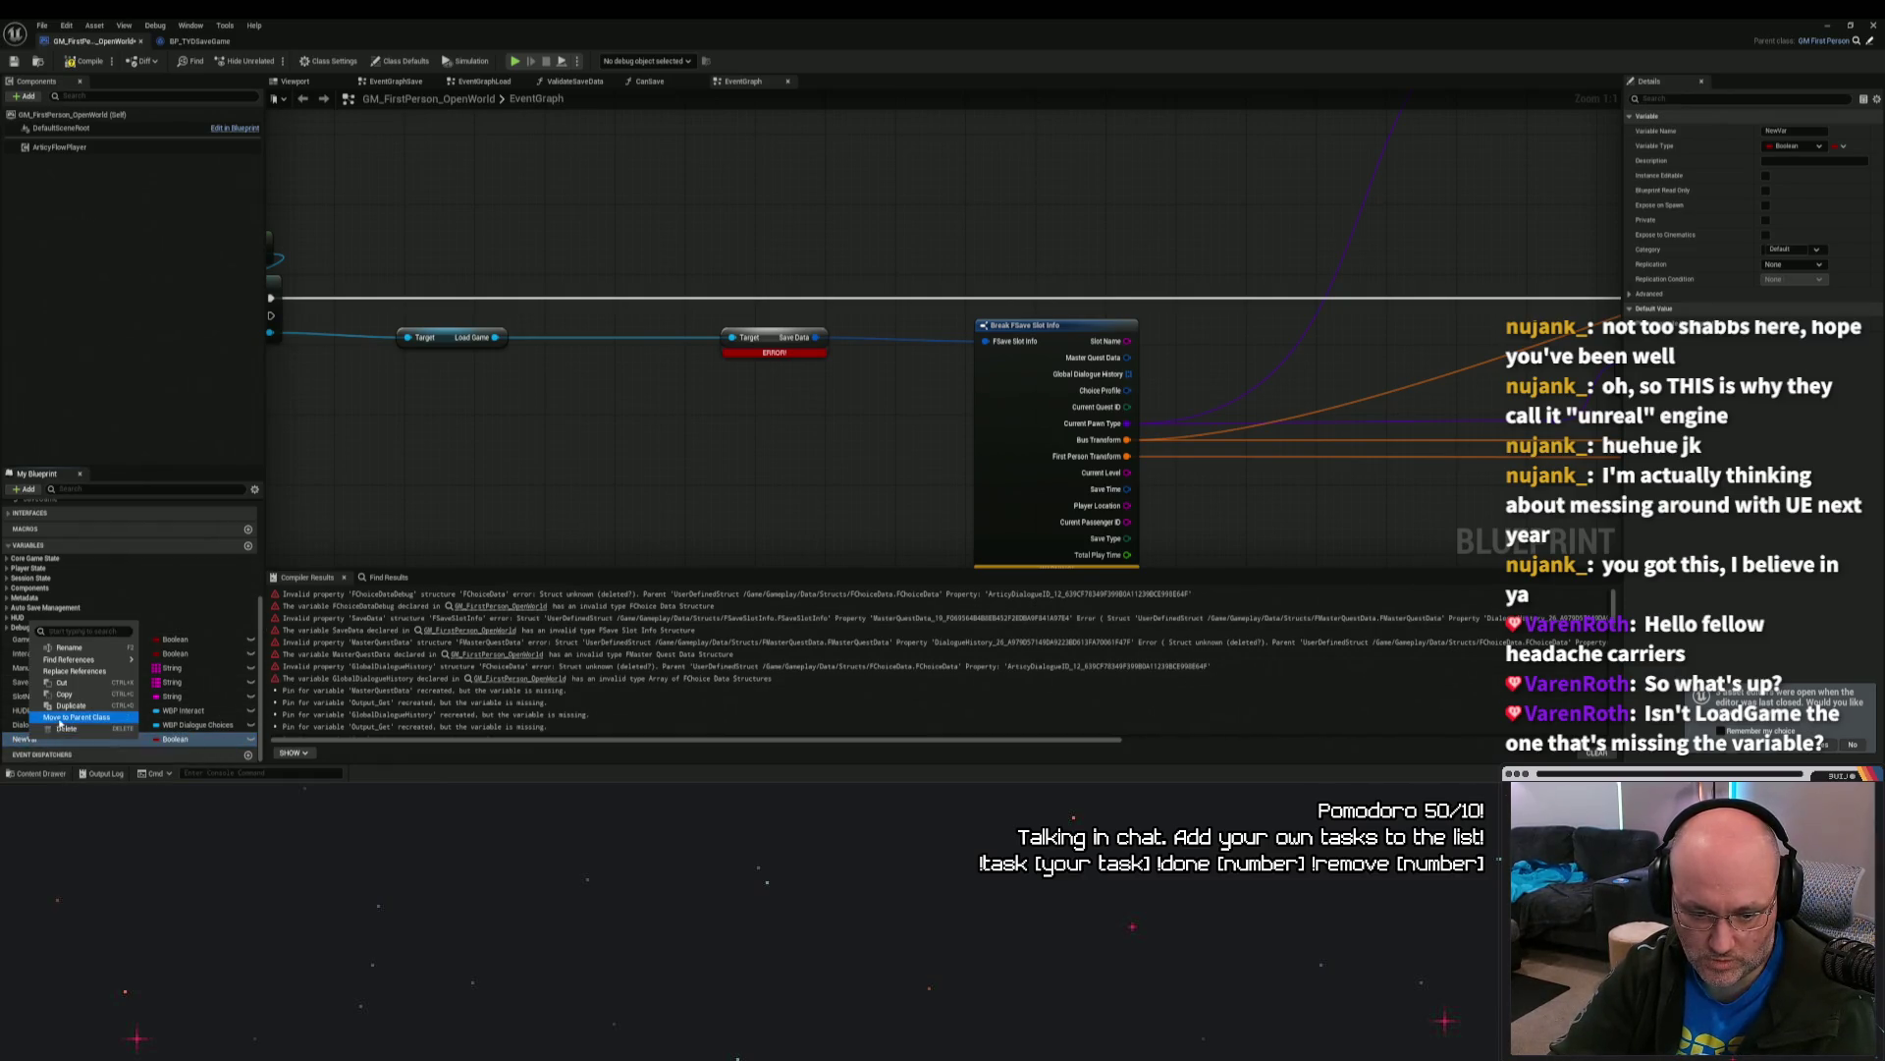
pyautogui.click(63, 728)
pyautogui.scroll(2, 98, 519)
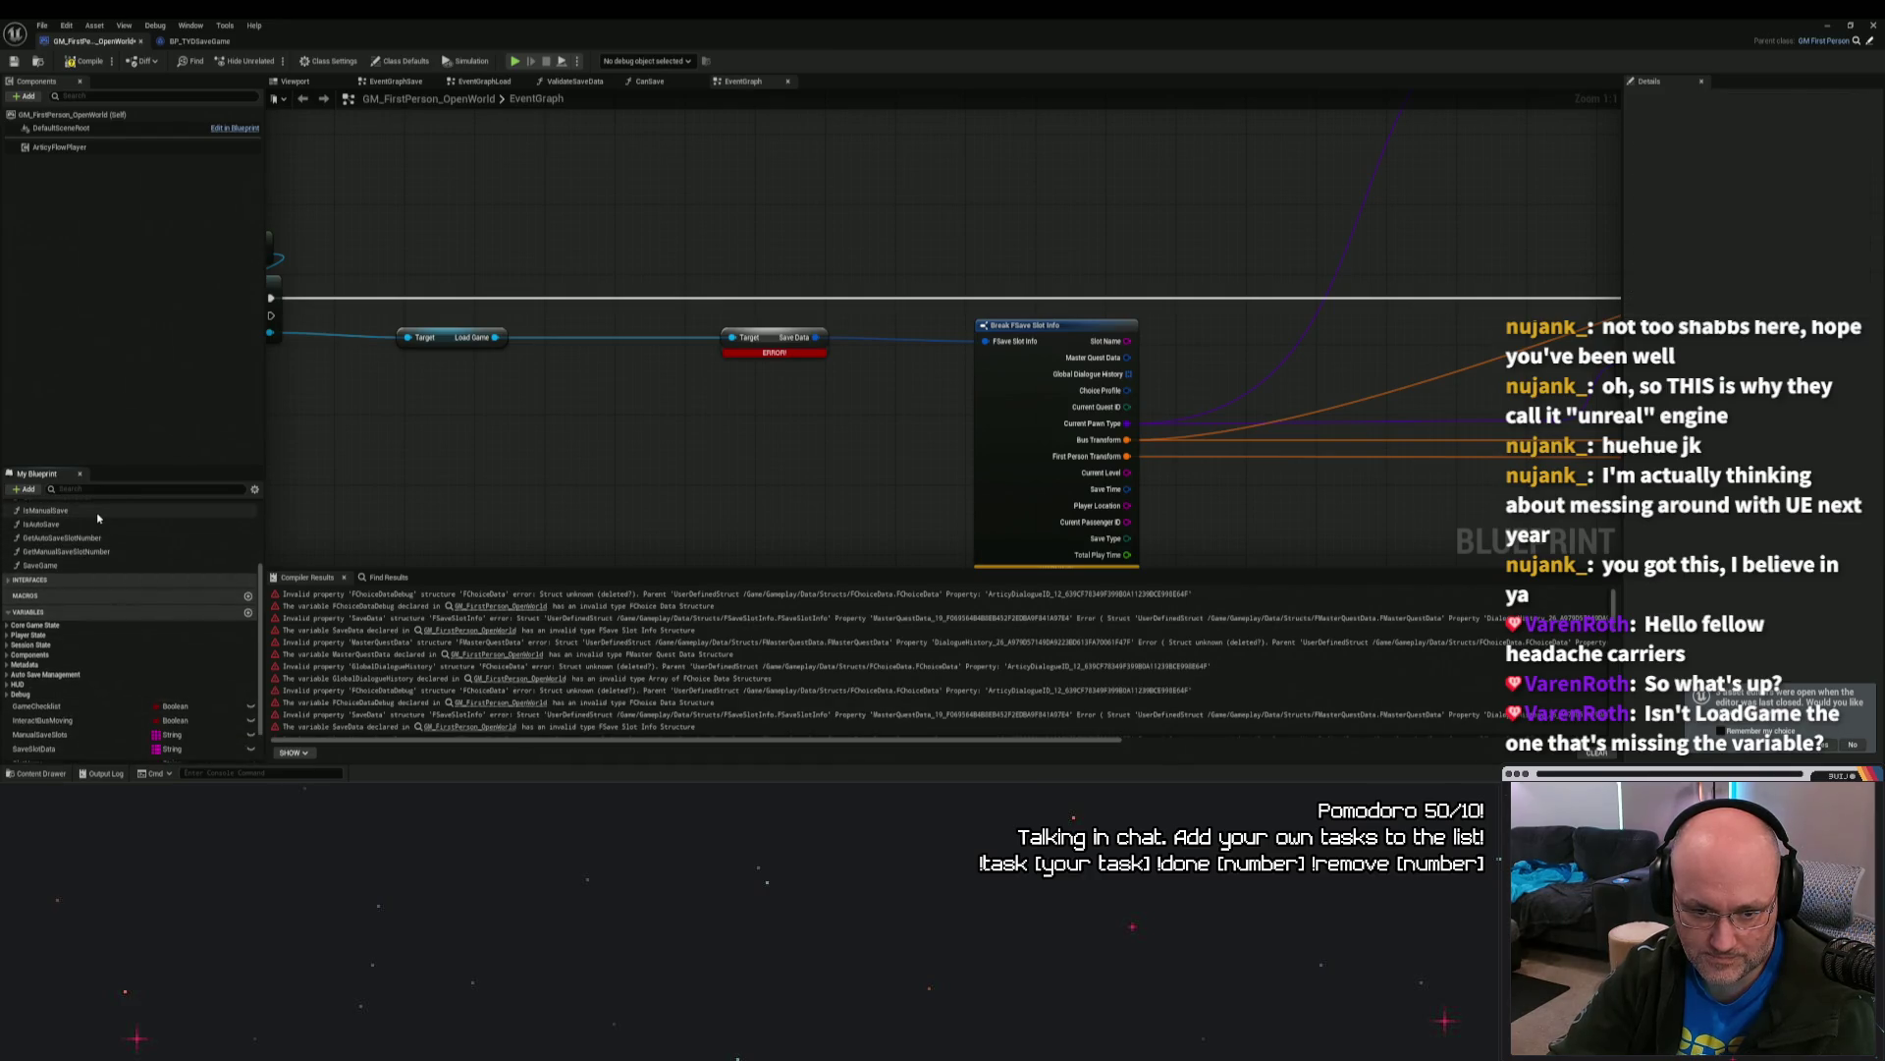
pyautogui.scroll(3, 98, 519)
# Step: Filter My Blueprint by 'save', pan to the Cast To GI_TYD nodes, and open Find Results
pyautogui.write('xdv')
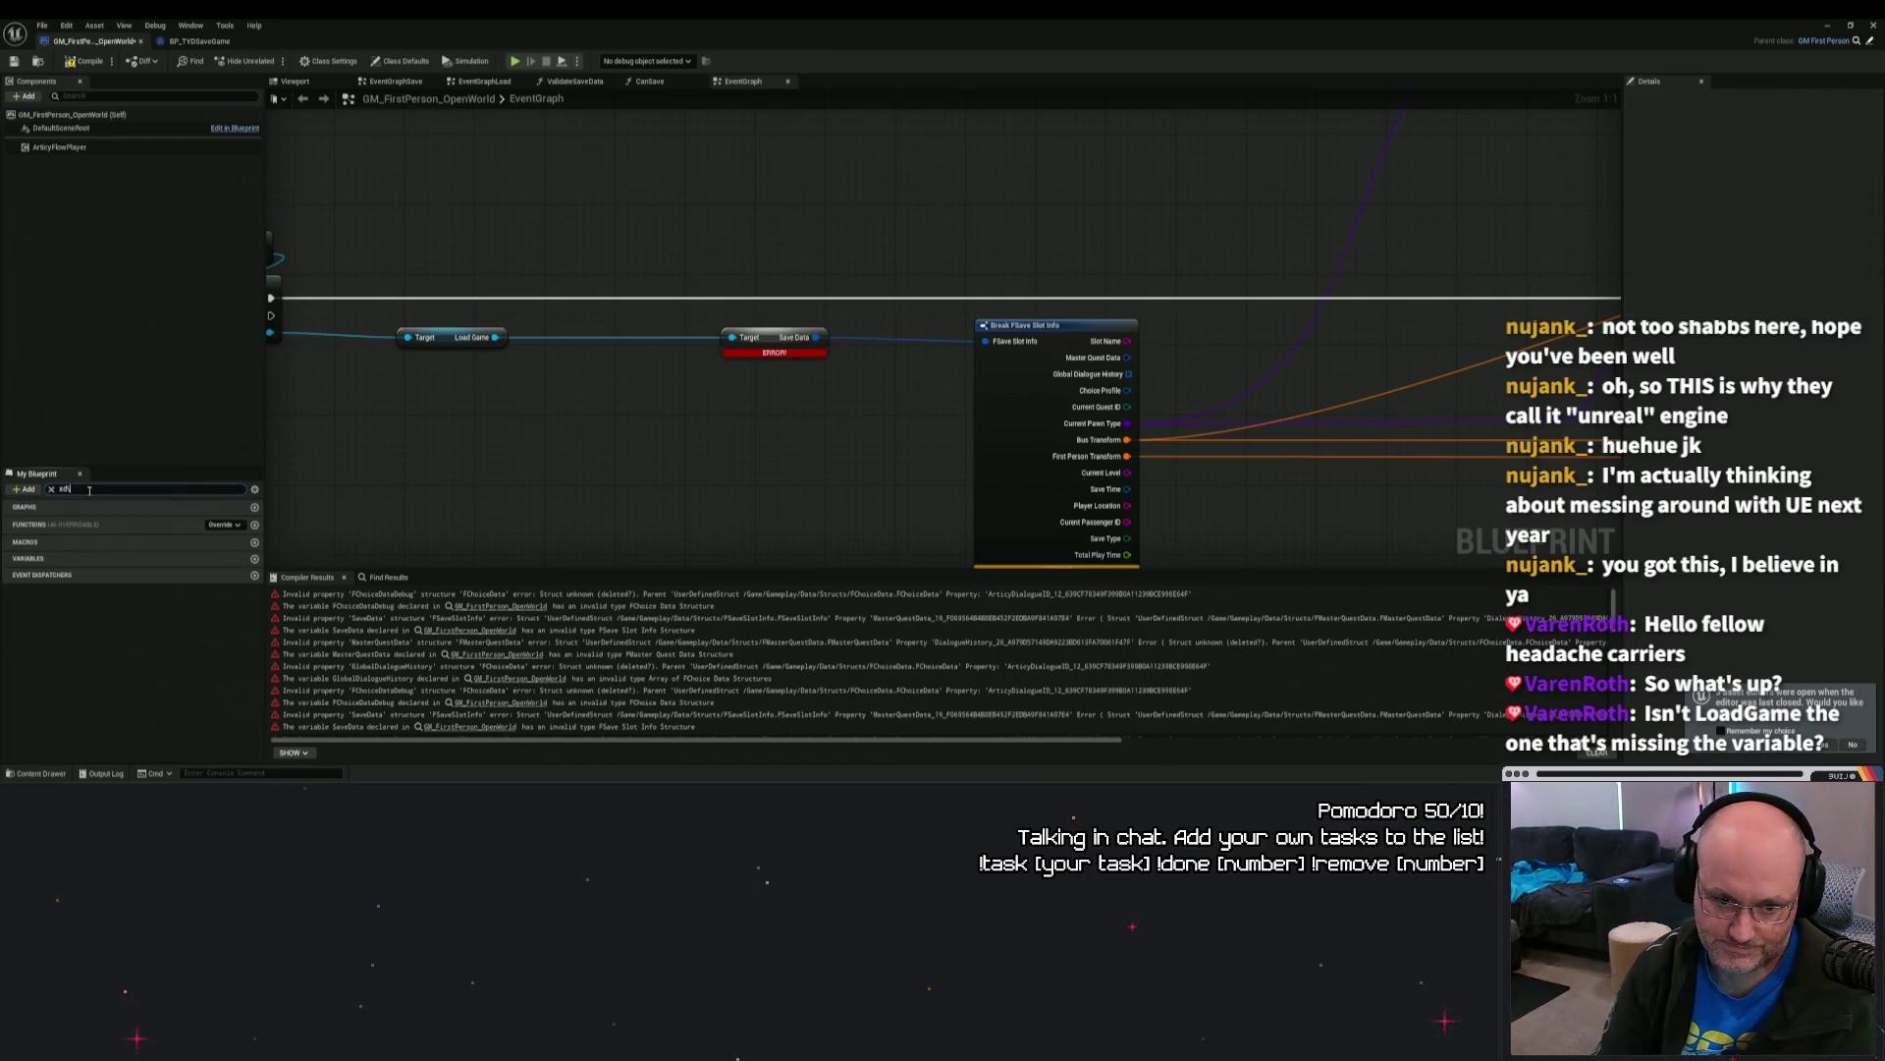
pyautogui.write('e')
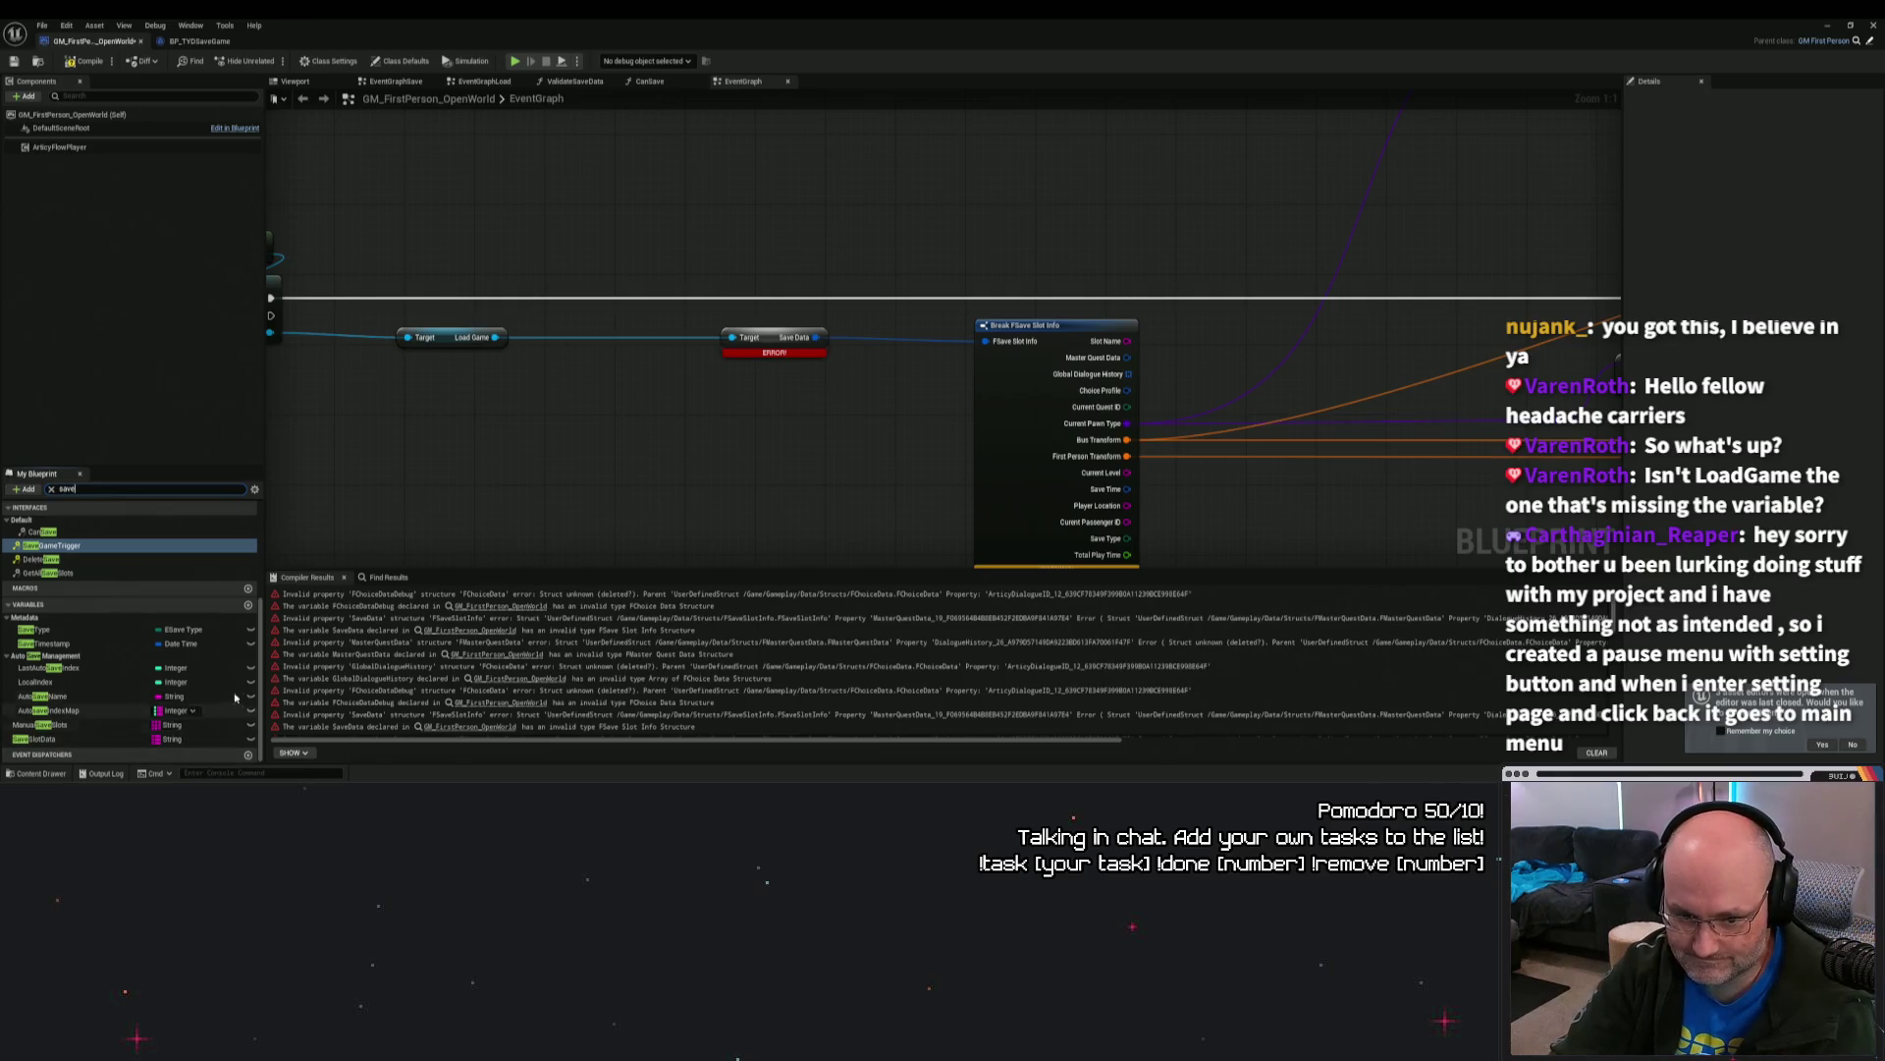
pyautogui.scroll(3, 259, 583)
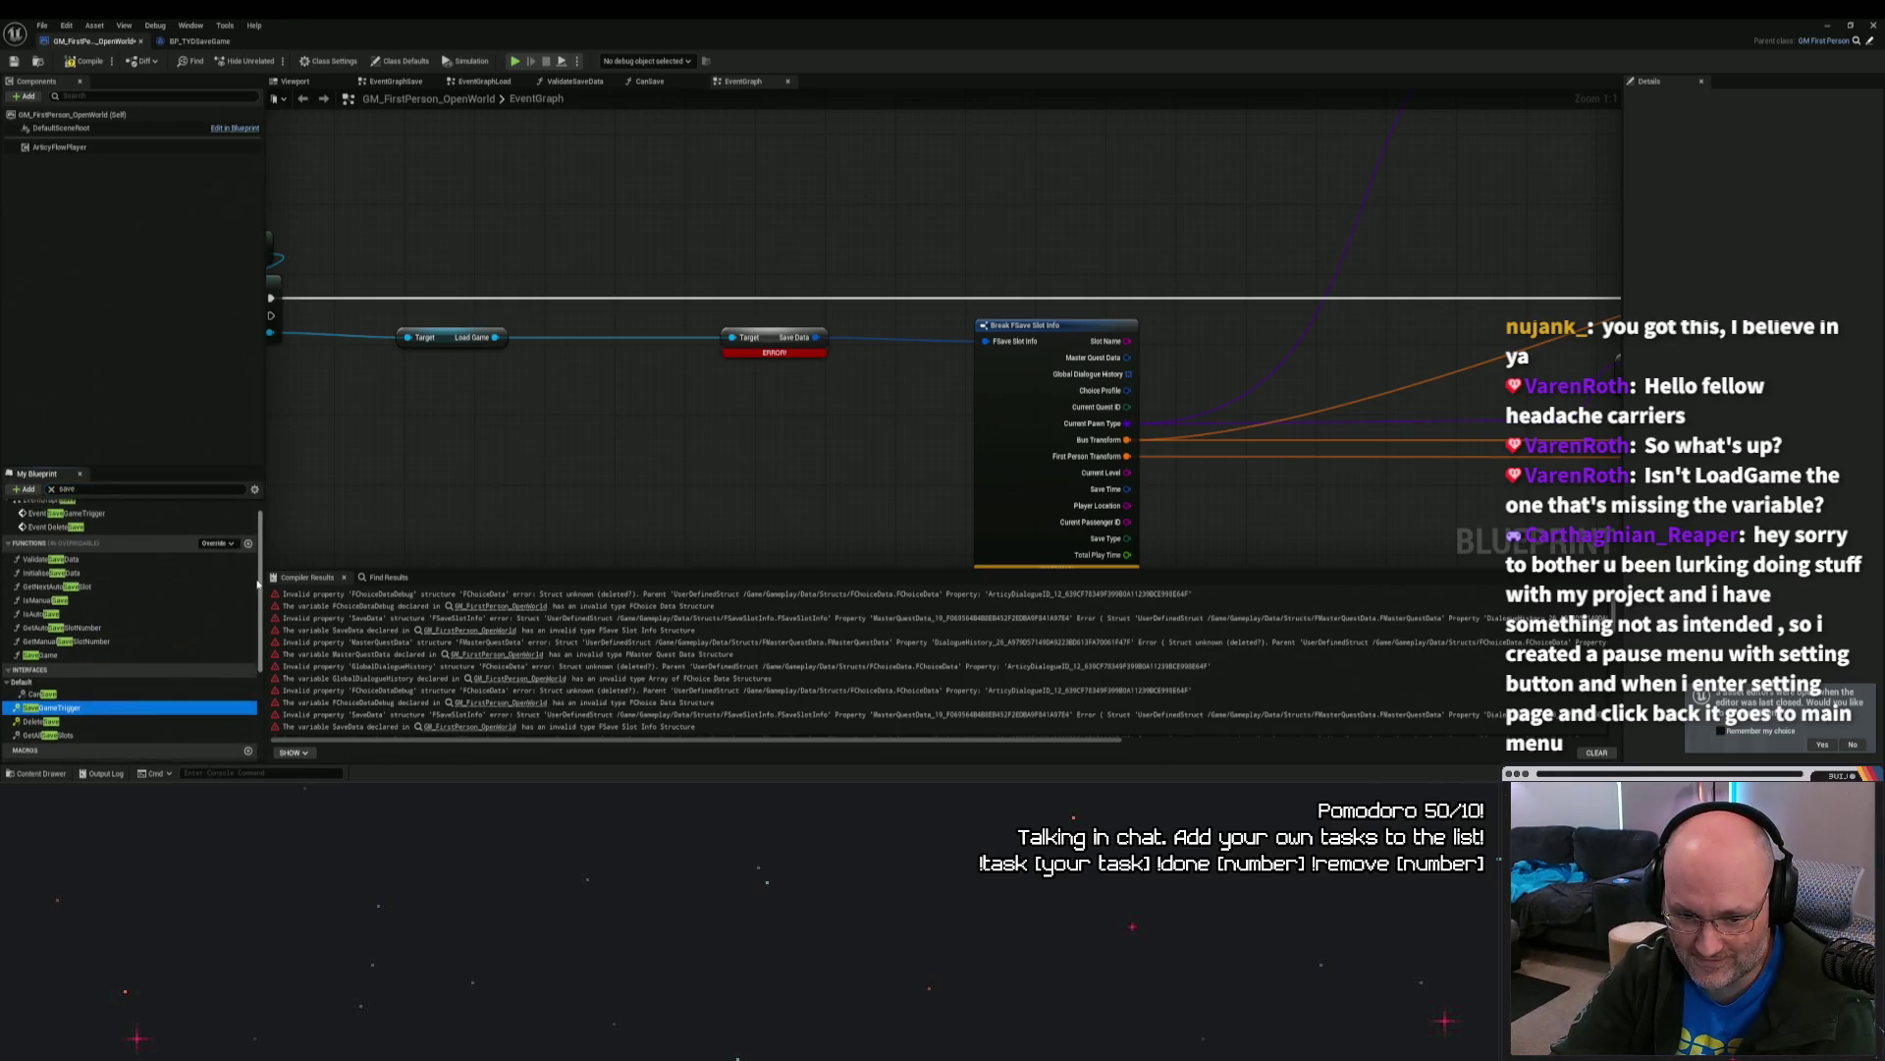
pyautogui.scroll(-2, 259, 584)
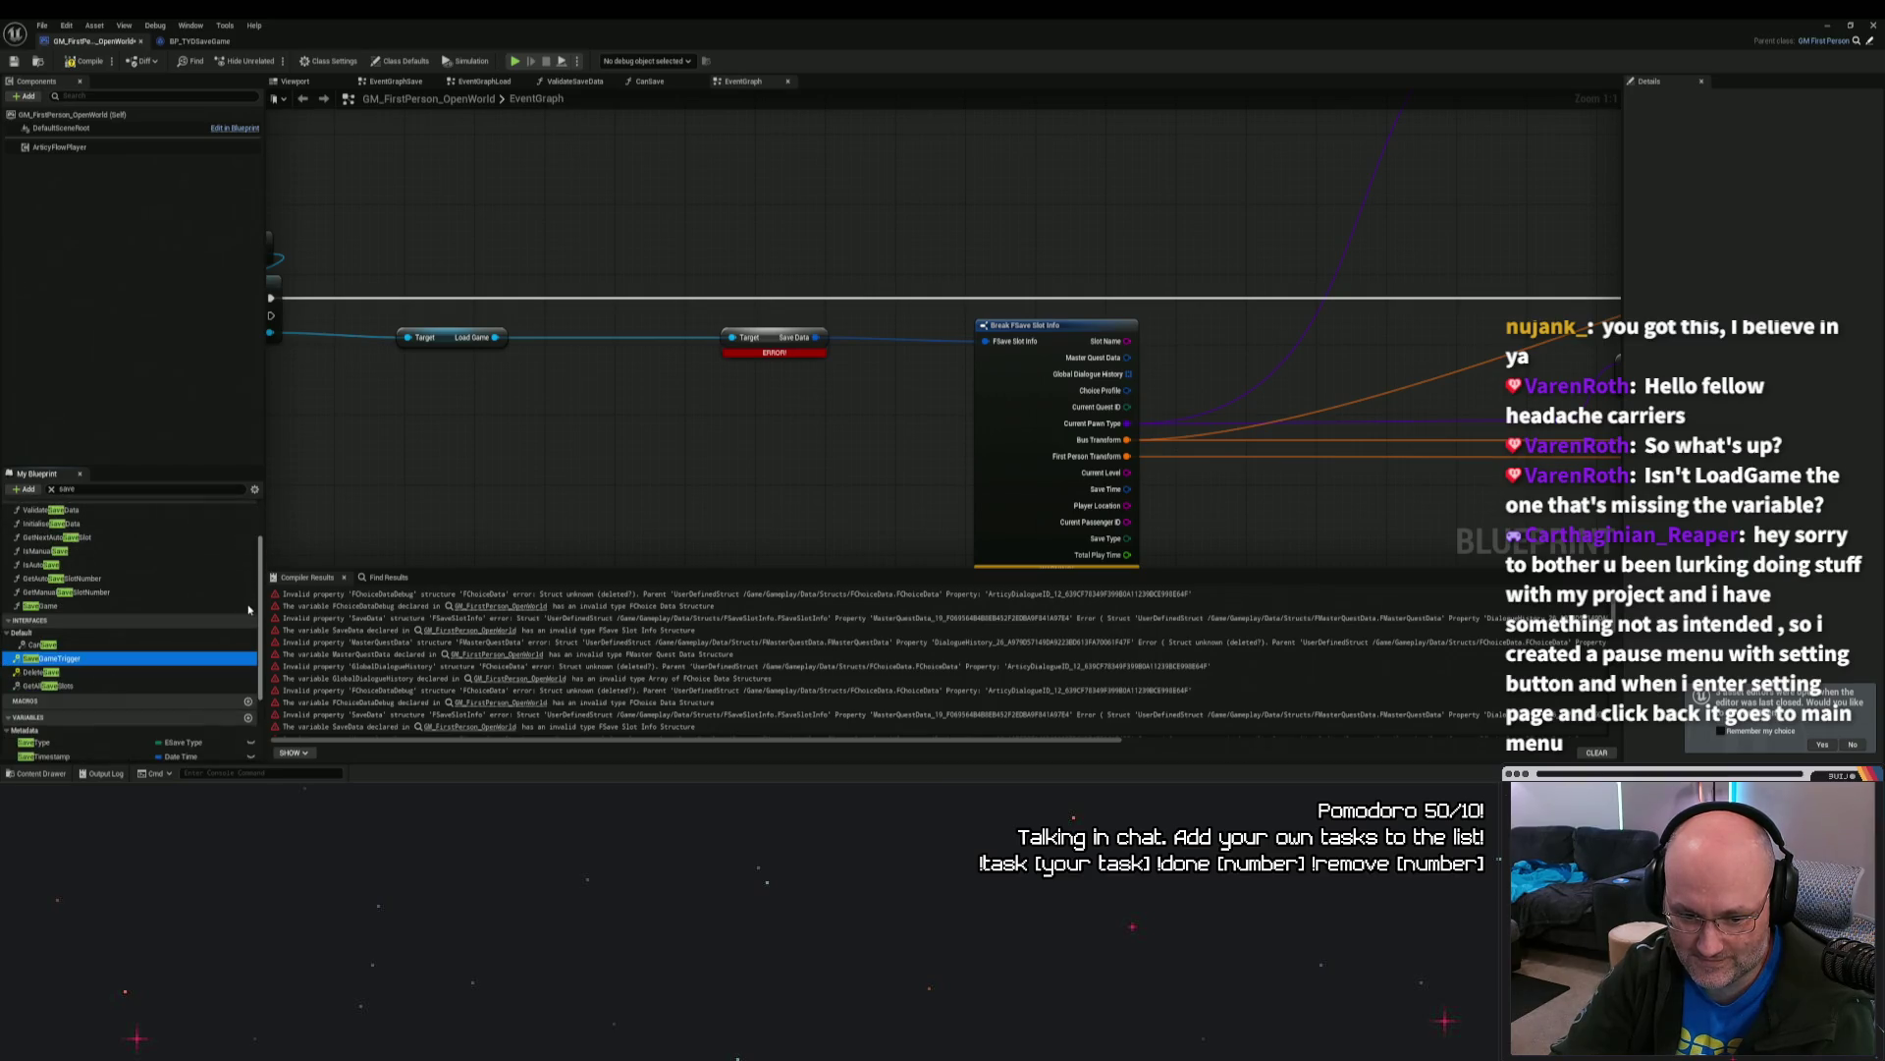
pyautogui.scroll(-4, 248, 610)
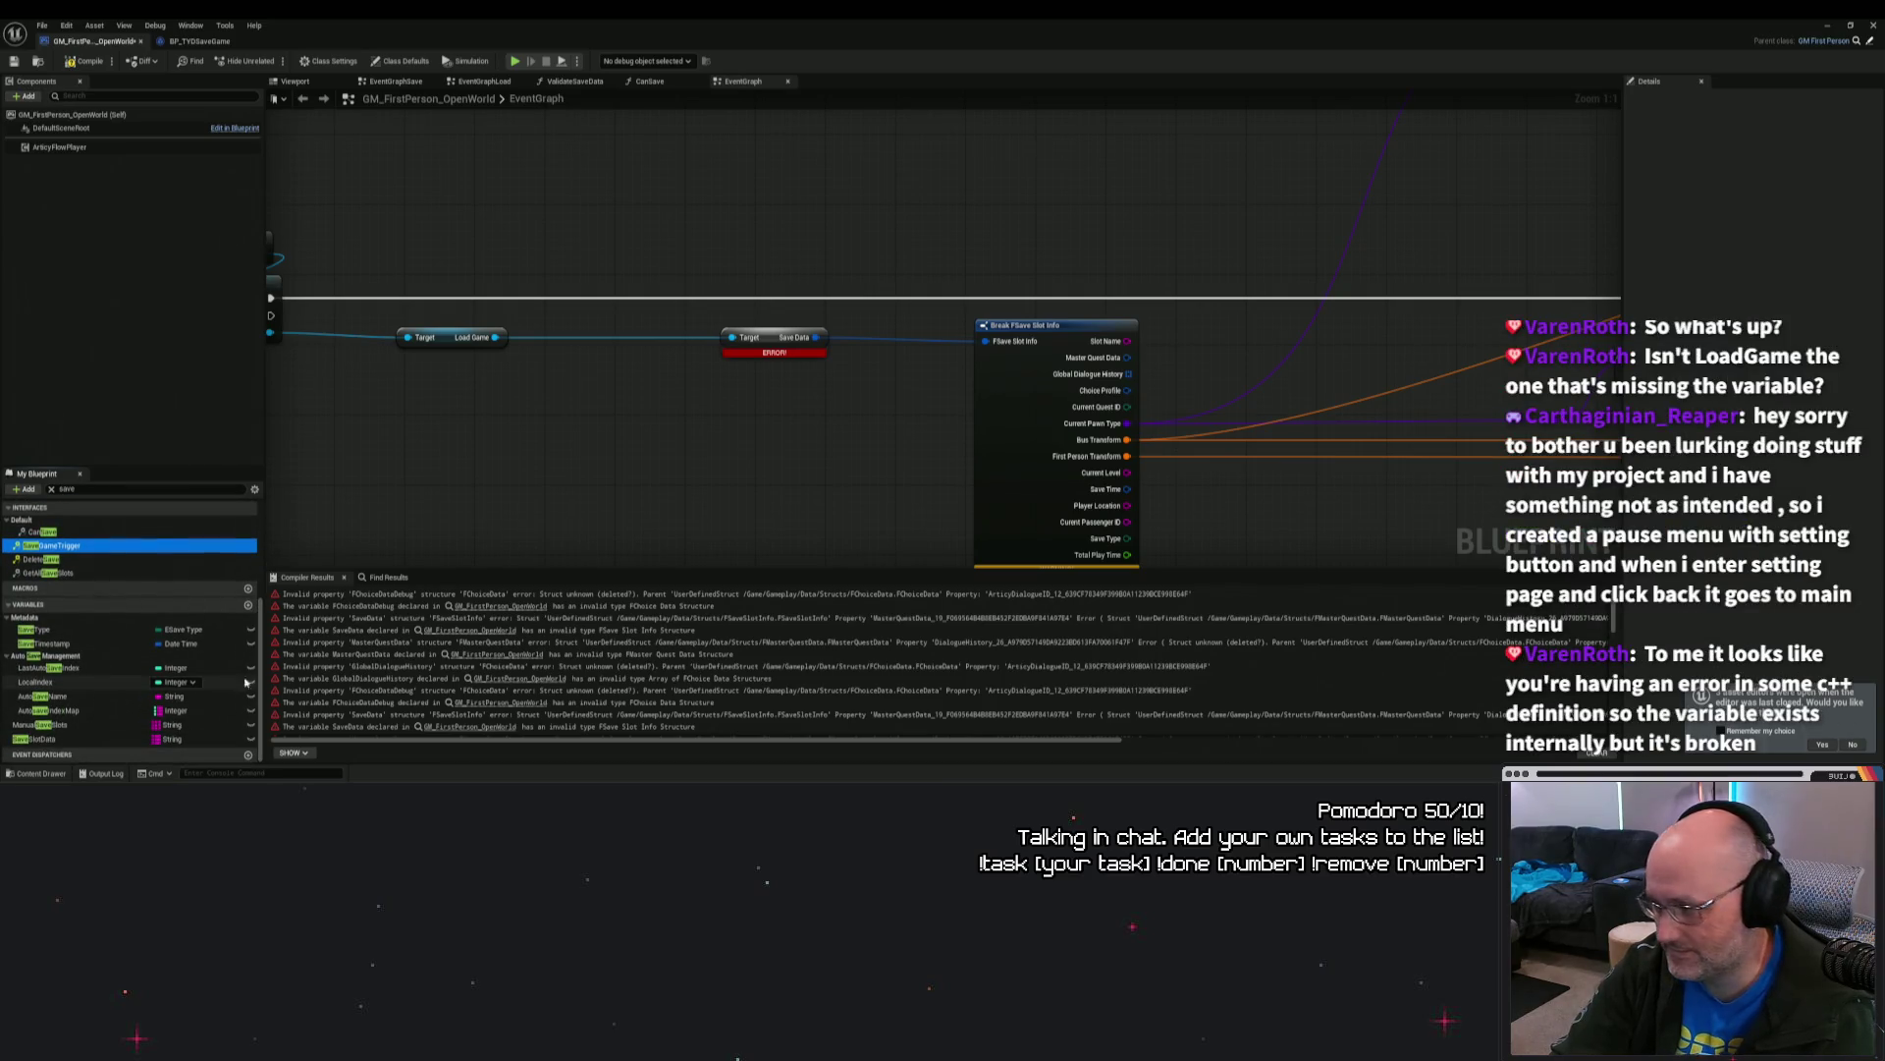
pyautogui.click(584, 429)
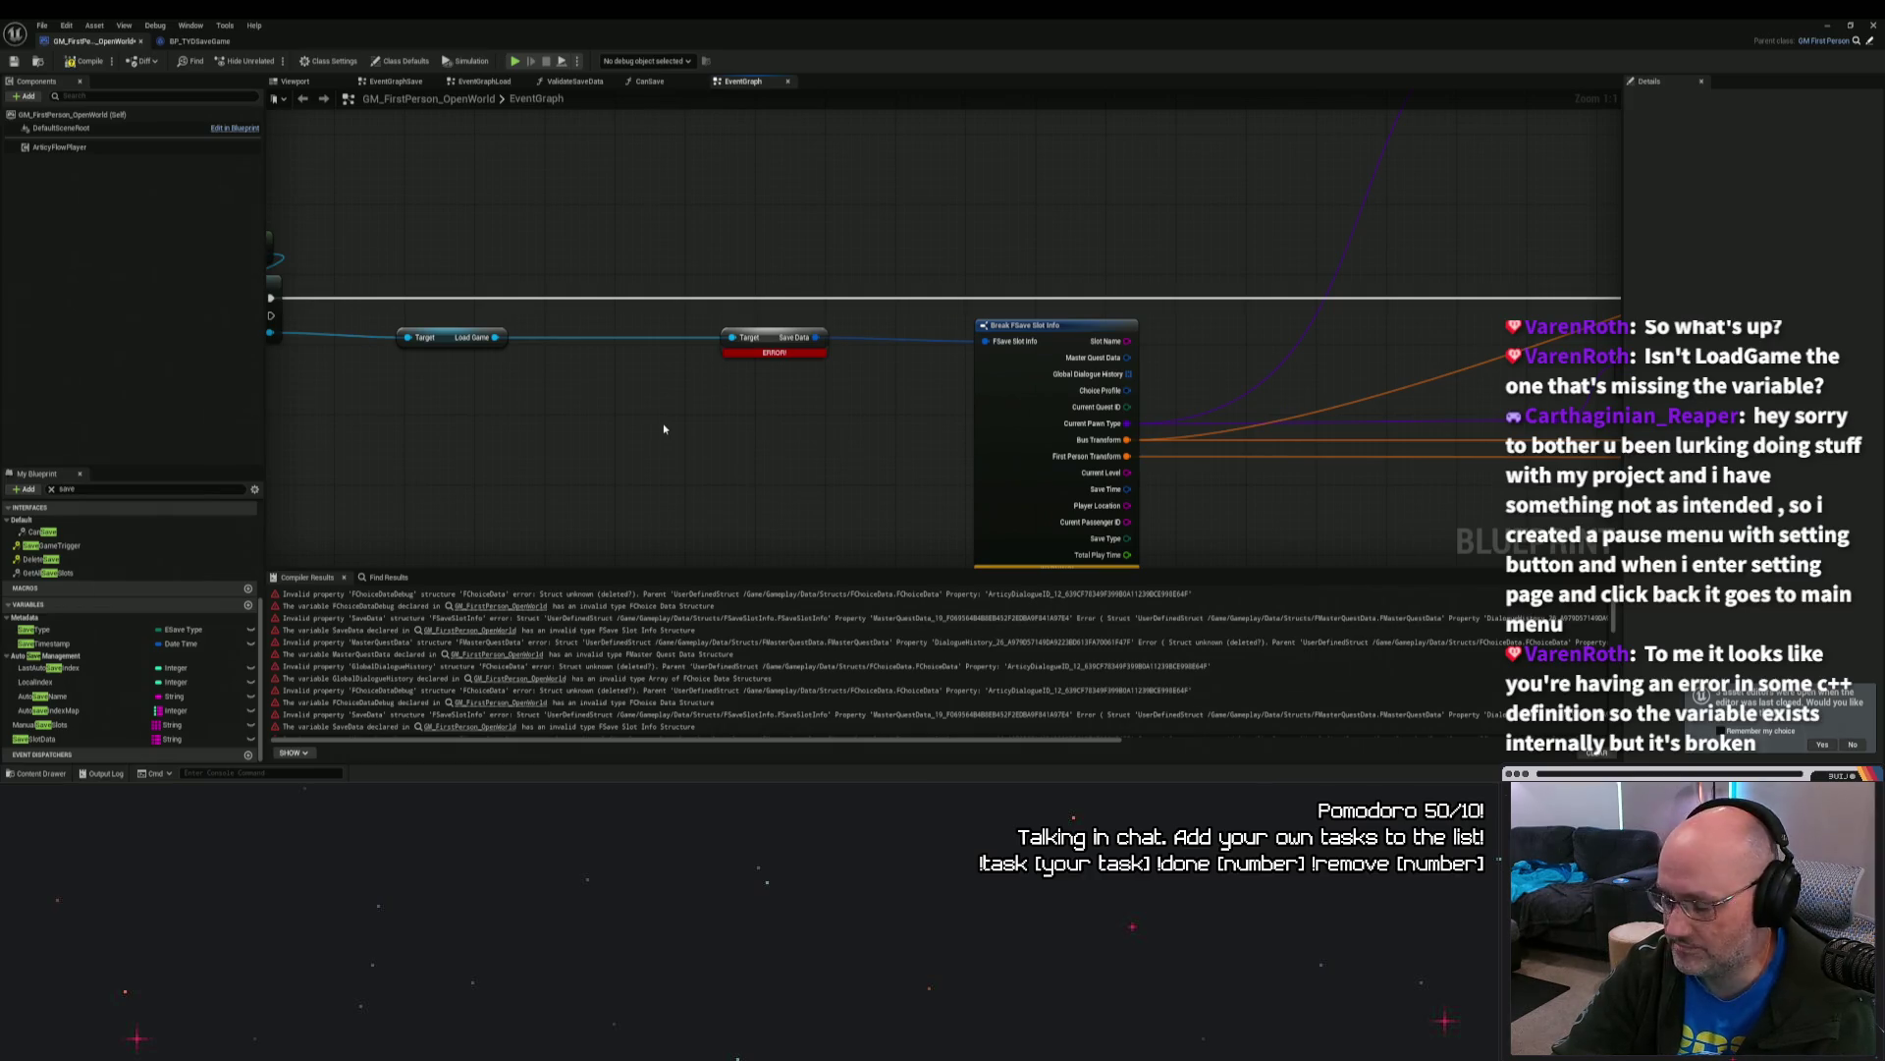
pyautogui.moveTo(664, 429)
pyautogui.mouseDown()
pyautogui.moveTo(873, 473)
pyautogui.moveTo(820, 452)
pyautogui.moveTo(728, 362)
pyautogui.moveTo(700, 391)
pyautogui.mouseUp()
pyautogui.scroll(-6, 700, 391)
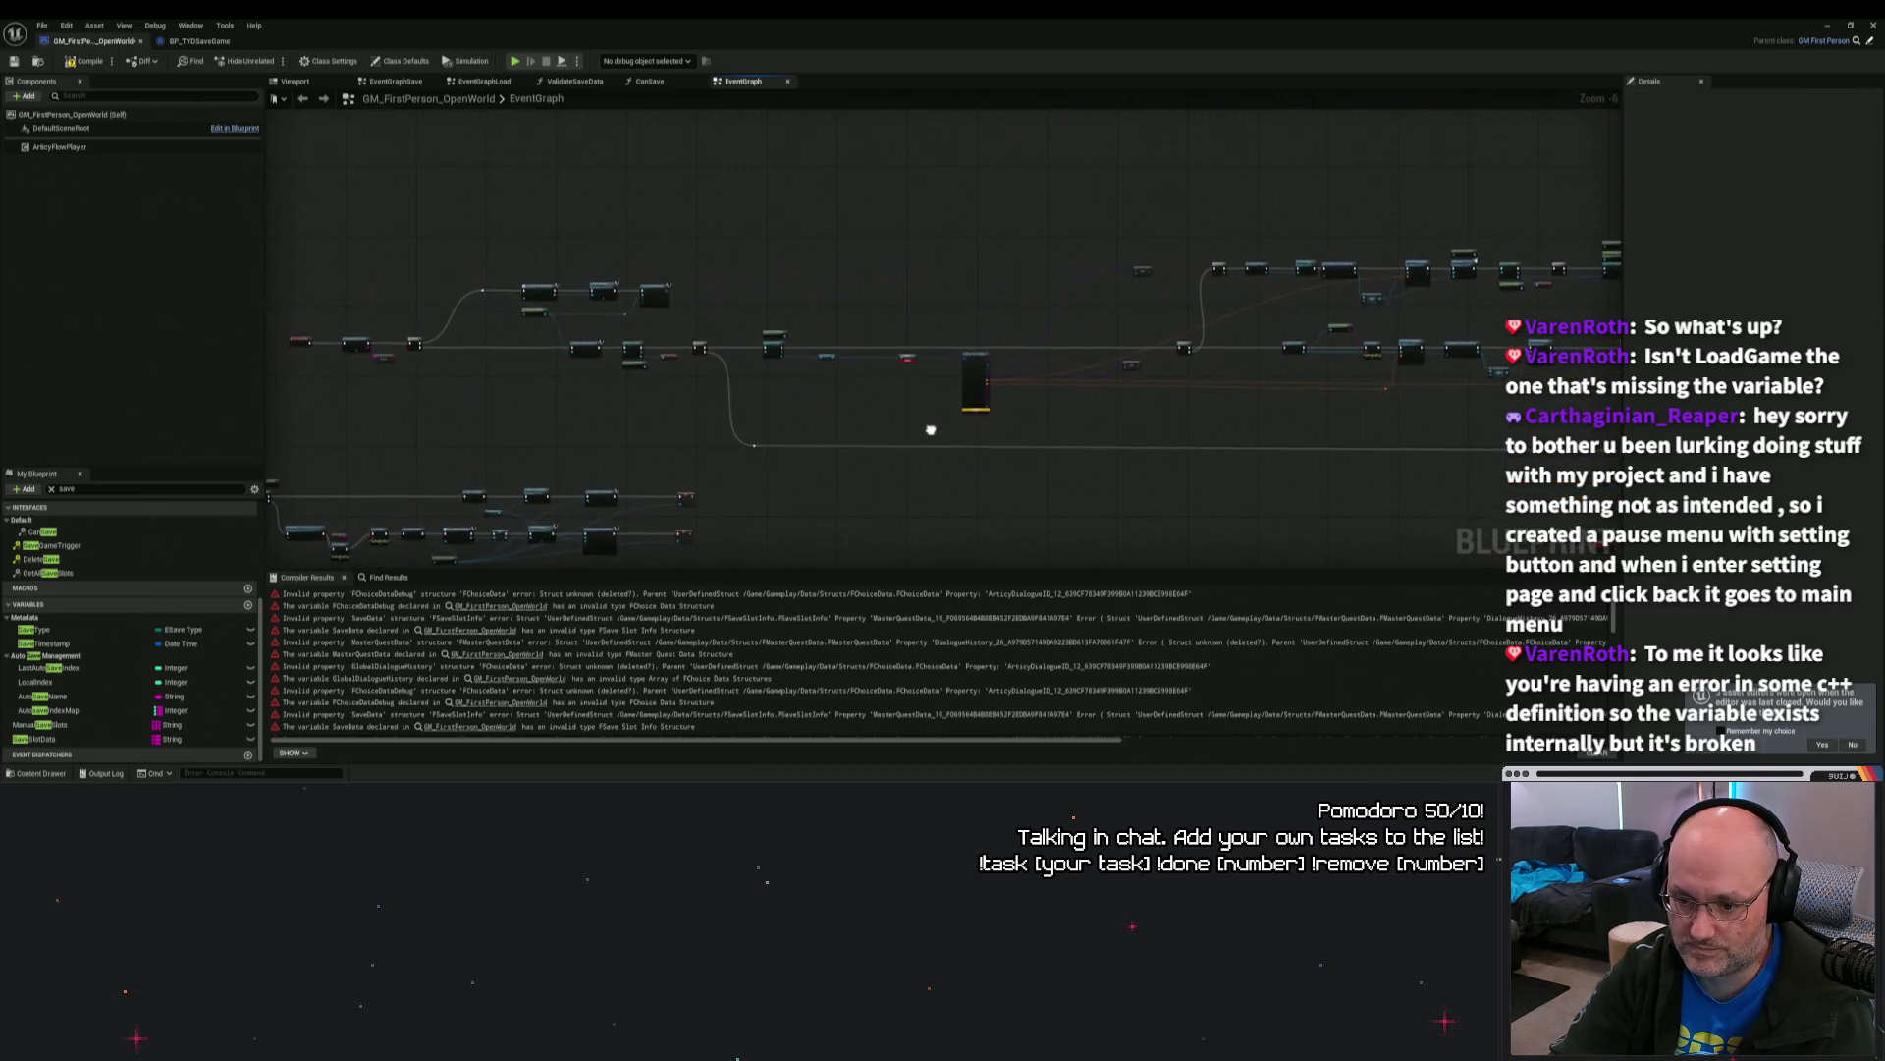
pyautogui.moveTo(1173, 469); pyautogui.dragTo(1061, 445)
pyautogui.hotkey('ctrl', 'f')
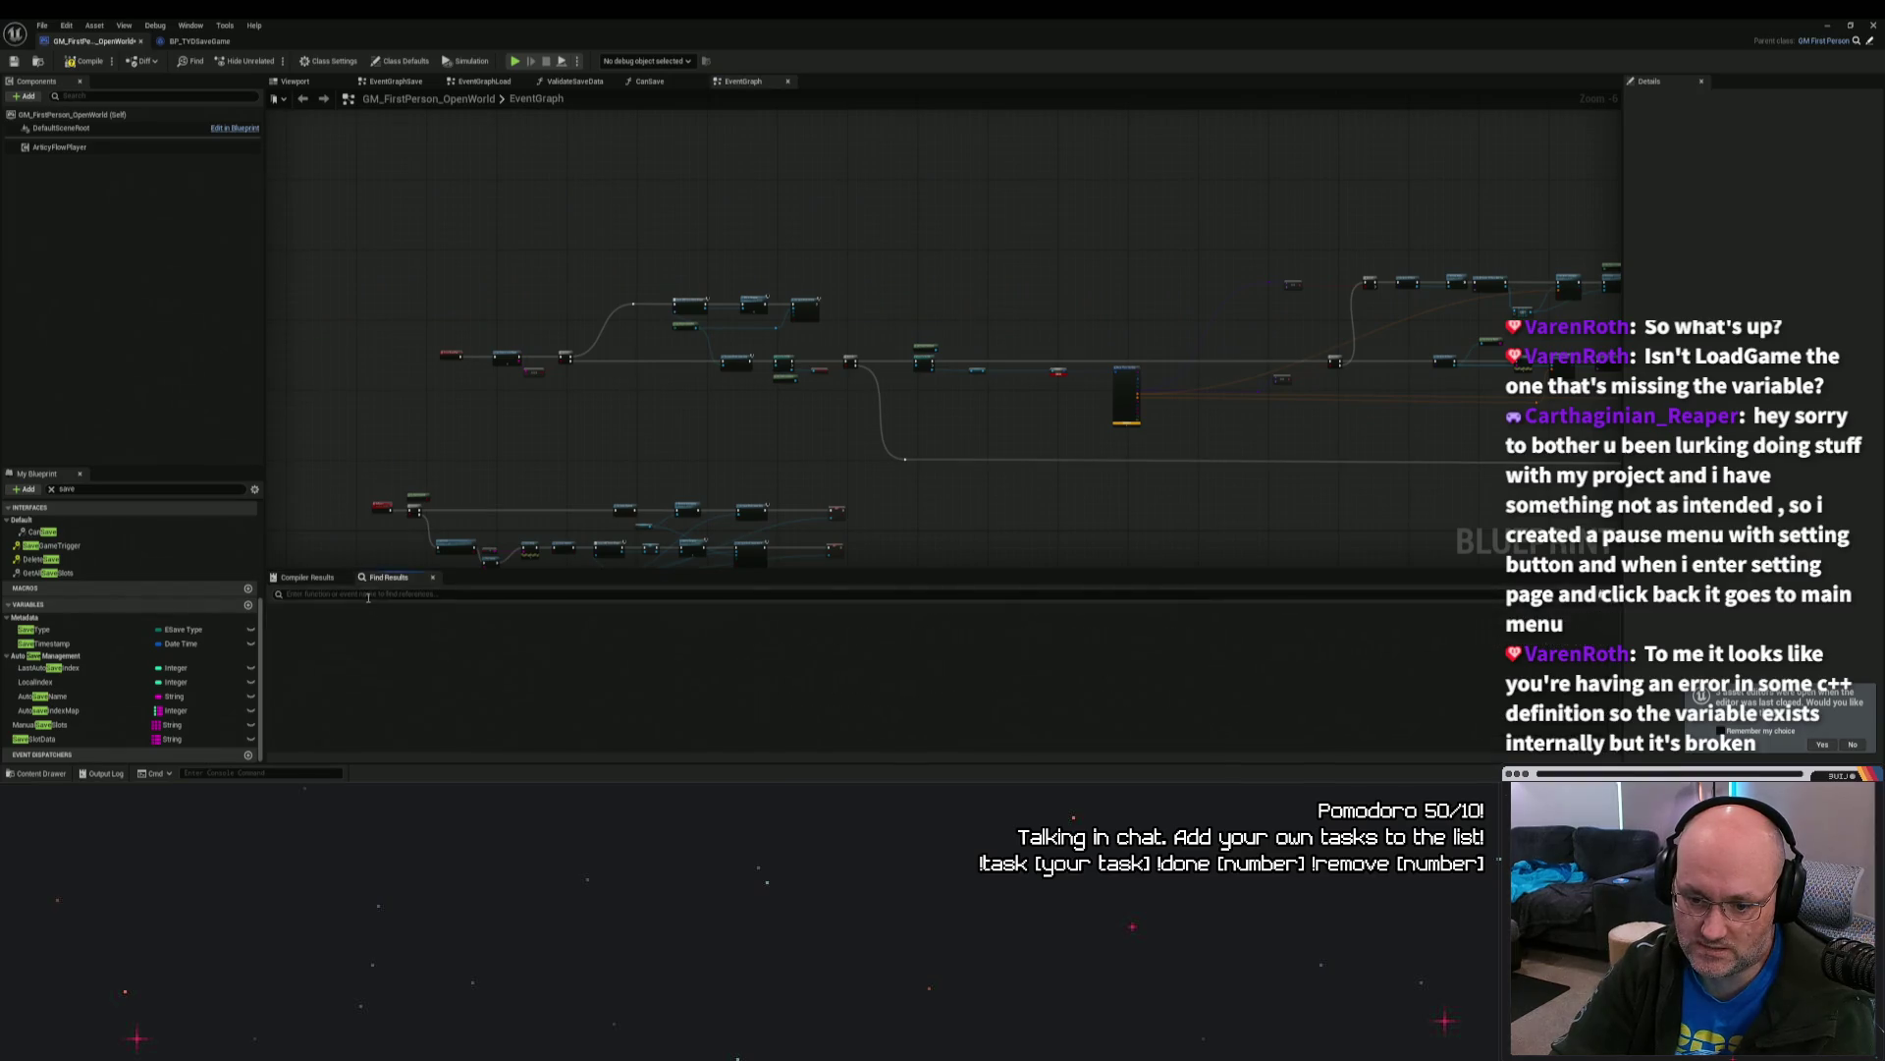
# Step: Search the blueprint for 'savedata' and jump to its Save Data results in EventGraph and EventGraphLoad
pyautogui.write('da')
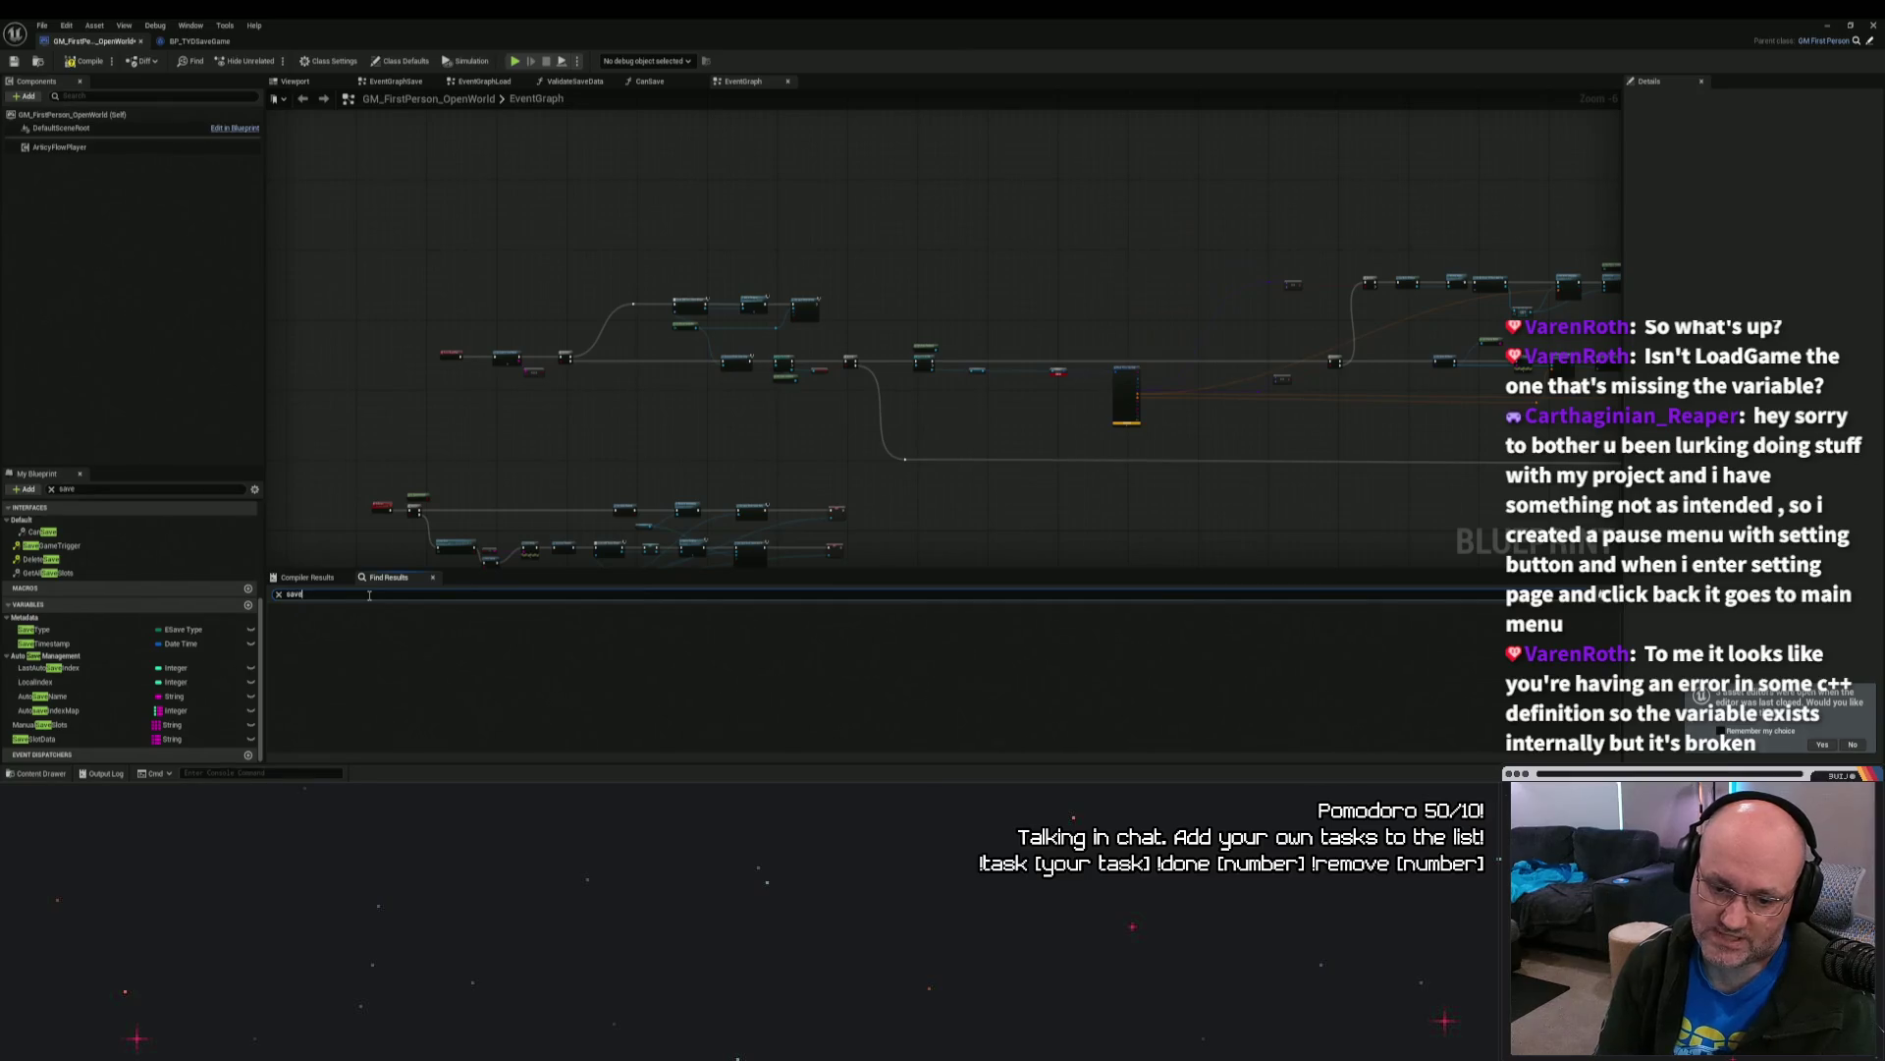
pyautogui.write('ta')
pyautogui.press('Return')
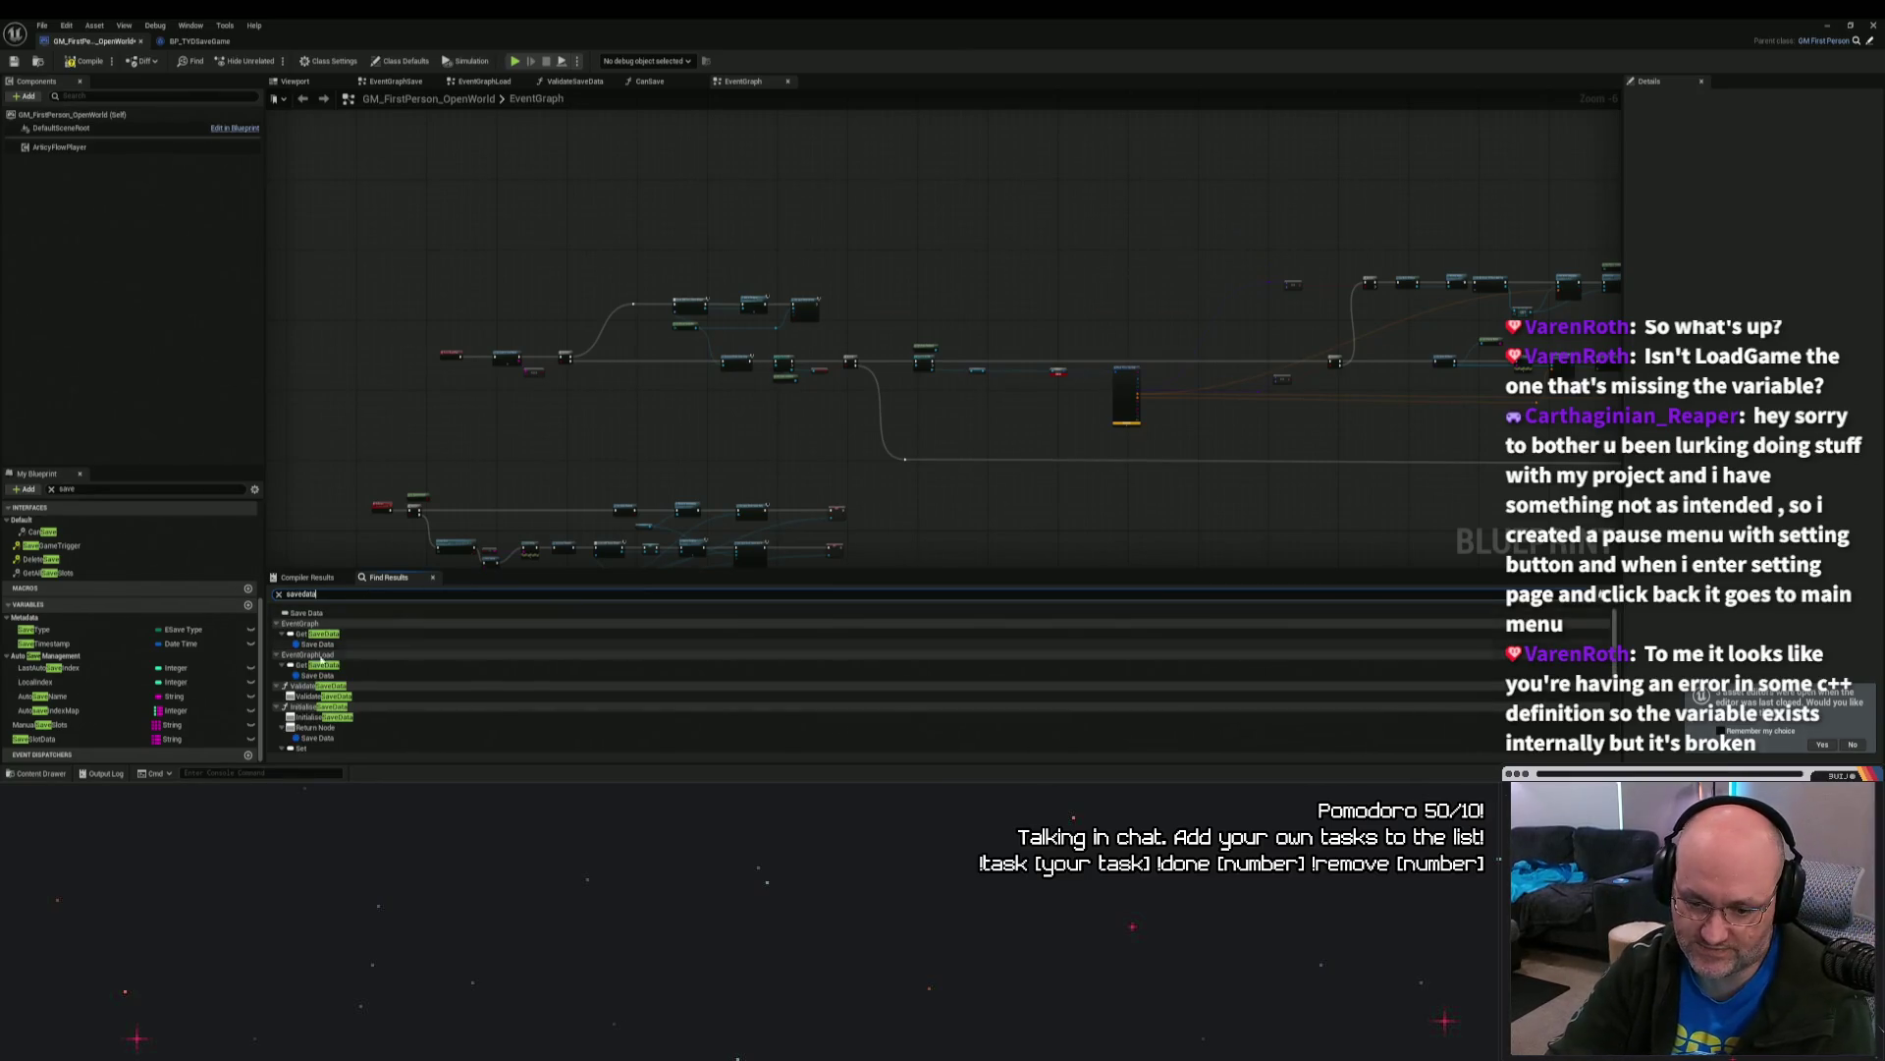
pyautogui.click(324, 645)
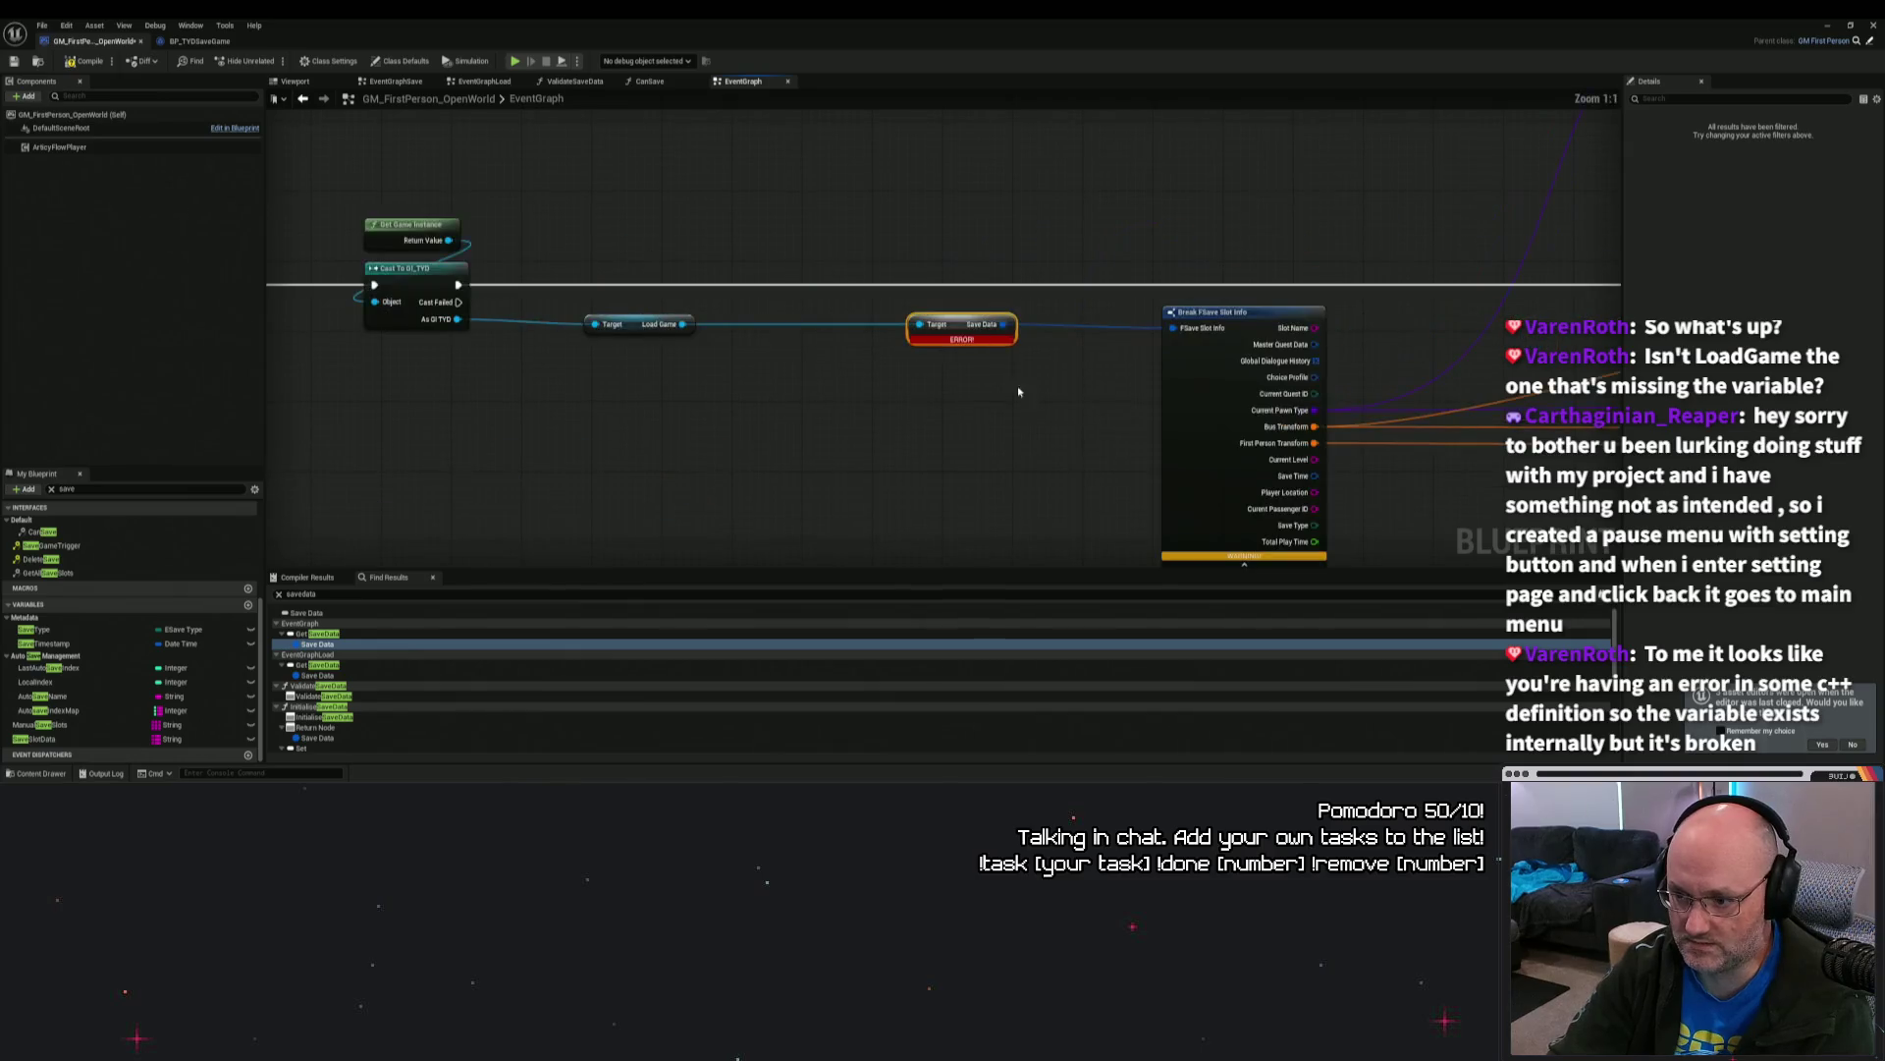
pyautogui.click(318, 676)
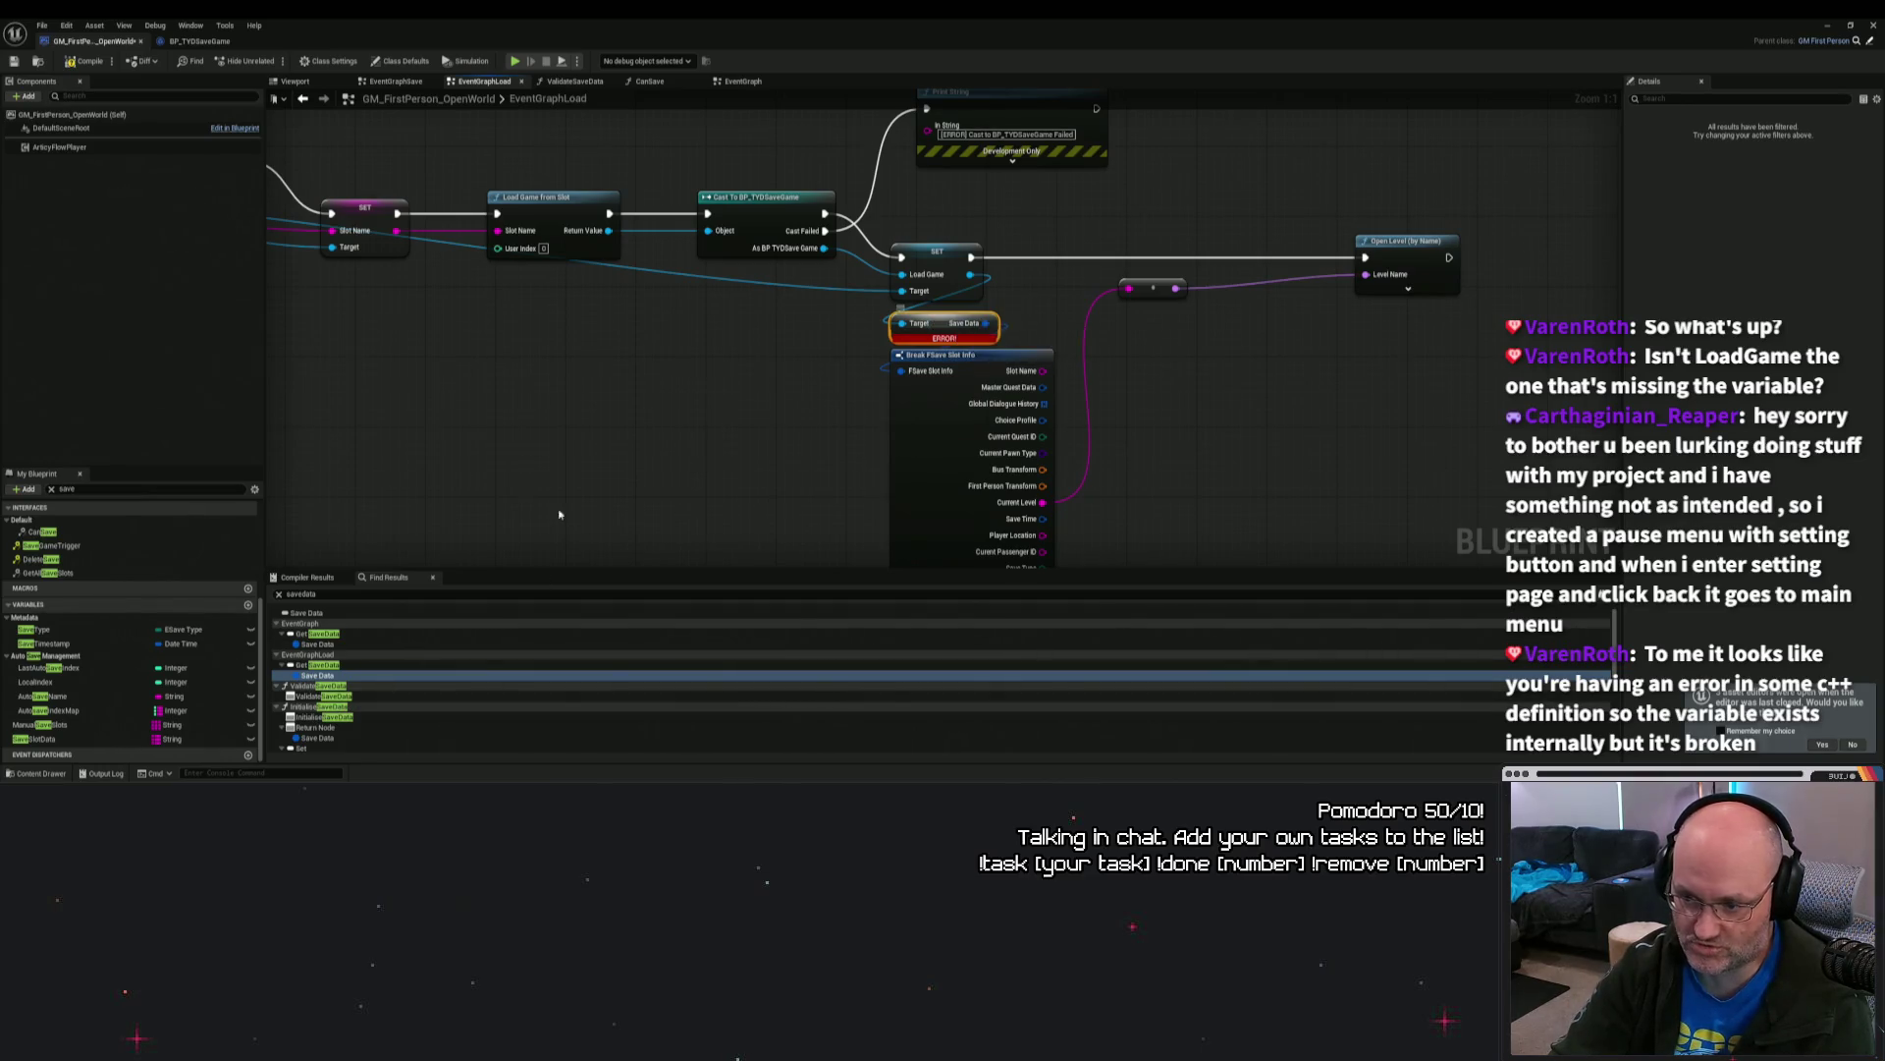
pyautogui.scroll(-10, 435, 622)
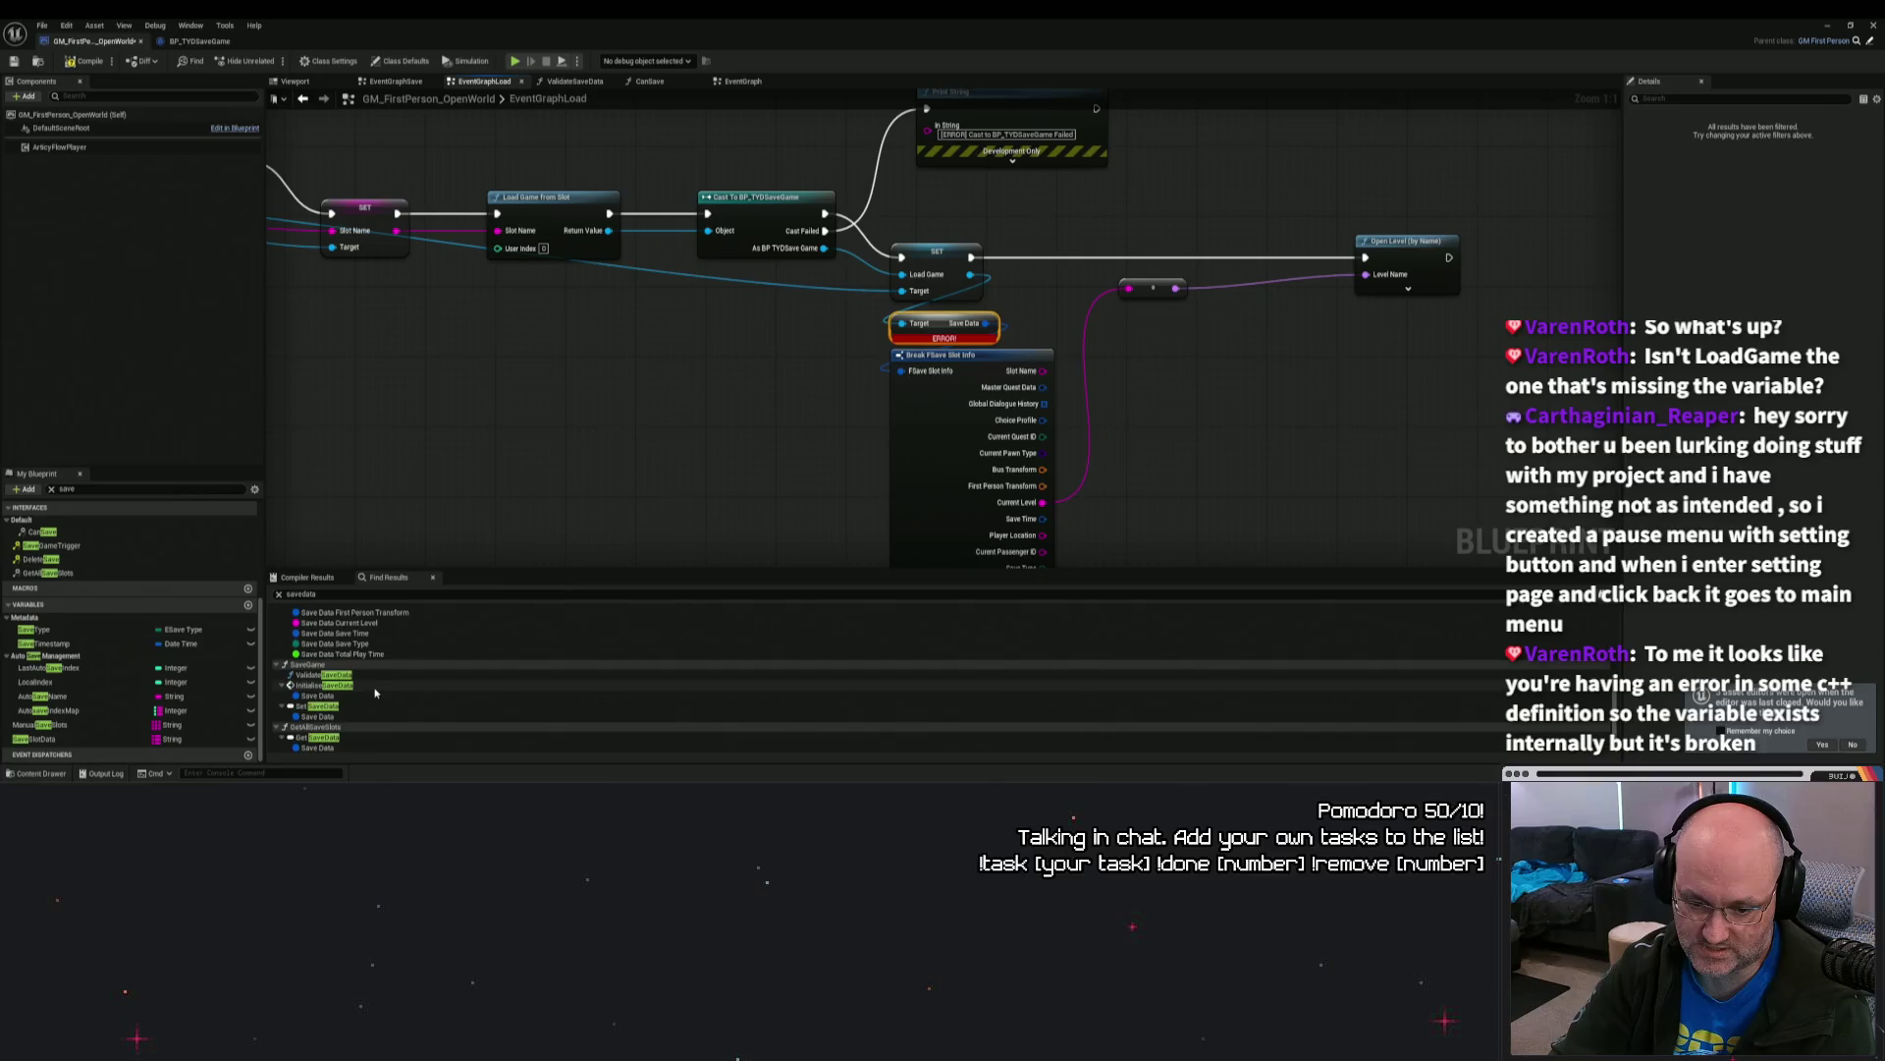
# Step: Switch back and forth between the BP_TYDSaveGame and GM_FirstPerson_OpenWorld editors
pyautogui.click(199, 41)
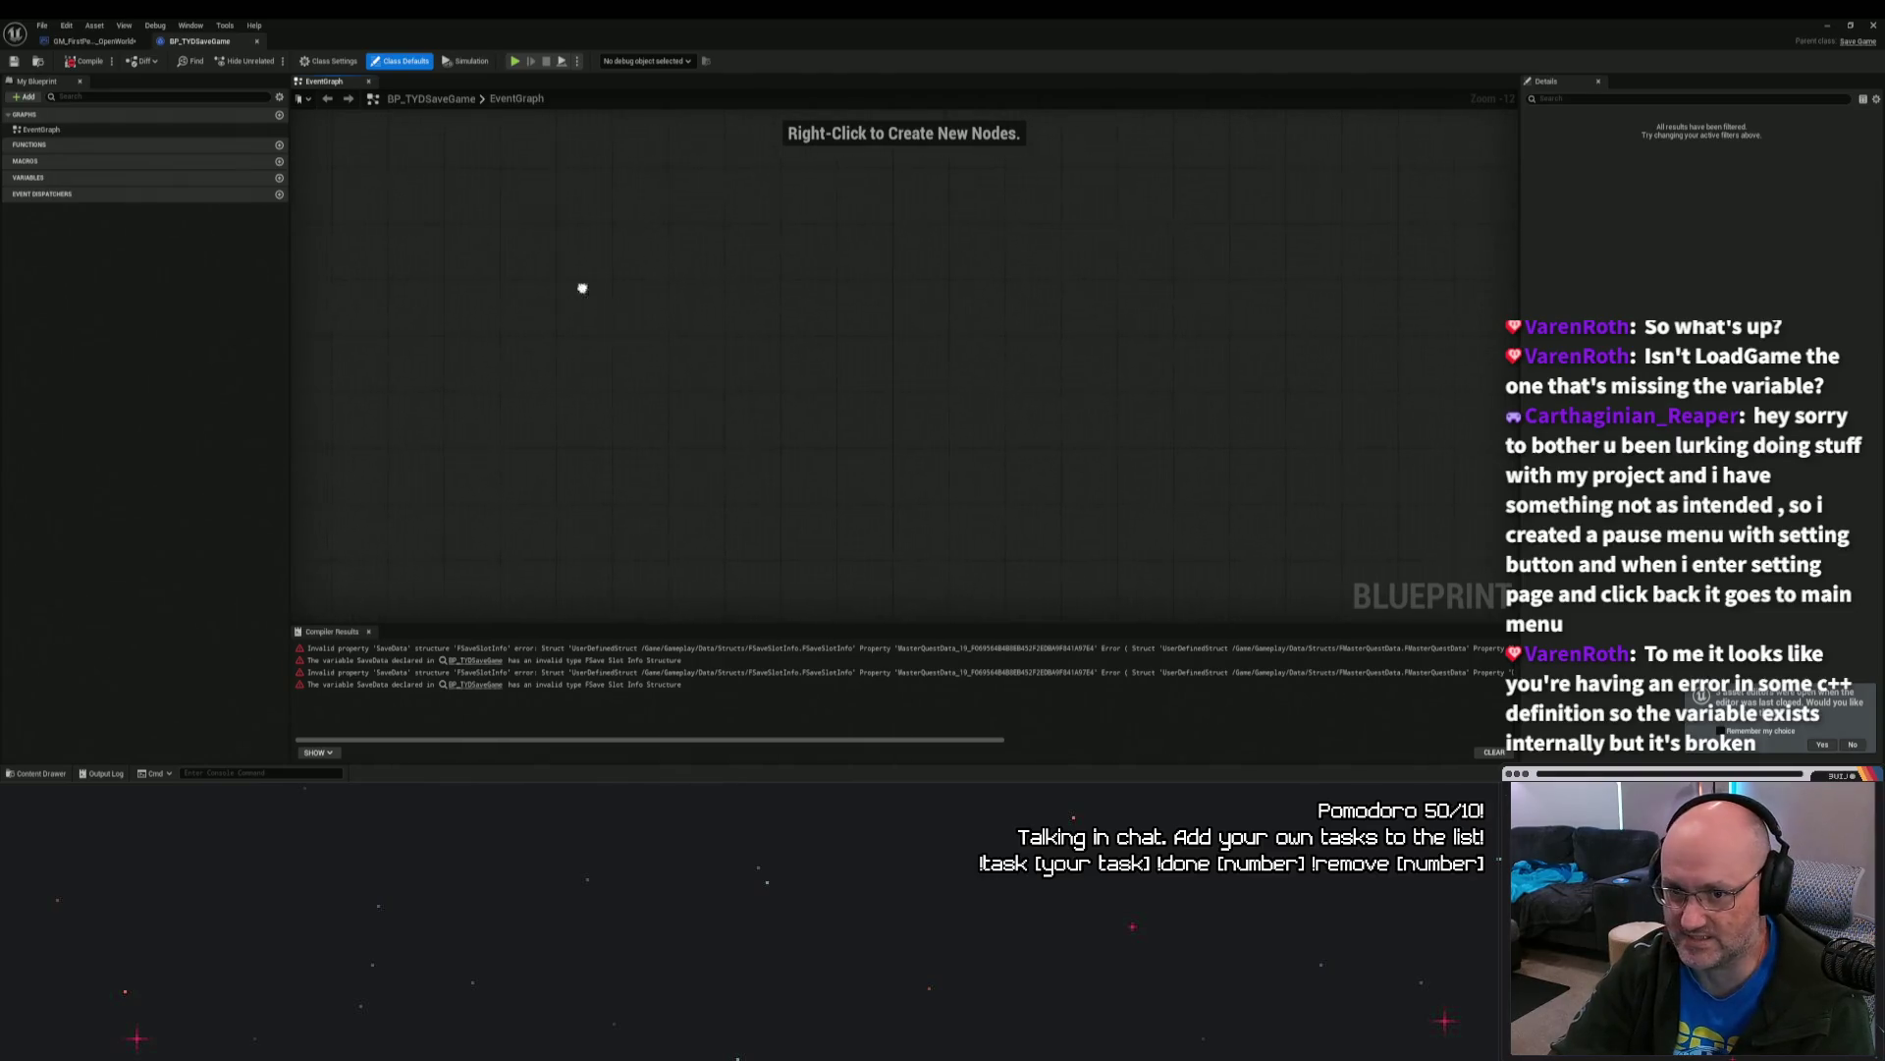
pyautogui.click(94, 41)
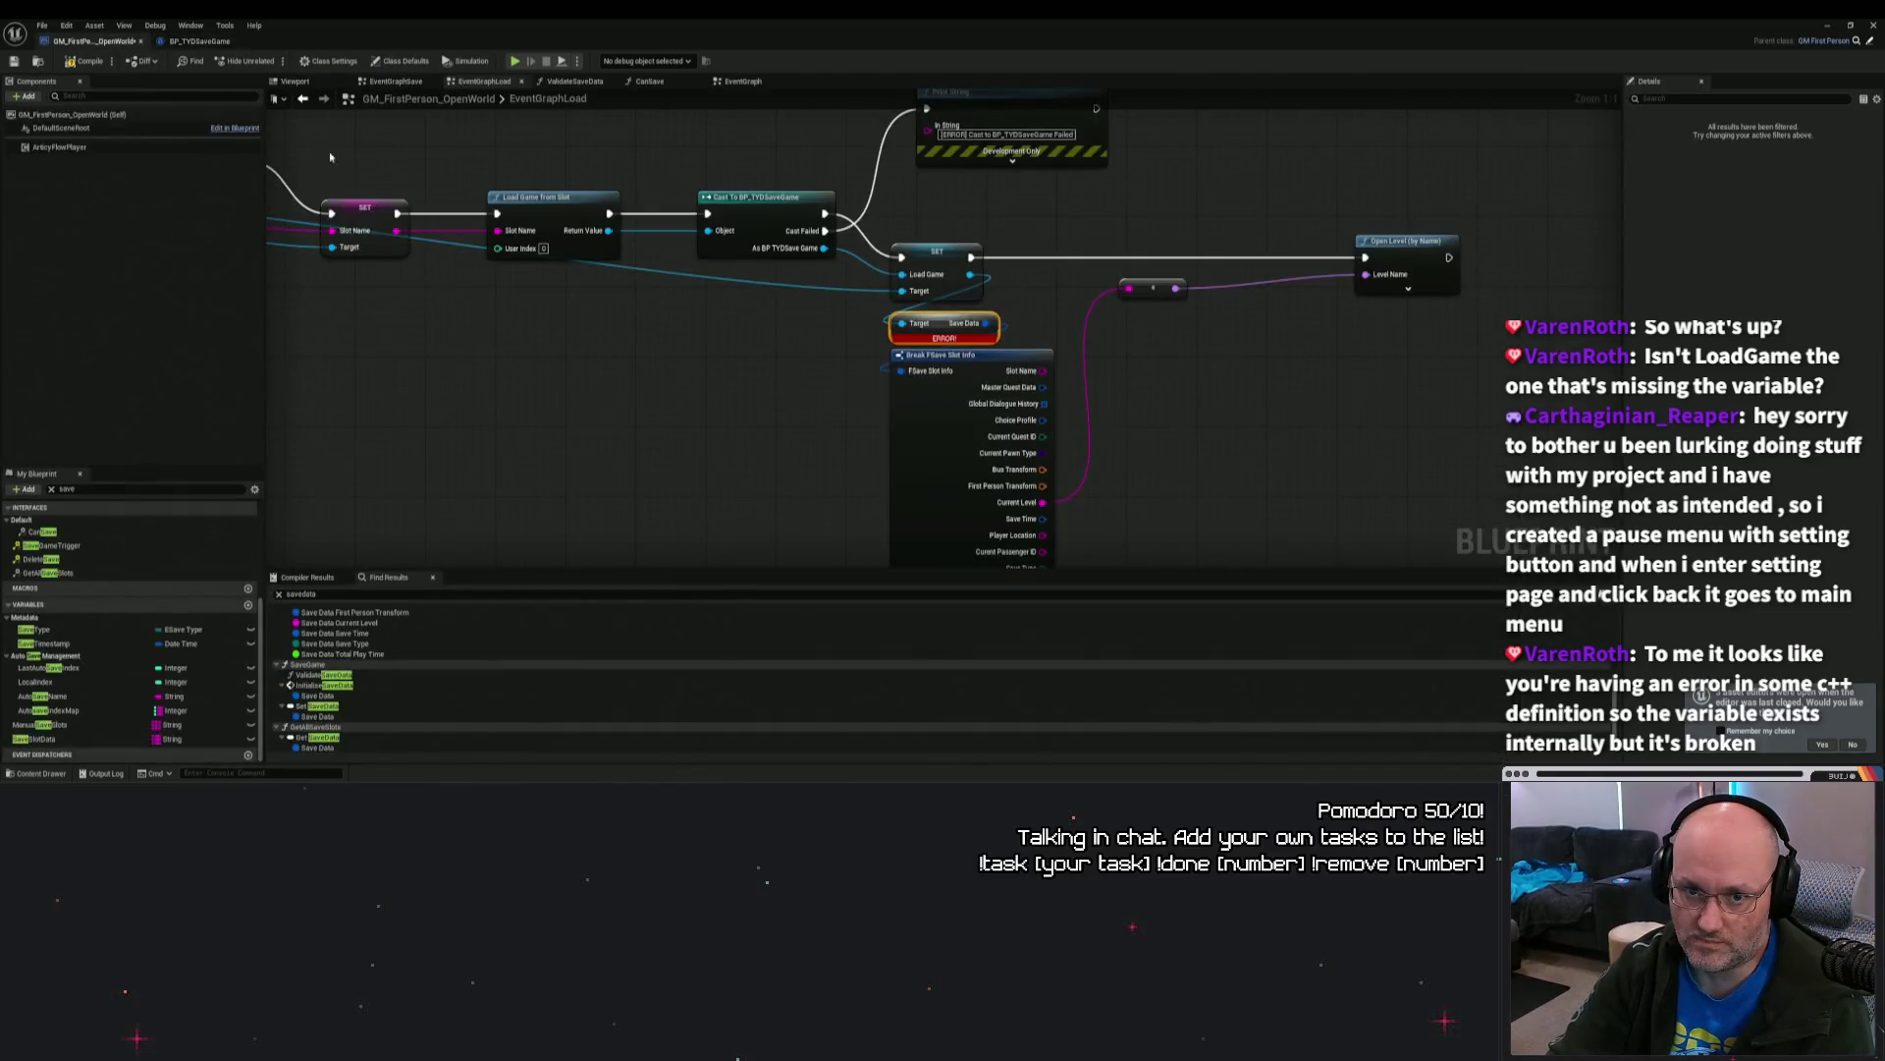
pyautogui.click(199, 42)
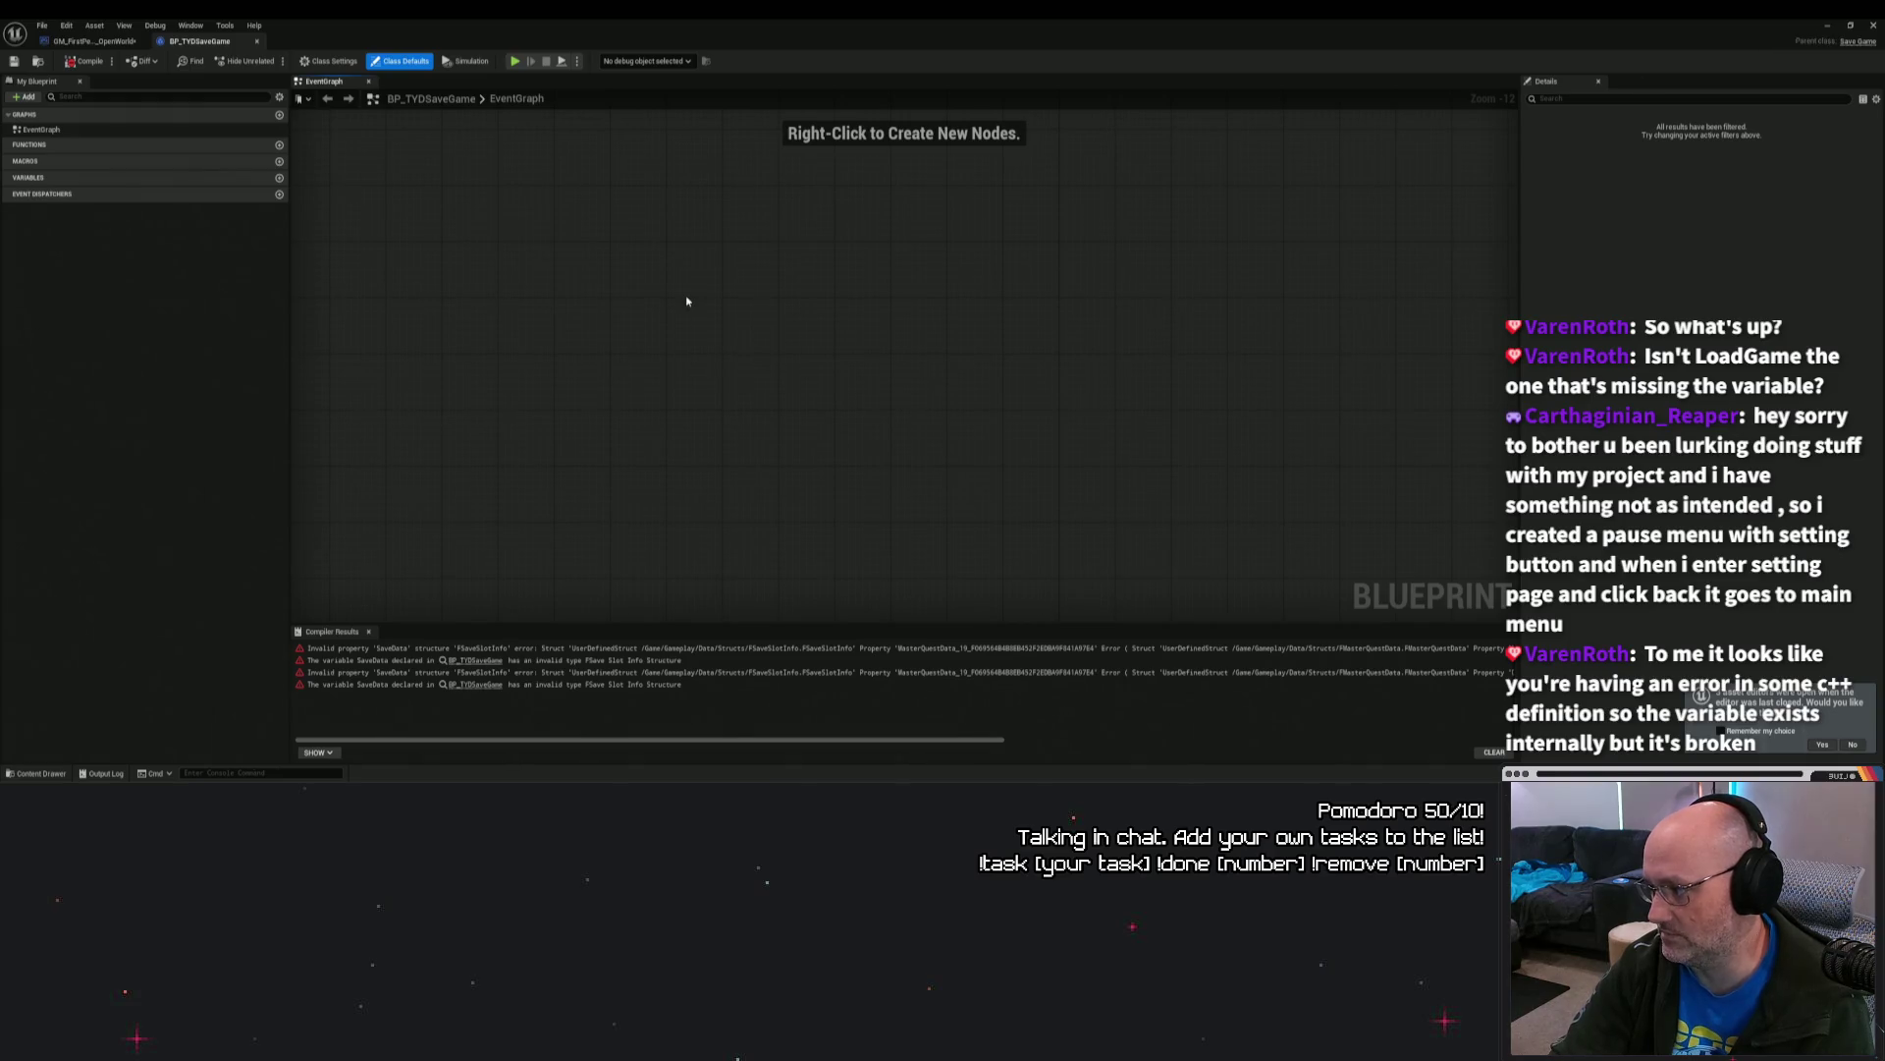
pyautogui.click(95, 41)
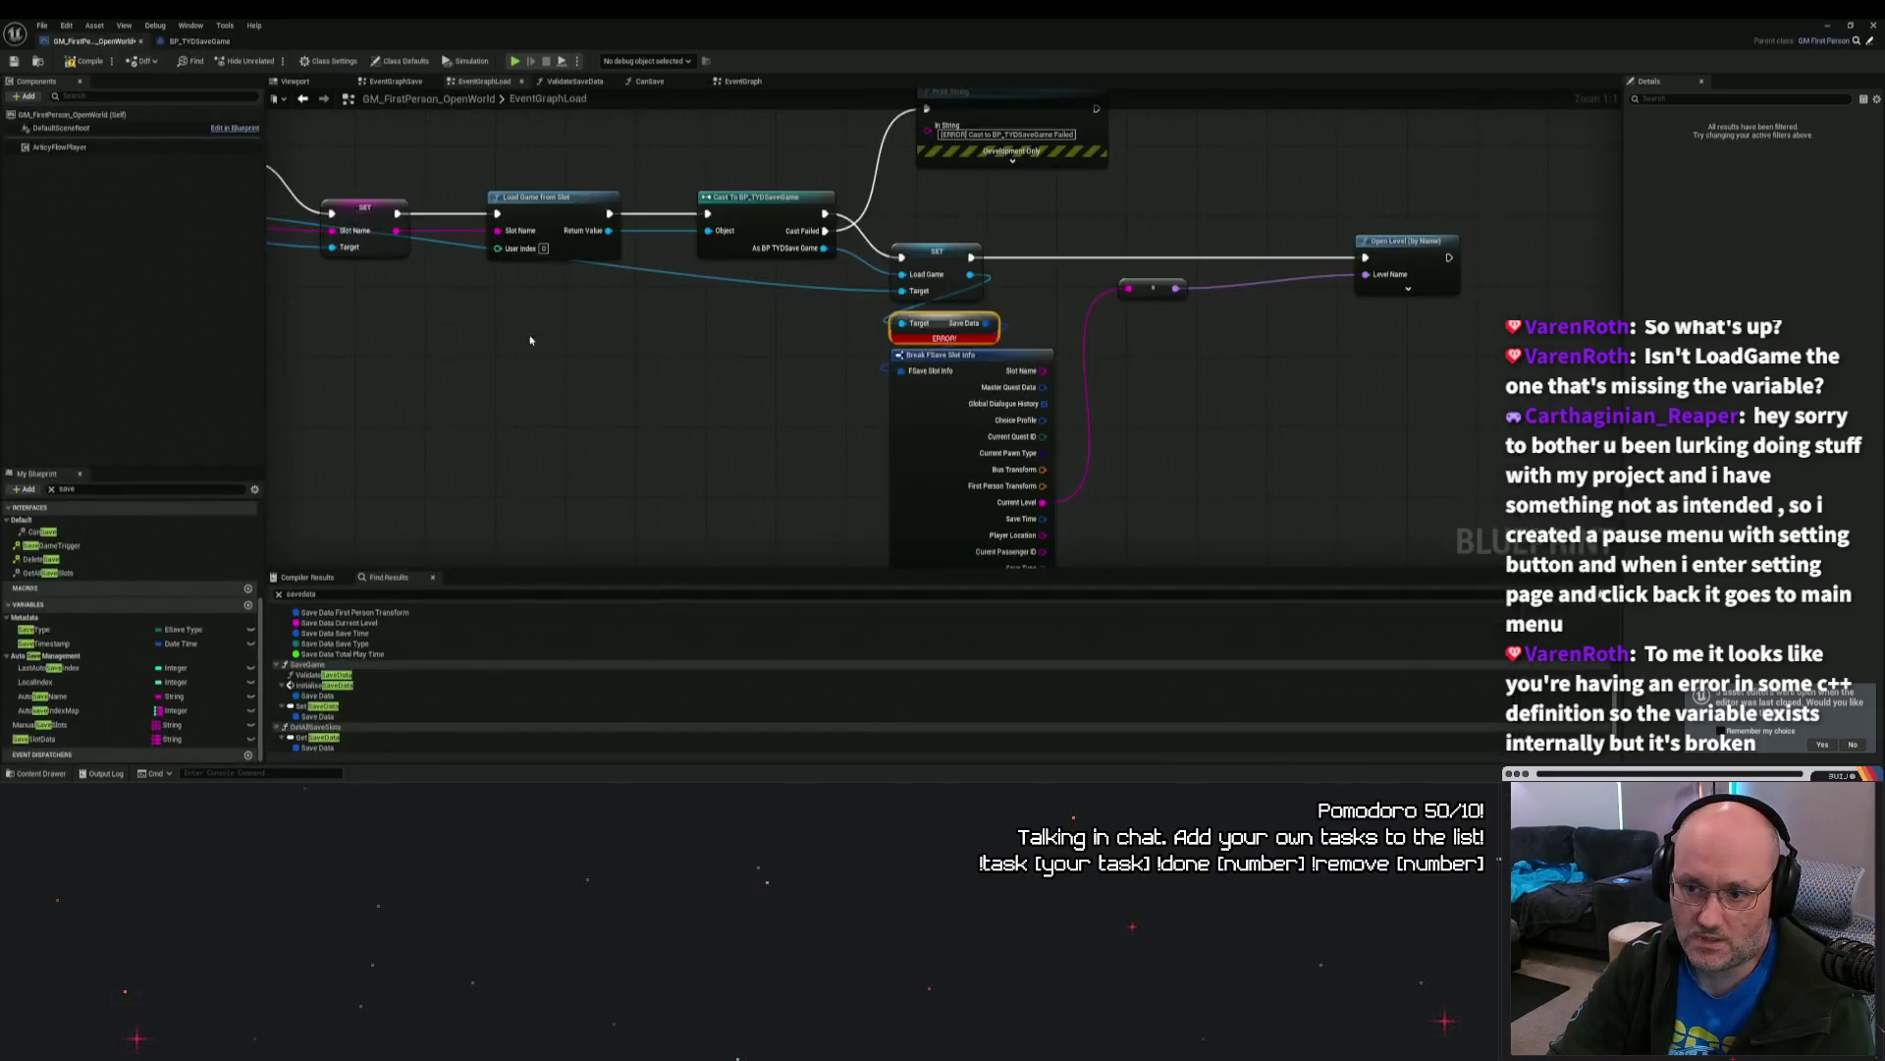
# Step: Open the SaveGame function graph from its Save Data find result
pyautogui.moveTo(484, 360); pyautogui.dragTo(510, 265)
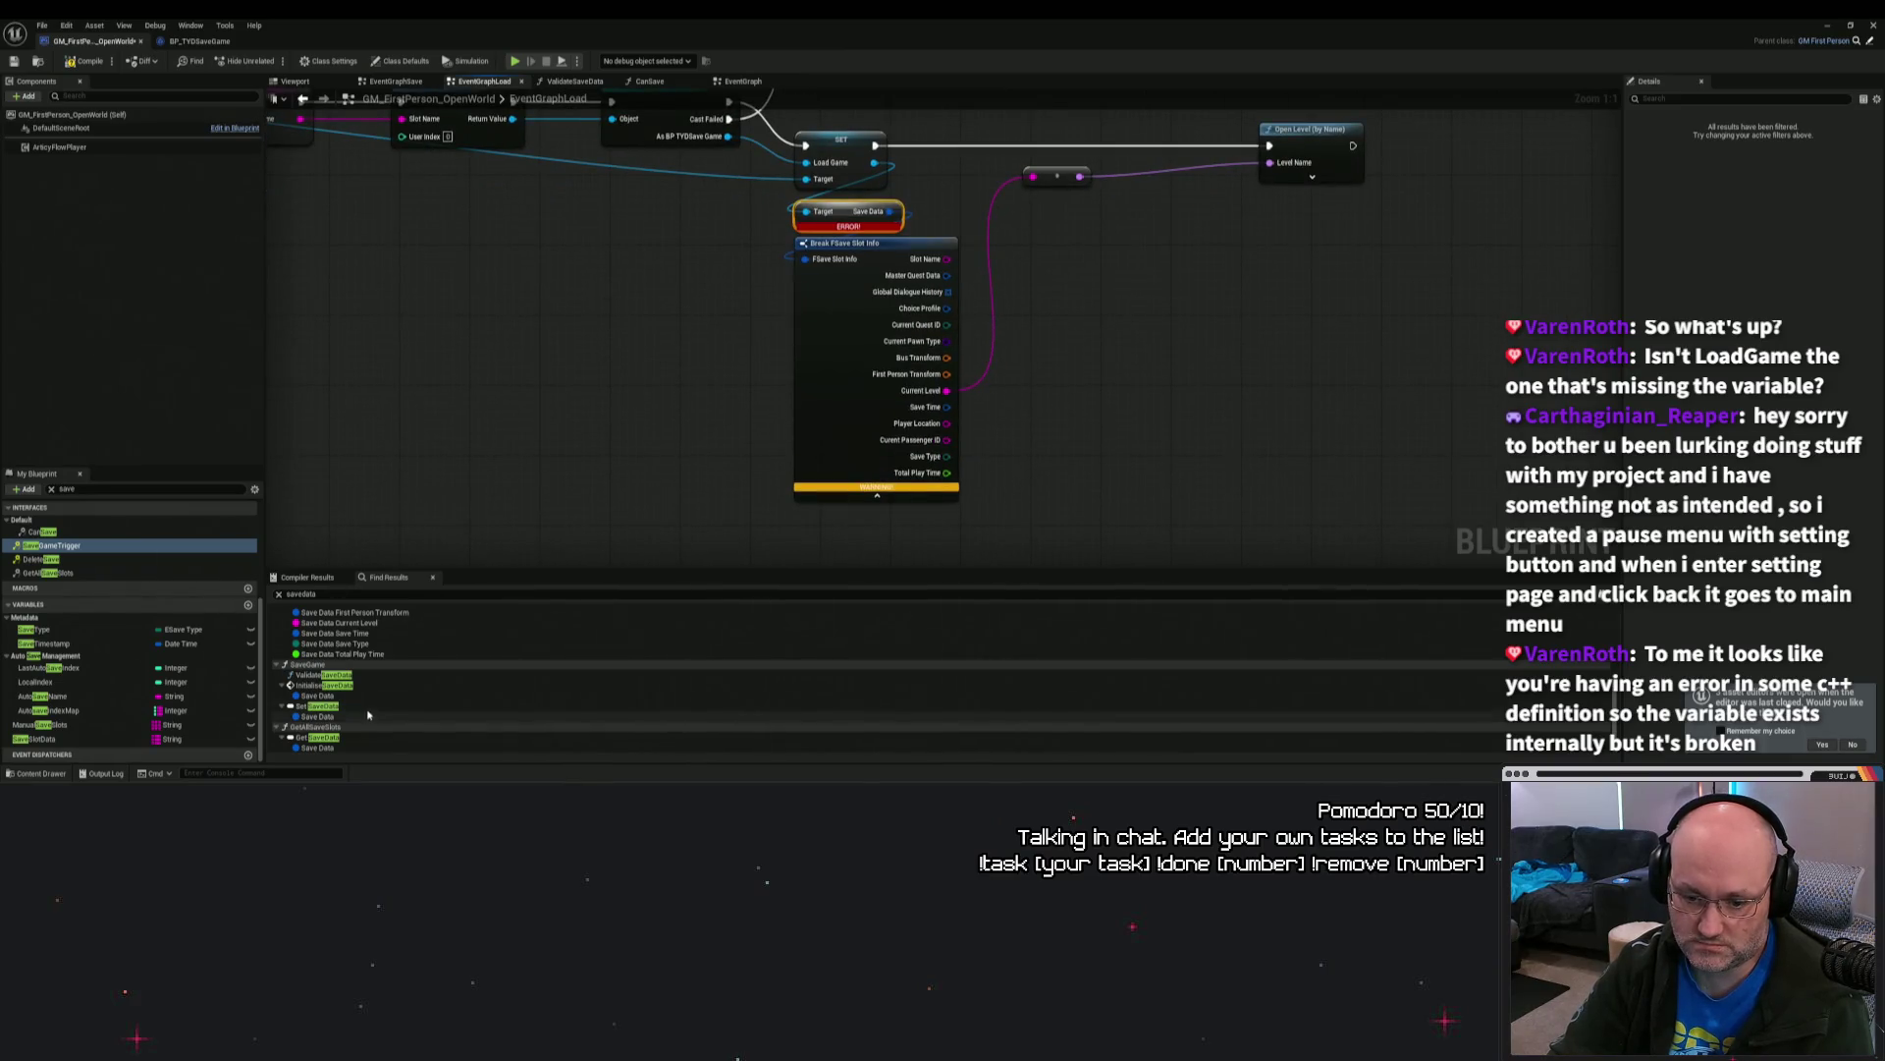
pyautogui.scroll(4, 137, 689)
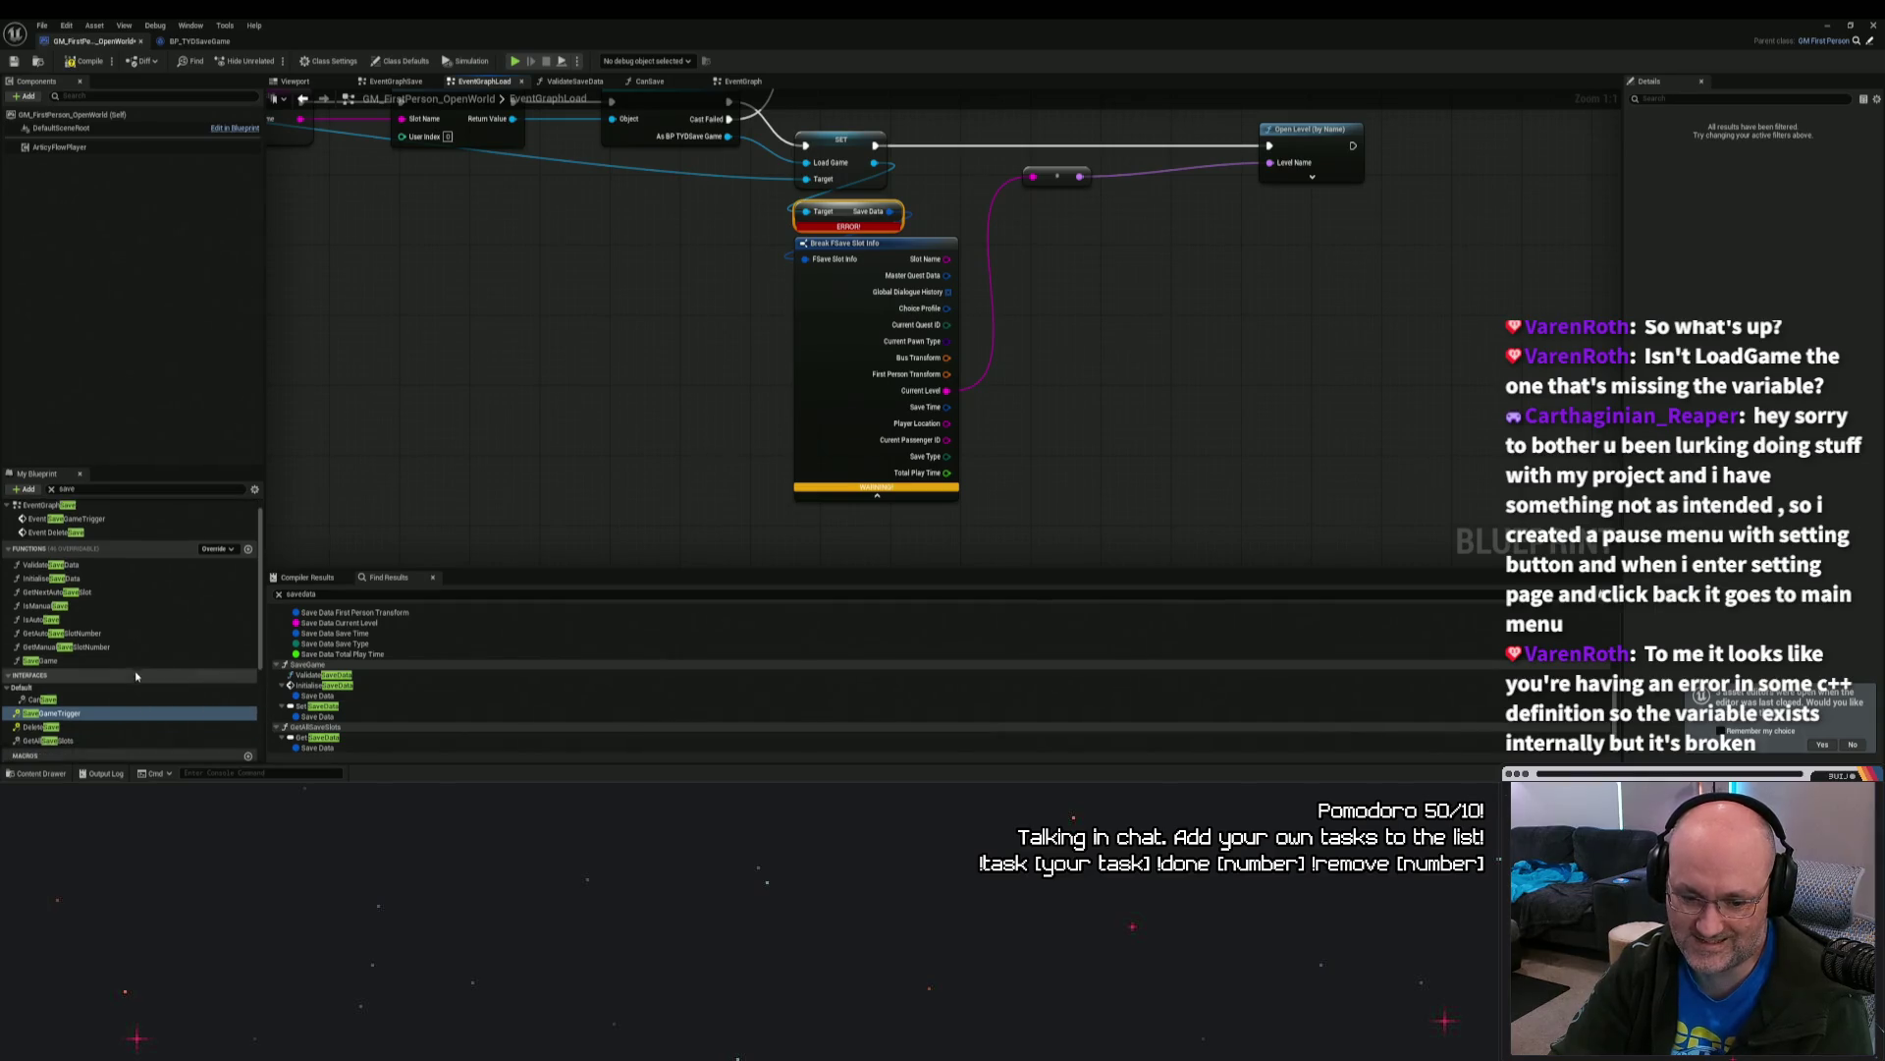
pyautogui.click(111, 677)
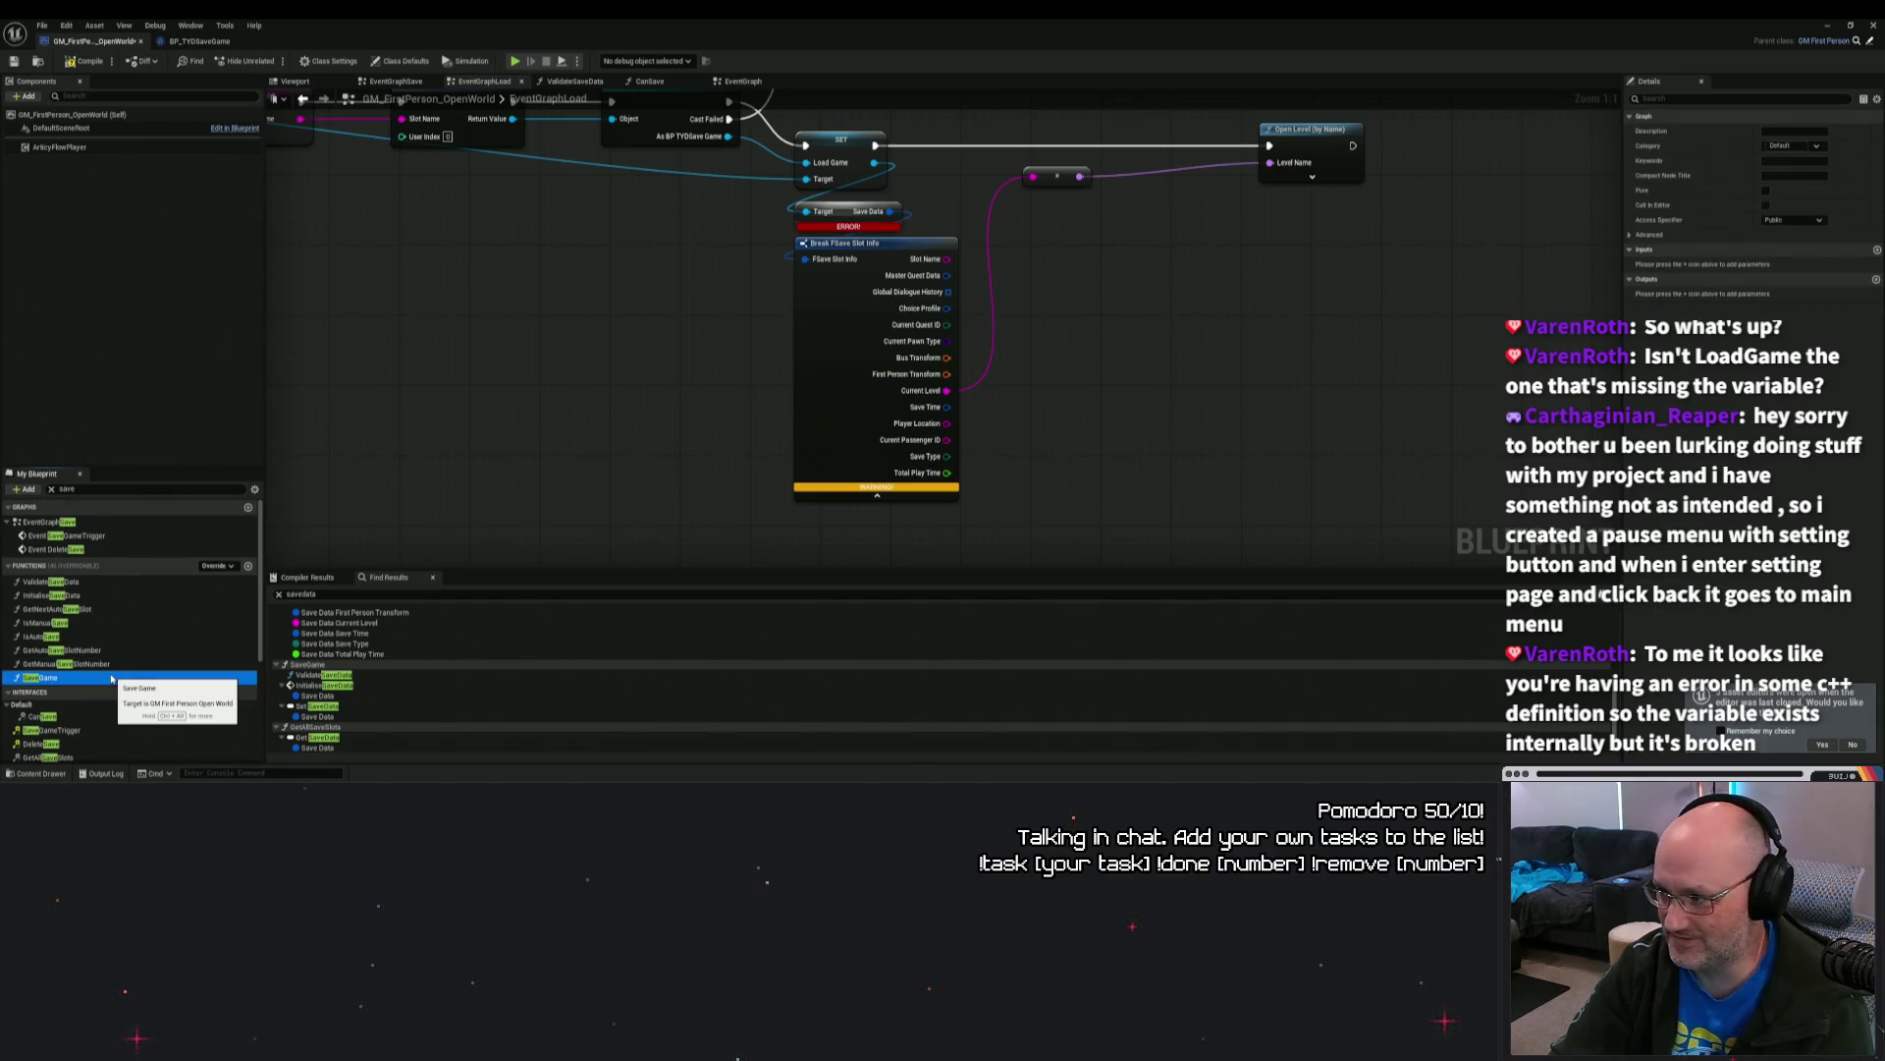
pyautogui.scroll(-4, 138, 658)
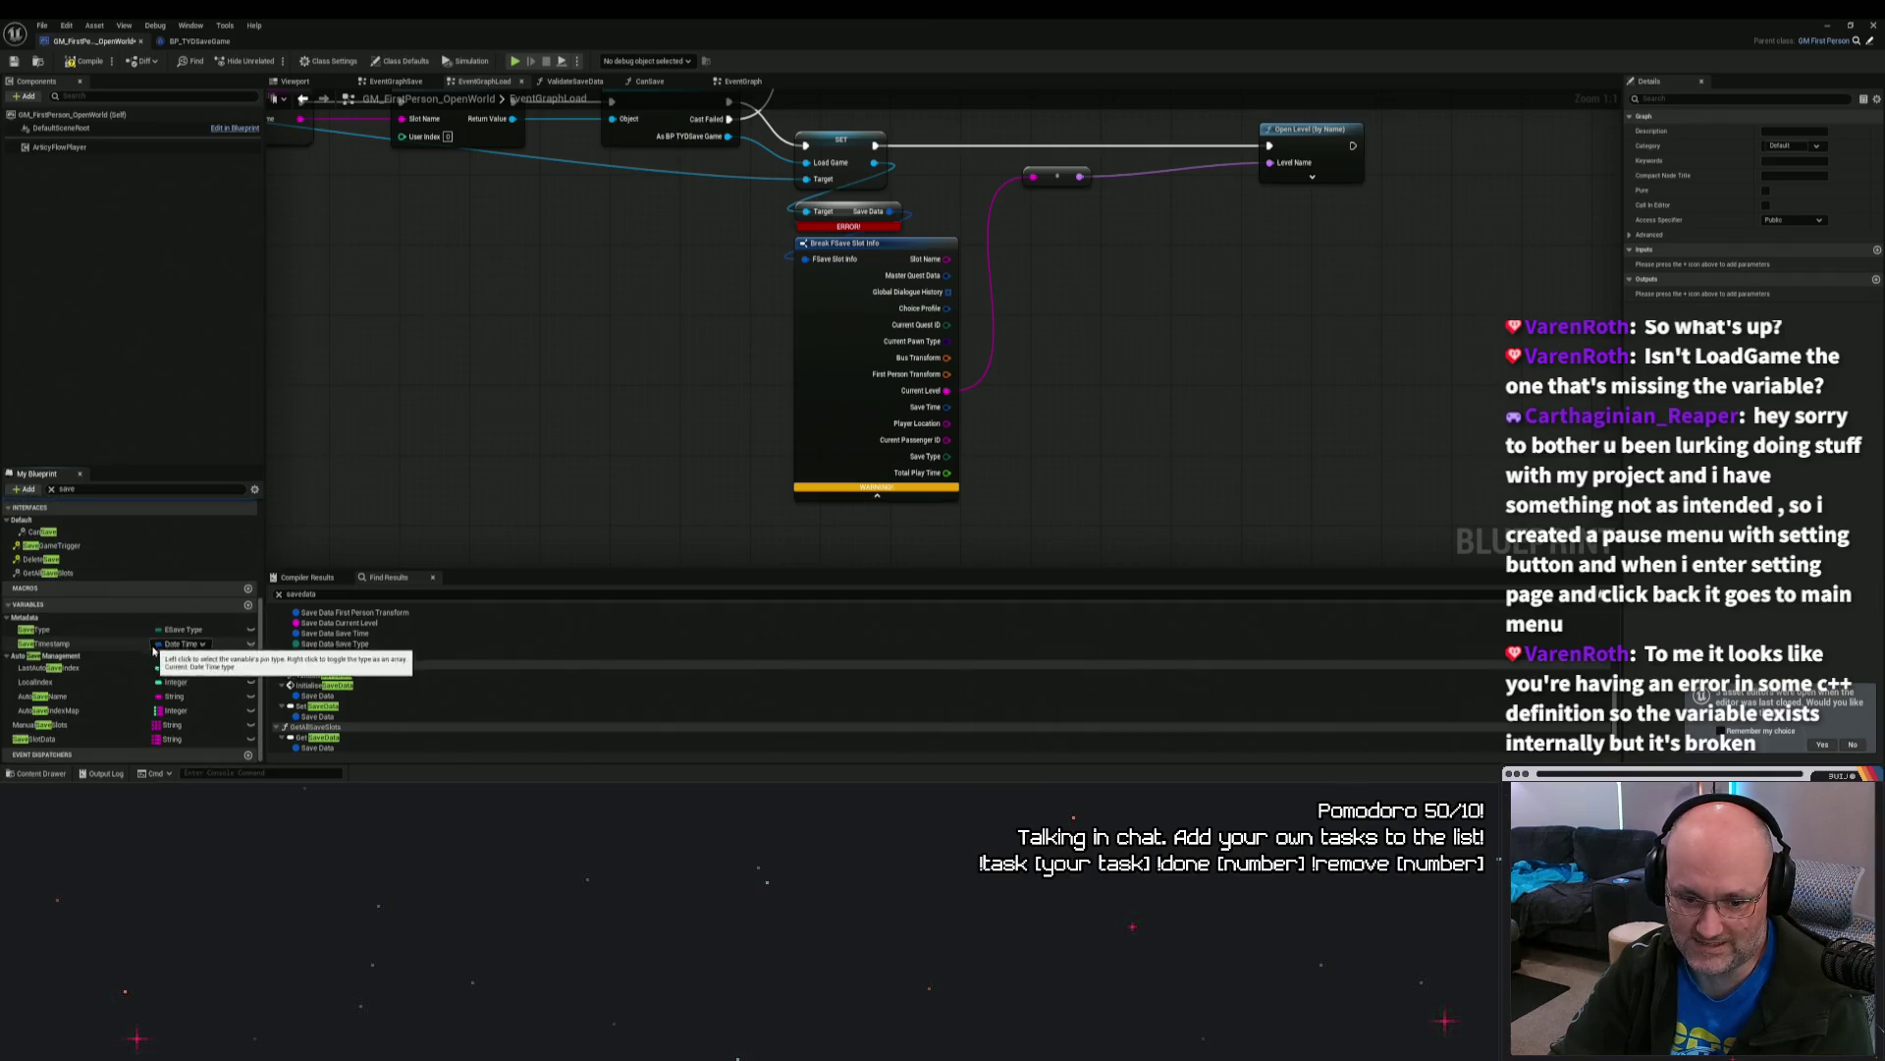
pyautogui.doubleClick(413, 715)
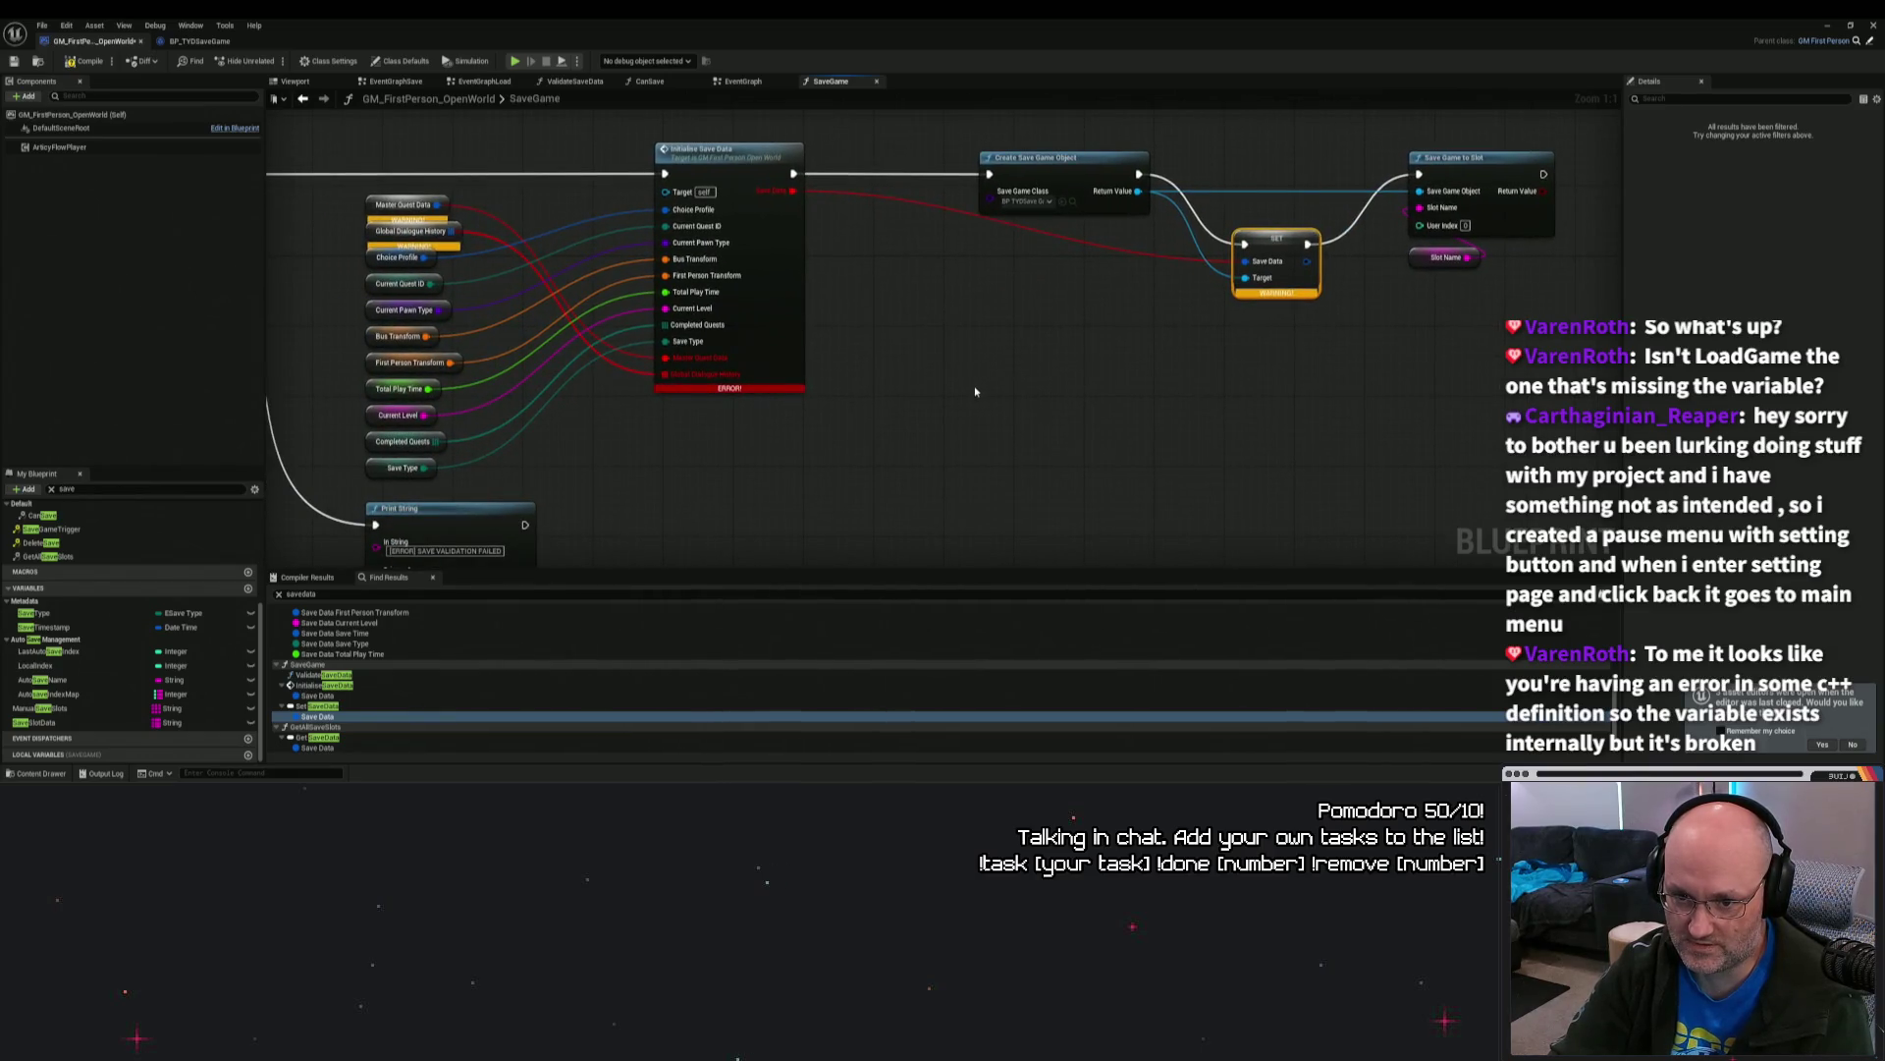
pyautogui.moveTo(975, 392); pyautogui.dragTo(1068, 413)
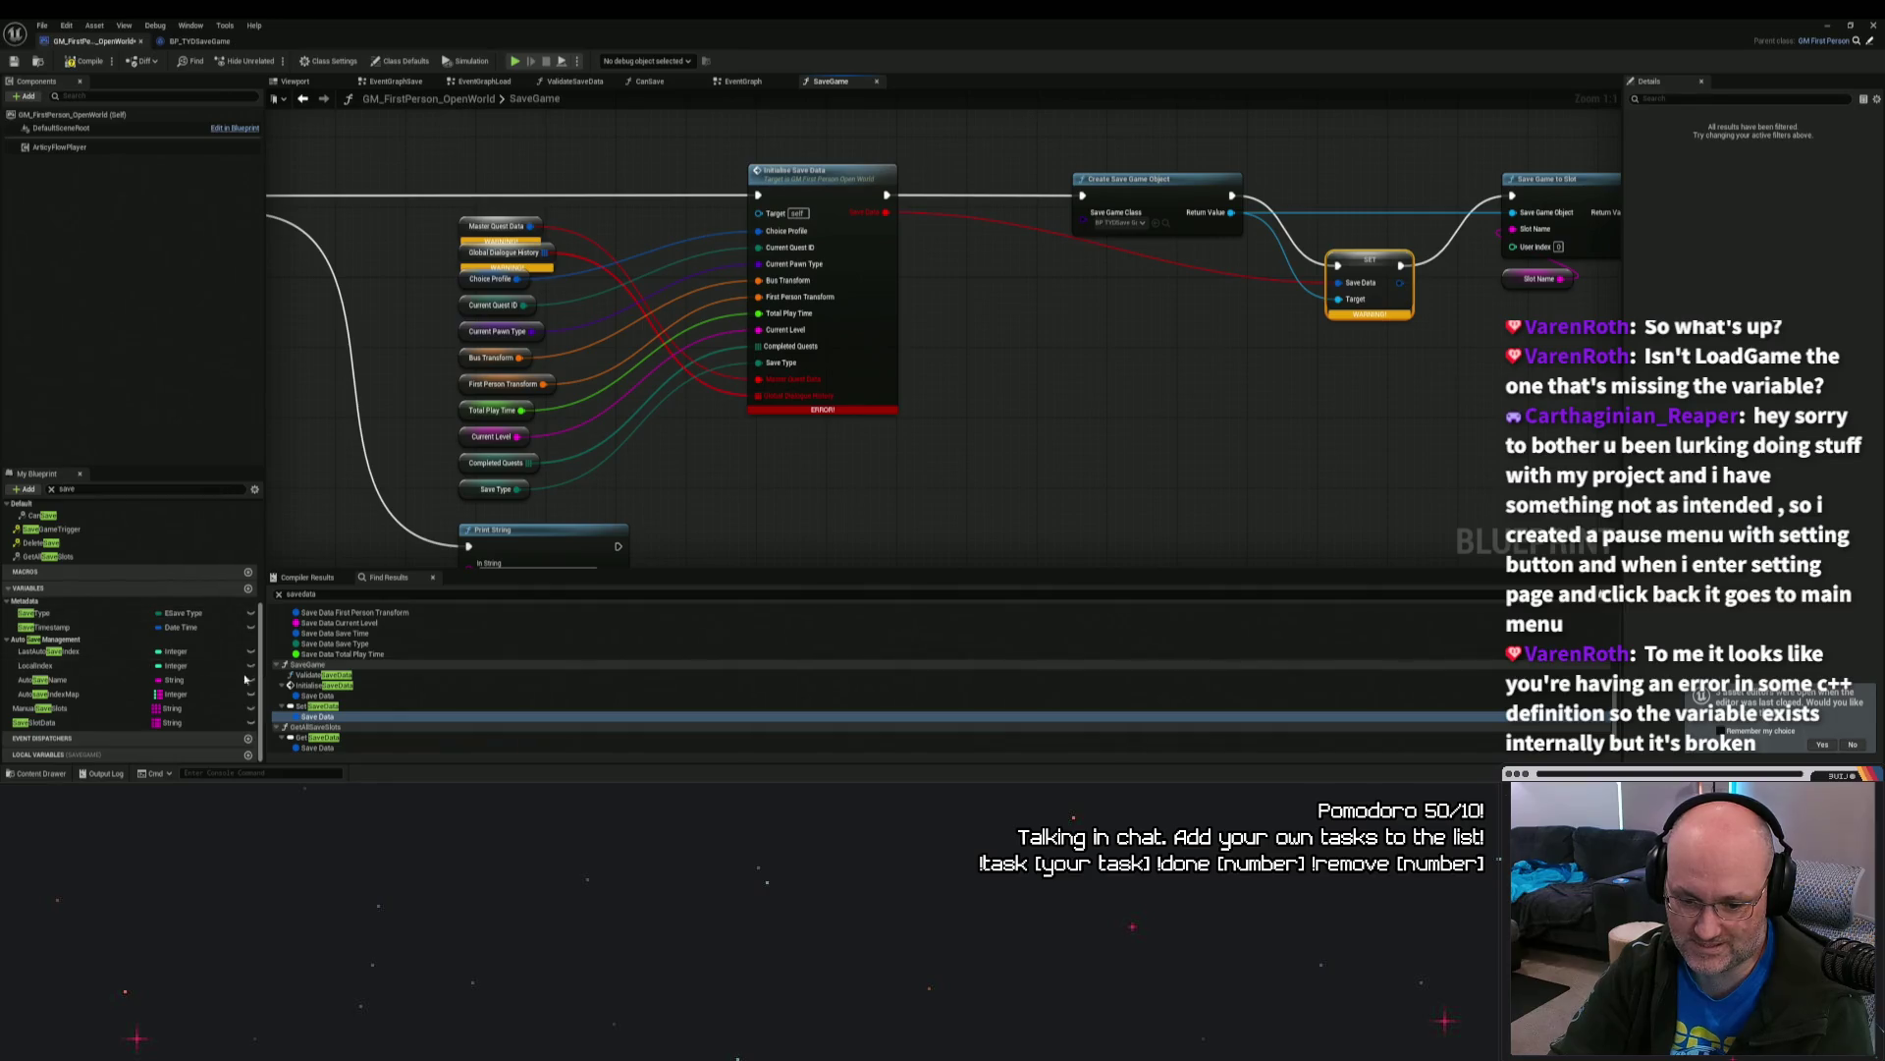
pyautogui.moveTo(1120, 354); pyautogui.dragTo(816, 386)
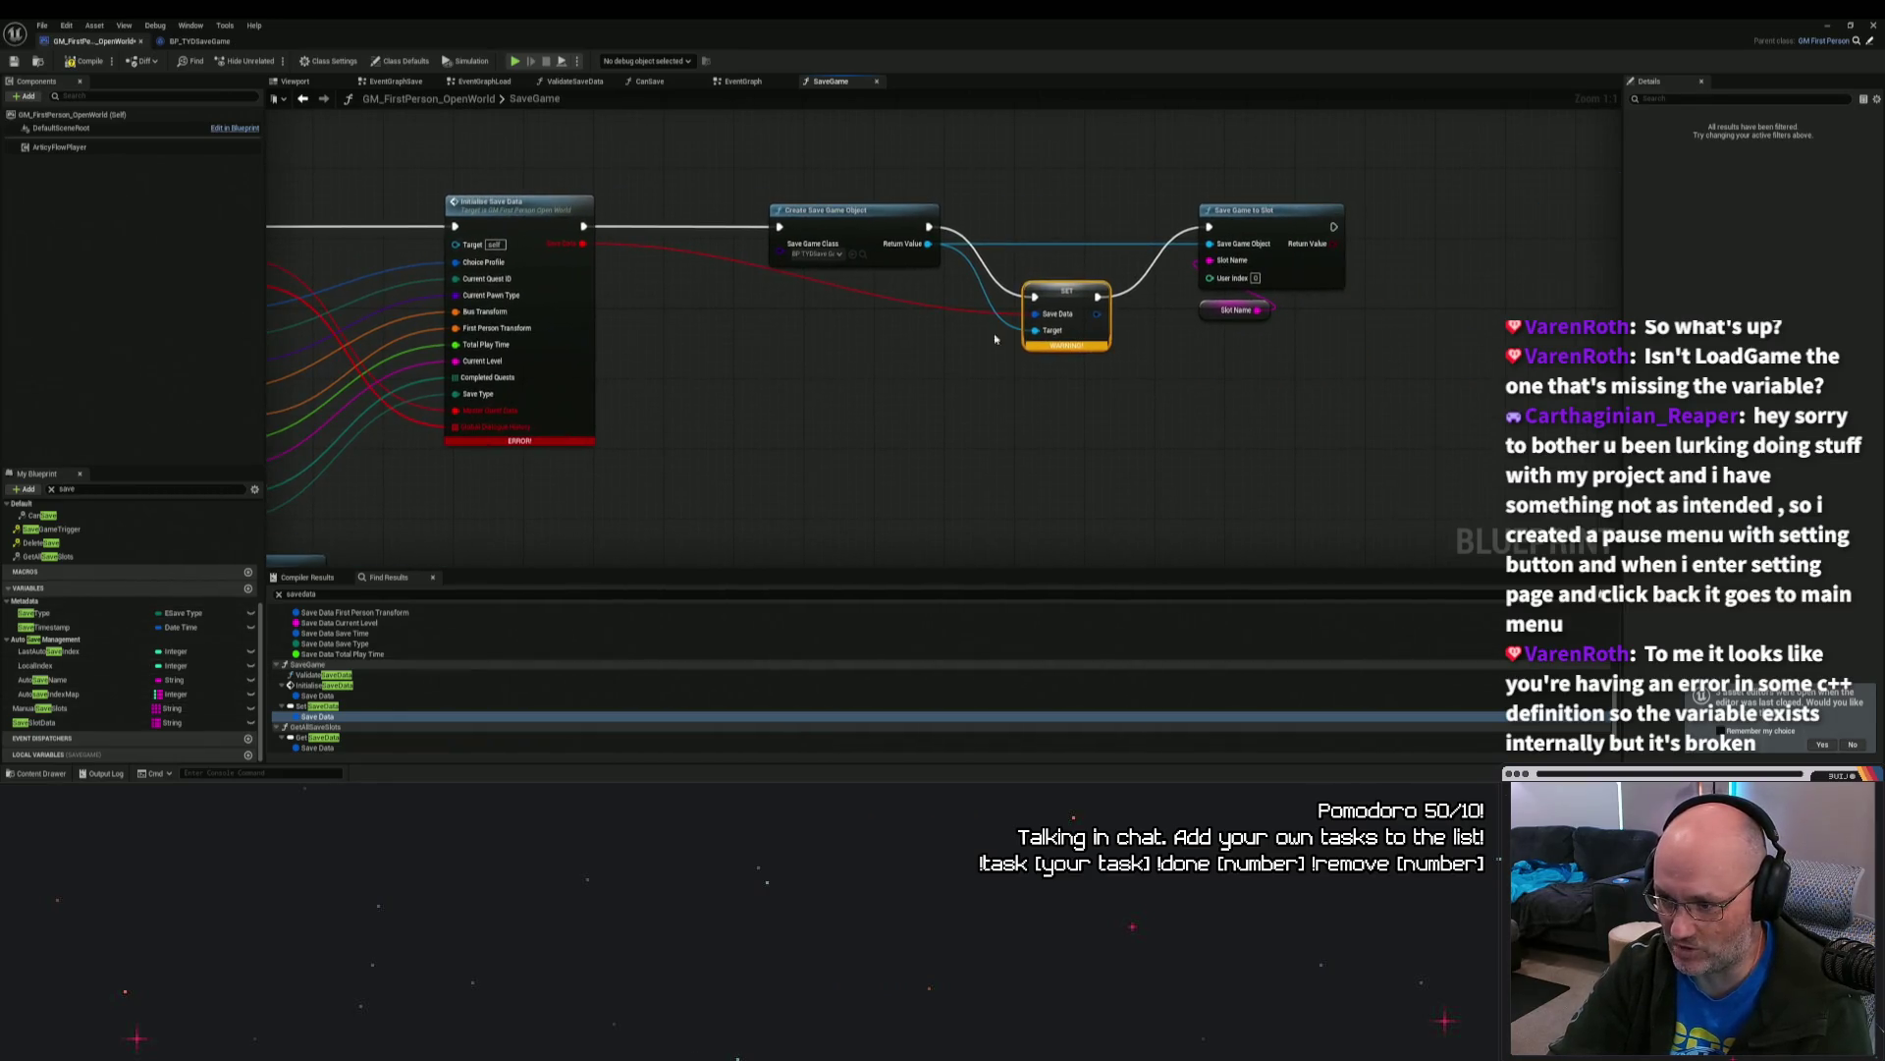
pyautogui.moveTo(1064, 401); pyautogui.dragTo(1145, 396)
pyautogui.moveTo(987, 411); pyautogui.dragTo(990, 434)
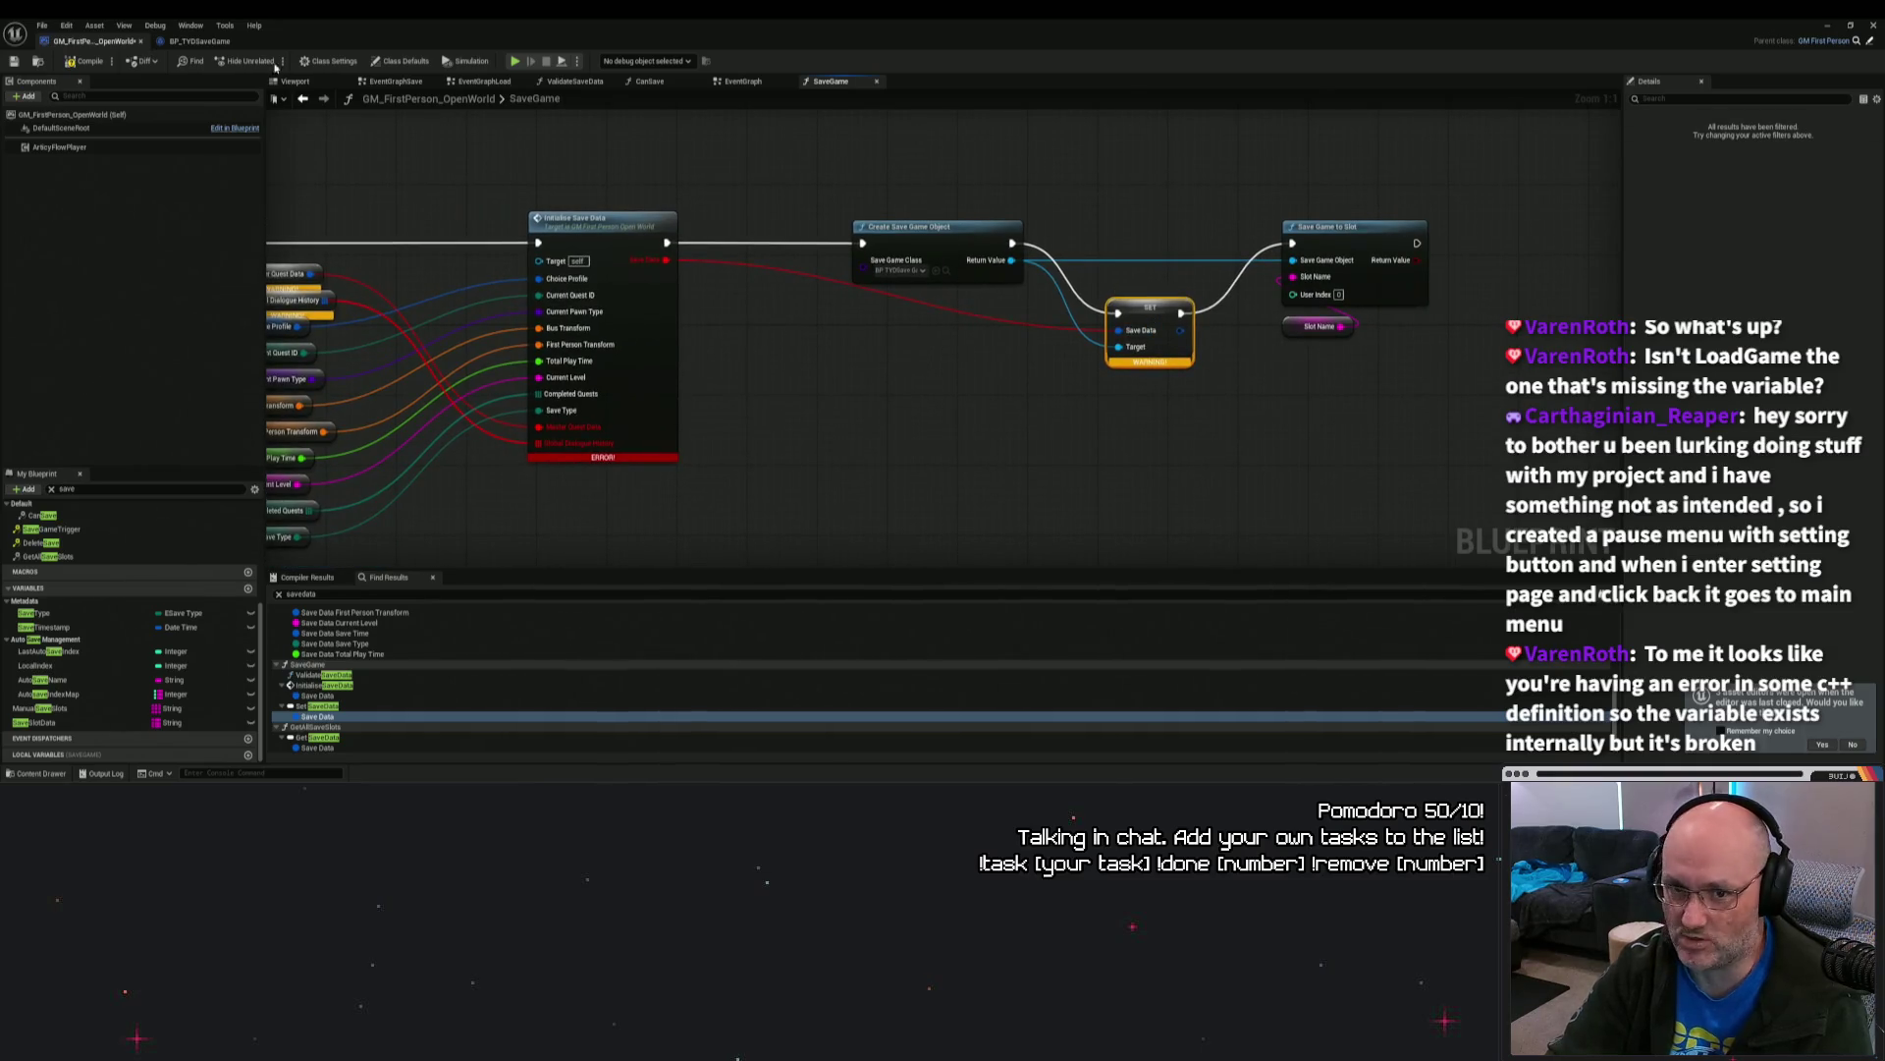
pyautogui.click(196, 41)
pyautogui.click(83, 43)
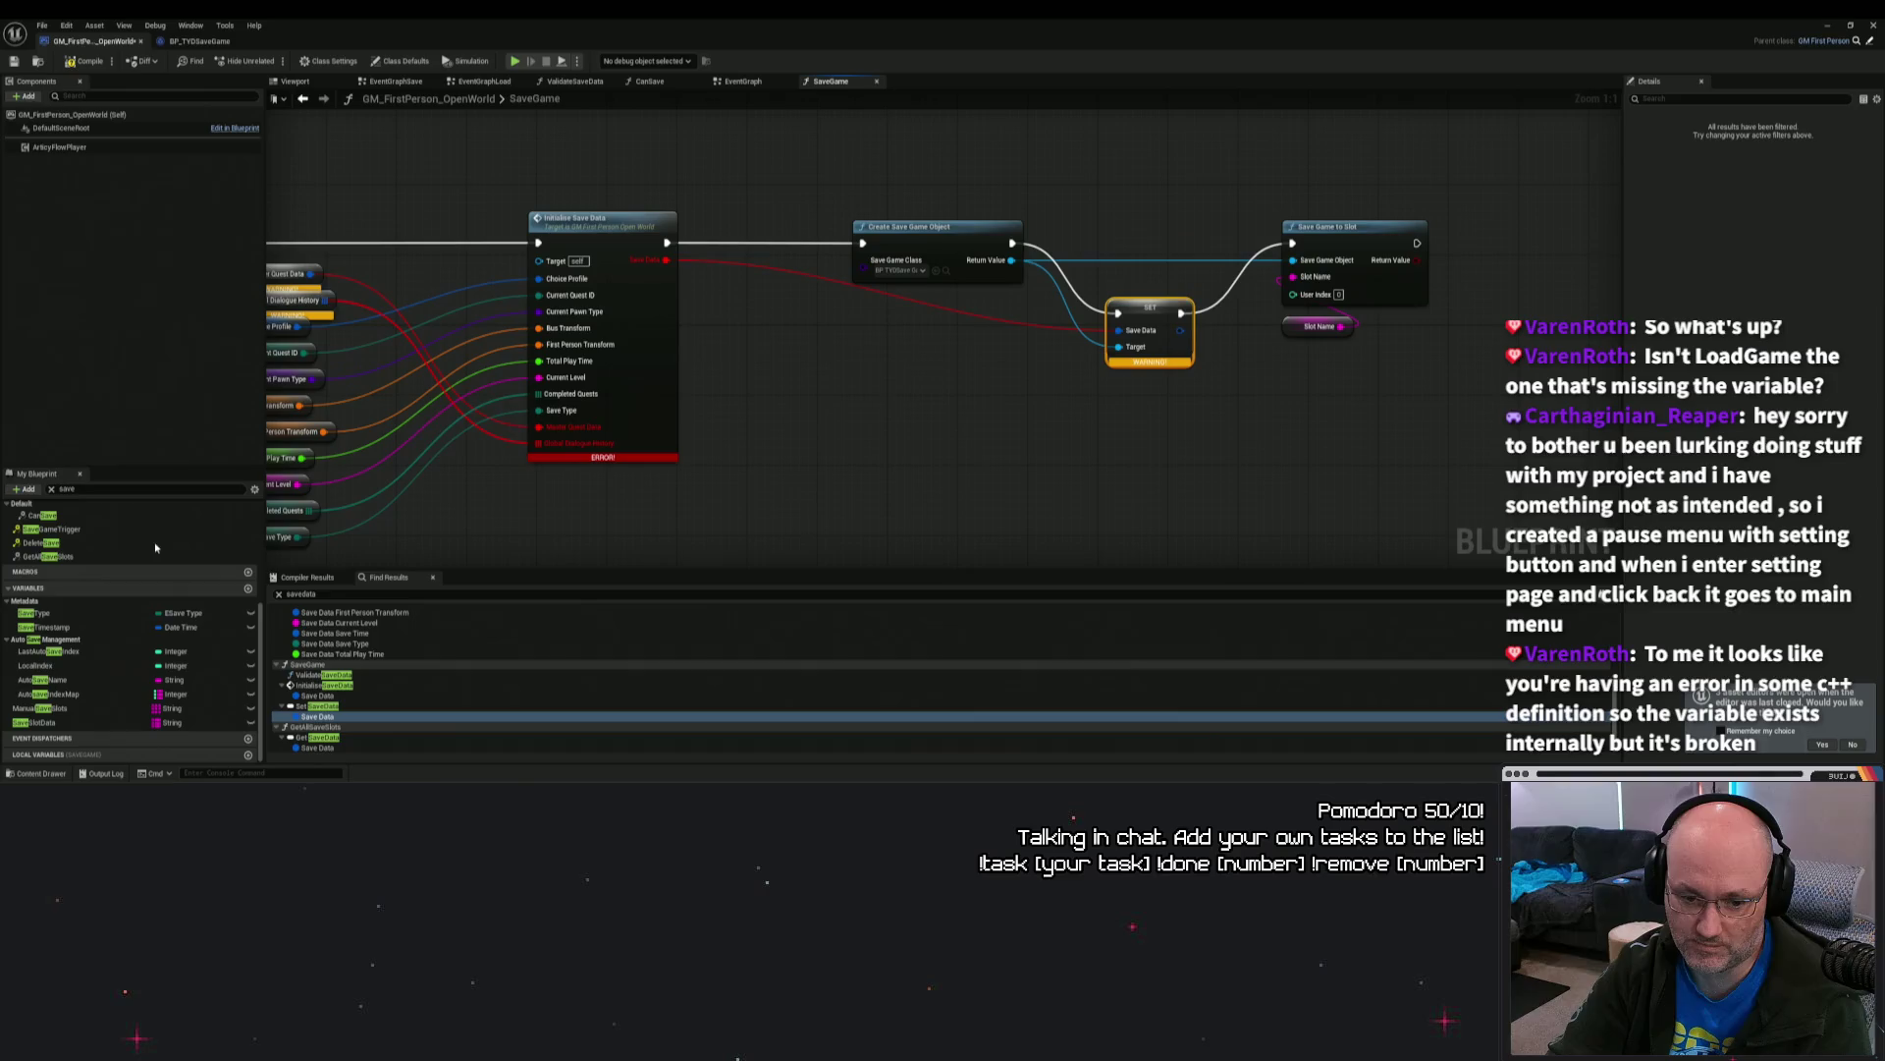
pyautogui.scroll(-5, 481, 549)
pyautogui.scroll(3, 480, 549)
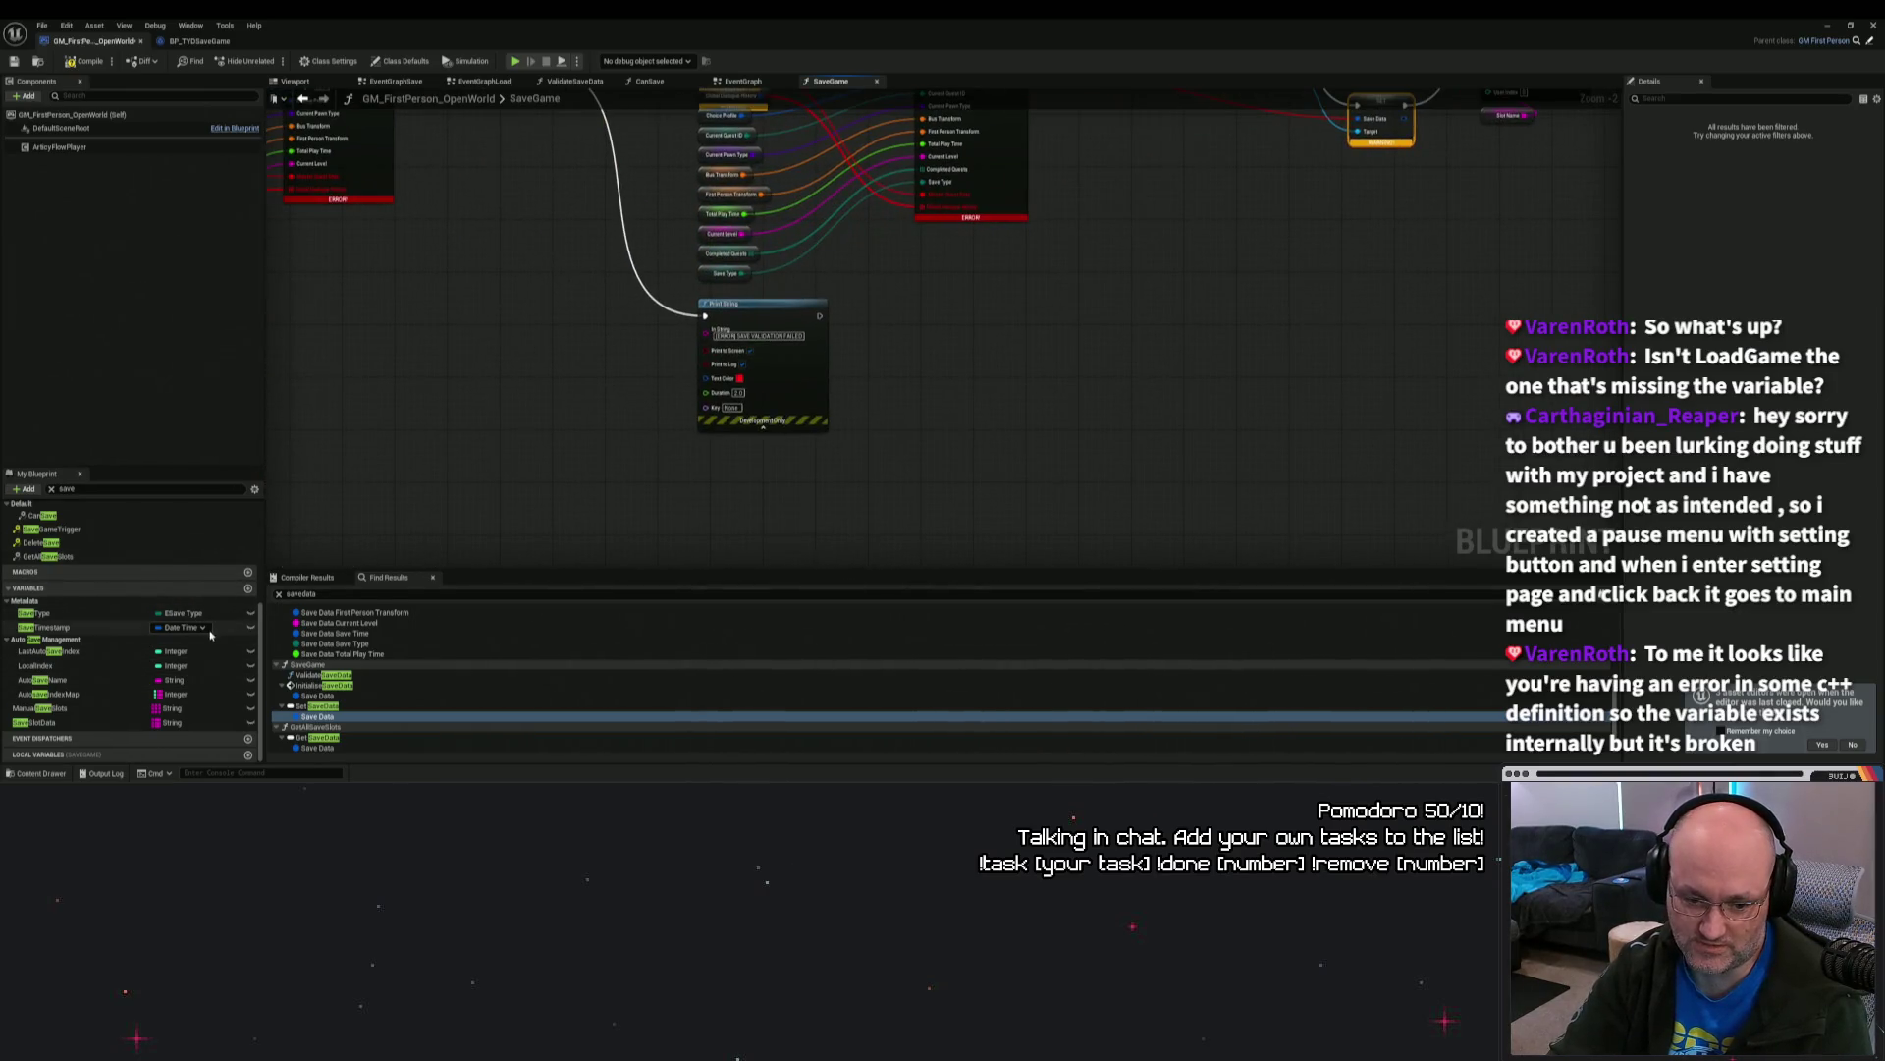
pyautogui.scroll(5, 206, 643)
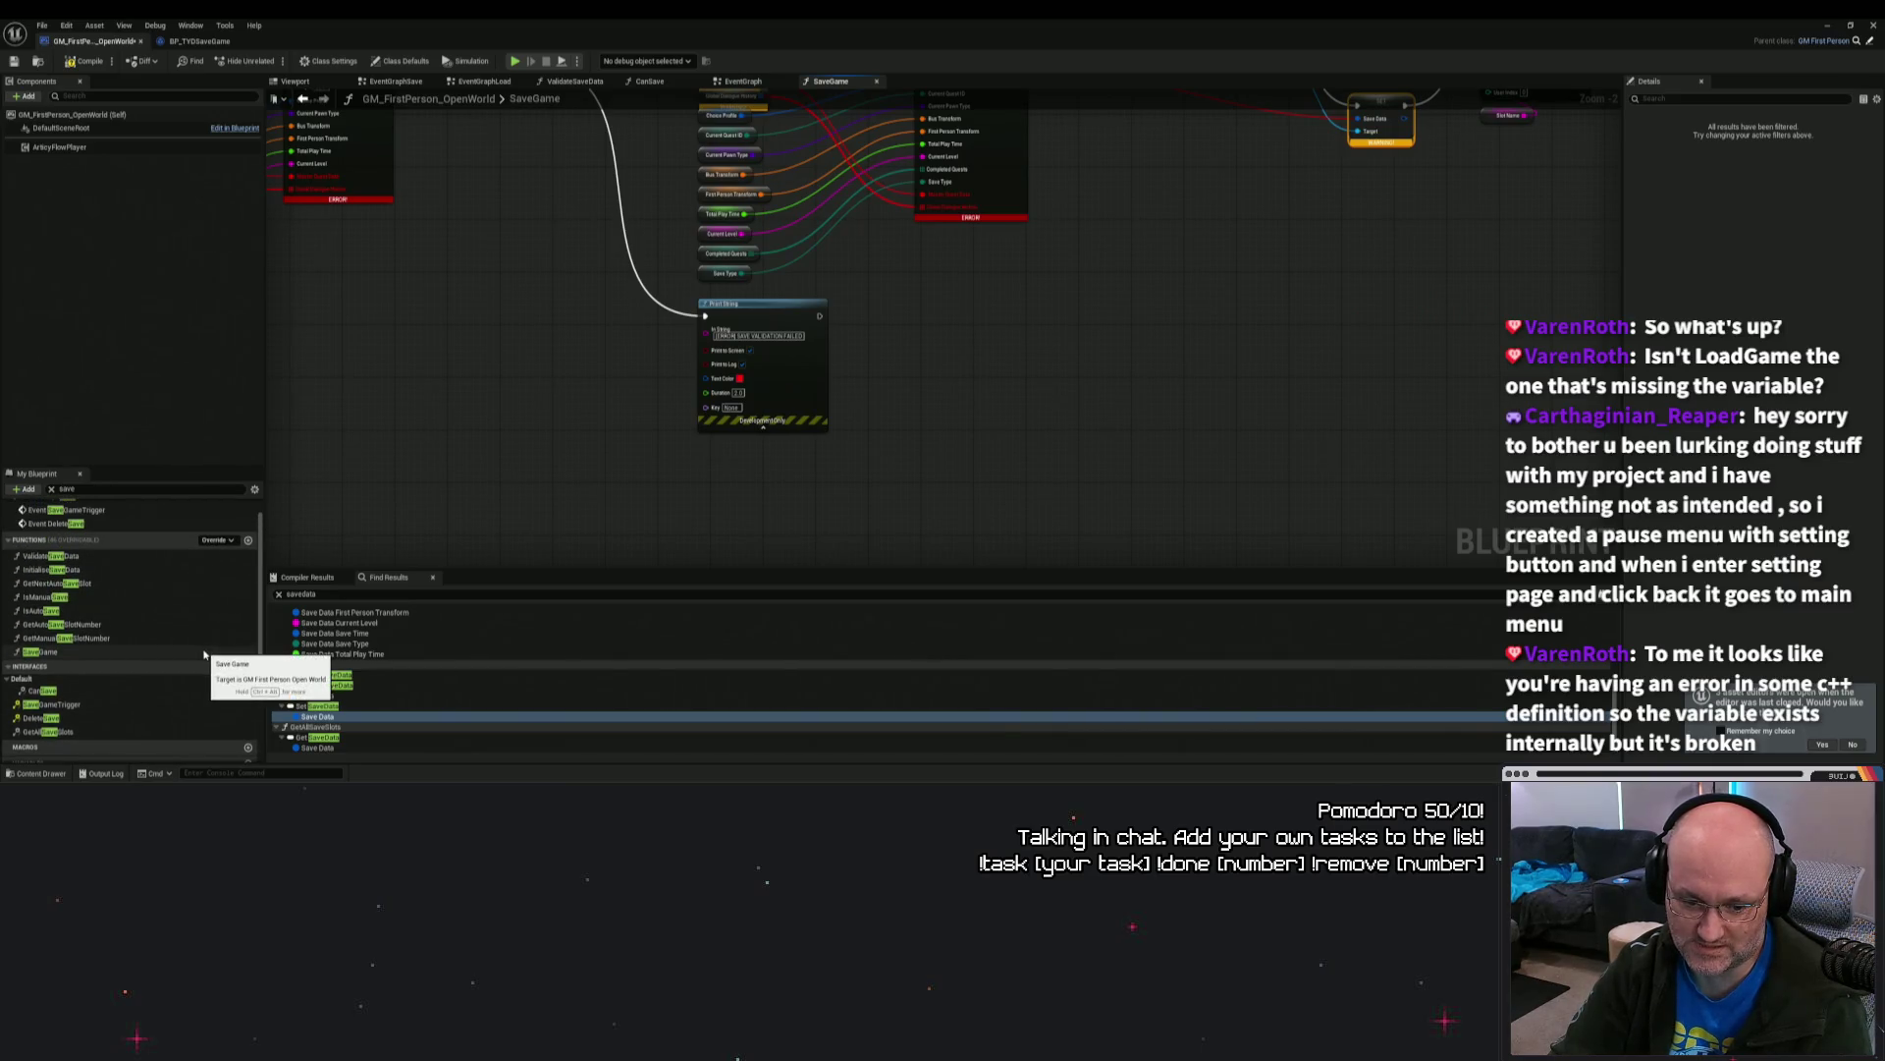
pyautogui.scroll(1, 206, 654)
pyautogui.scroll(1, 204, 654)
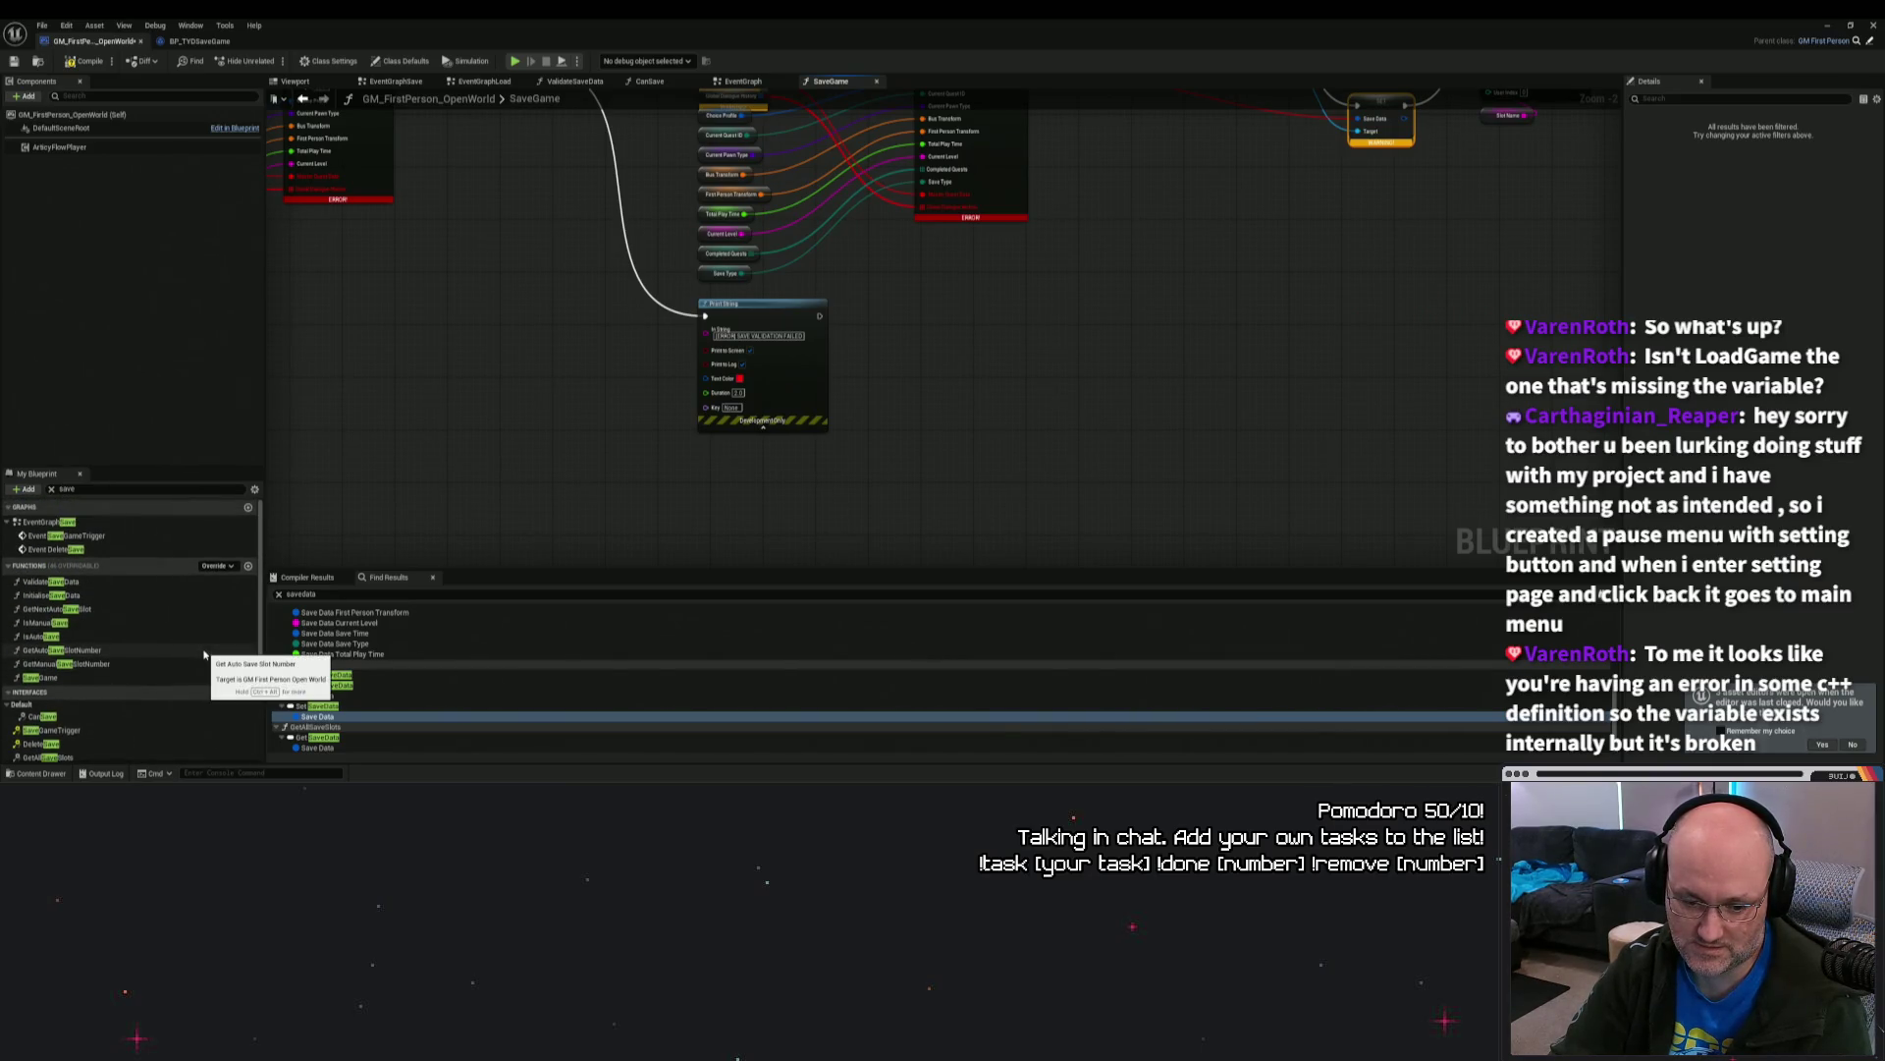
pyautogui.scroll(-1, 204, 654)
pyautogui.click(113, 662)
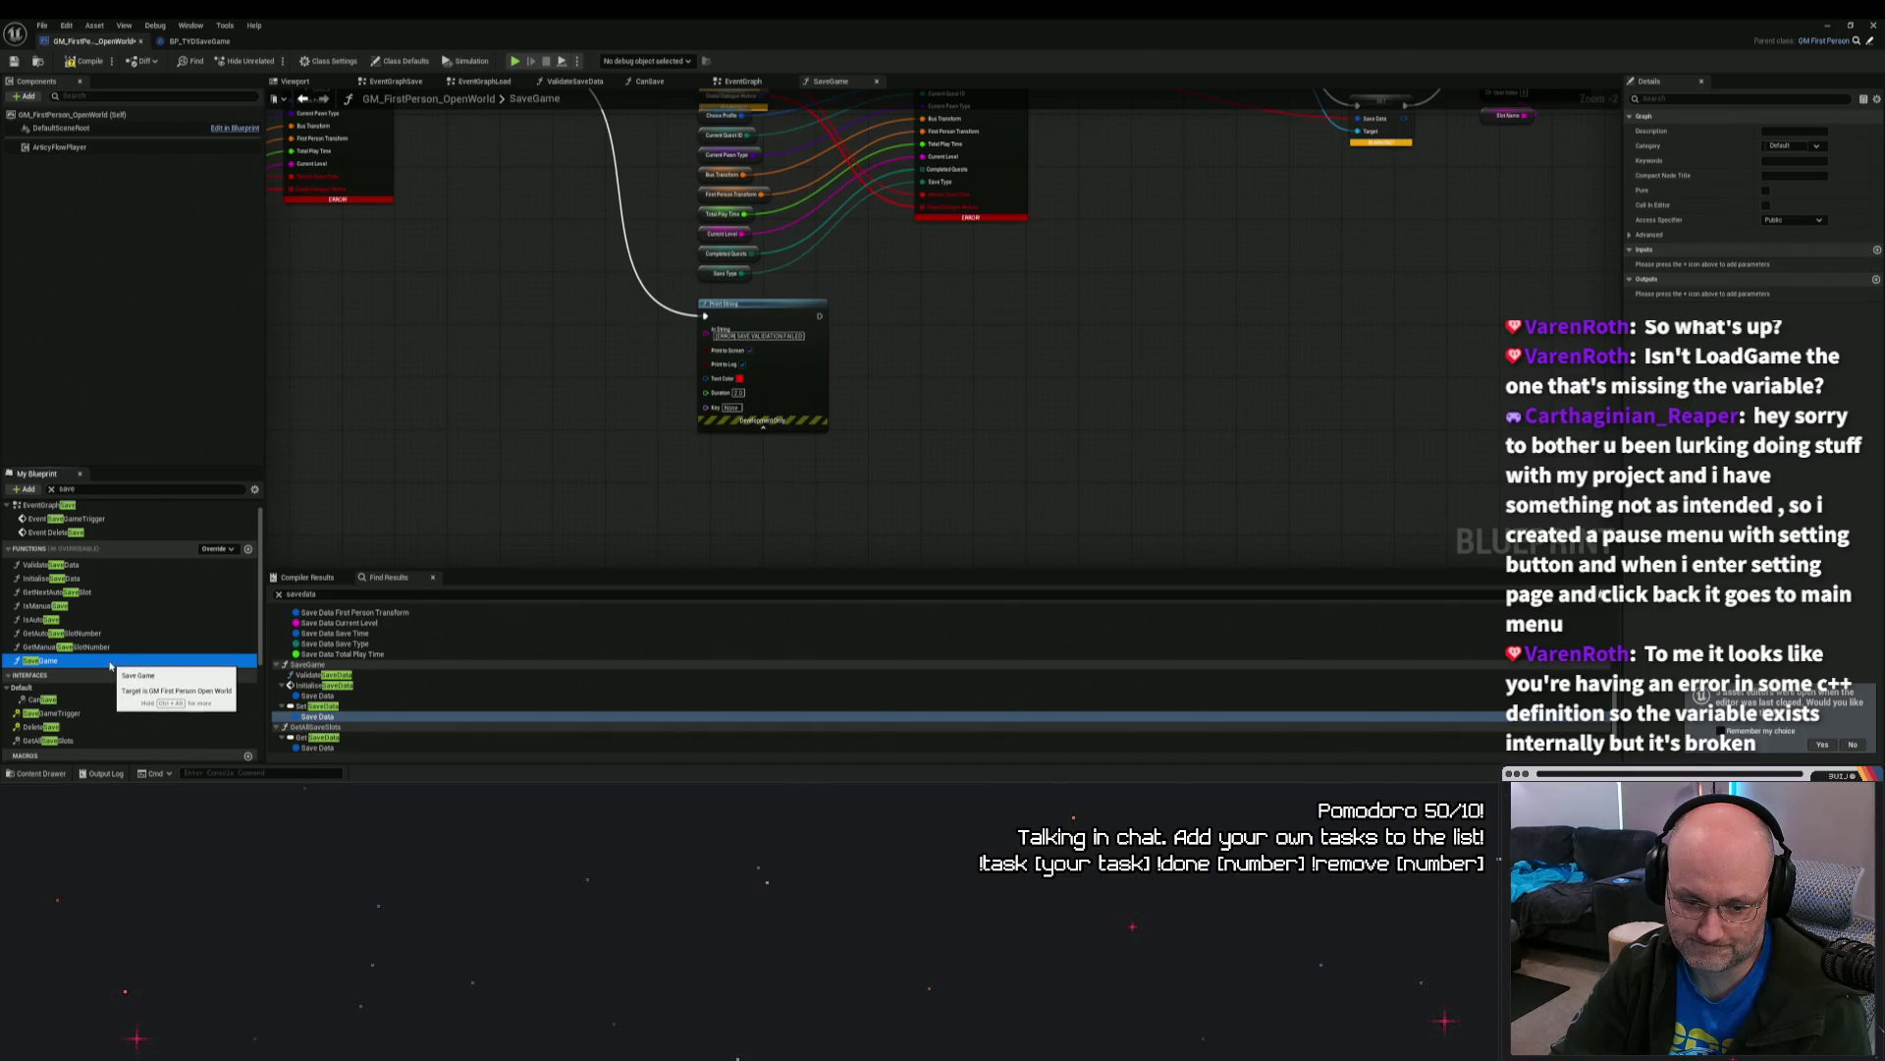
pyautogui.scroll(-3, 110, 666)
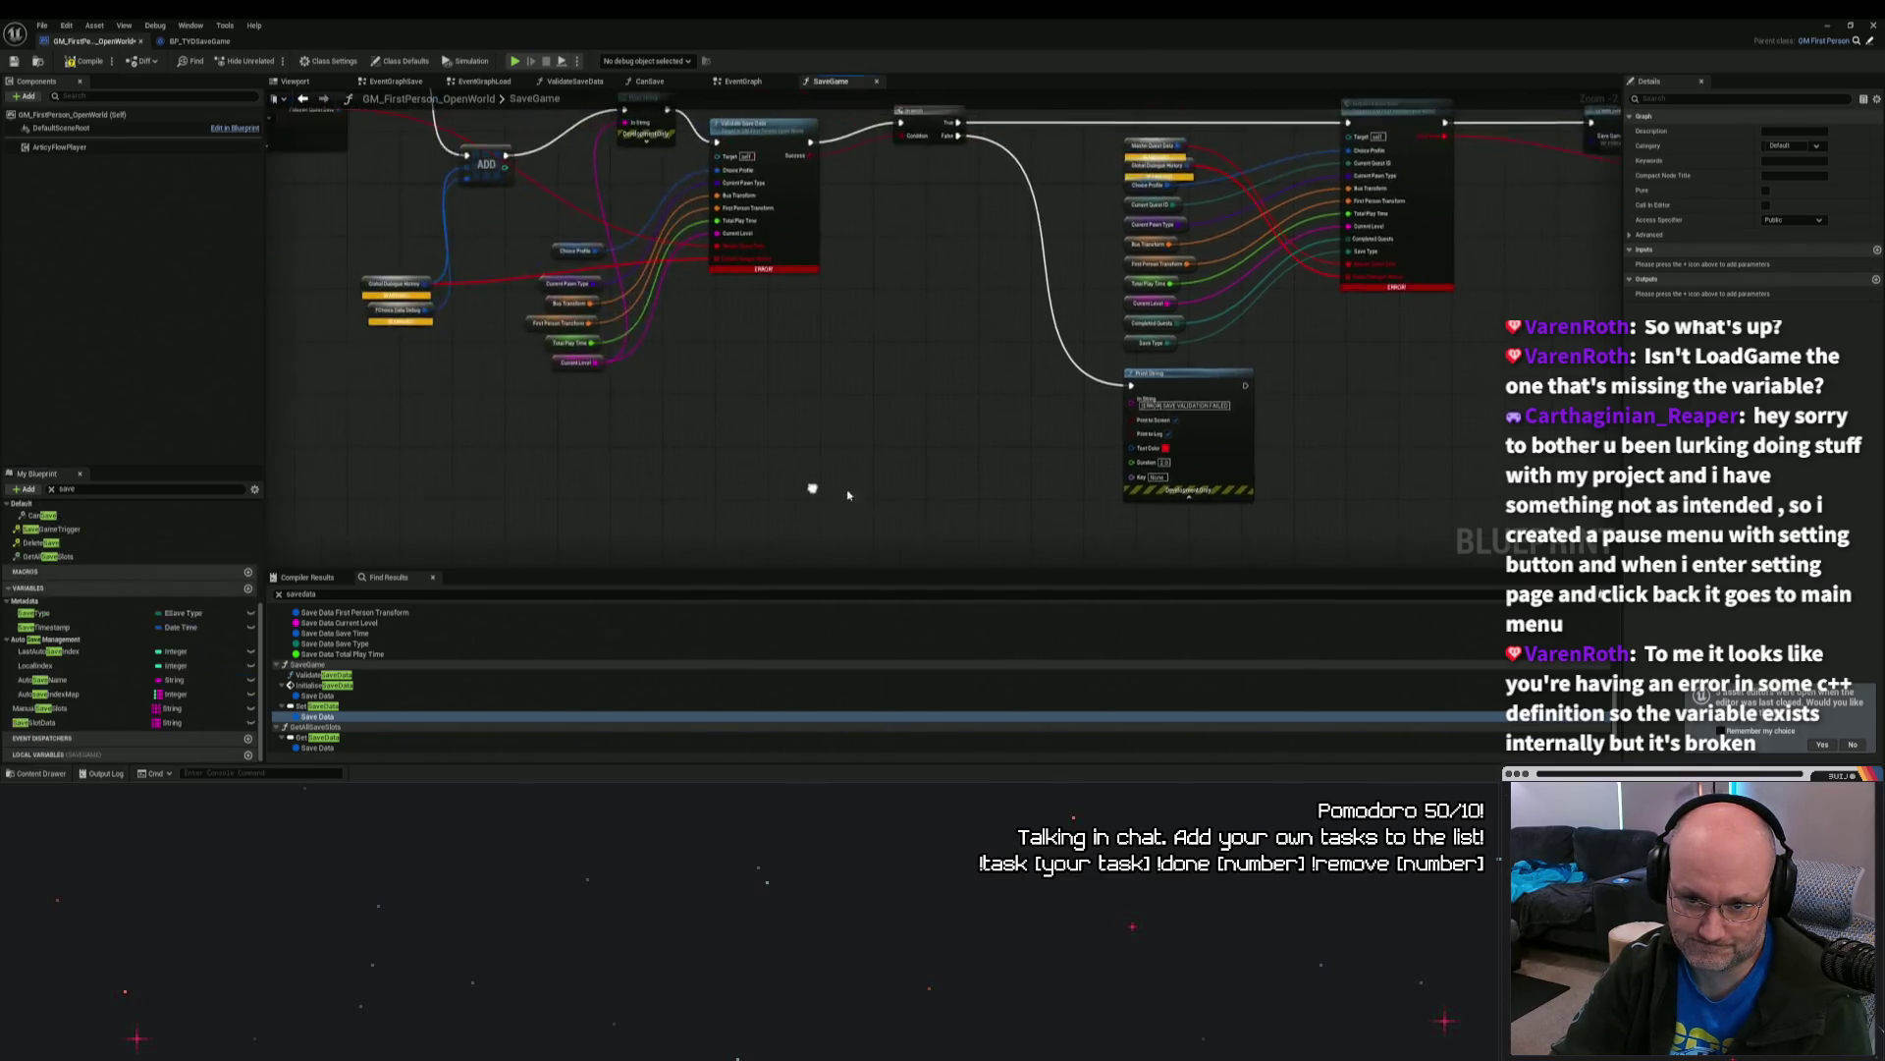
# Step: Move the Global Dialogue History getter node up and left in the SaveGame graph
pyautogui.scroll(2, 648, 362)
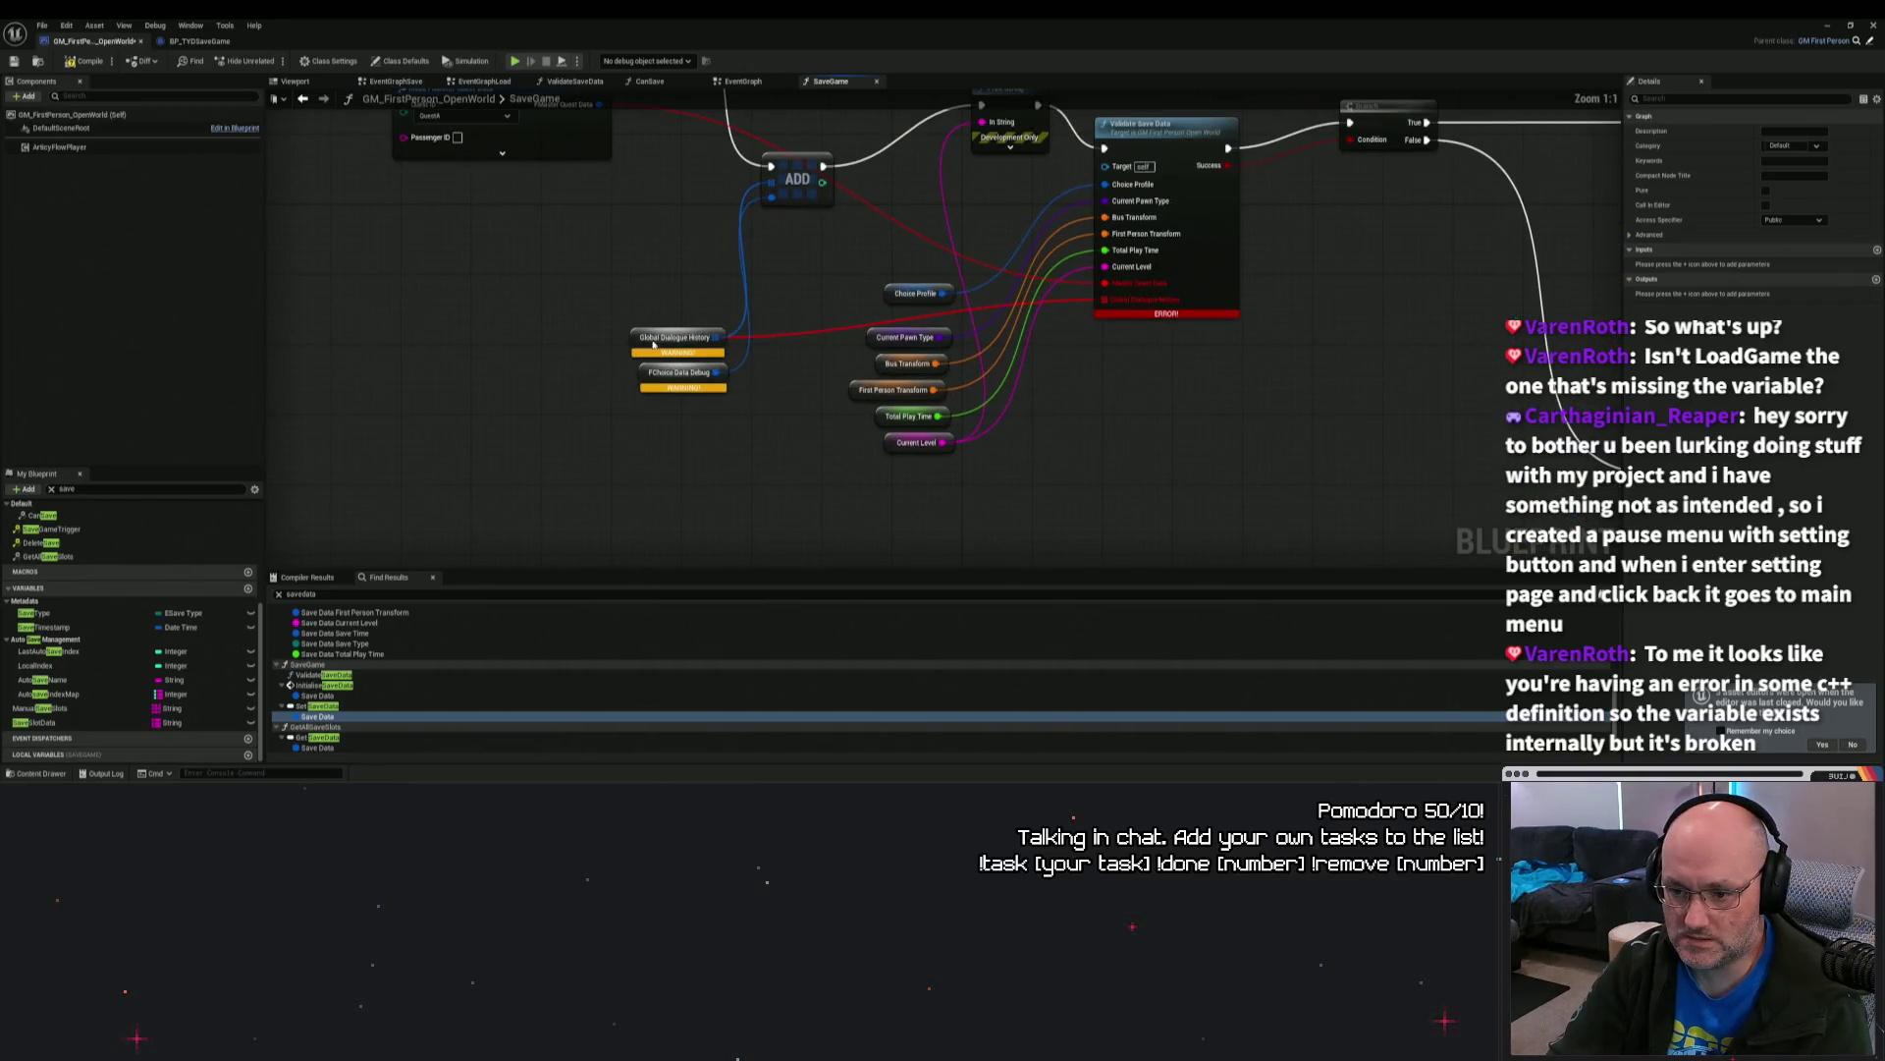
pyautogui.click(655, 341)
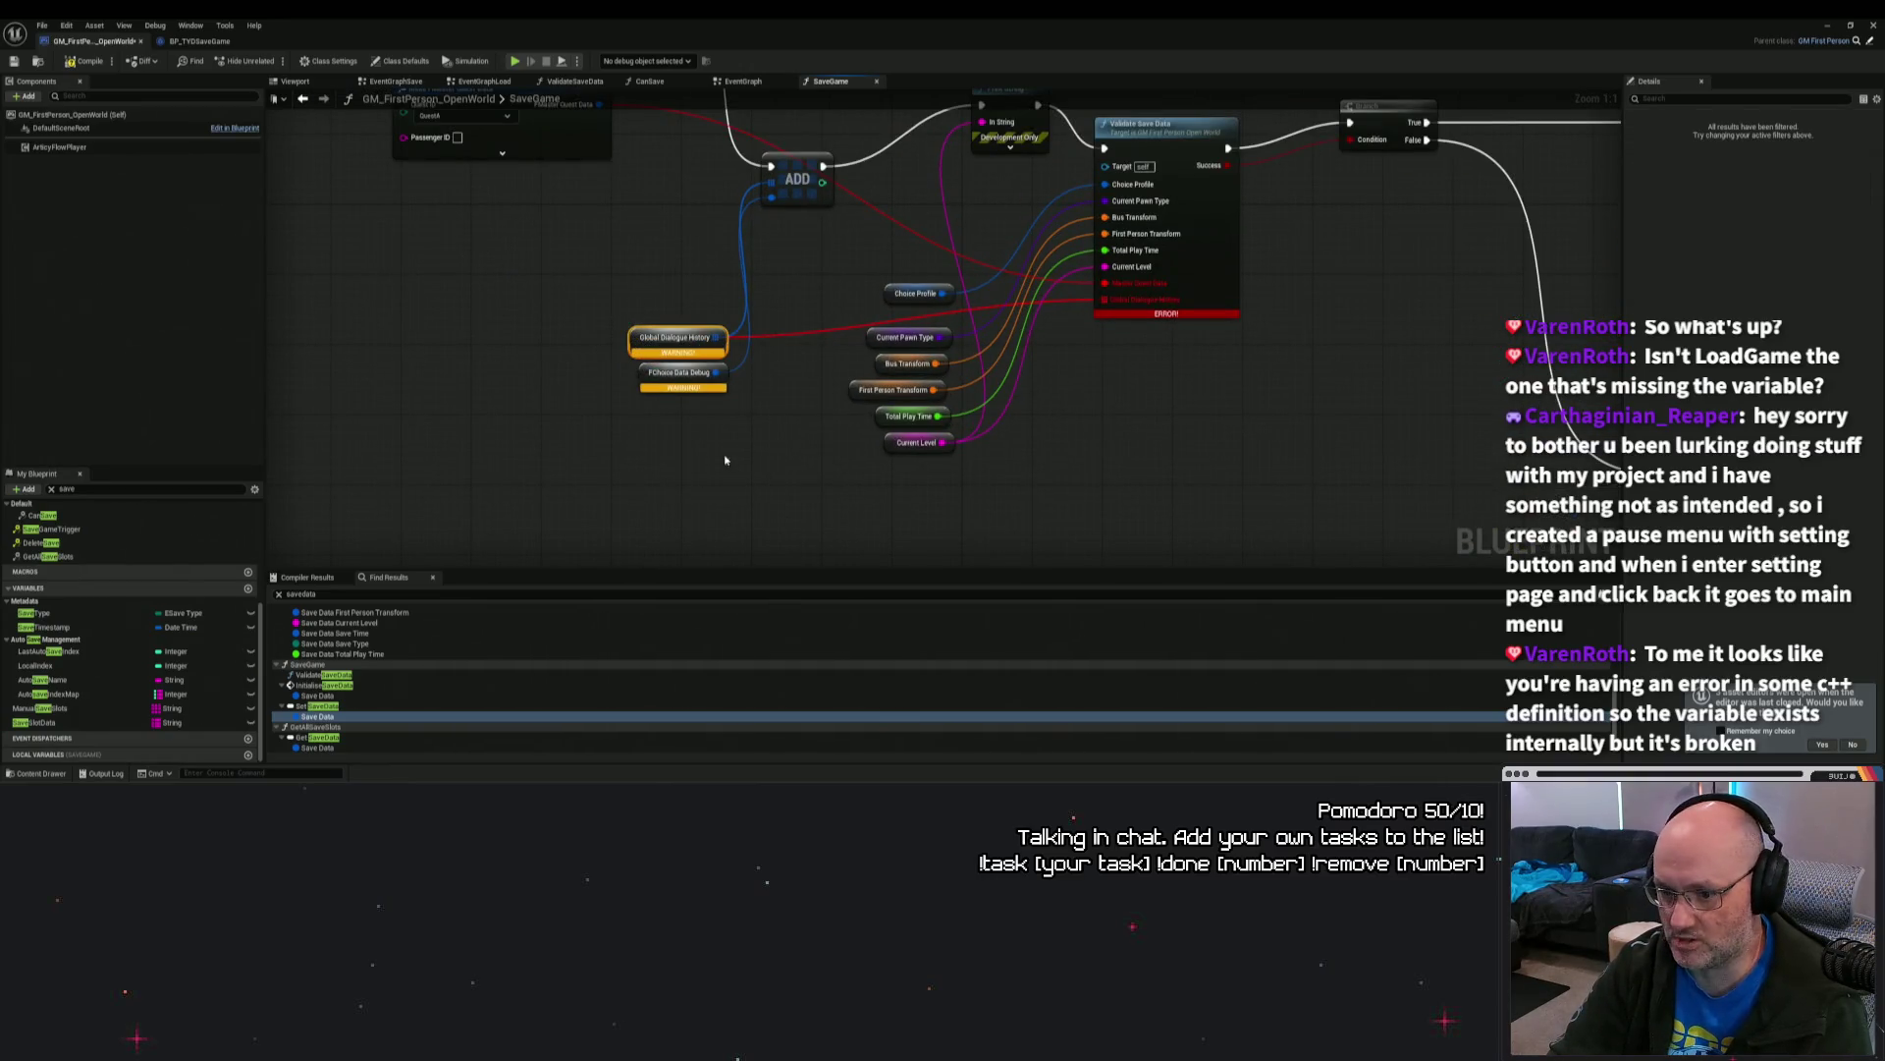
pyautogui.moveTo(598, 294); pyautogui.dragTo(768, 470)
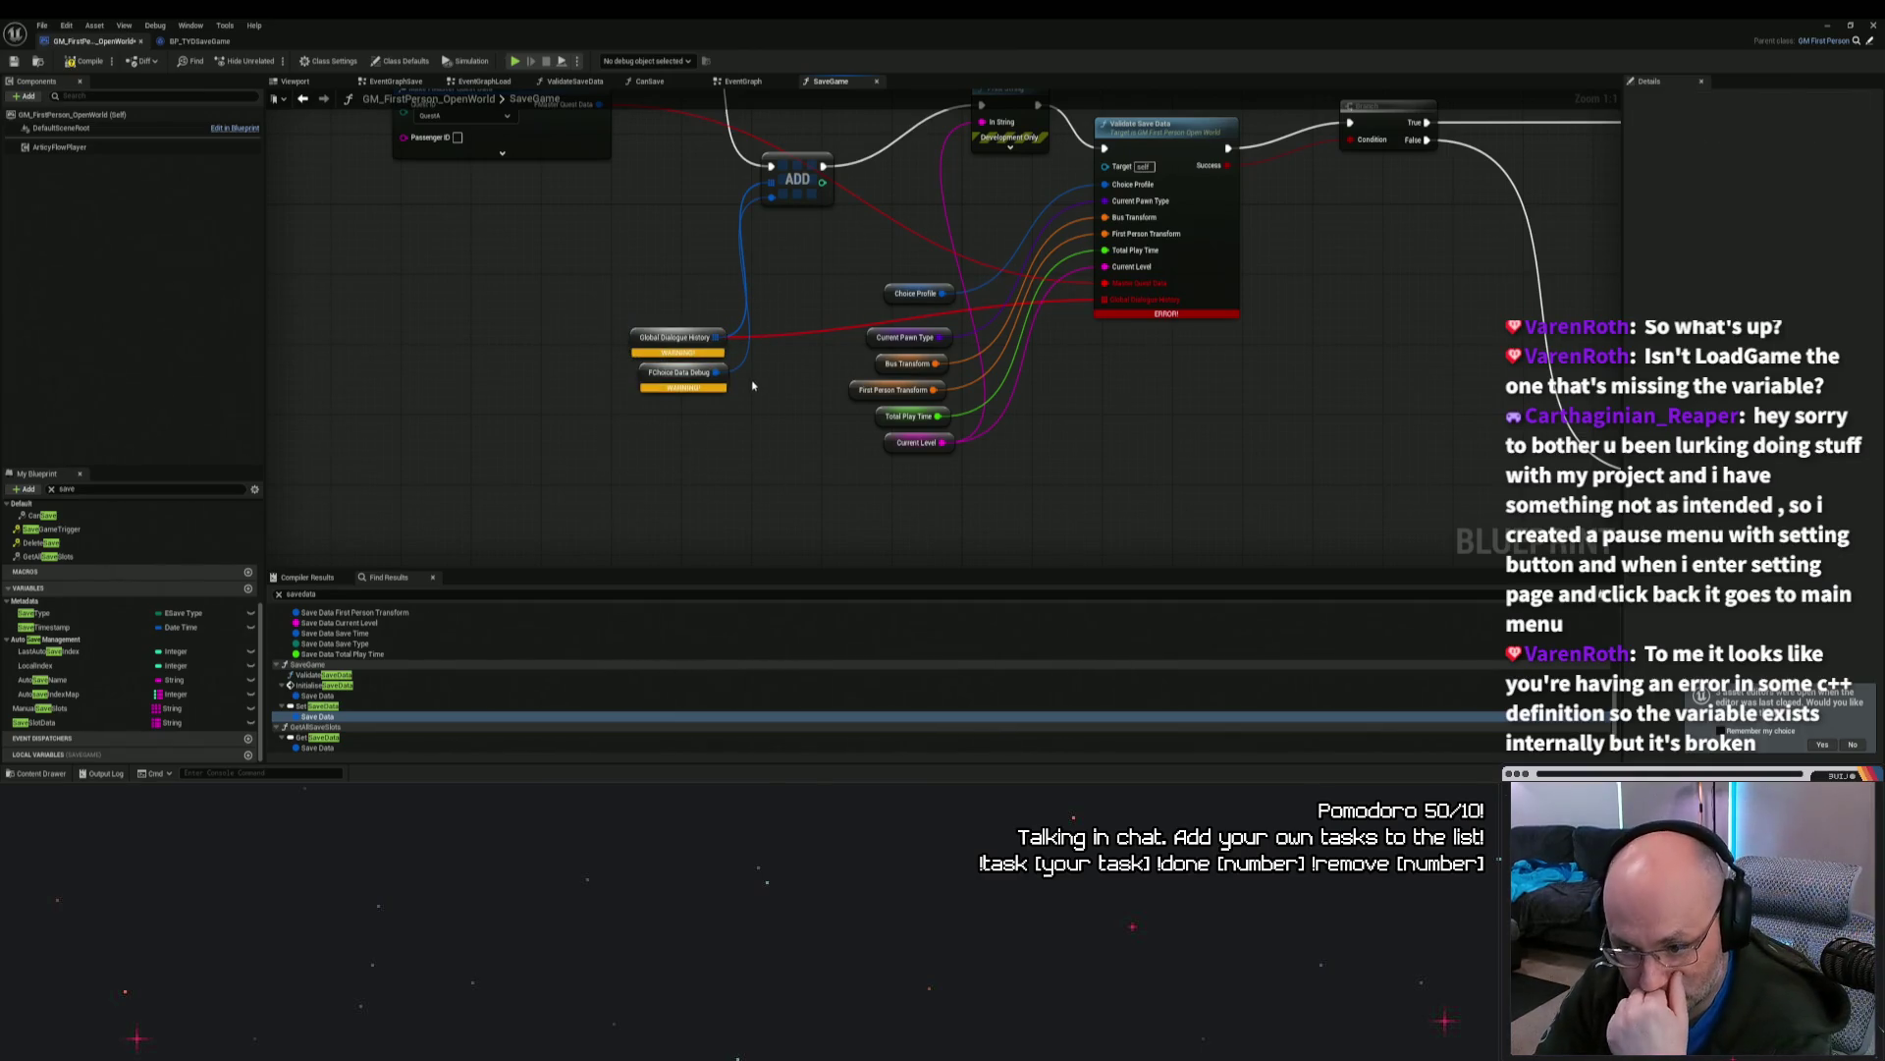
pyautogui.moveTo(748, 395); pyautogui.dragTo(720, 455)
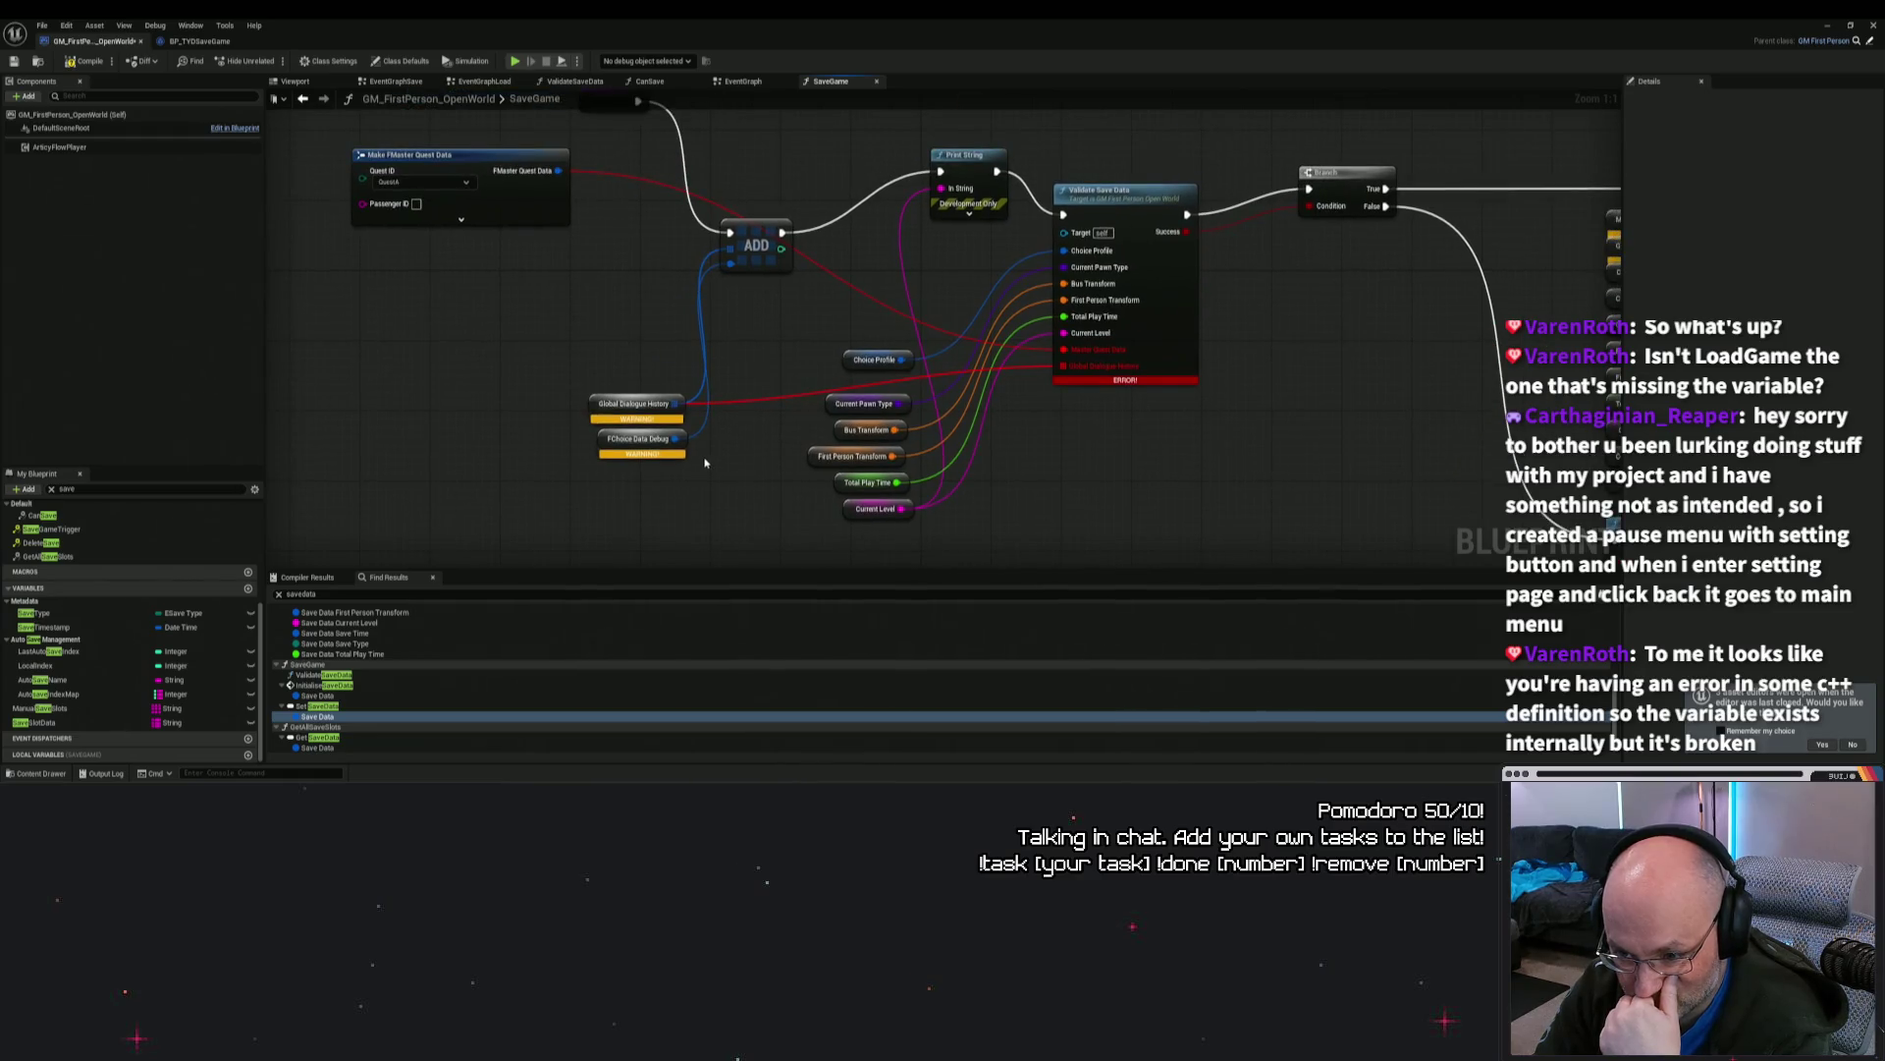
pyautogui.moveTo(602, 406); pyautogui.dragTo(563, 381)
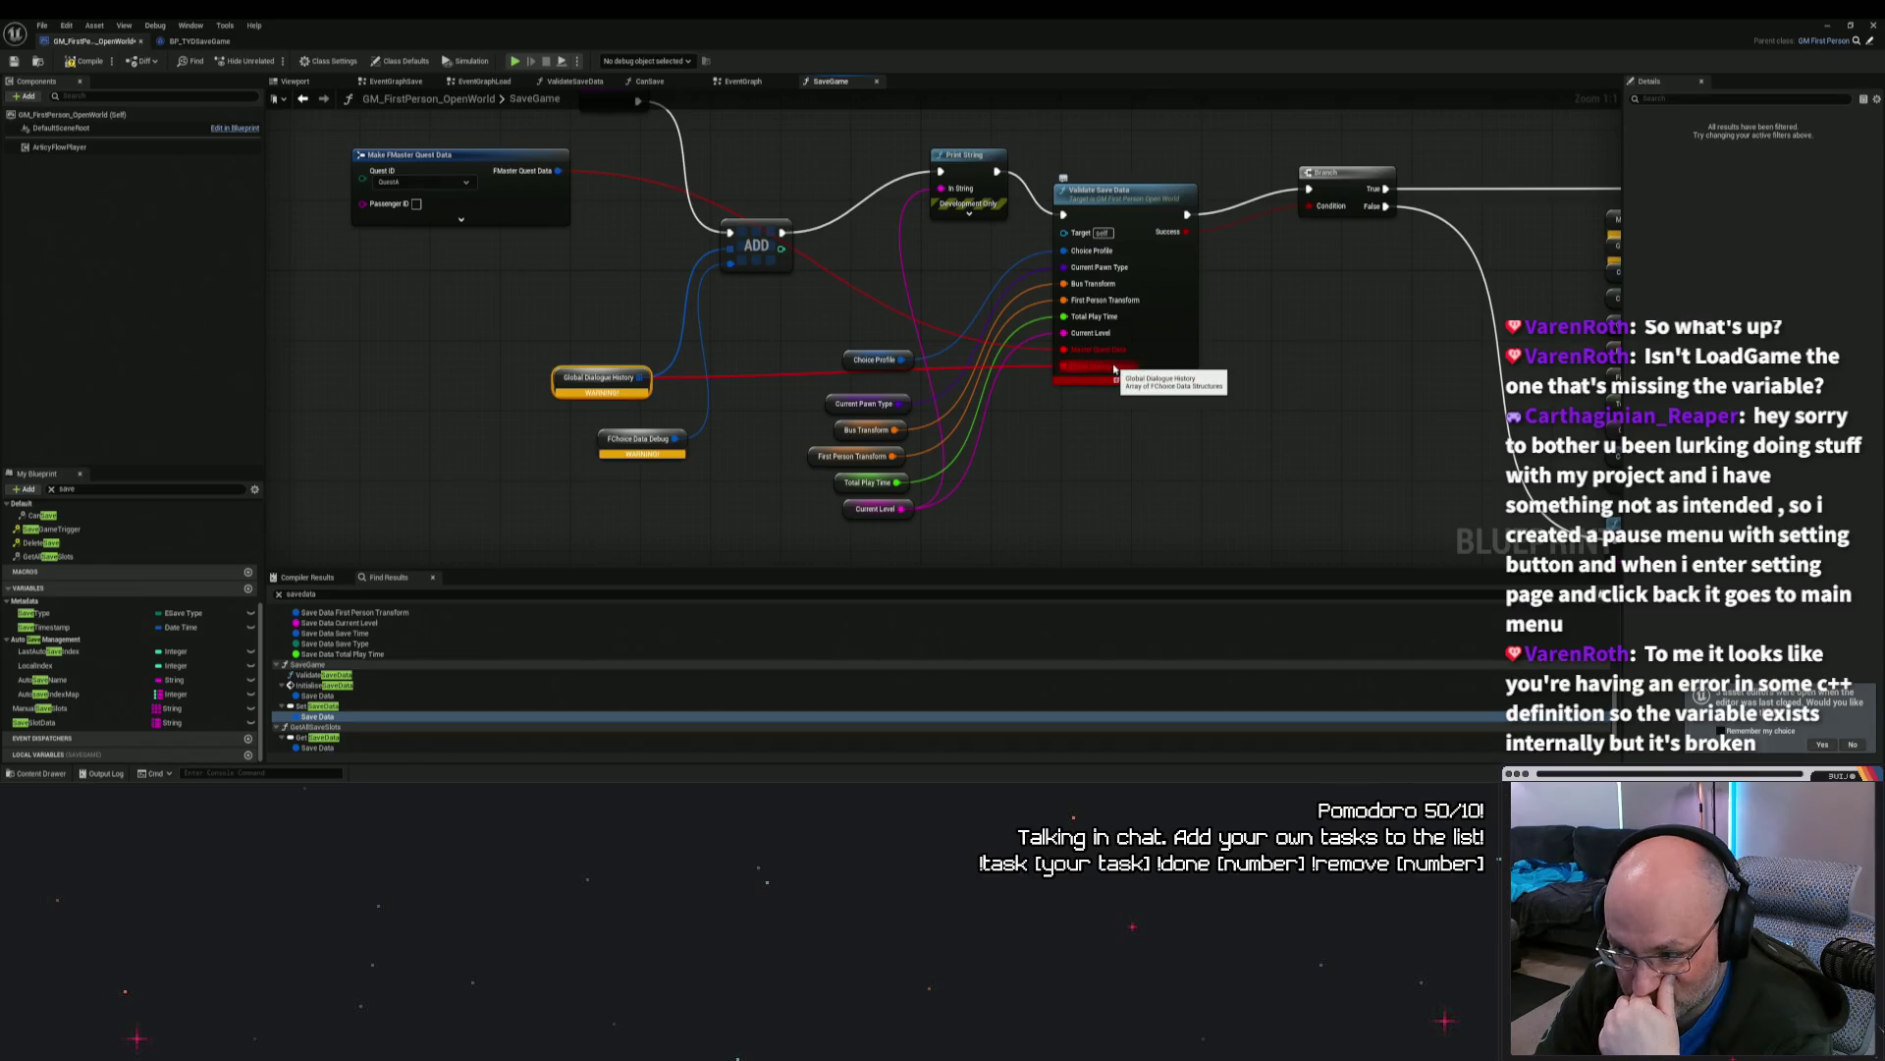
# Step: Search My Blueprint for 'global', inspect the FChoice Data Debug node, and pan right
pyautogui.click(98, 490)
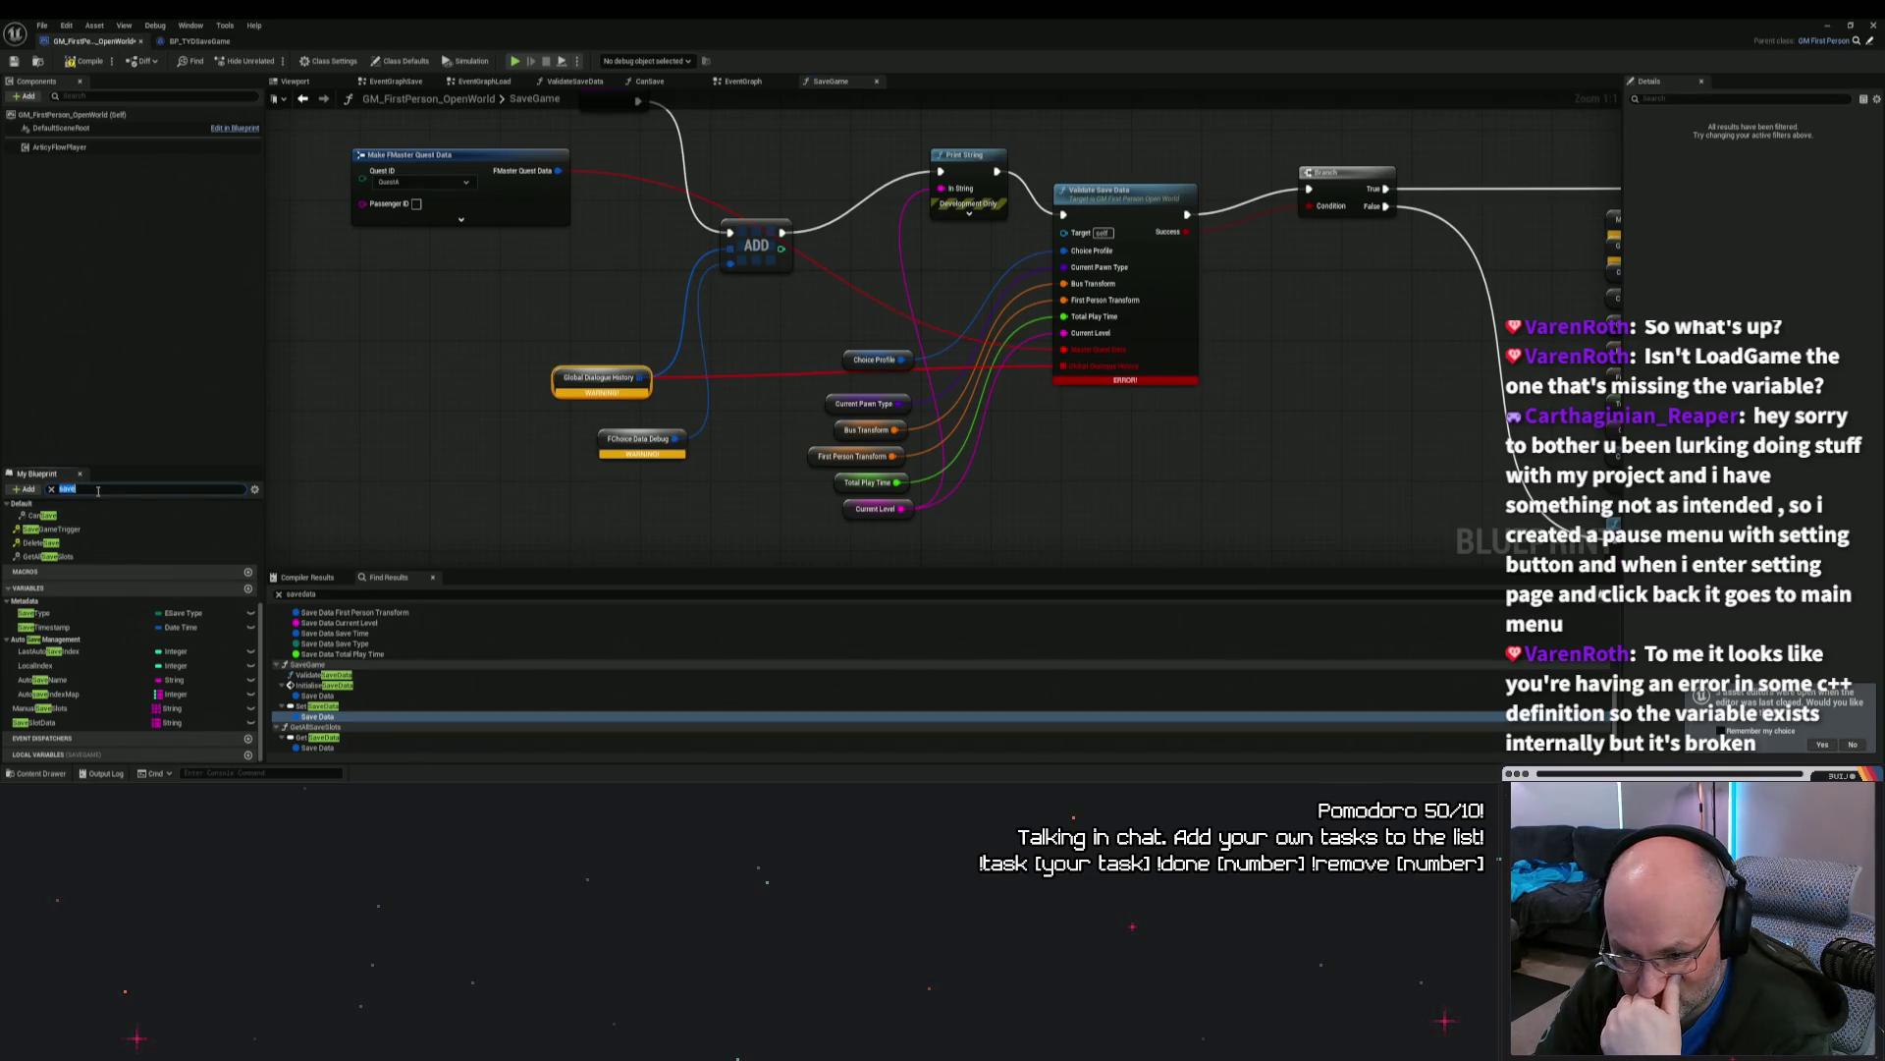
pyautogui.write('global')
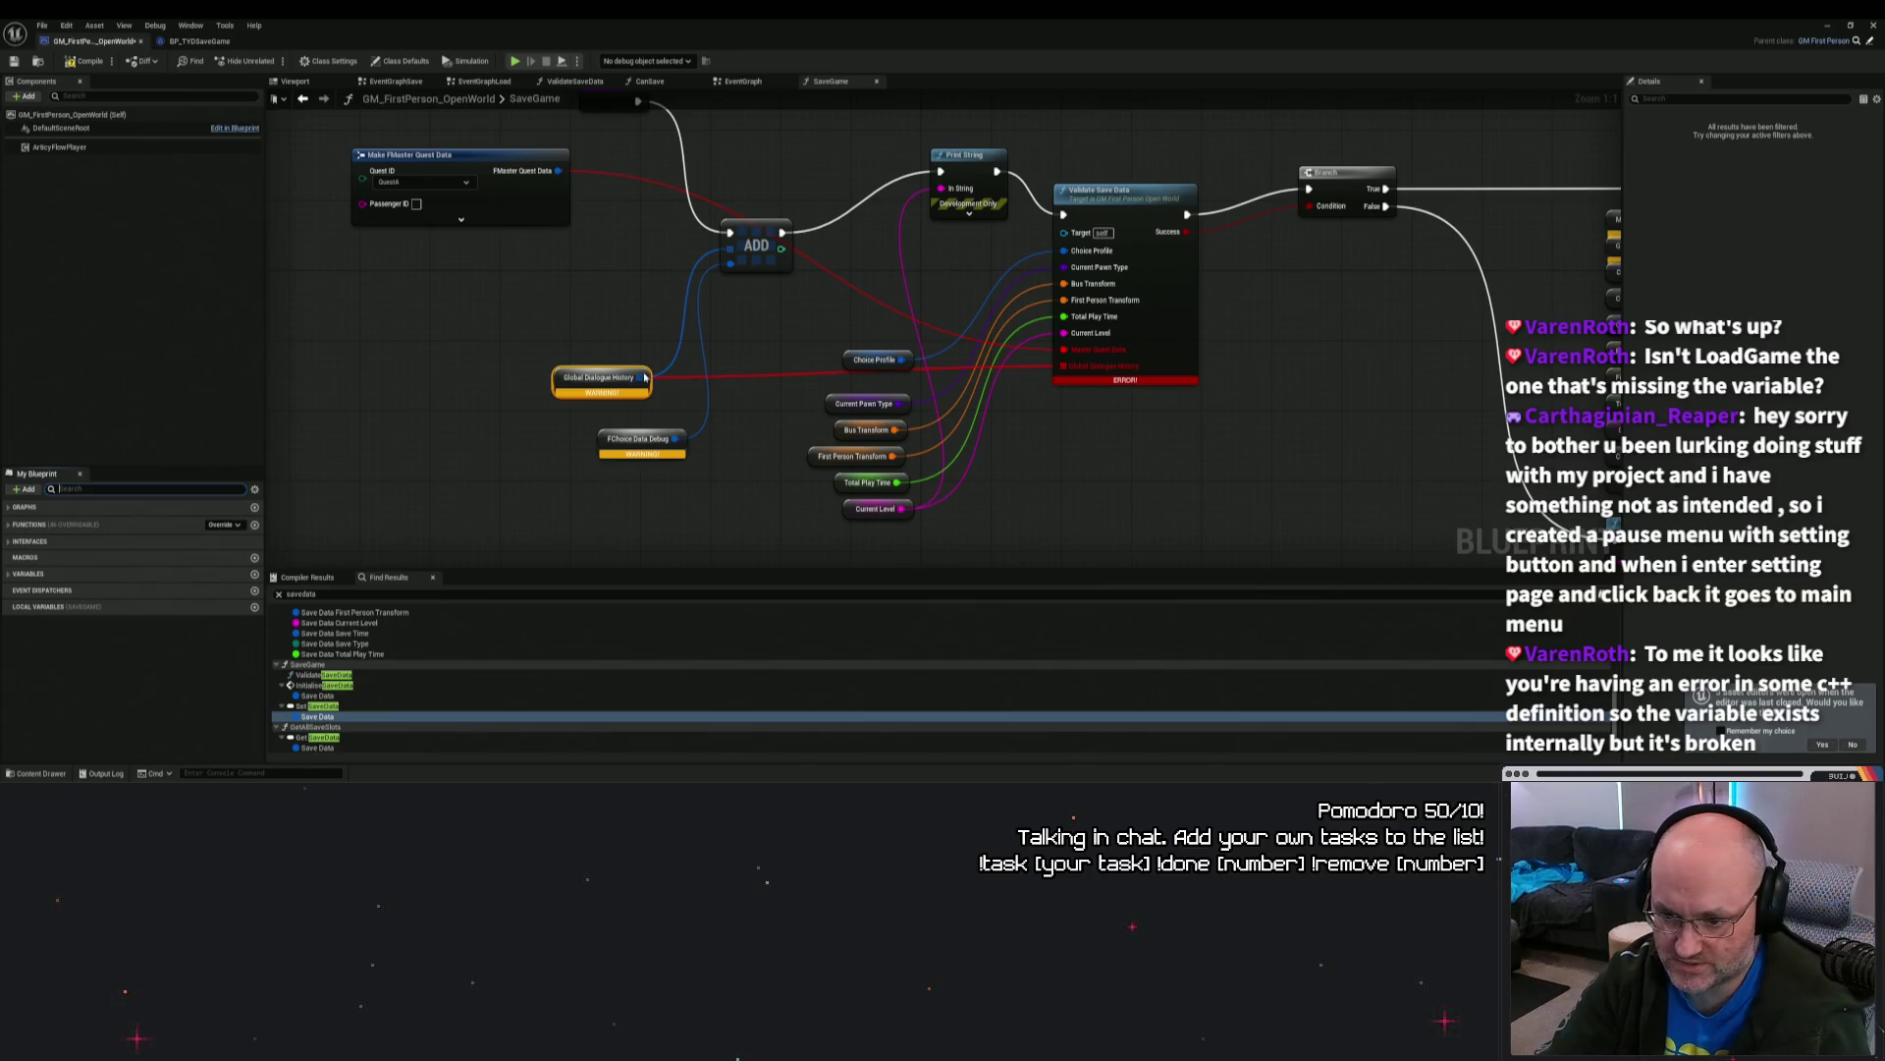
pyautogui.click(640, 439)
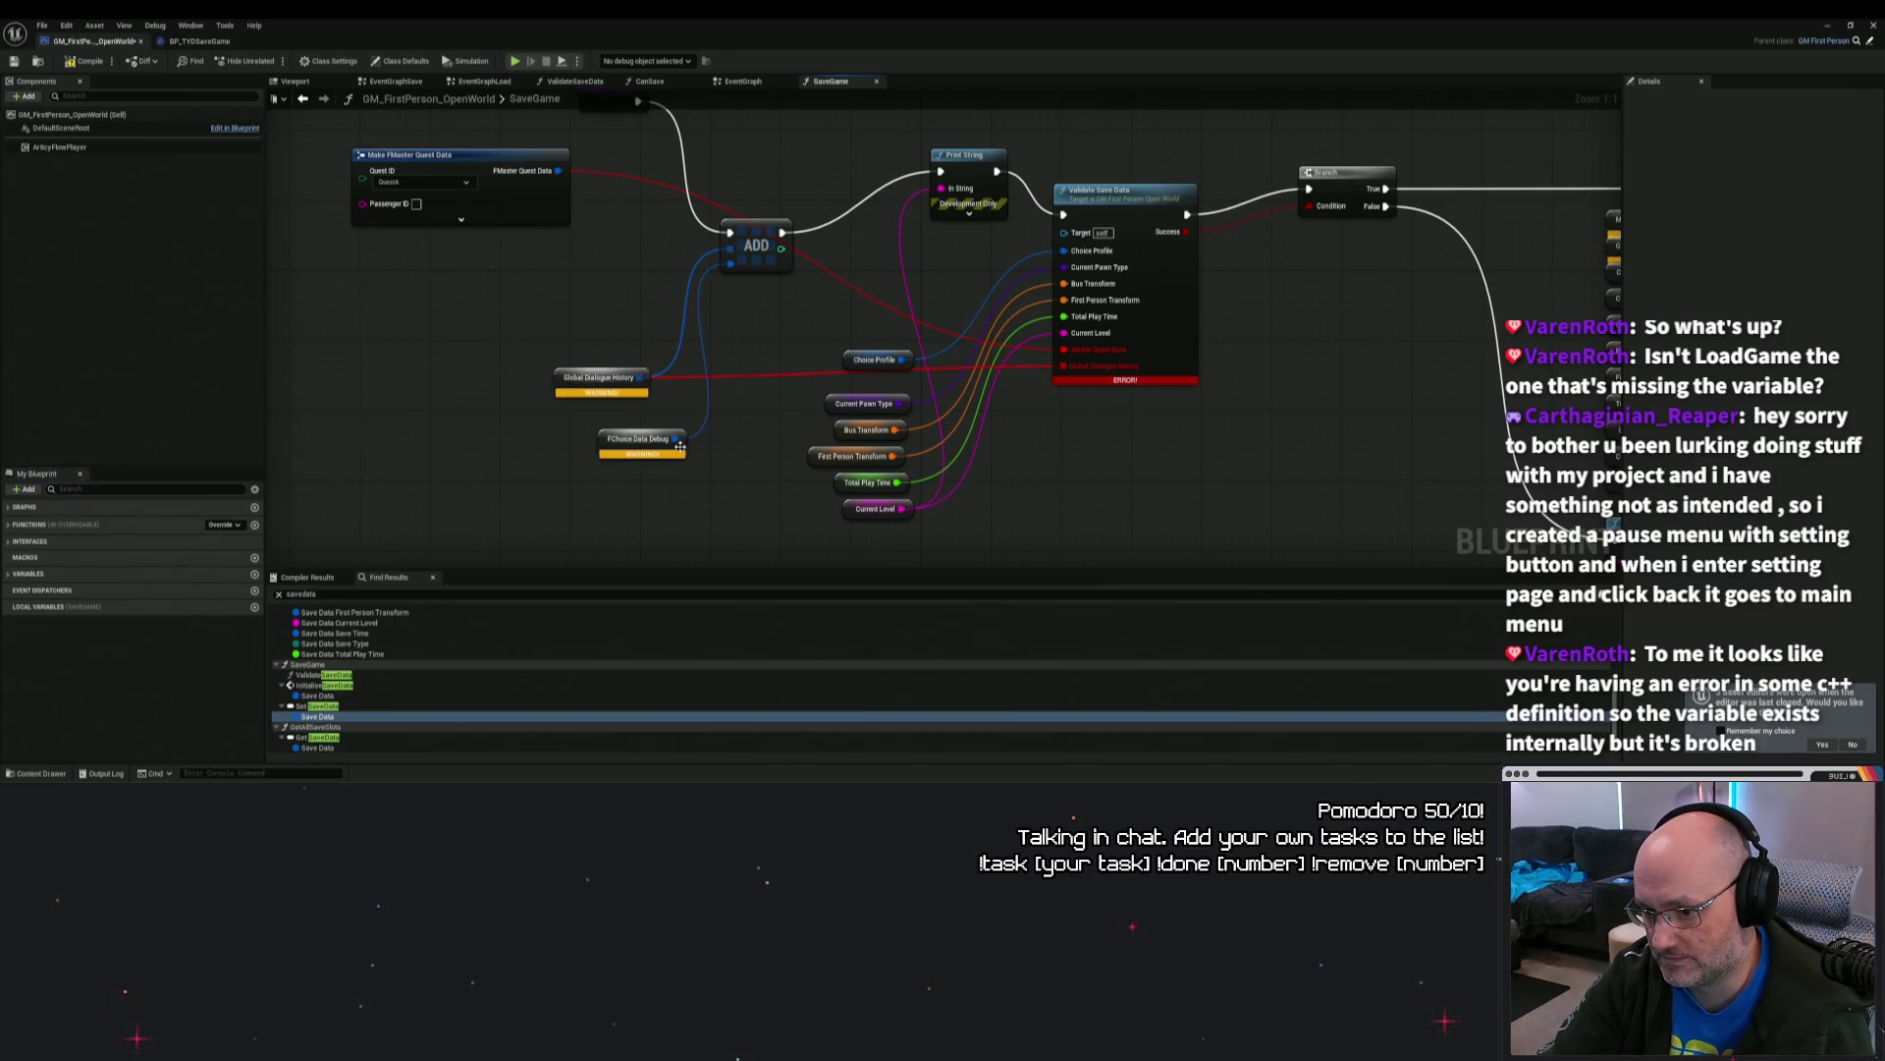
pyautogui.click(1315, 495)
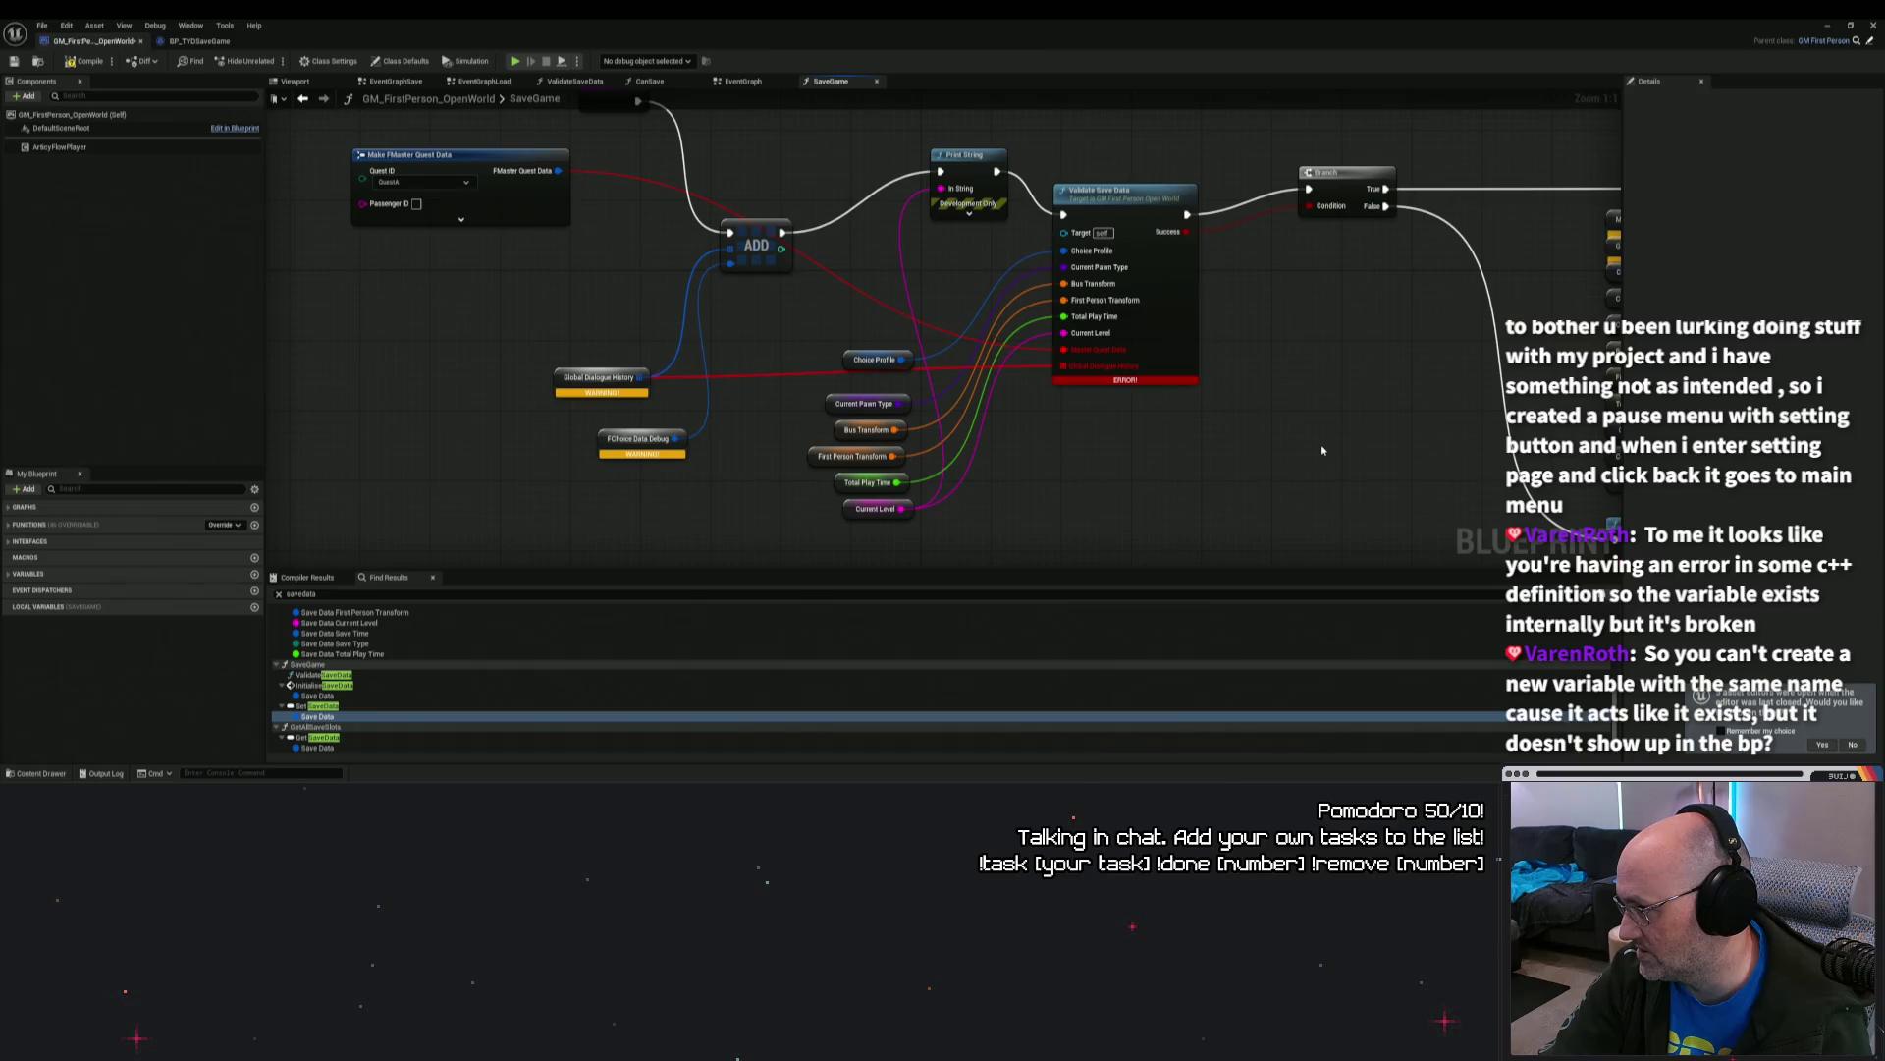
pyautogui.moveTo(1389, 455); pyautogui.dragTo(1161, 427)
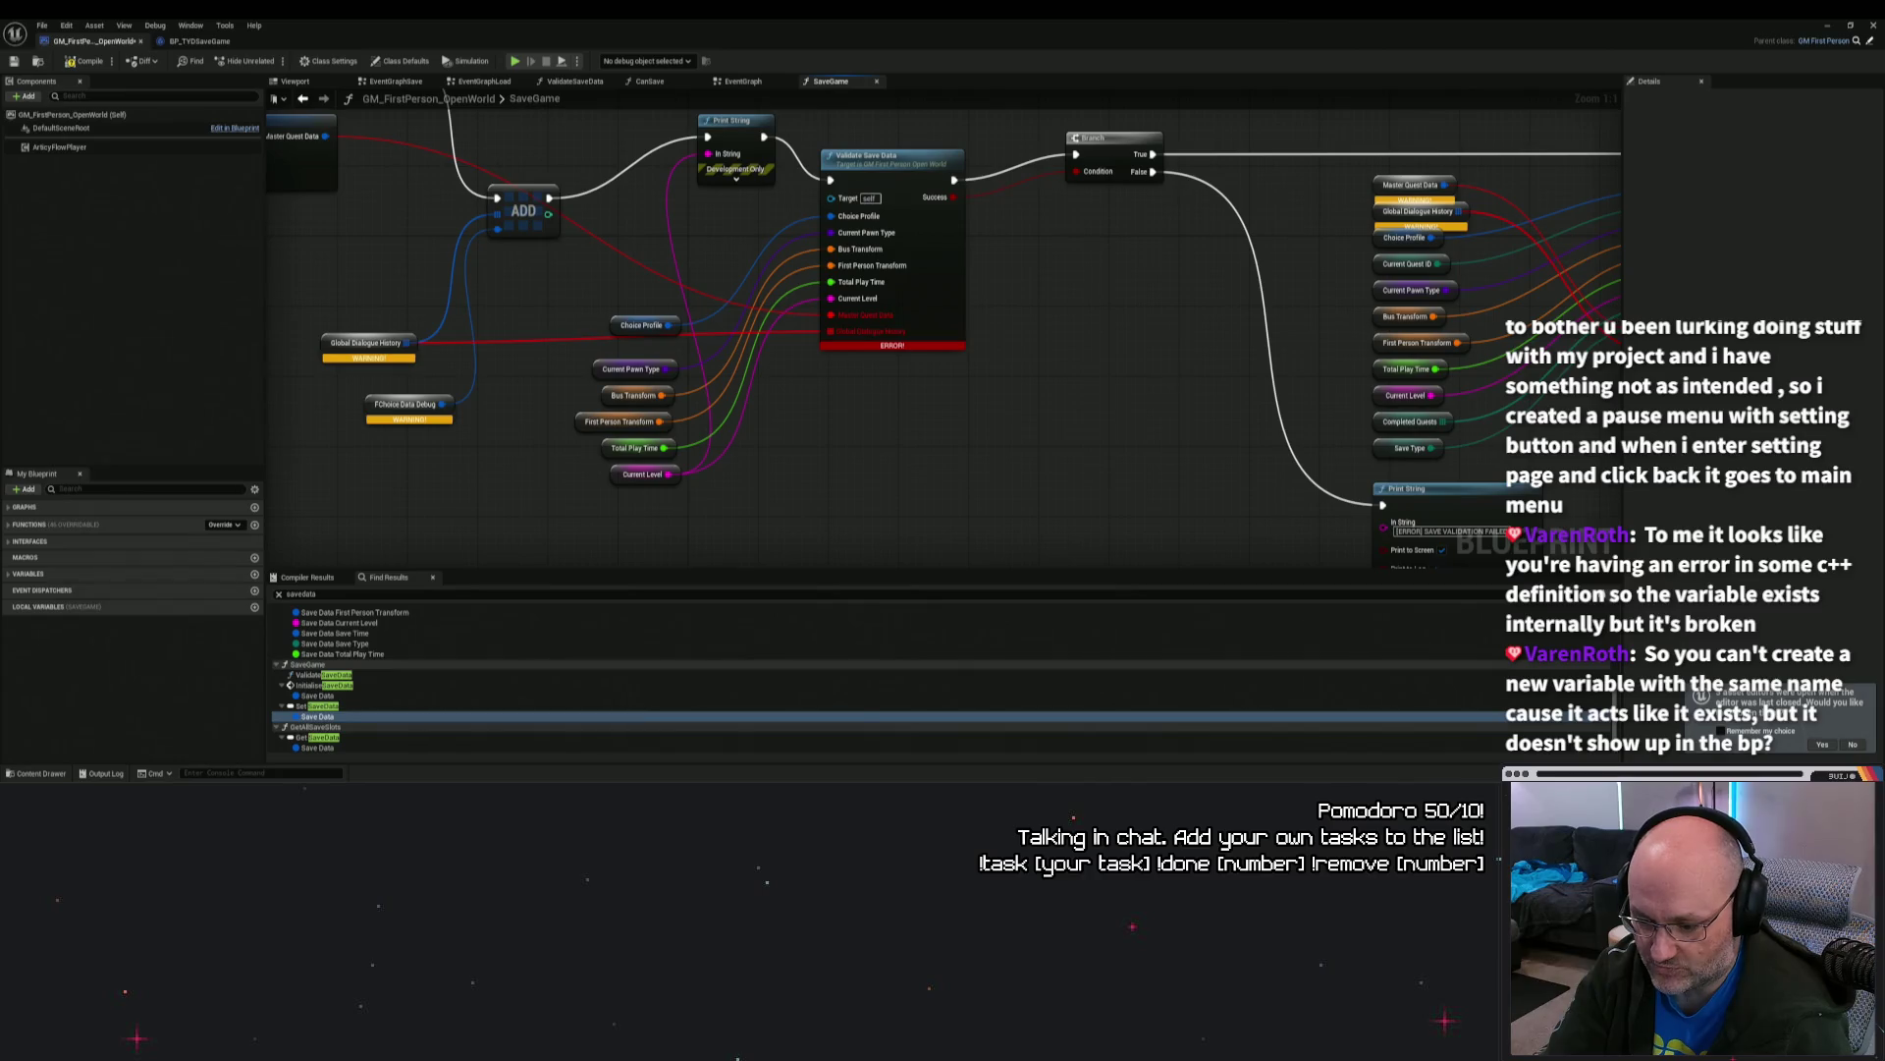
# Step: In the content browser, navigate up to Content and into the HUD folder
pyautogui.moveTo(822, 786)
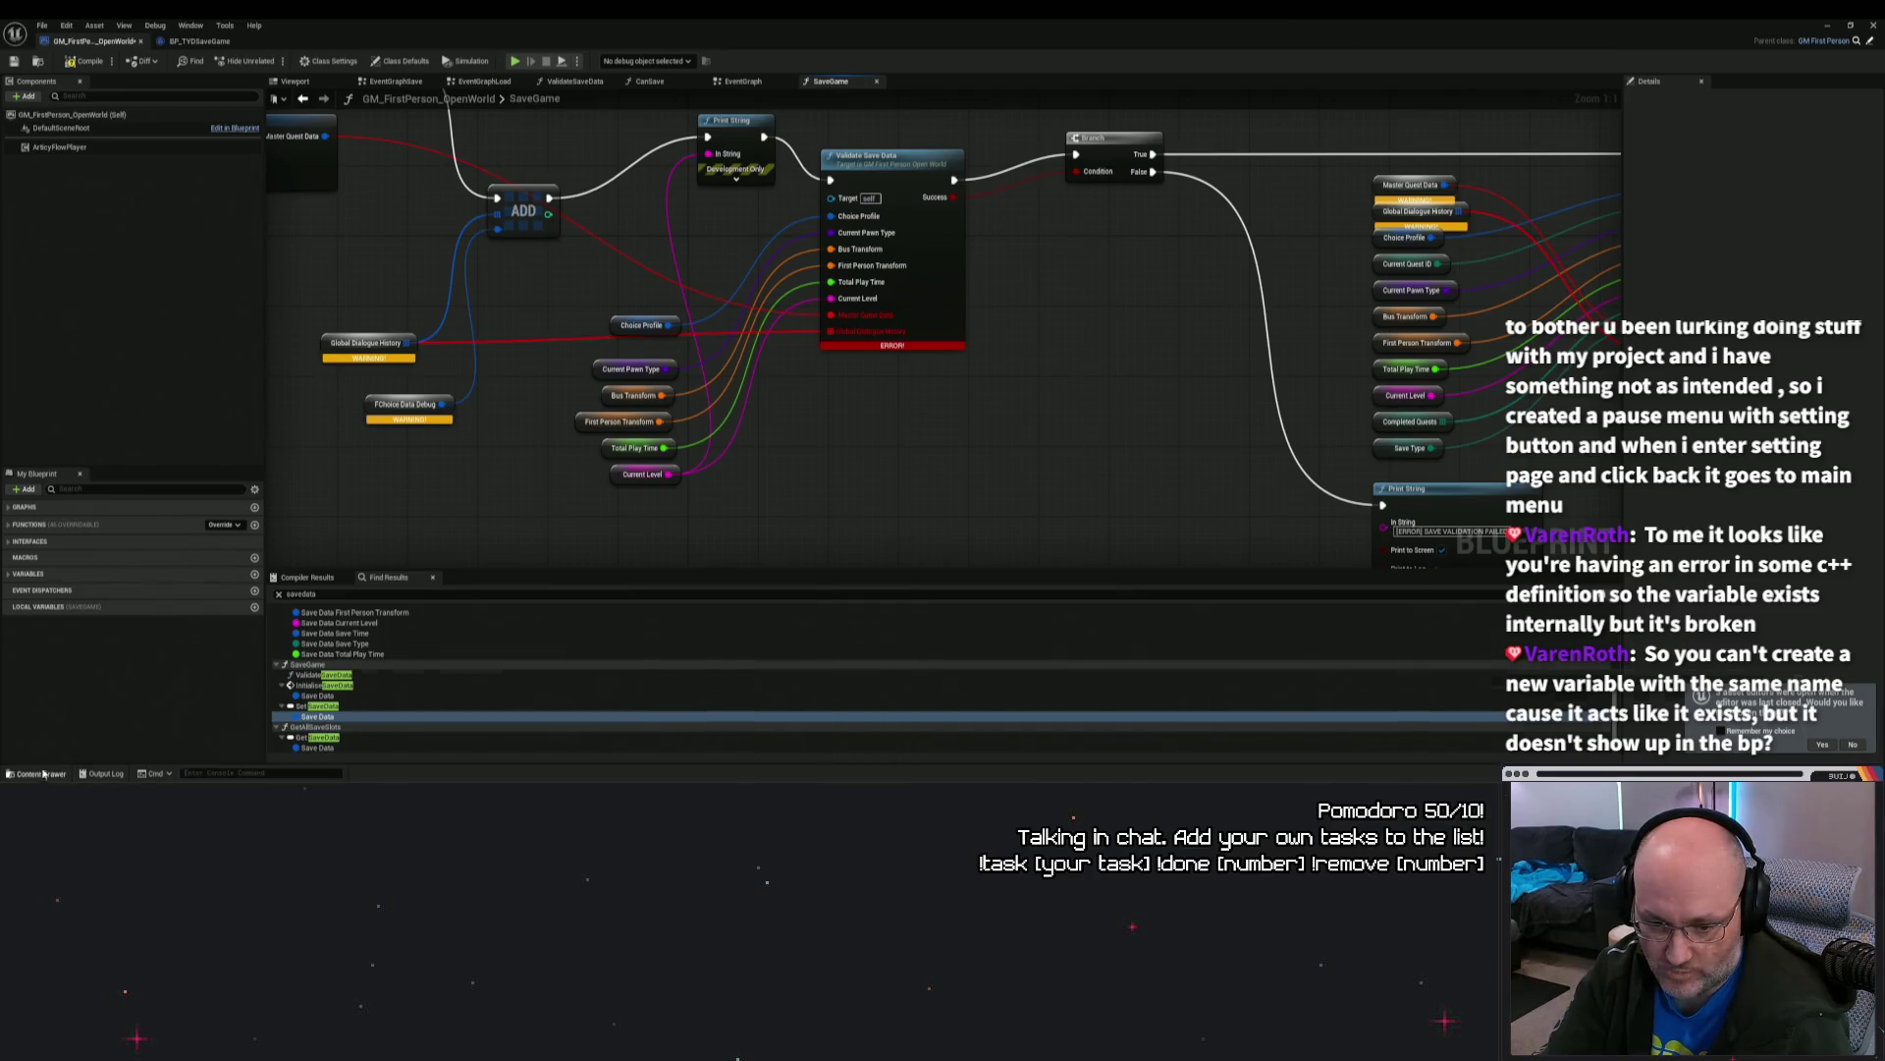
pyautogui.click(42, 773)
pyautogui.click(411, 437)
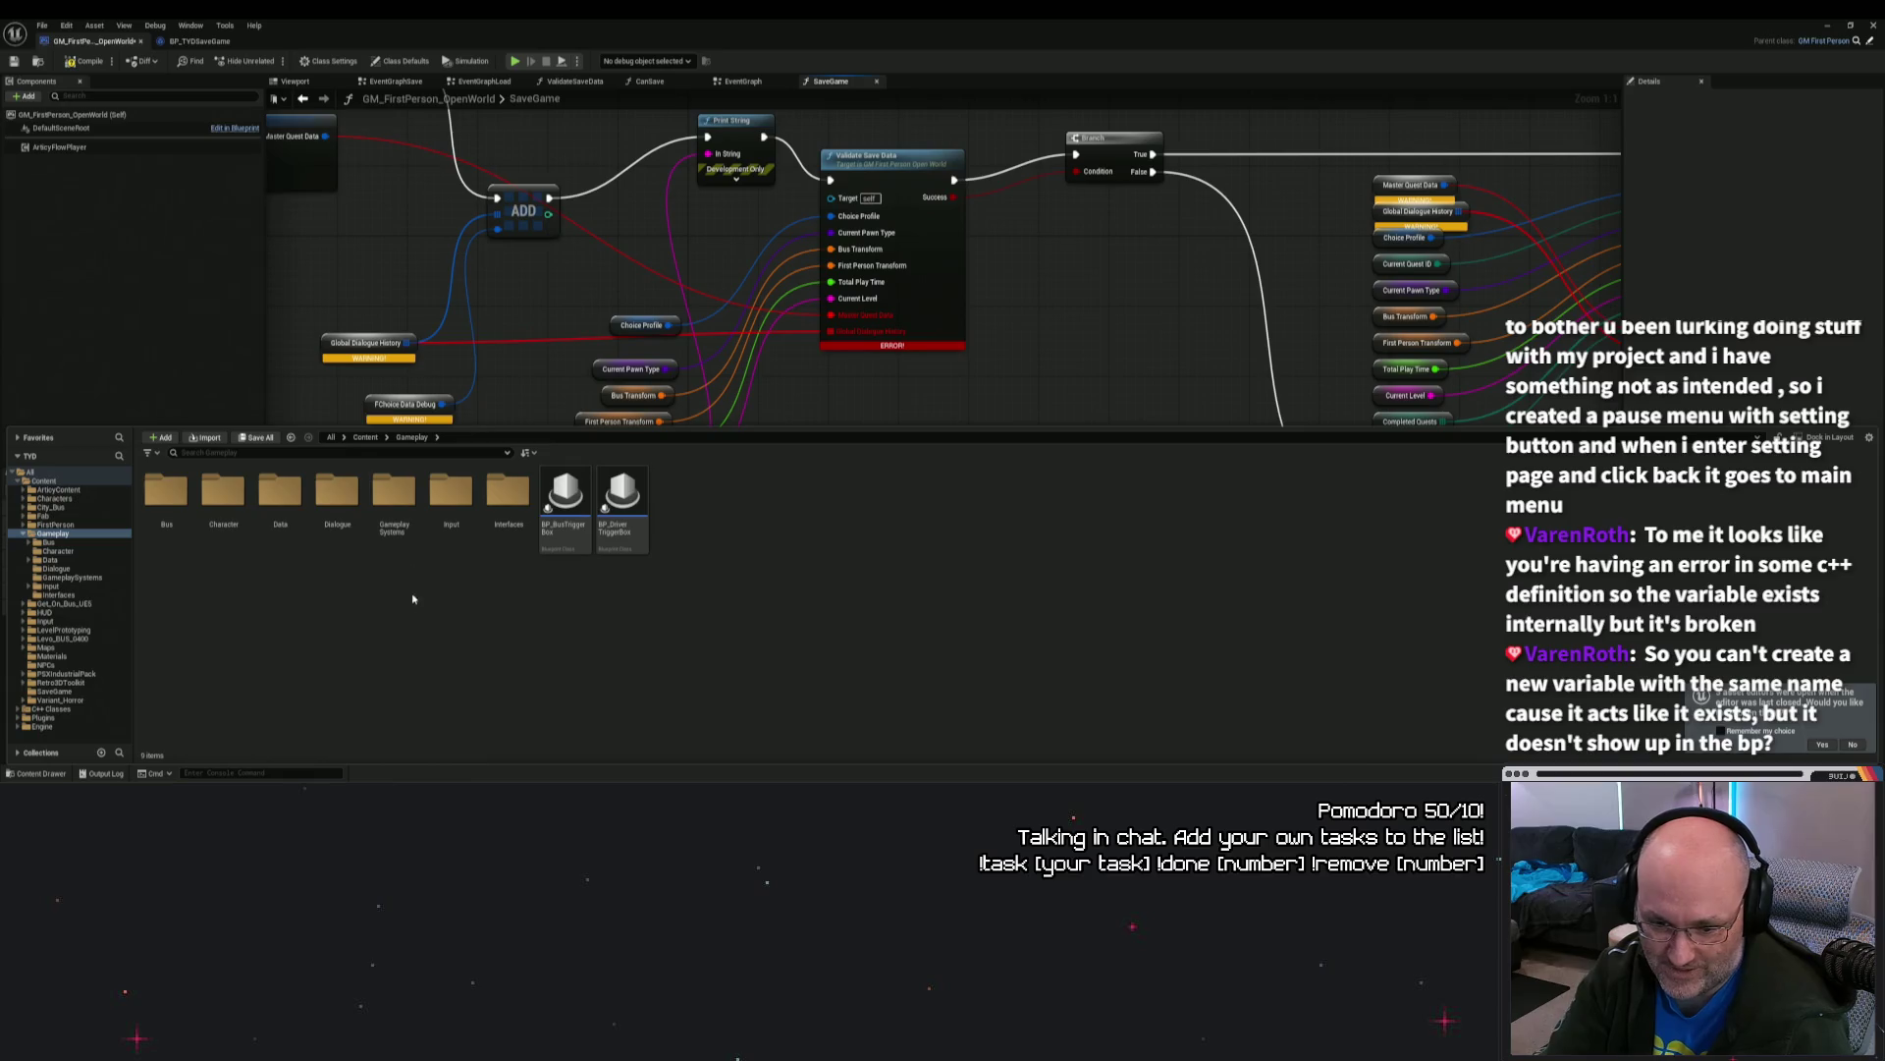
pyautogui.click(371, 441)
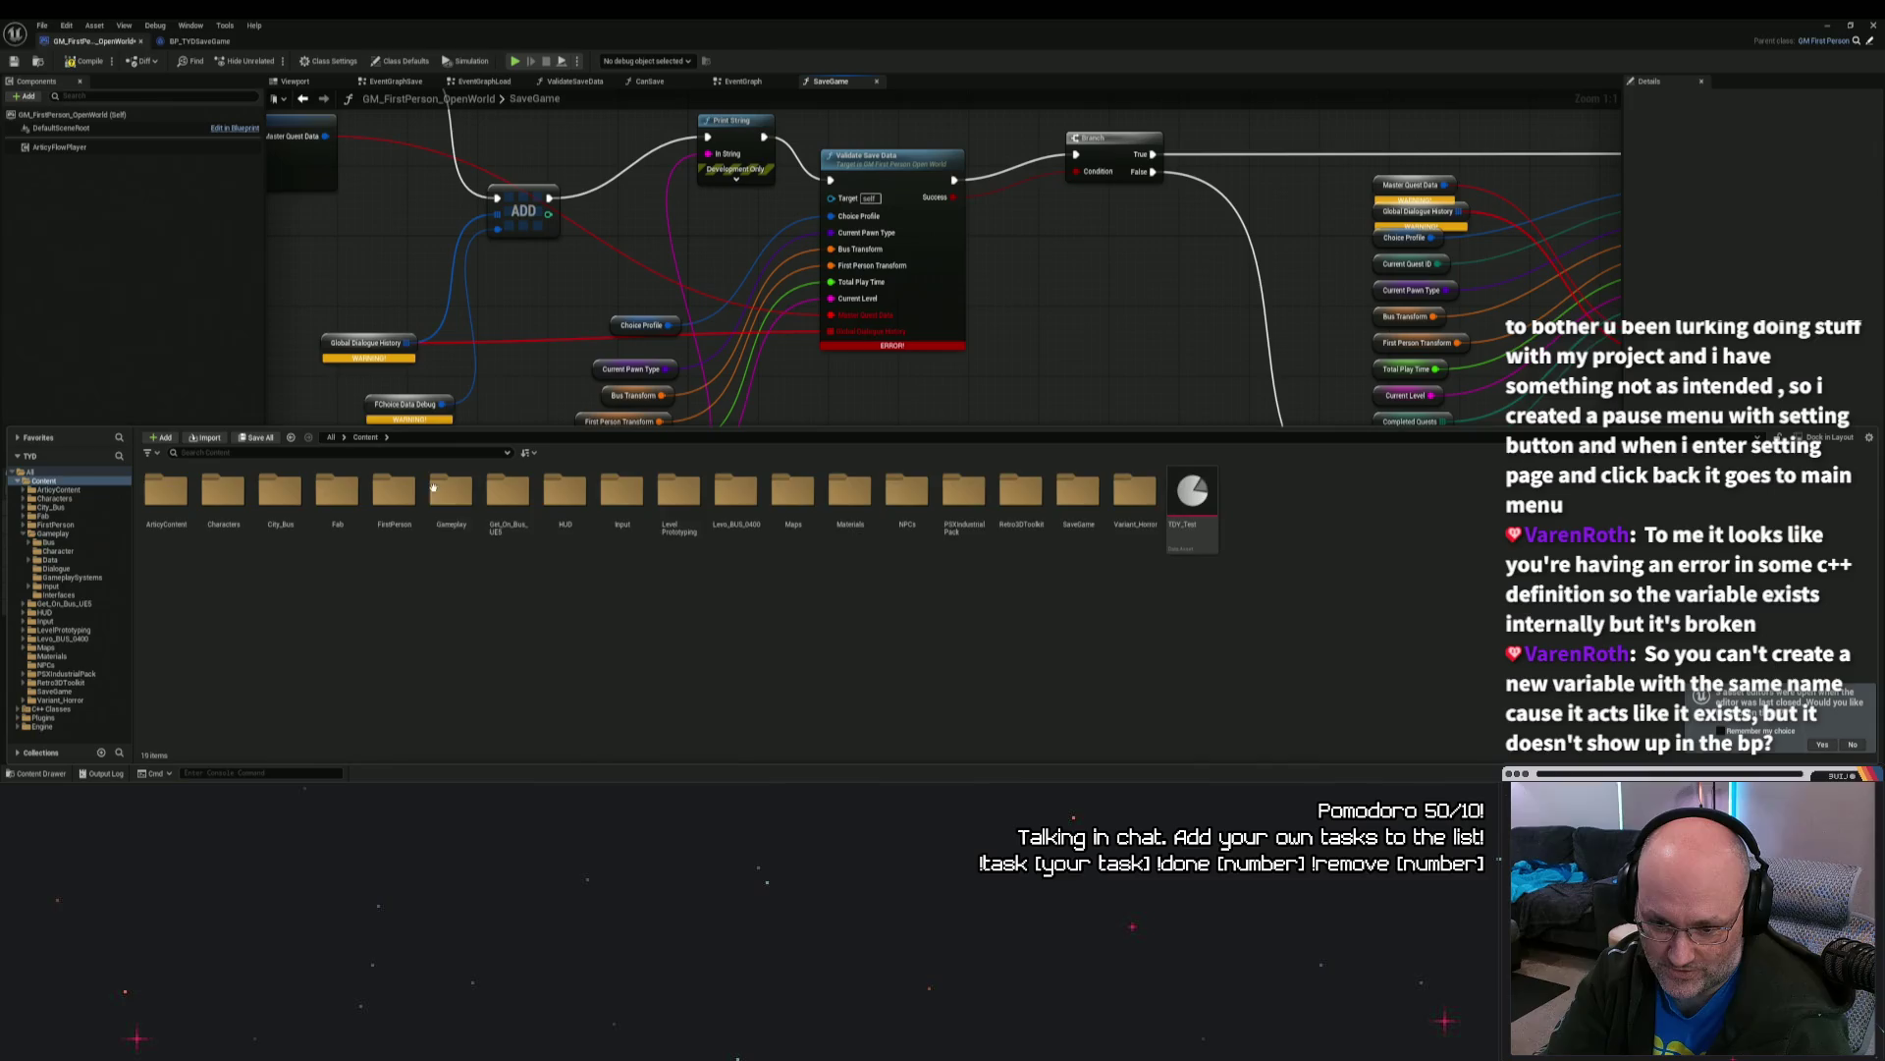
pyautogui.doubleClick(566, 491)
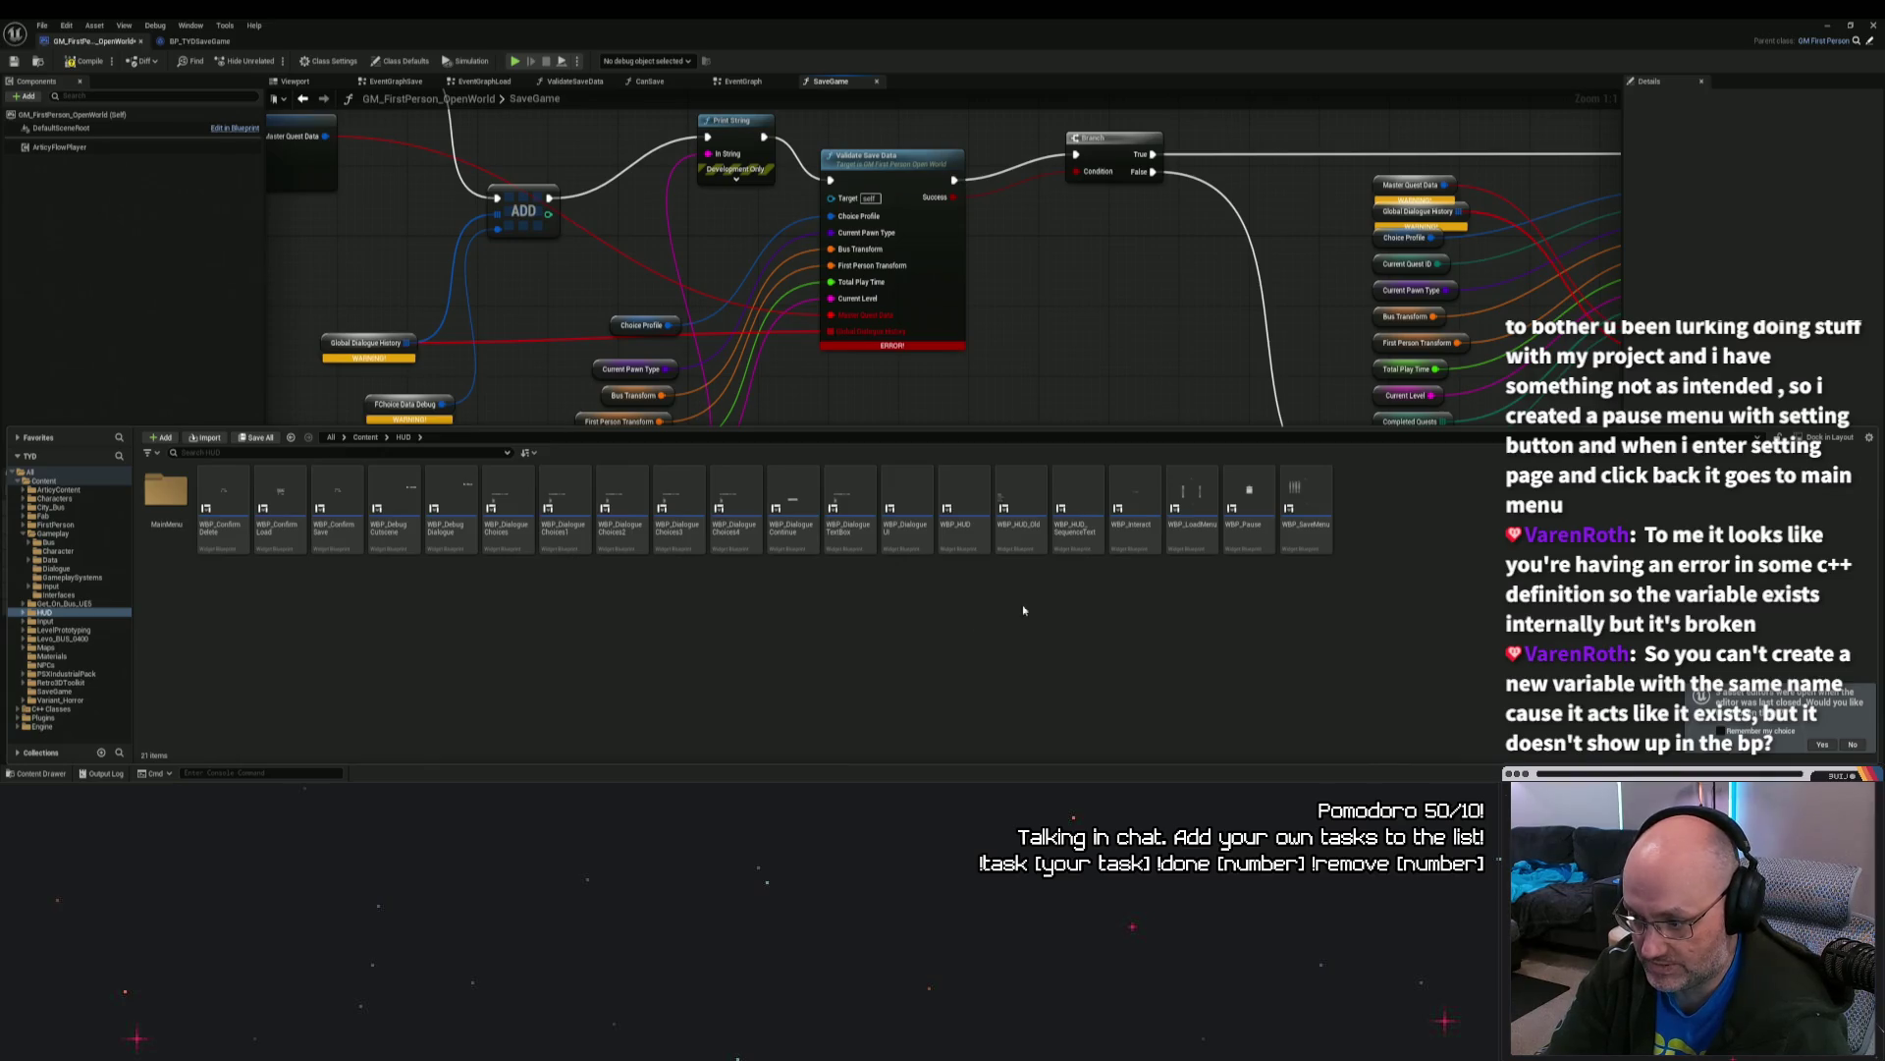
# Step: Open WBP_Pause, select Button_Resume in the Hierarchy, and switch to its Graph view
pyautogui.doubleClick(1227, 546)
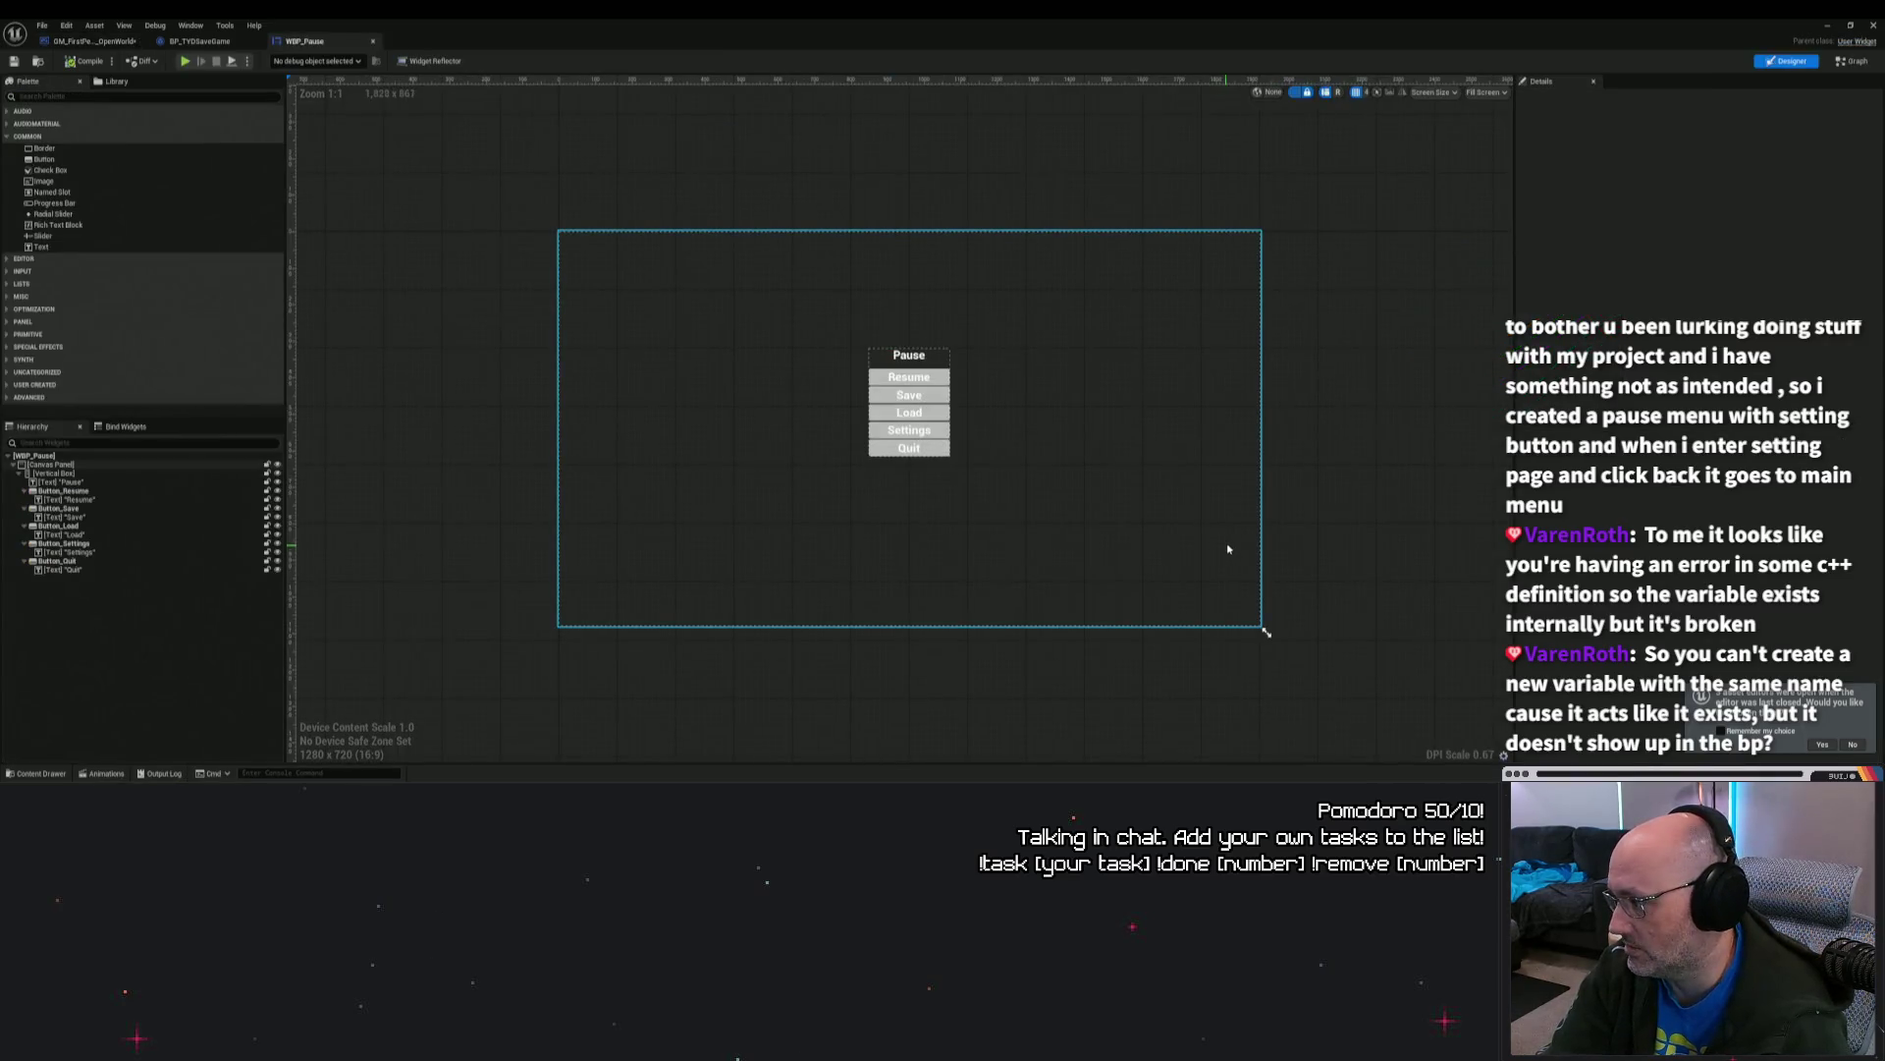
pyautogui.scroll(2, 962, 462)
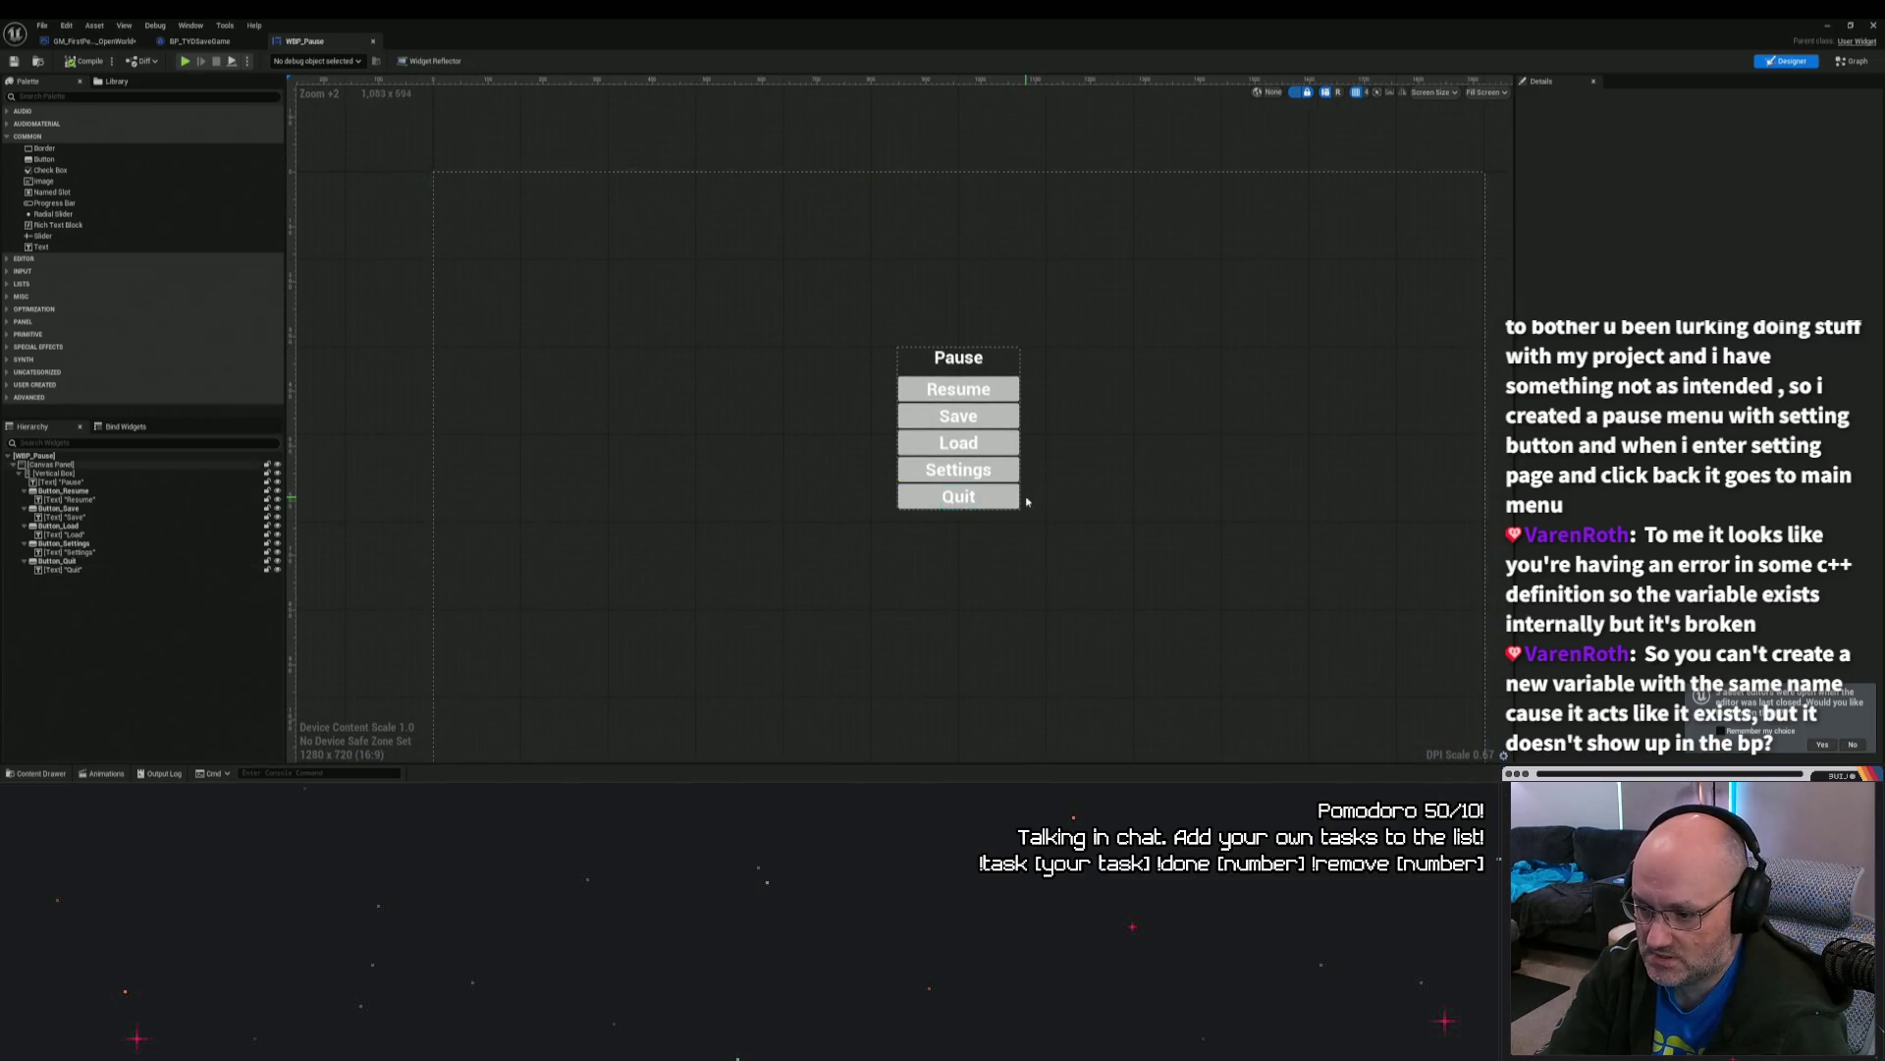
pyautogui.click(62, 490)
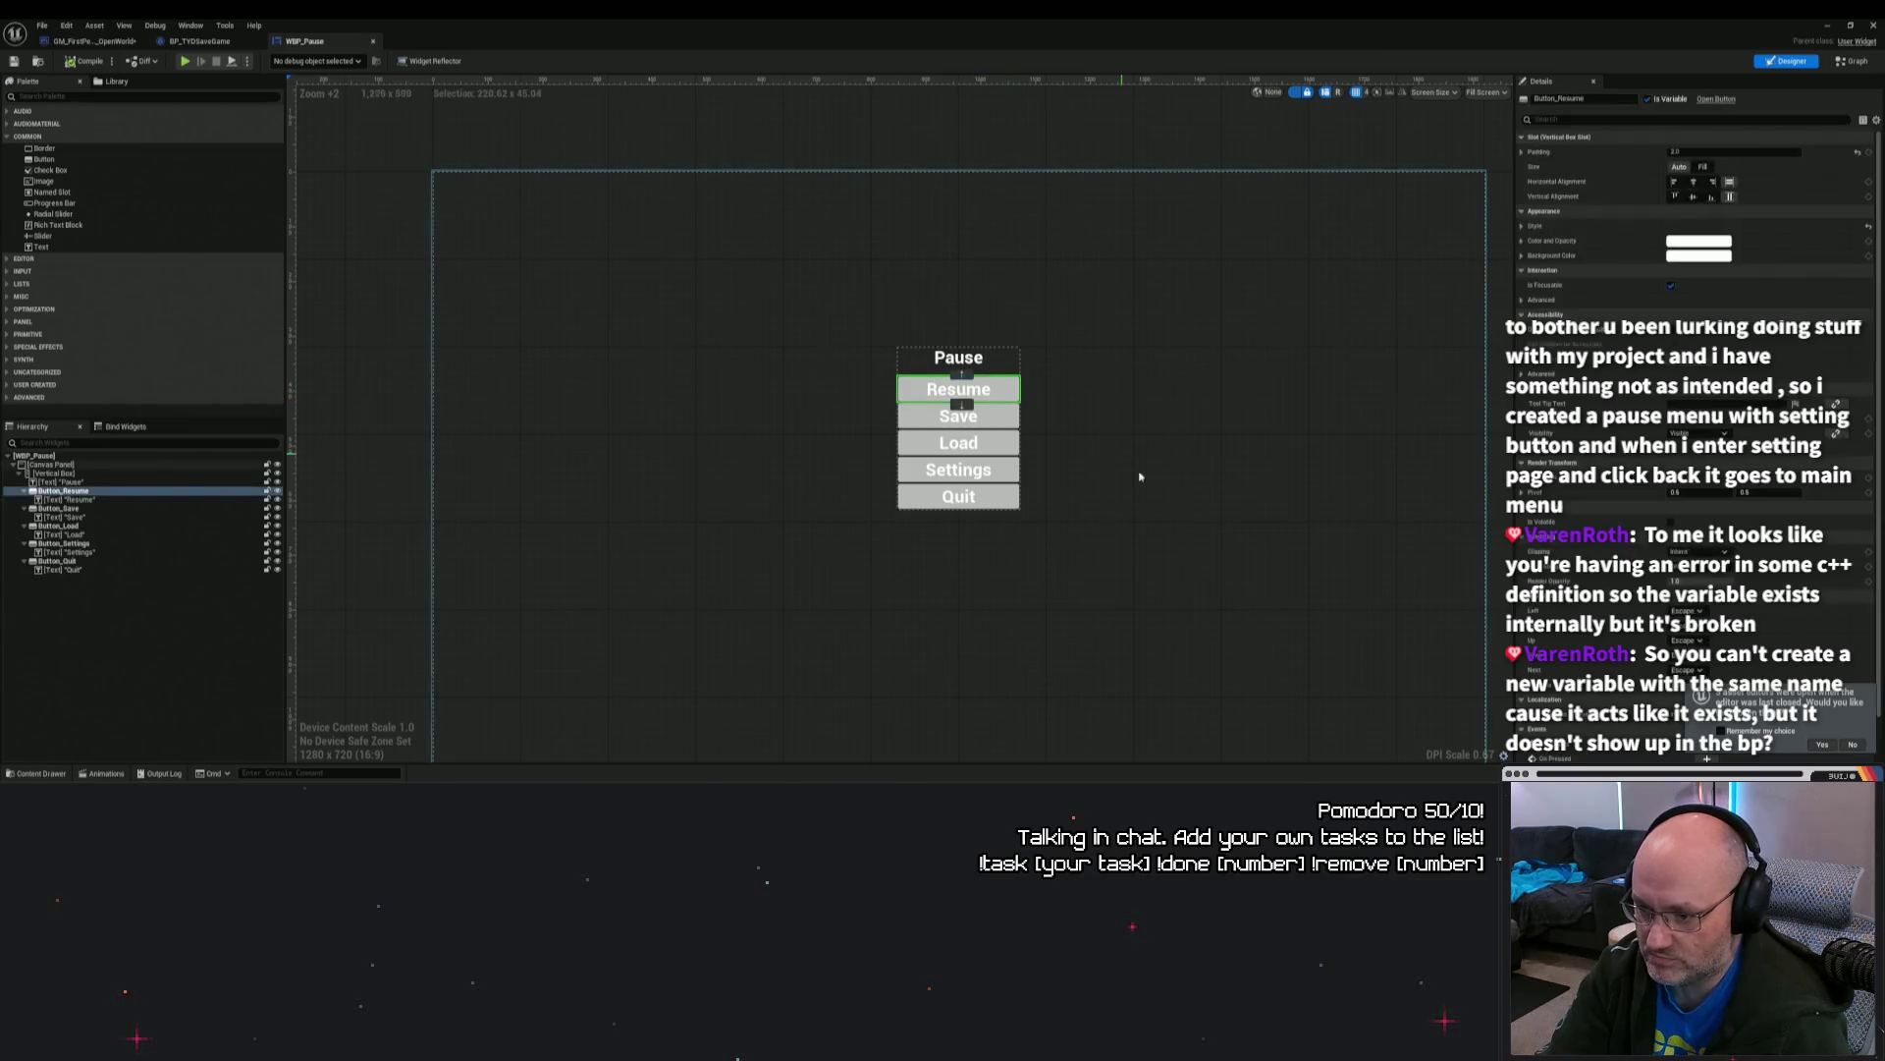
pyautogui.click(1854, 61)
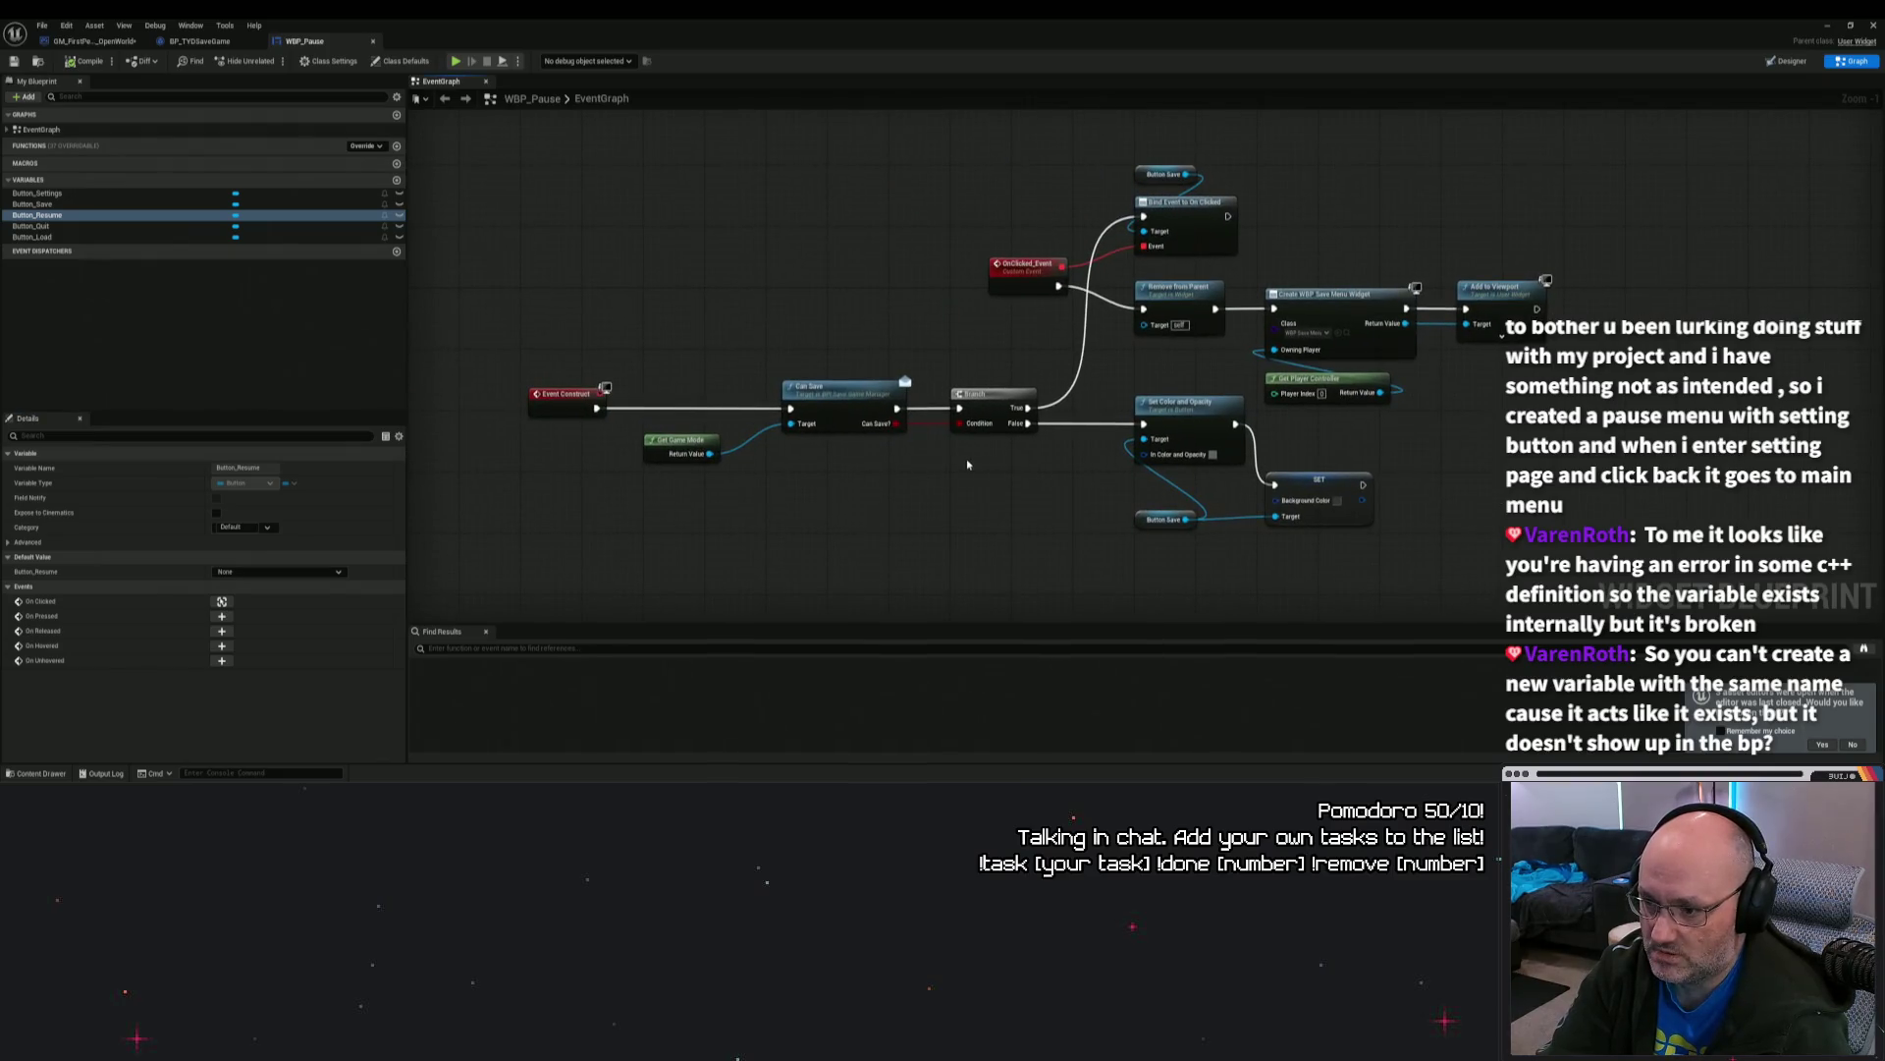
pyautogui.scroll(-6, 969, 465)
pyautogui.scroll(2, 1019, 491)
pyautogui.scroll(1, 1019, 491)
pyautogui.scroll(1, 829, 438)
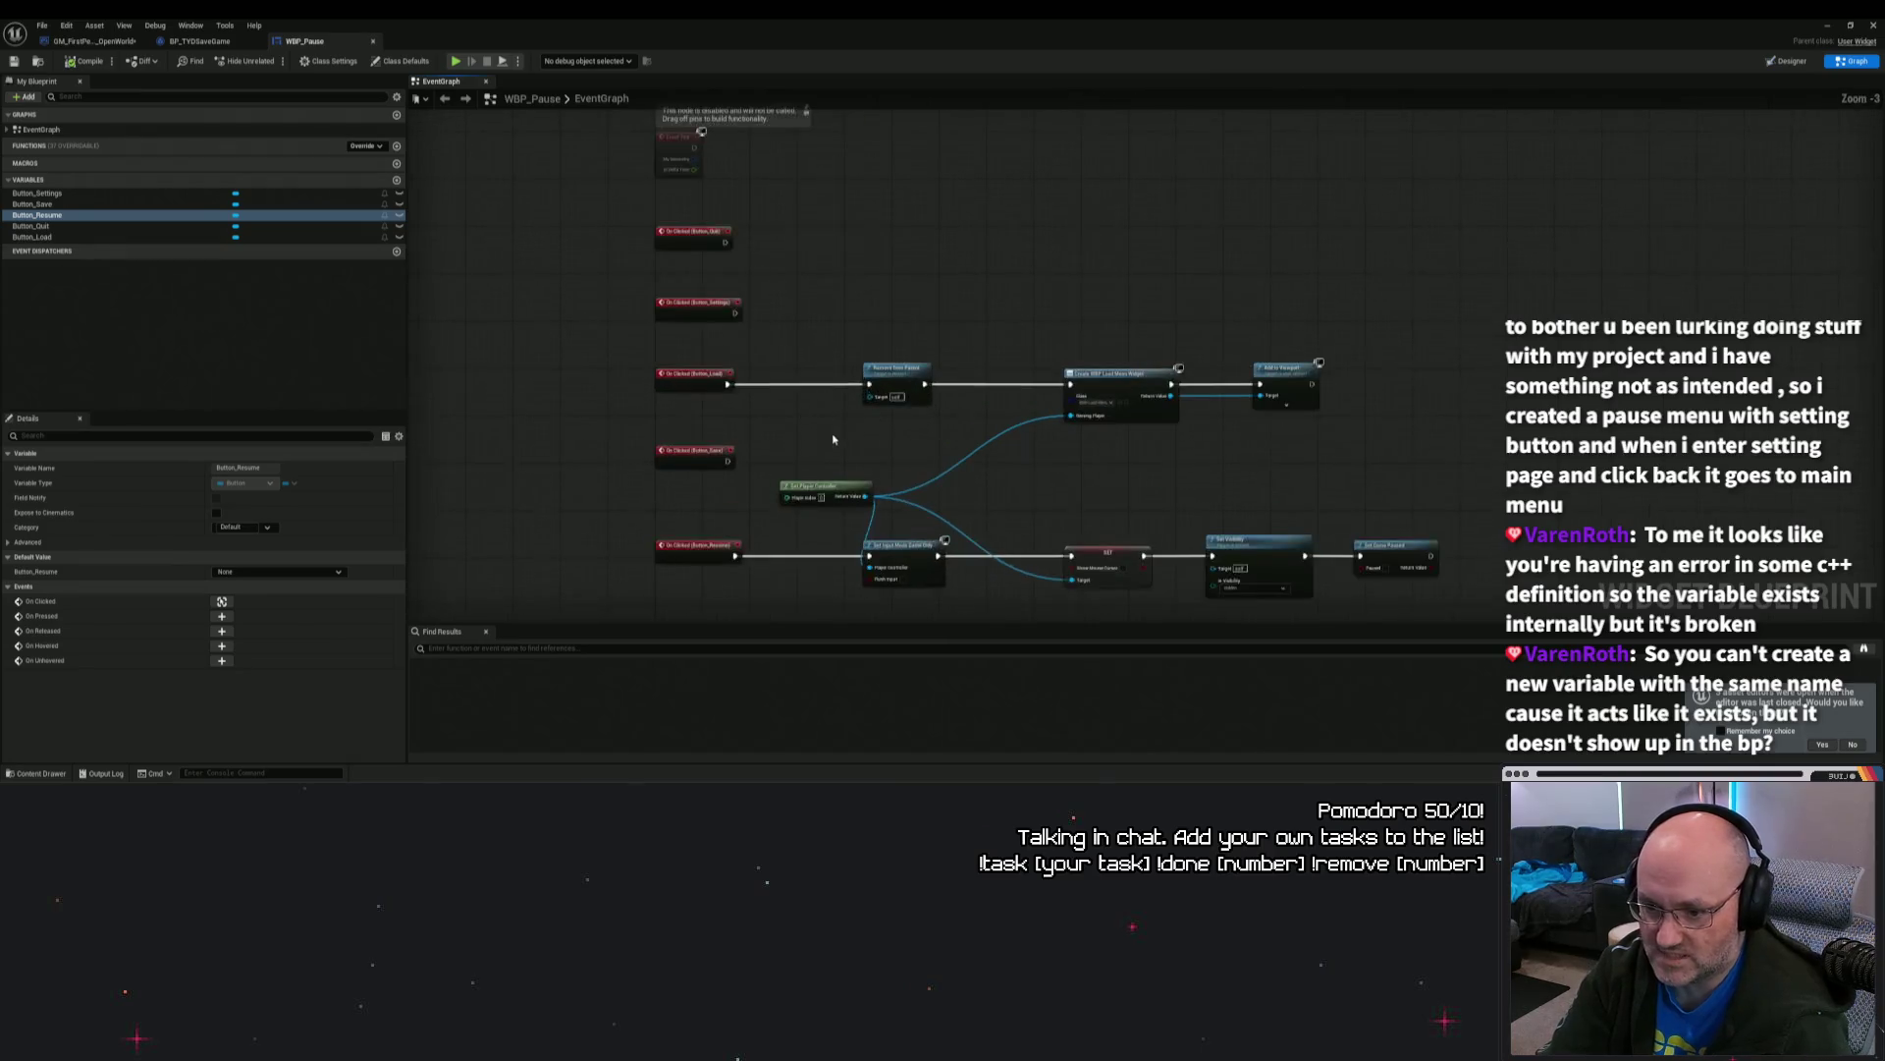
pyautogui.scroll(1, 829, 438)
pyautogui.scroll(1, 955, 458)
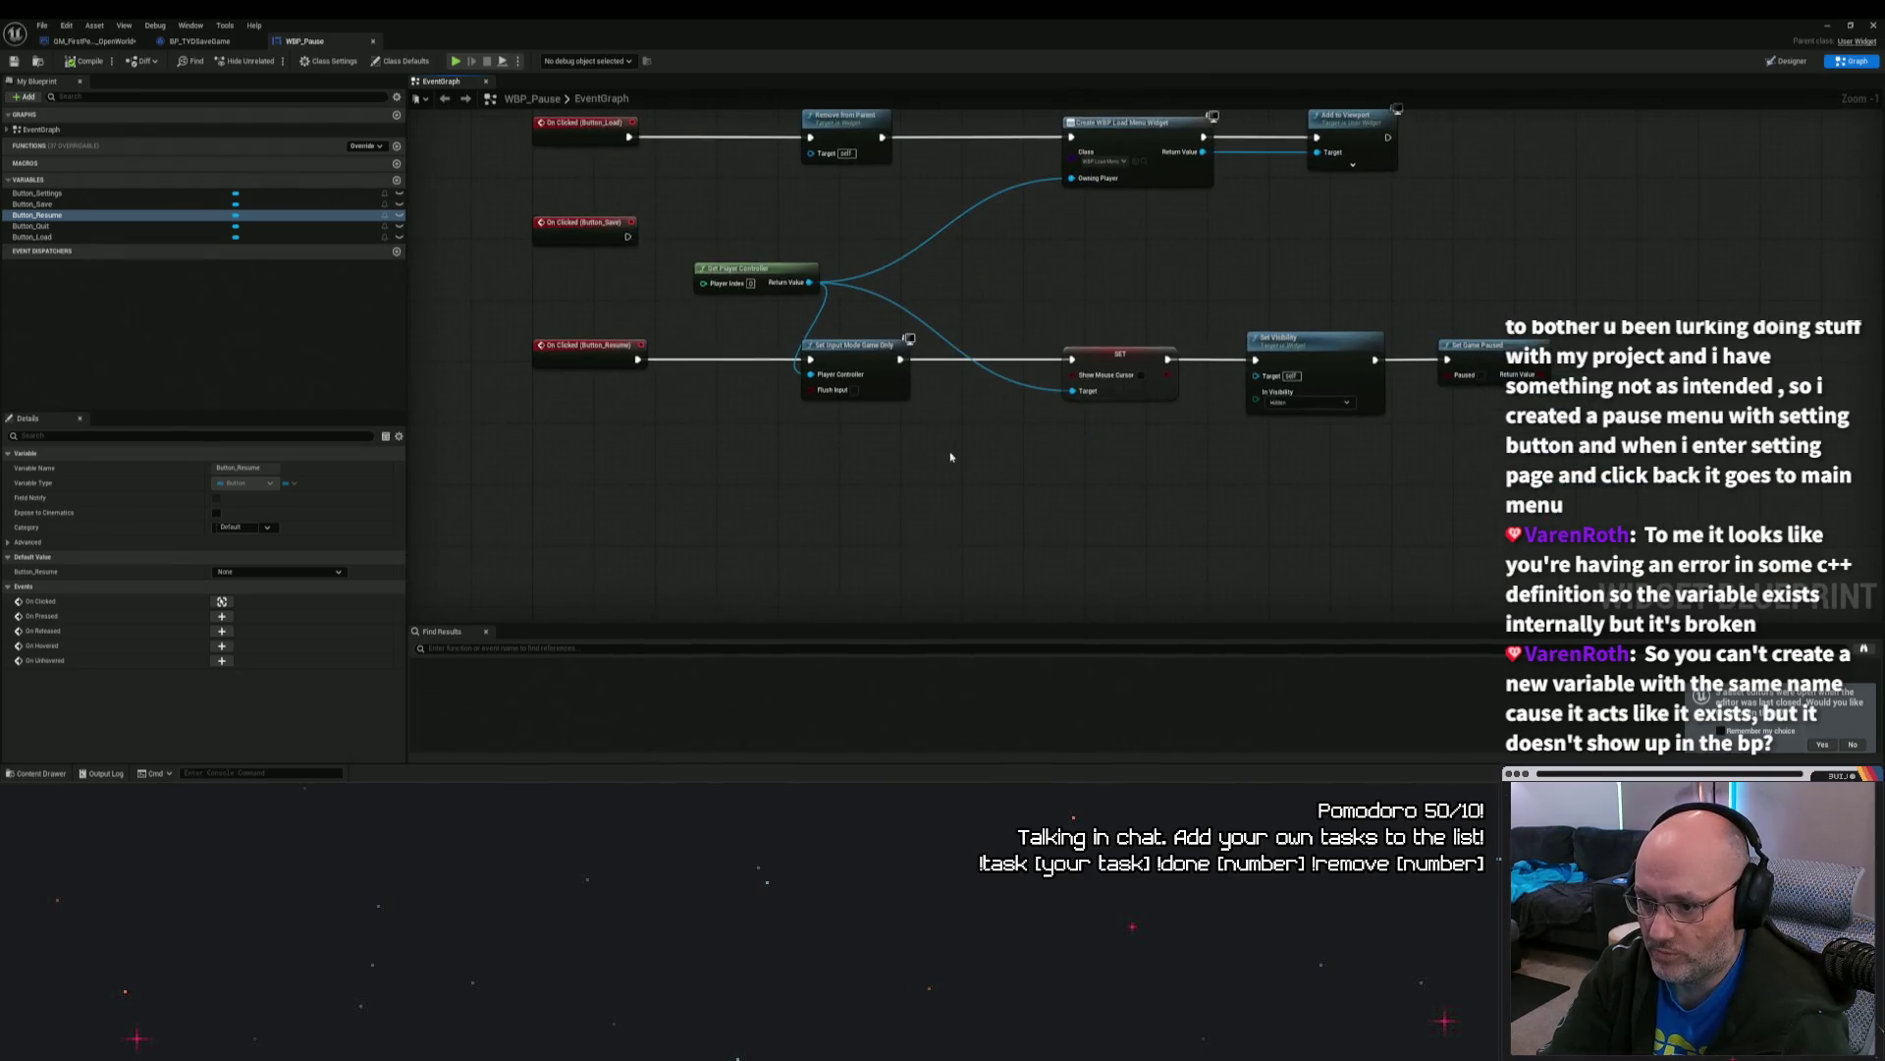
pyautogui.moveTo(556, 339)
pyautogui.mouseDown()
pyautogui.moveTo(922, 448)
pyautogui.moveTo(1509, 448)
pyautogui.mouseUp()
pyautogui.click(1166, 466)
pyautogui.moveTo(951, 433)
pyautogui.mouseDown()
pyautogui.moveTo(917, 475)
pyautogui.moveTo(1053, 475)
pyautogui.mouseUp()
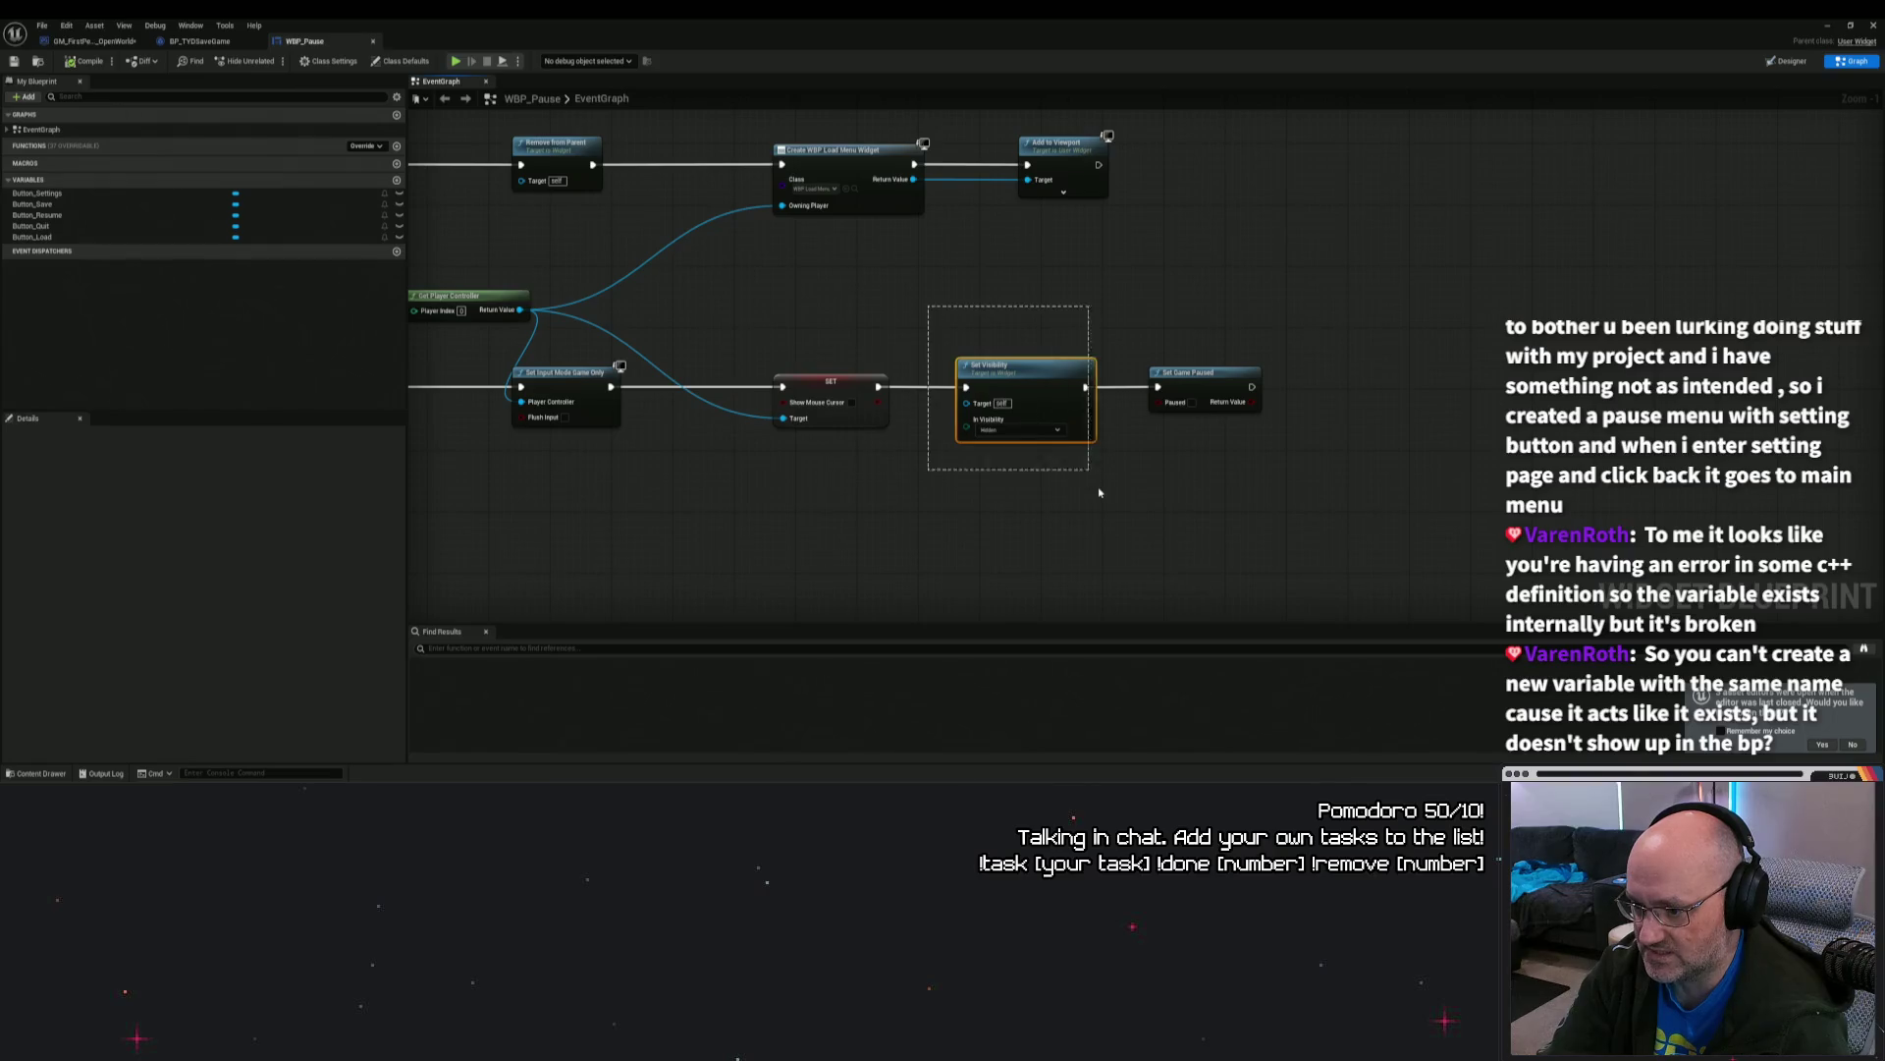
pyautogui.moveTo(932, 321)
pyautogui.mouseDown()
pyautogui.moveTo(1124, 303)
pyautogui.moveTo(1384, 411)
pyautogui.mouseUp()
pyautogui.moveTo(1255, 357)
pyautogui.mouseDown()
pyautogui.moveTo(1258, 387)
pyautogui.moveTo(1043, 320)
pyautogui.moveTo(1267, 498)
pyautogui.mouseUp()
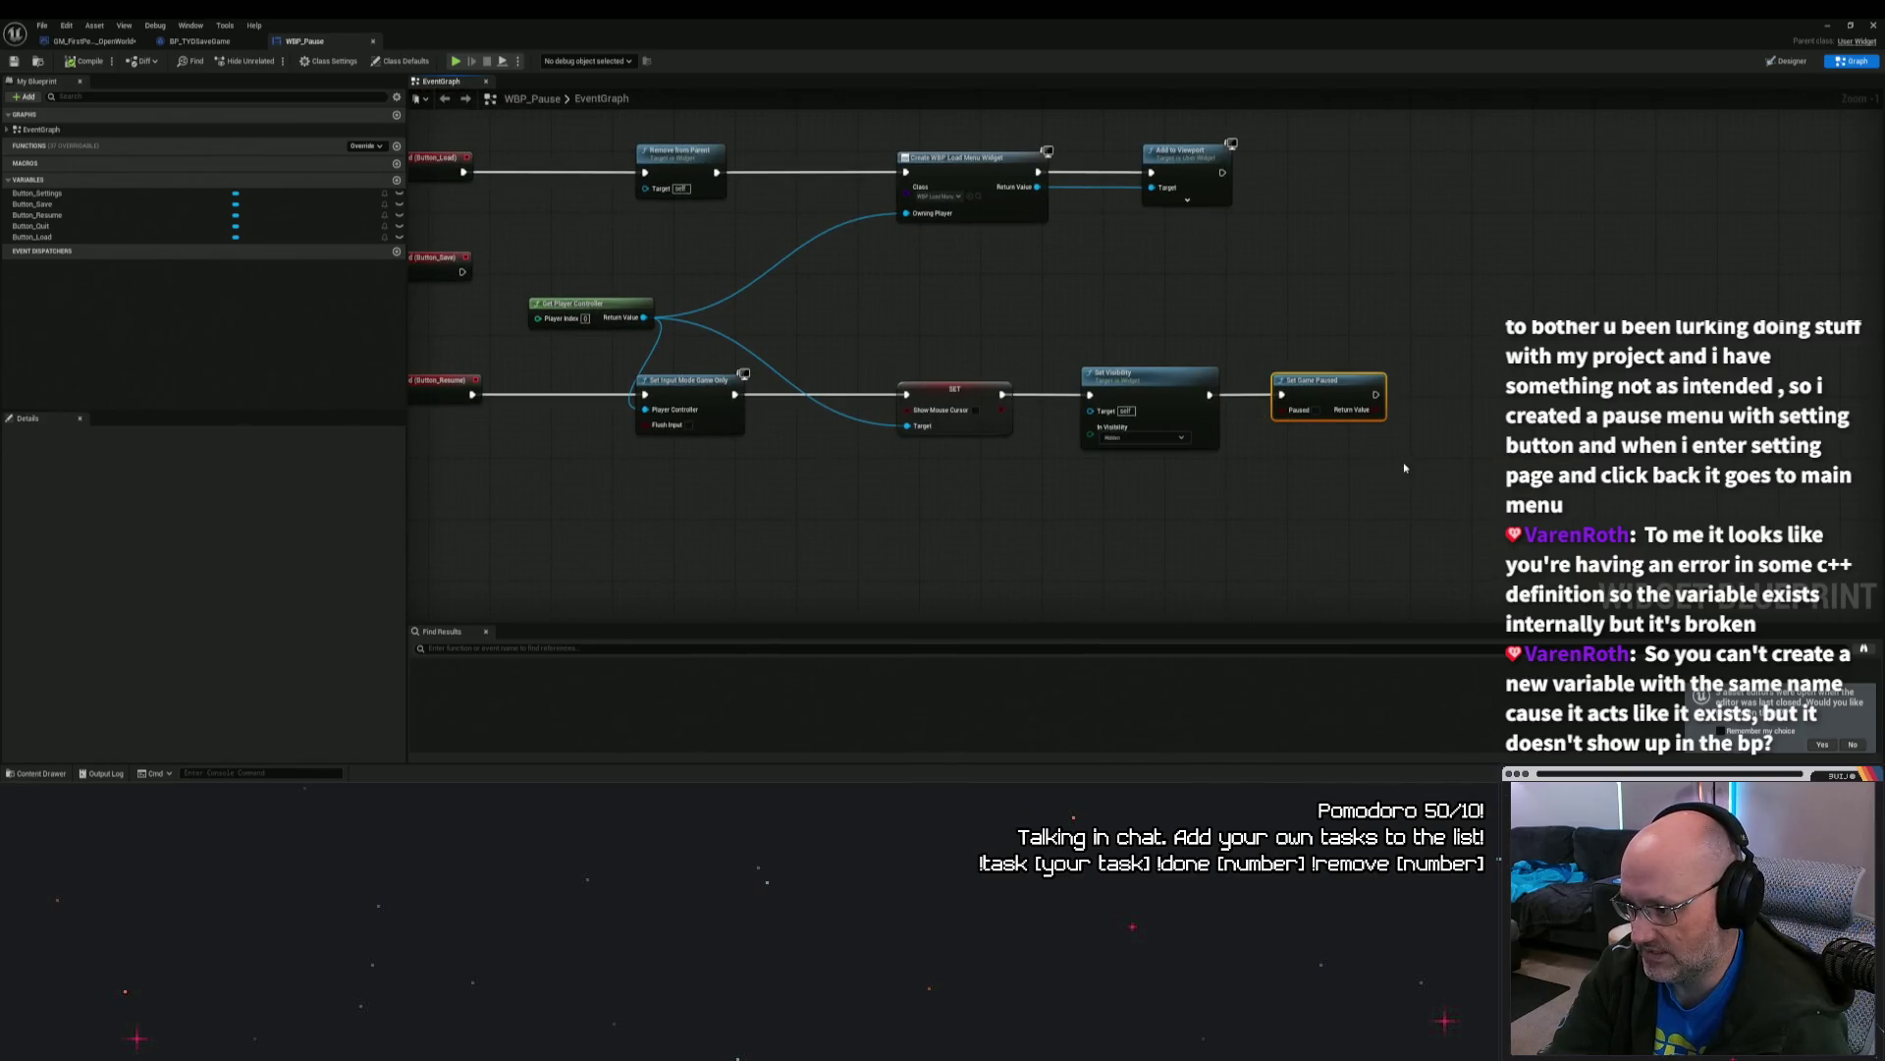
pyautogui.moveTo(1227, 321); pyautogui.dragTo(1449, 494)
pyautogui.moveTo(531, 396)
pyautogui.mouseDown()
pyautogui.moveTo(823, 393)
pyautogui.moveTo(1532, 486)
pyautogui.mouseUp()
pyautogui.click(1712, 483)
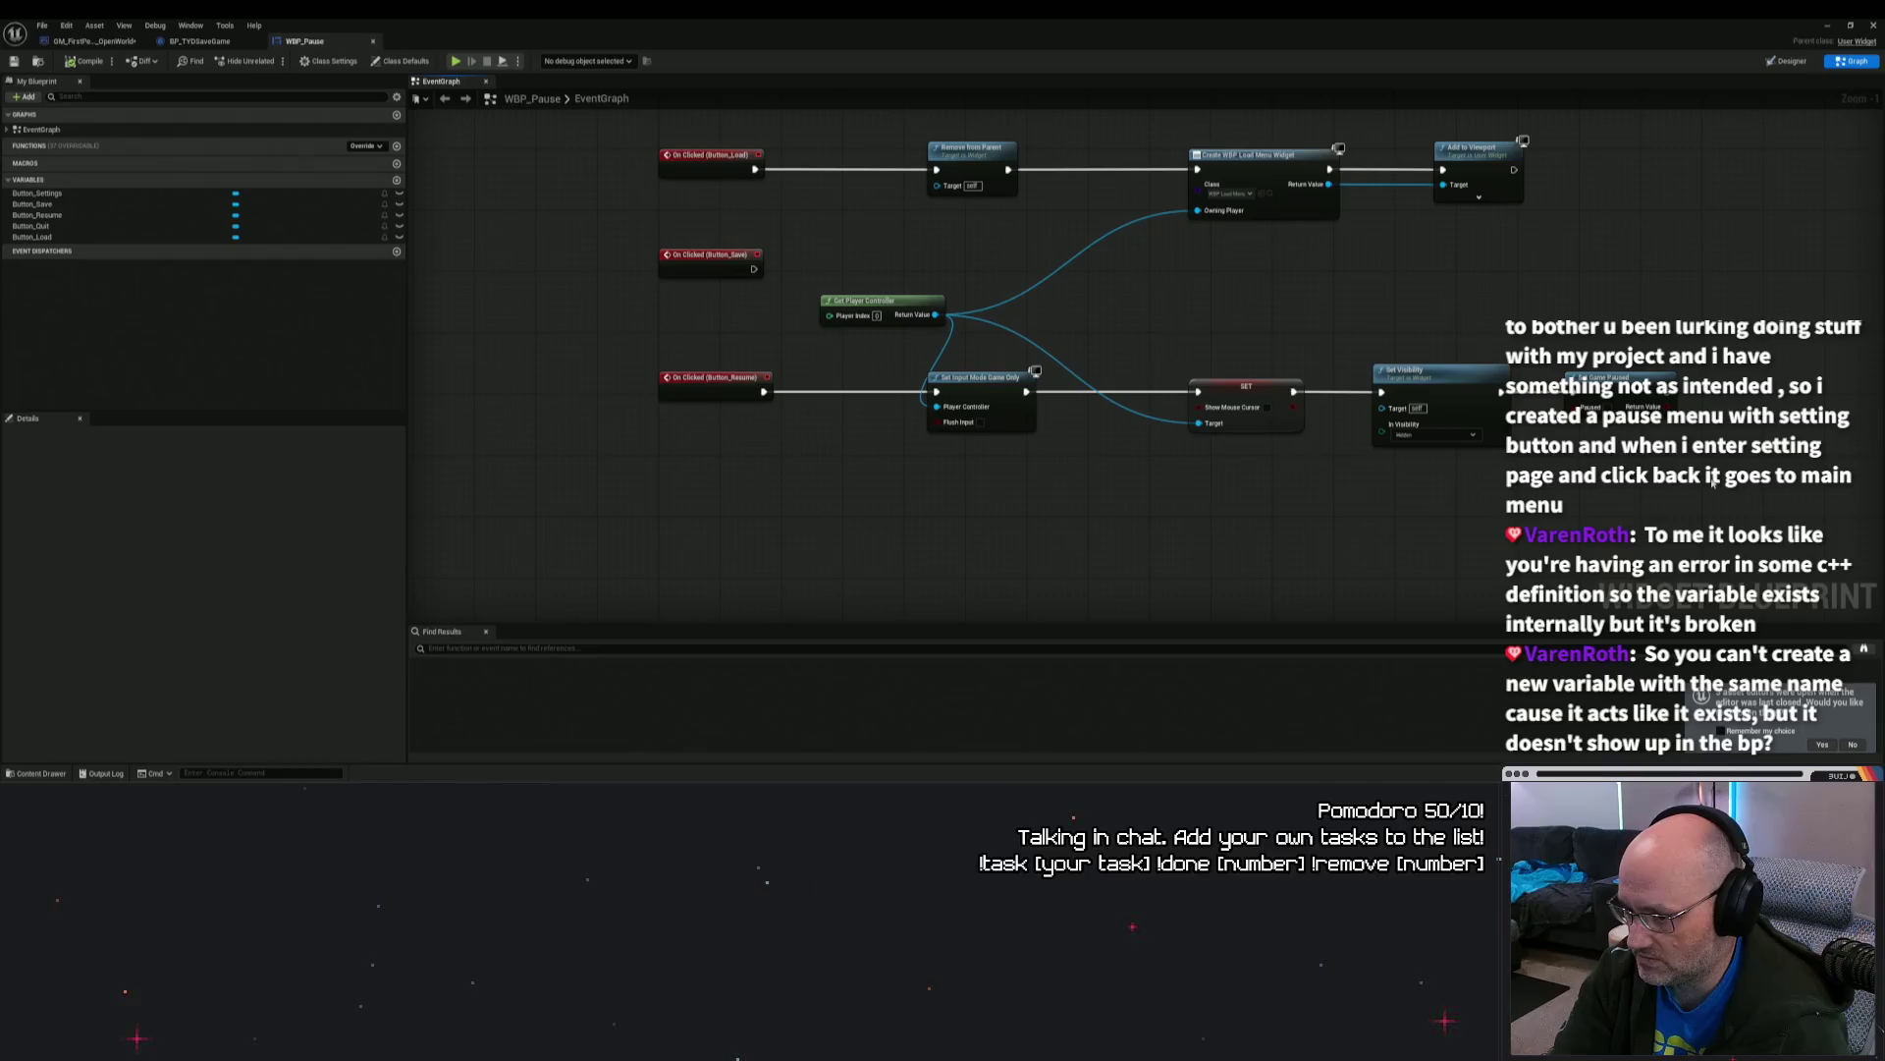
pyautogui.moveTo(1662, 243); pyautogui.dragTo(1435, 253)
pyautogui.moveTo(633, 213); pyautogui.dragTo(866, 281)
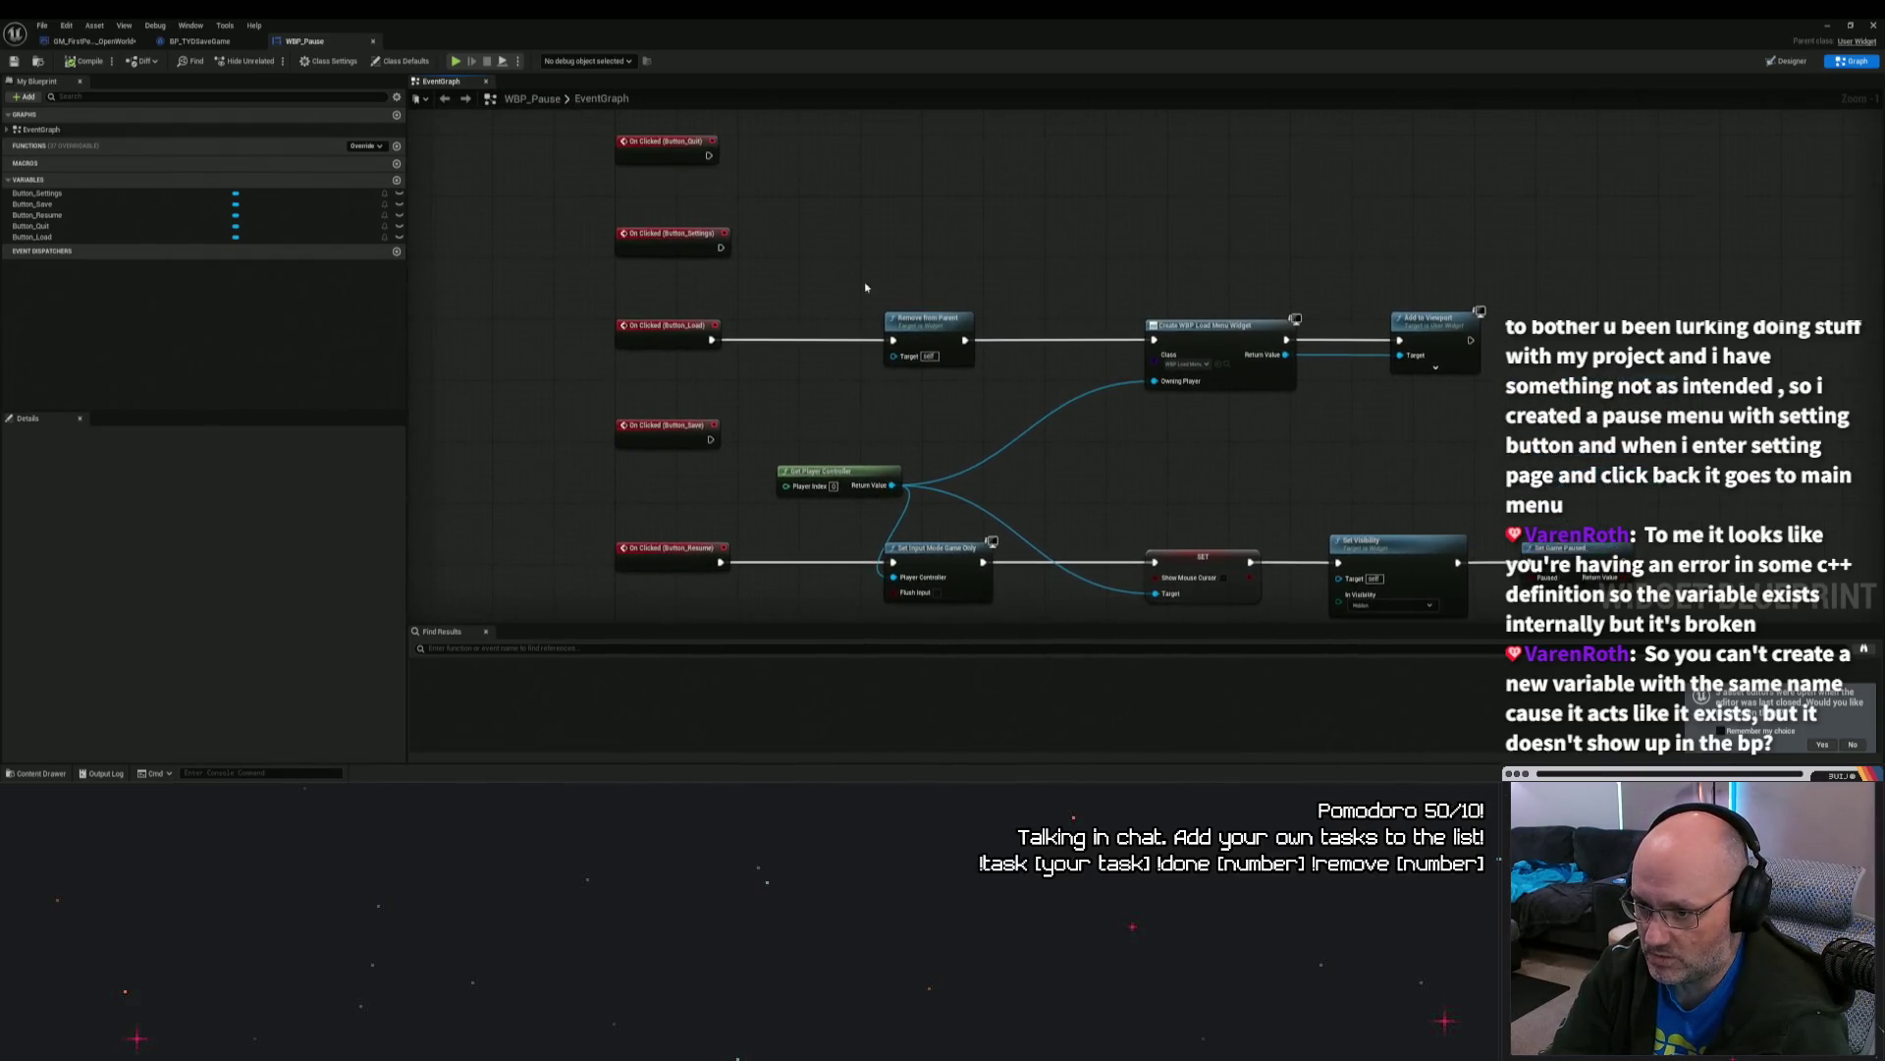
pyautogui.moveTo(595, 291)
pyautogui.mouseDown()
pyautogui.moveTo(1488, 420)
pyautogui.moveTo(1080, 354)
pyautogui.moveTo(858, 343)
pyautogui.moveTo(1506, 395)
pyautogui.moveTo(982, 373)
pyautogui.moveTo(905, 290)
pyautogui.mouseUp()
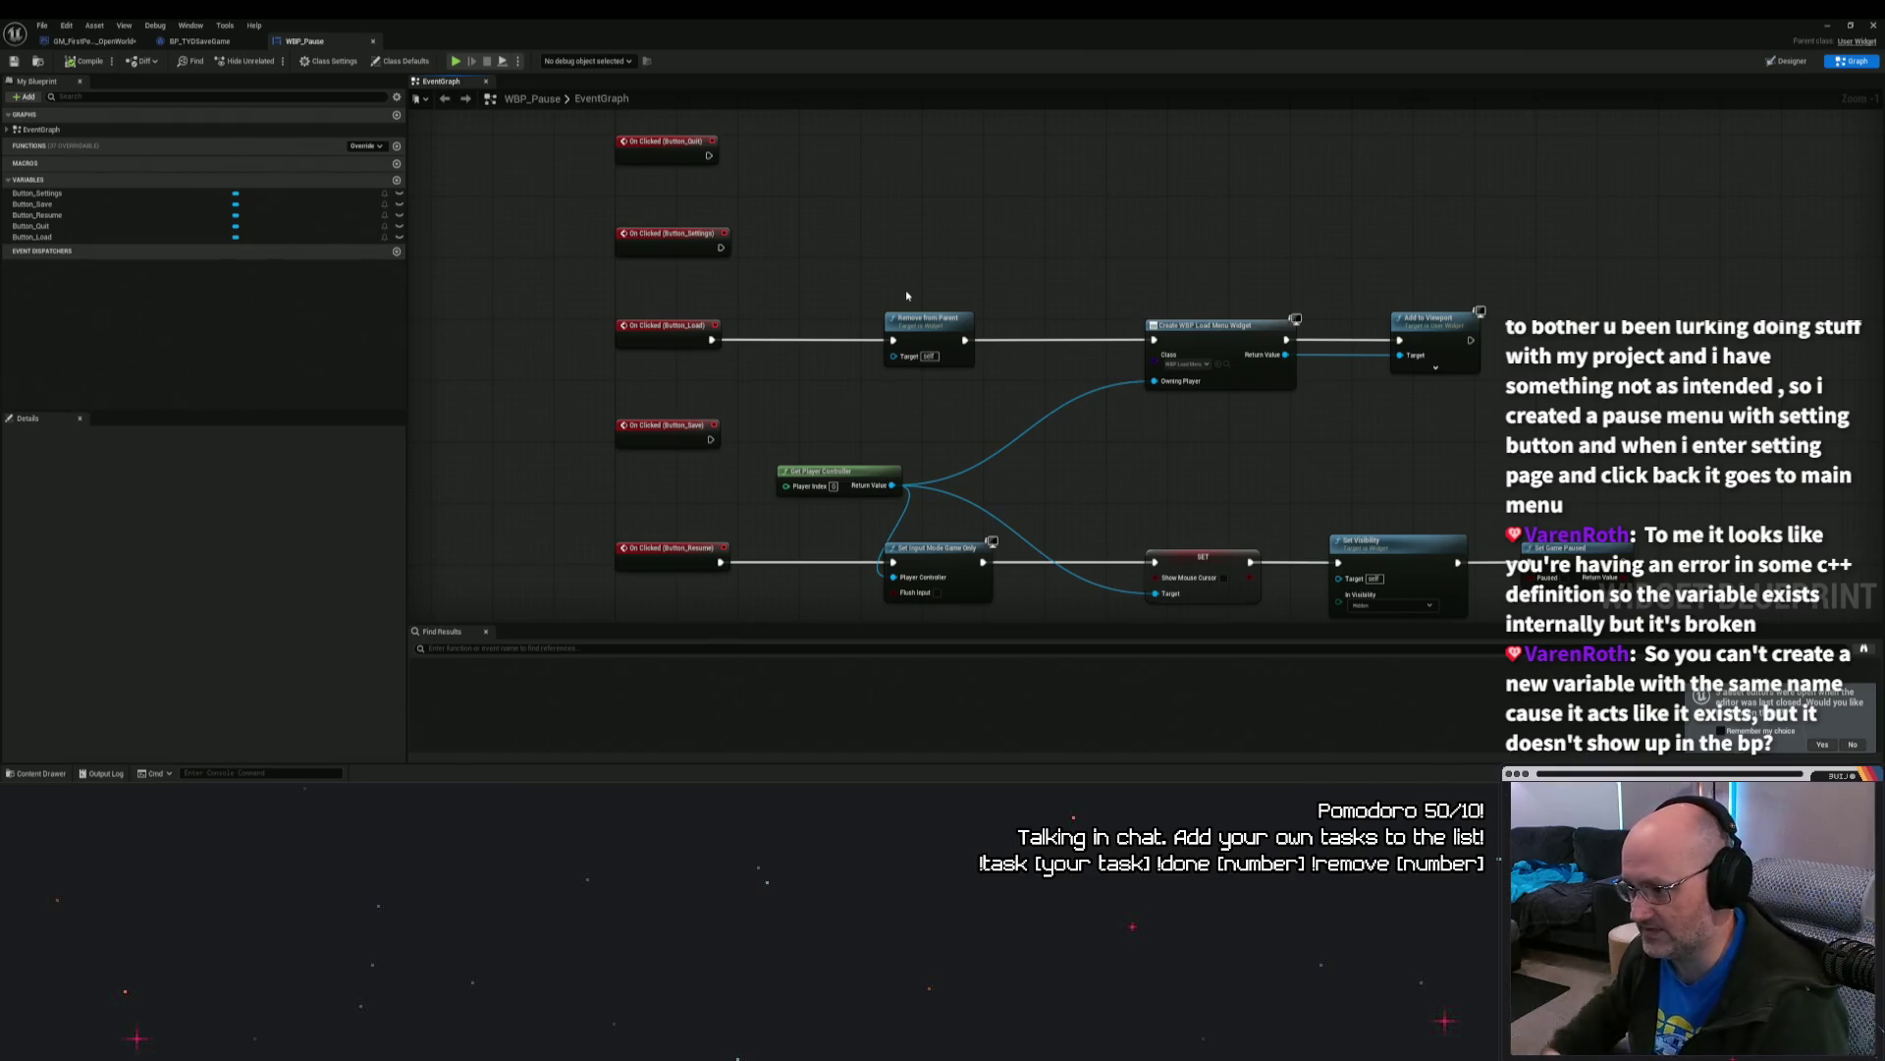
pyautogui.moveTo(907, 295)
pyautogui.mouseDown()
pyautogui.moveTo(1069, 307)
pyautogui.moveTo(969, 366)
pyautogui.mouseUp()
pyautogui.scroll(-2, 1069, 366)
pyautogui.moveTo(899, 306); pyautogui.dragTo(978, 486)
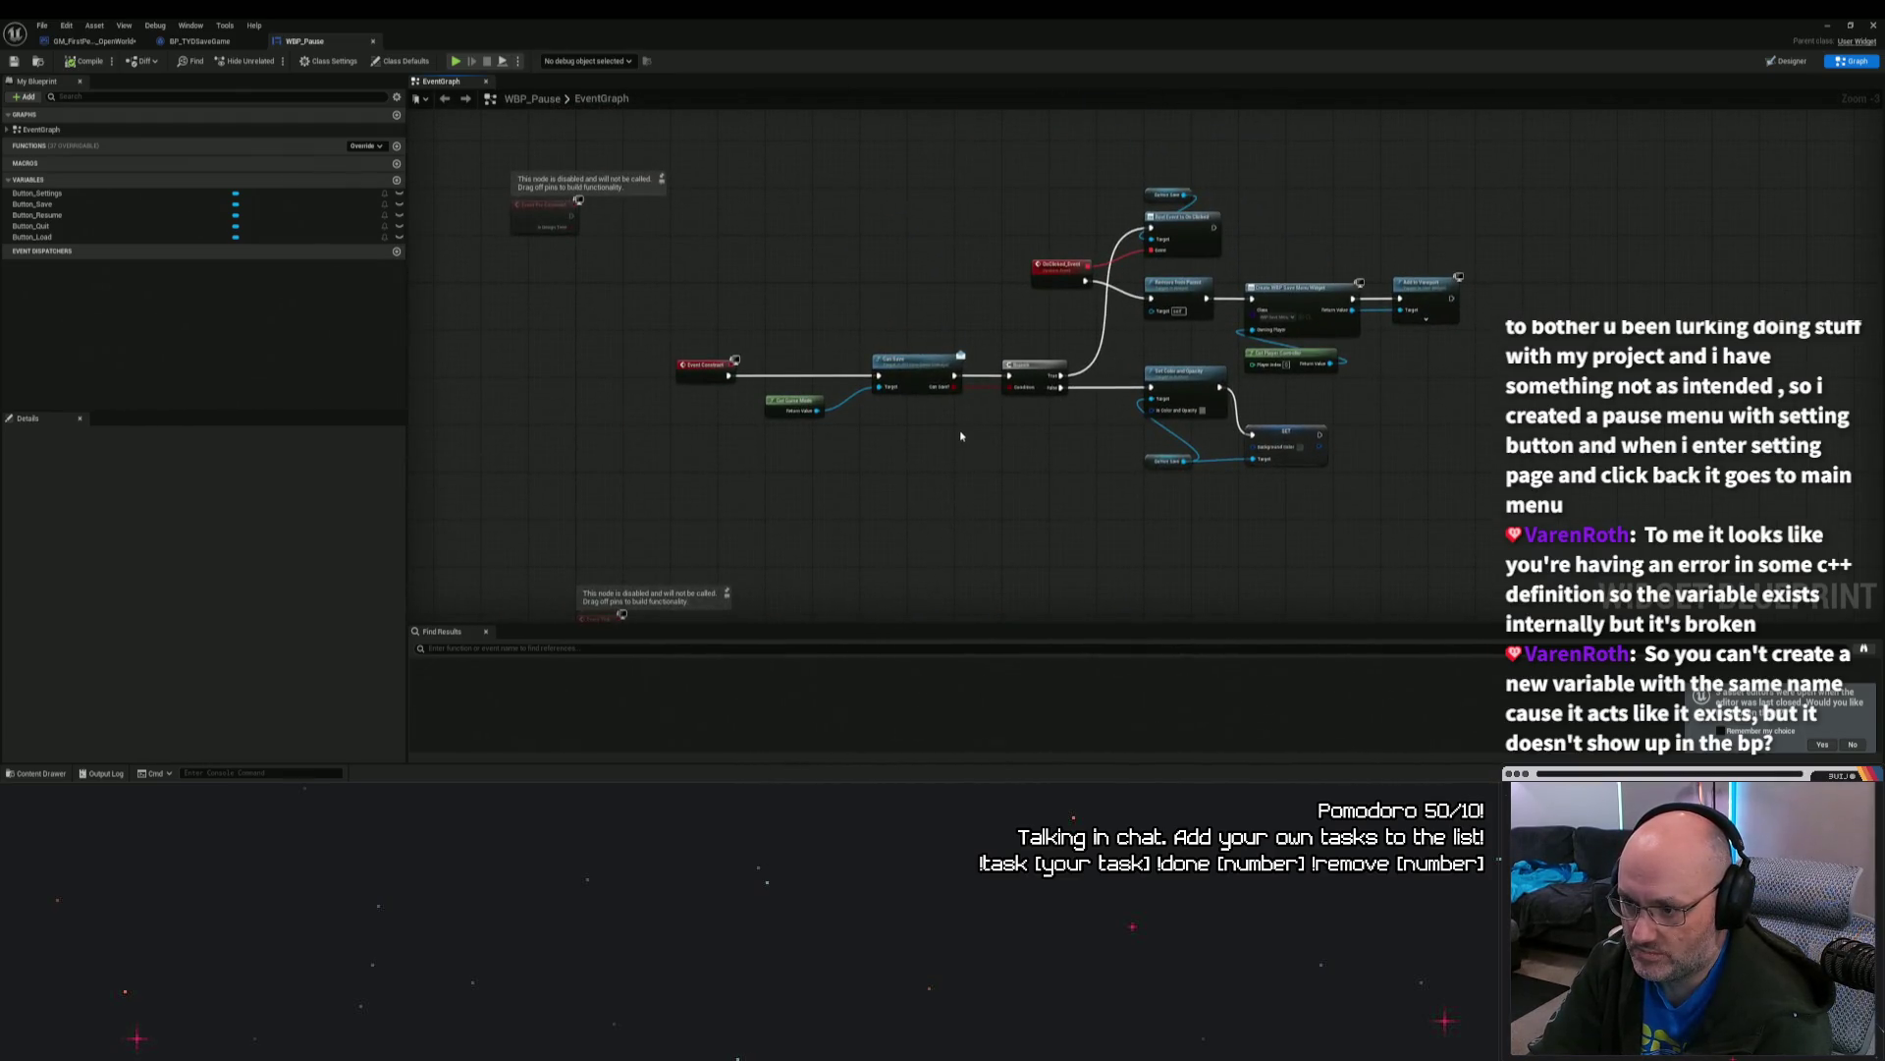
pyautogui.scroll(-1, 961, 432)
pyautogui.scroll(2, 960, 432)
pyautogui.scroll(-2, 960, 432)
pyautogui.moveTo(960, 428)
pyautogui.mouseDown()
pyautogui.moveTo(1016, 344)
pyautogui.moveTo(982, 324)
pyautogui.moveTo(1041, 373)
pyautogui.moveTo(1087, 284)
pyautogui.moveTo(1128, 497)
pyautogui.moveTo(1096, 541)
pyautogui.moveTo(1011, 408)
pyautogui.moveTo(1069, 400)
pyautogui.moveTo(956, 387)
pyautogui.mouseUp()
pyautogui.scroll(-1, 1041, 373)
pyautogui.scroll(1, 1128, 496)
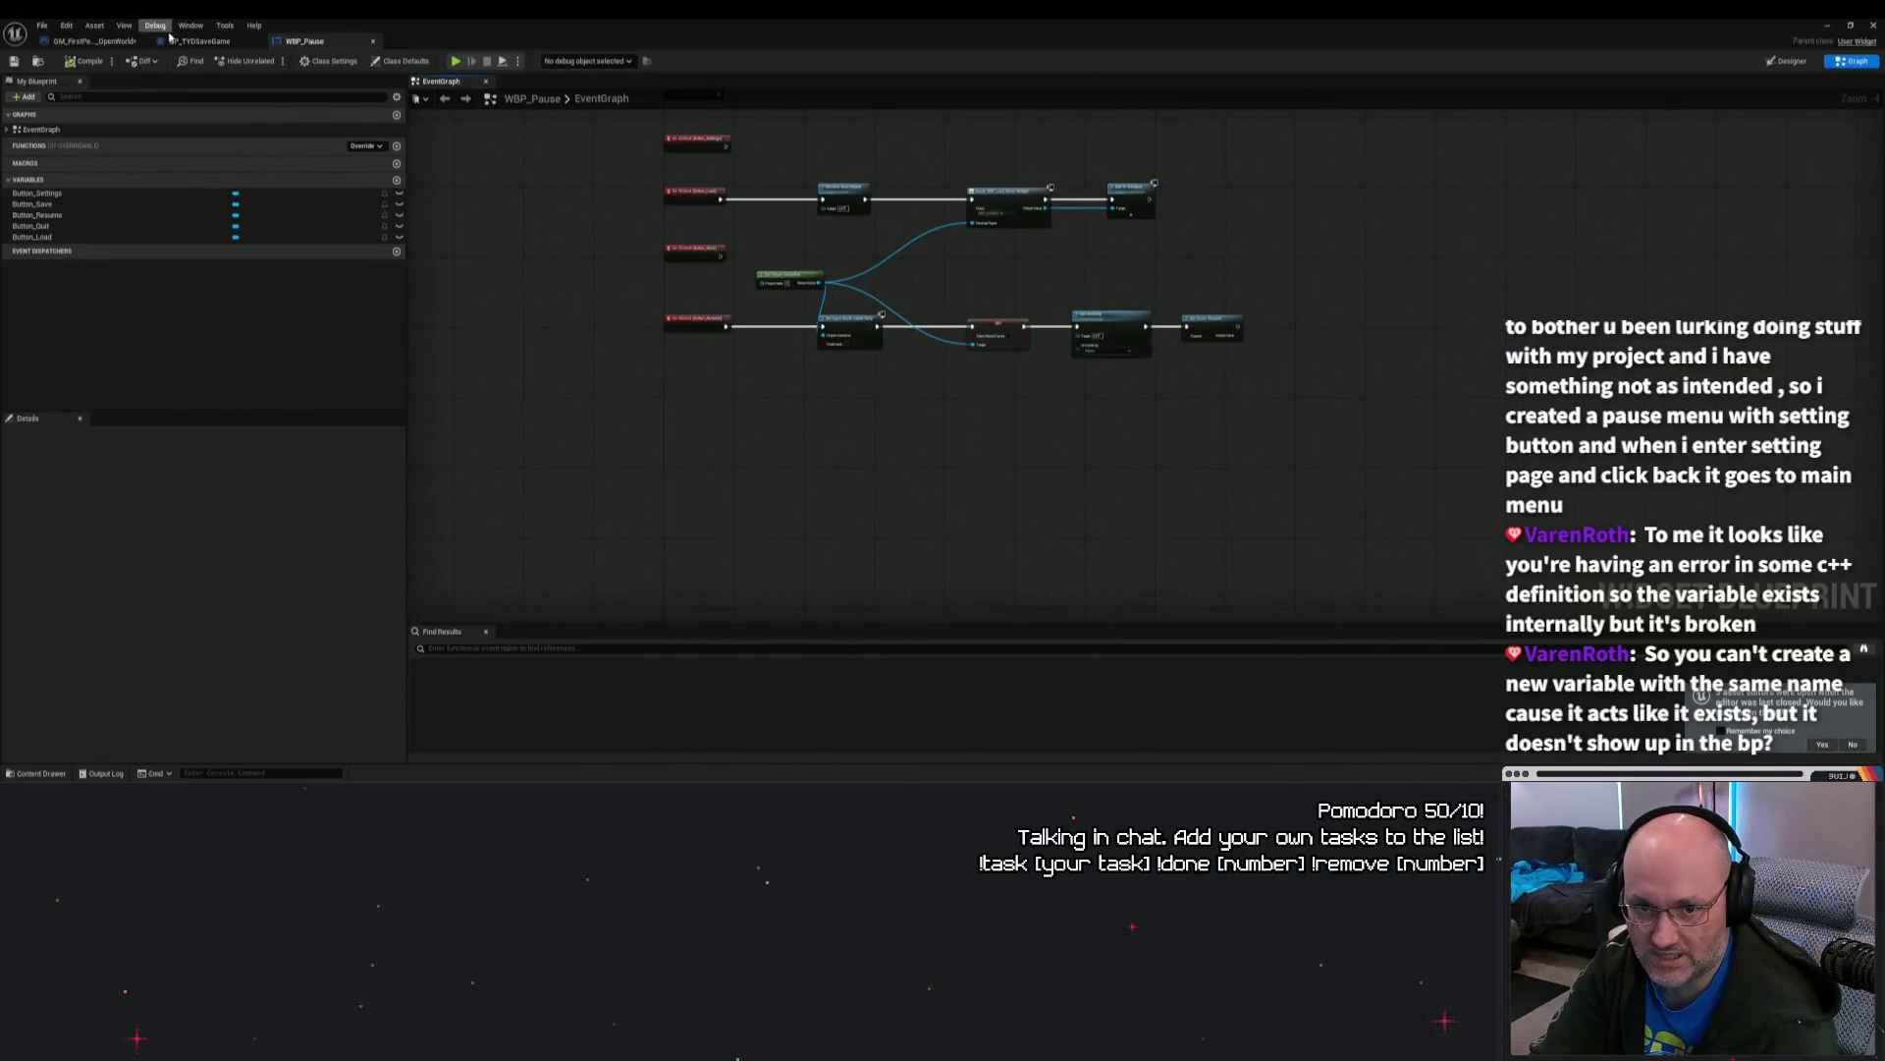
# Step: Review BP_TYDSaveGame's first invalid SaveData compiler error, then return to GM_FirstPerson_OpenWorld
pyautogui.click(172, 40)
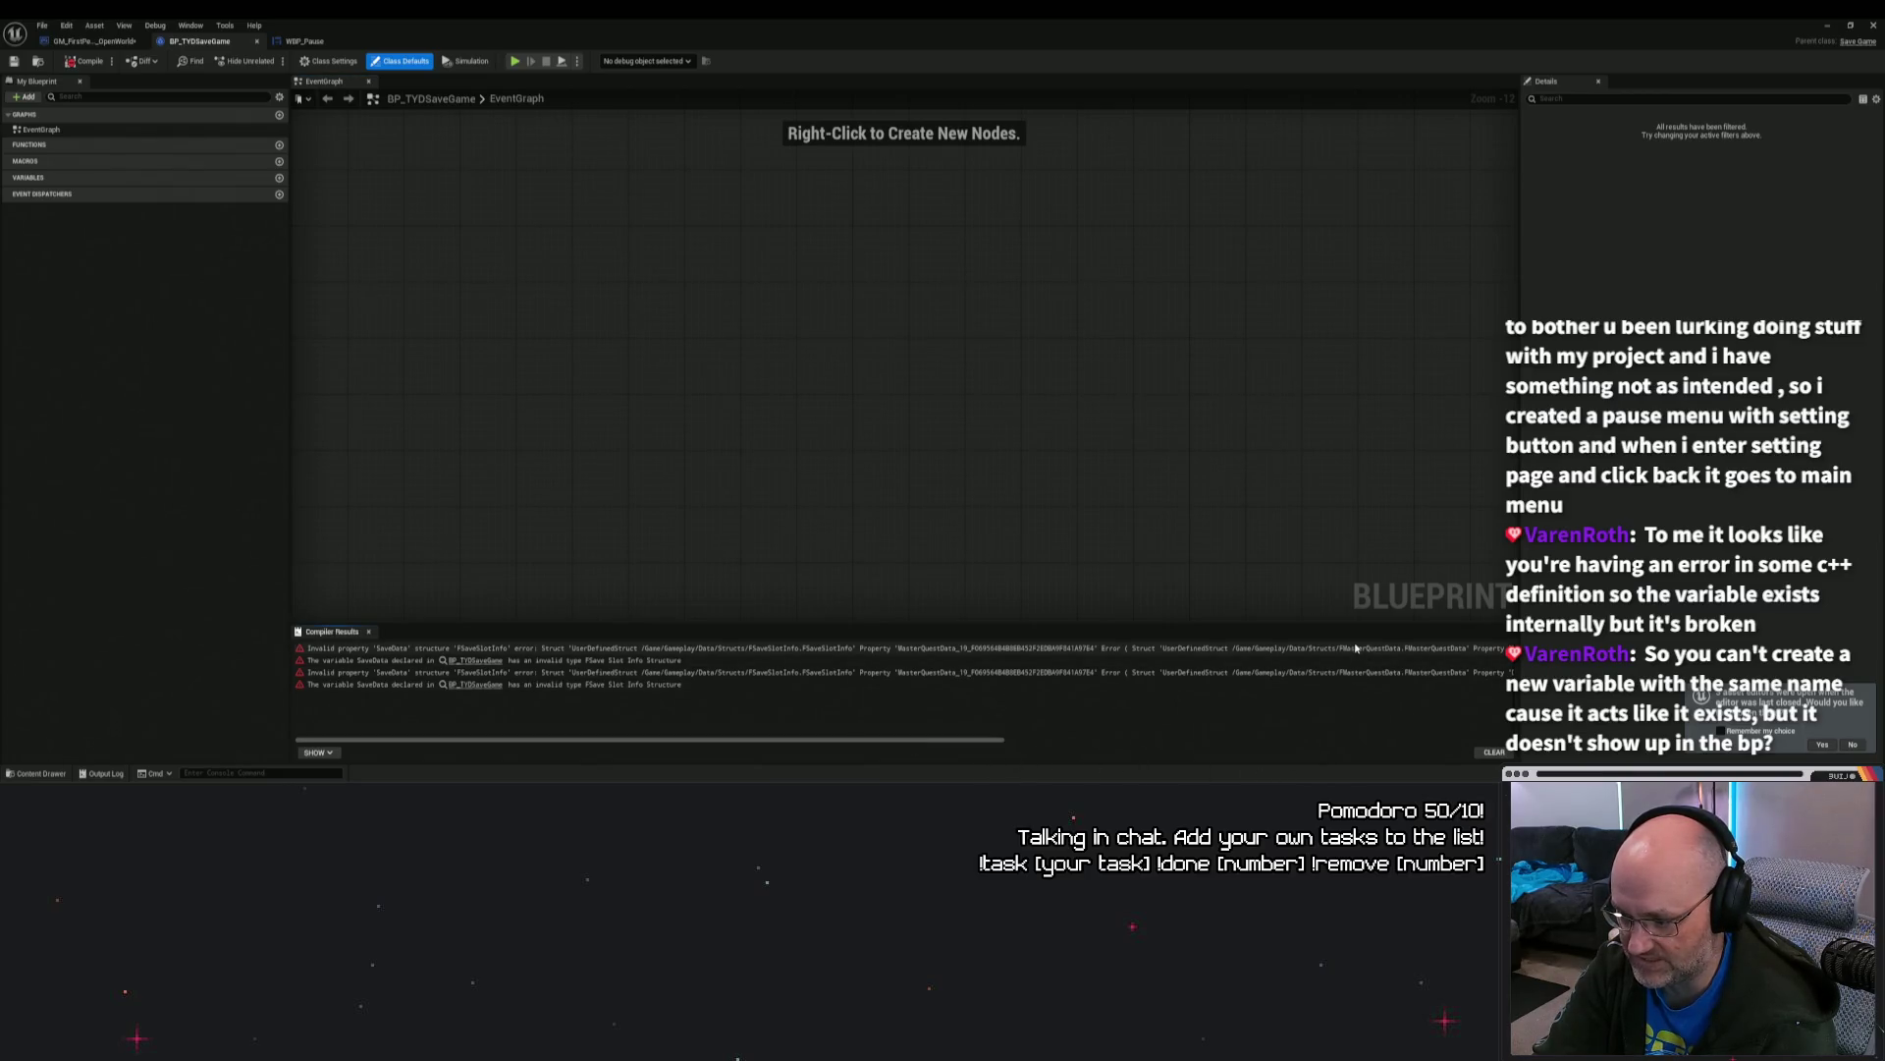
pyautogui.click(743, 650)
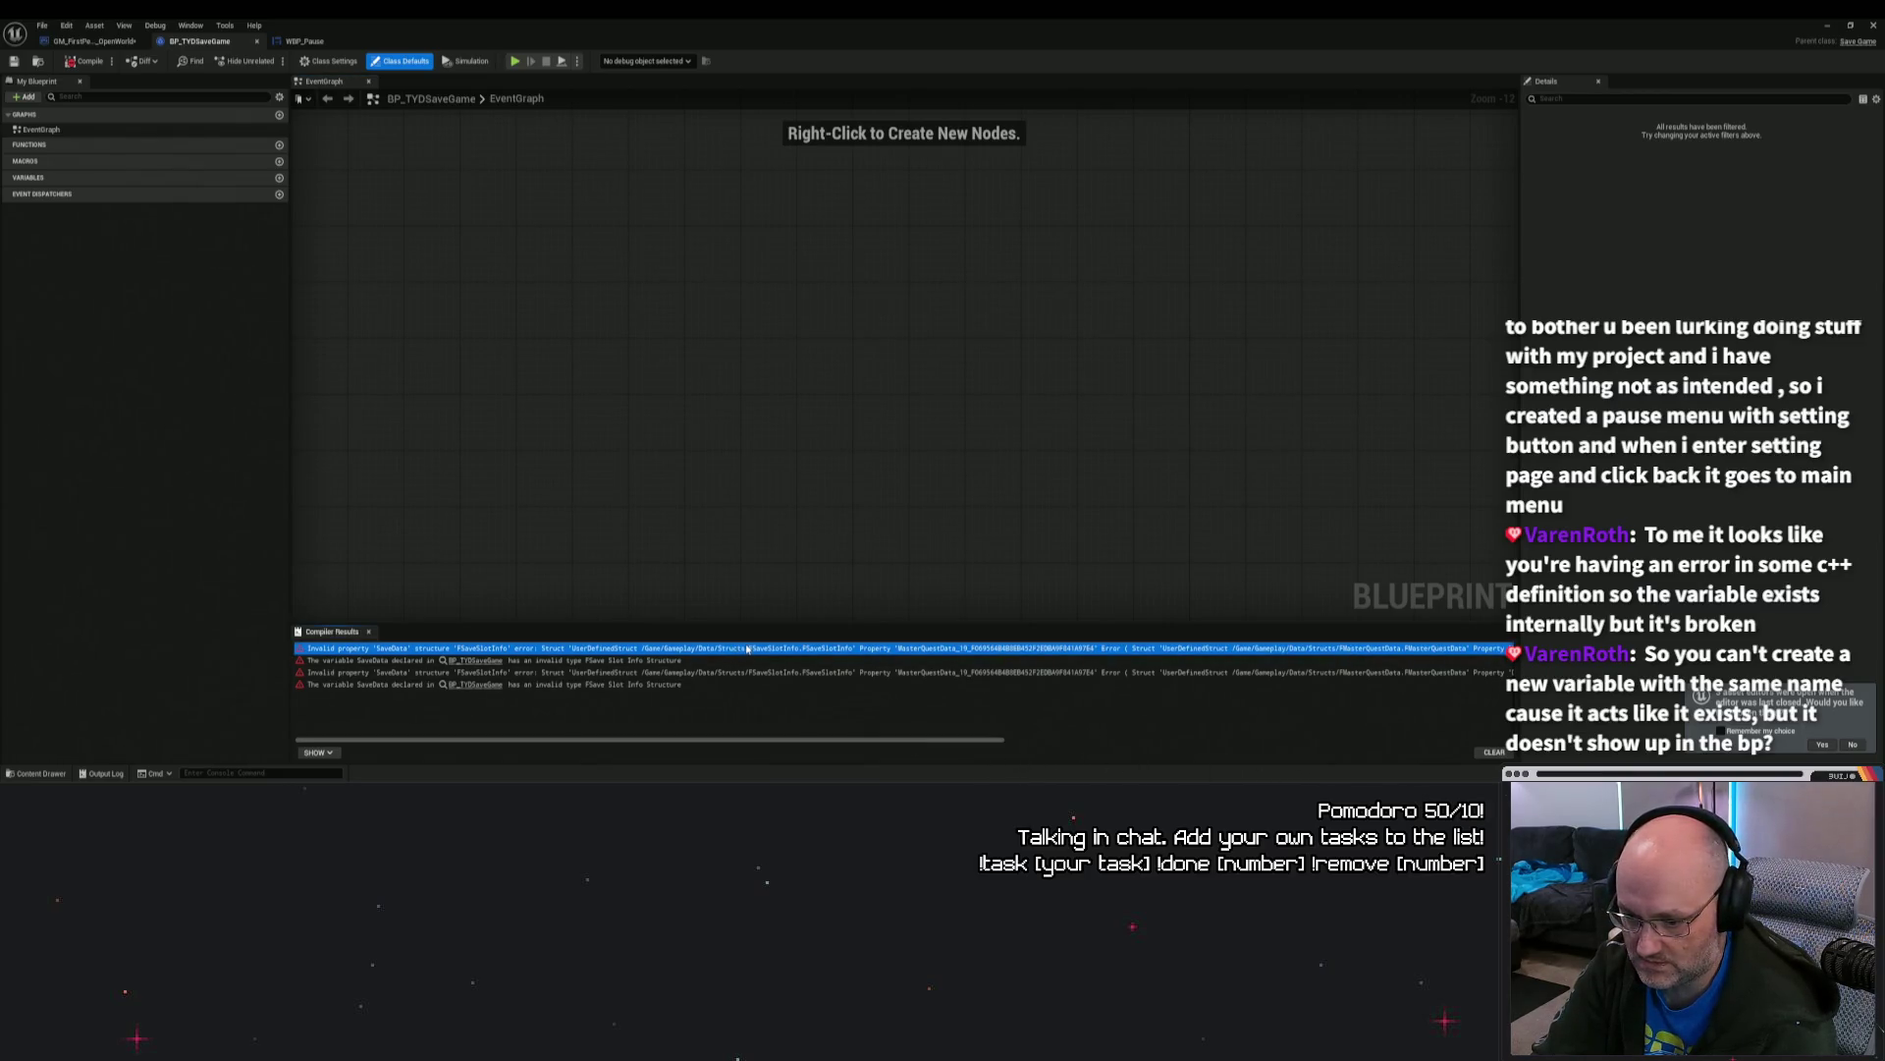
pyautogui.moveTo(796, 735)
pyautogui.mouseDown()
pyautogui.moveTo(939, 737)
pyautogui.moveTo(796, 737)
pyautogui.mouseUp()
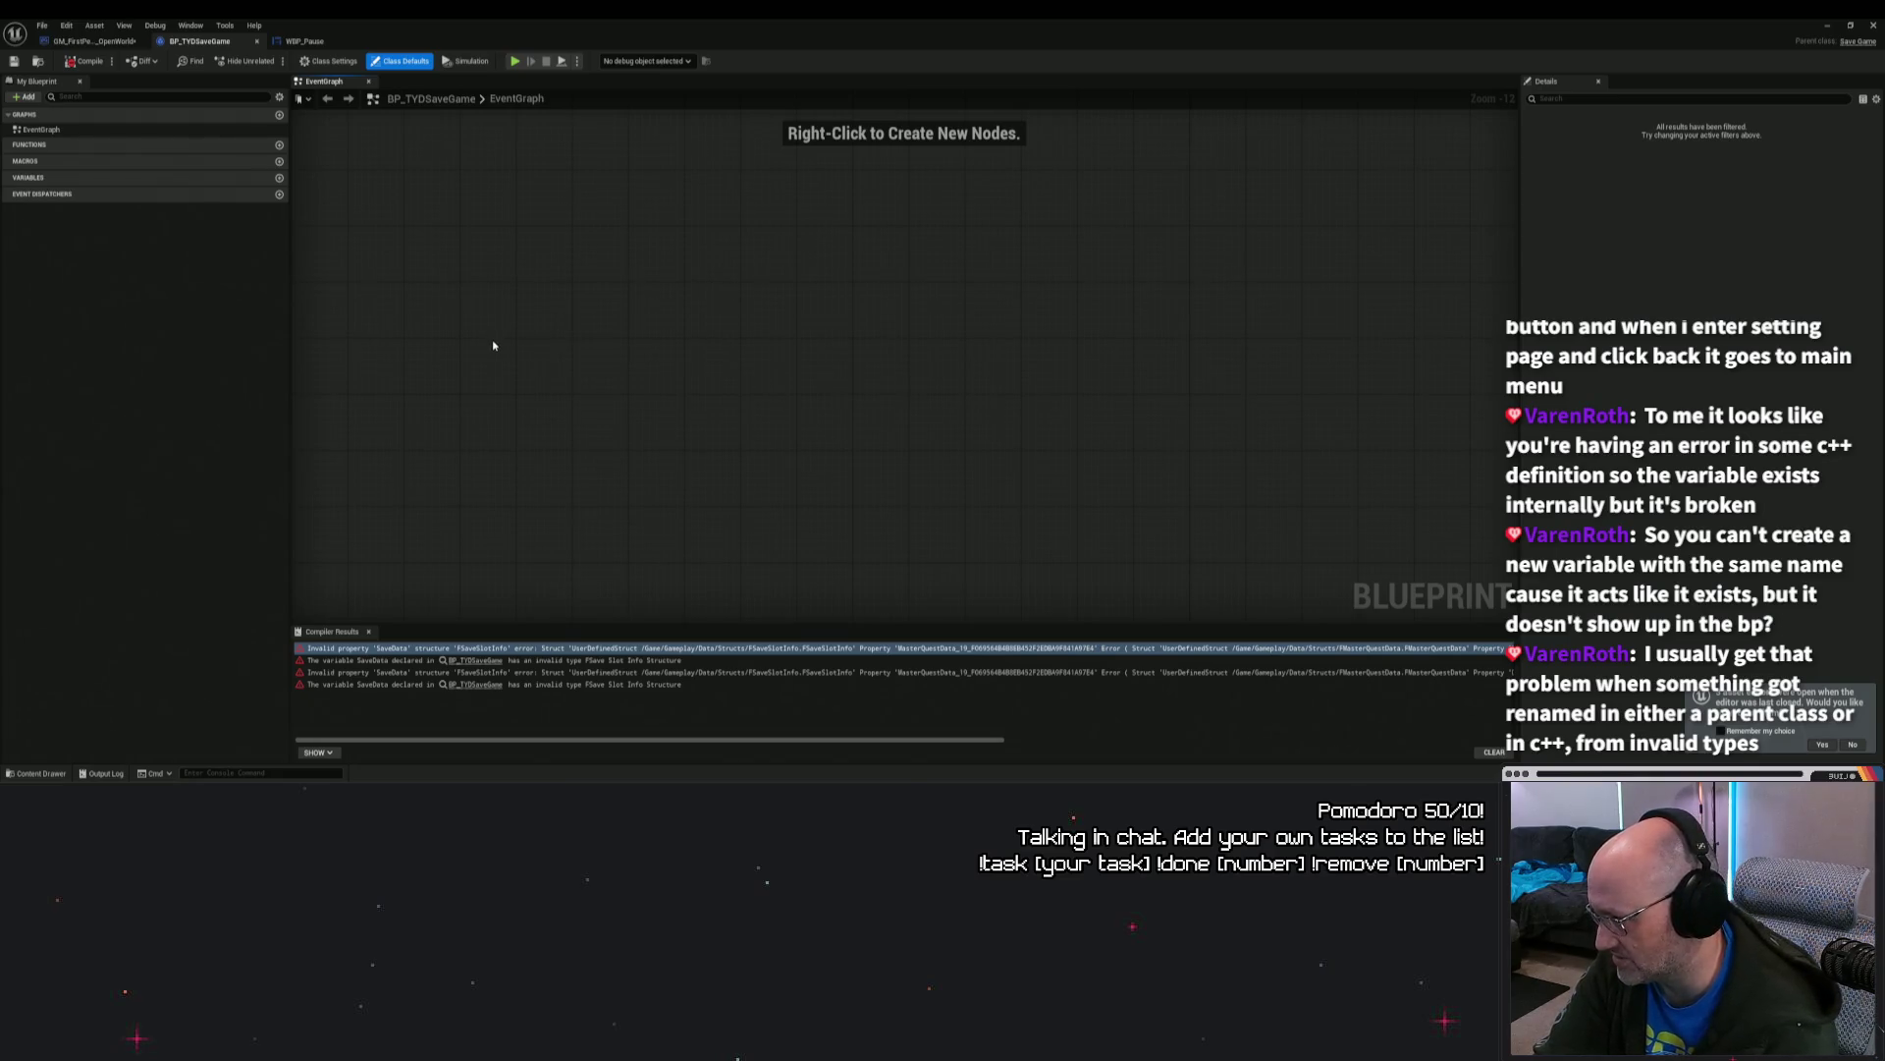
pyautogui.click(87, 40)
# Step: Save the game mode blueprint without checking out assets, and show all pins on Make FMaster Quest Data
pyautogui.click(14, 60)
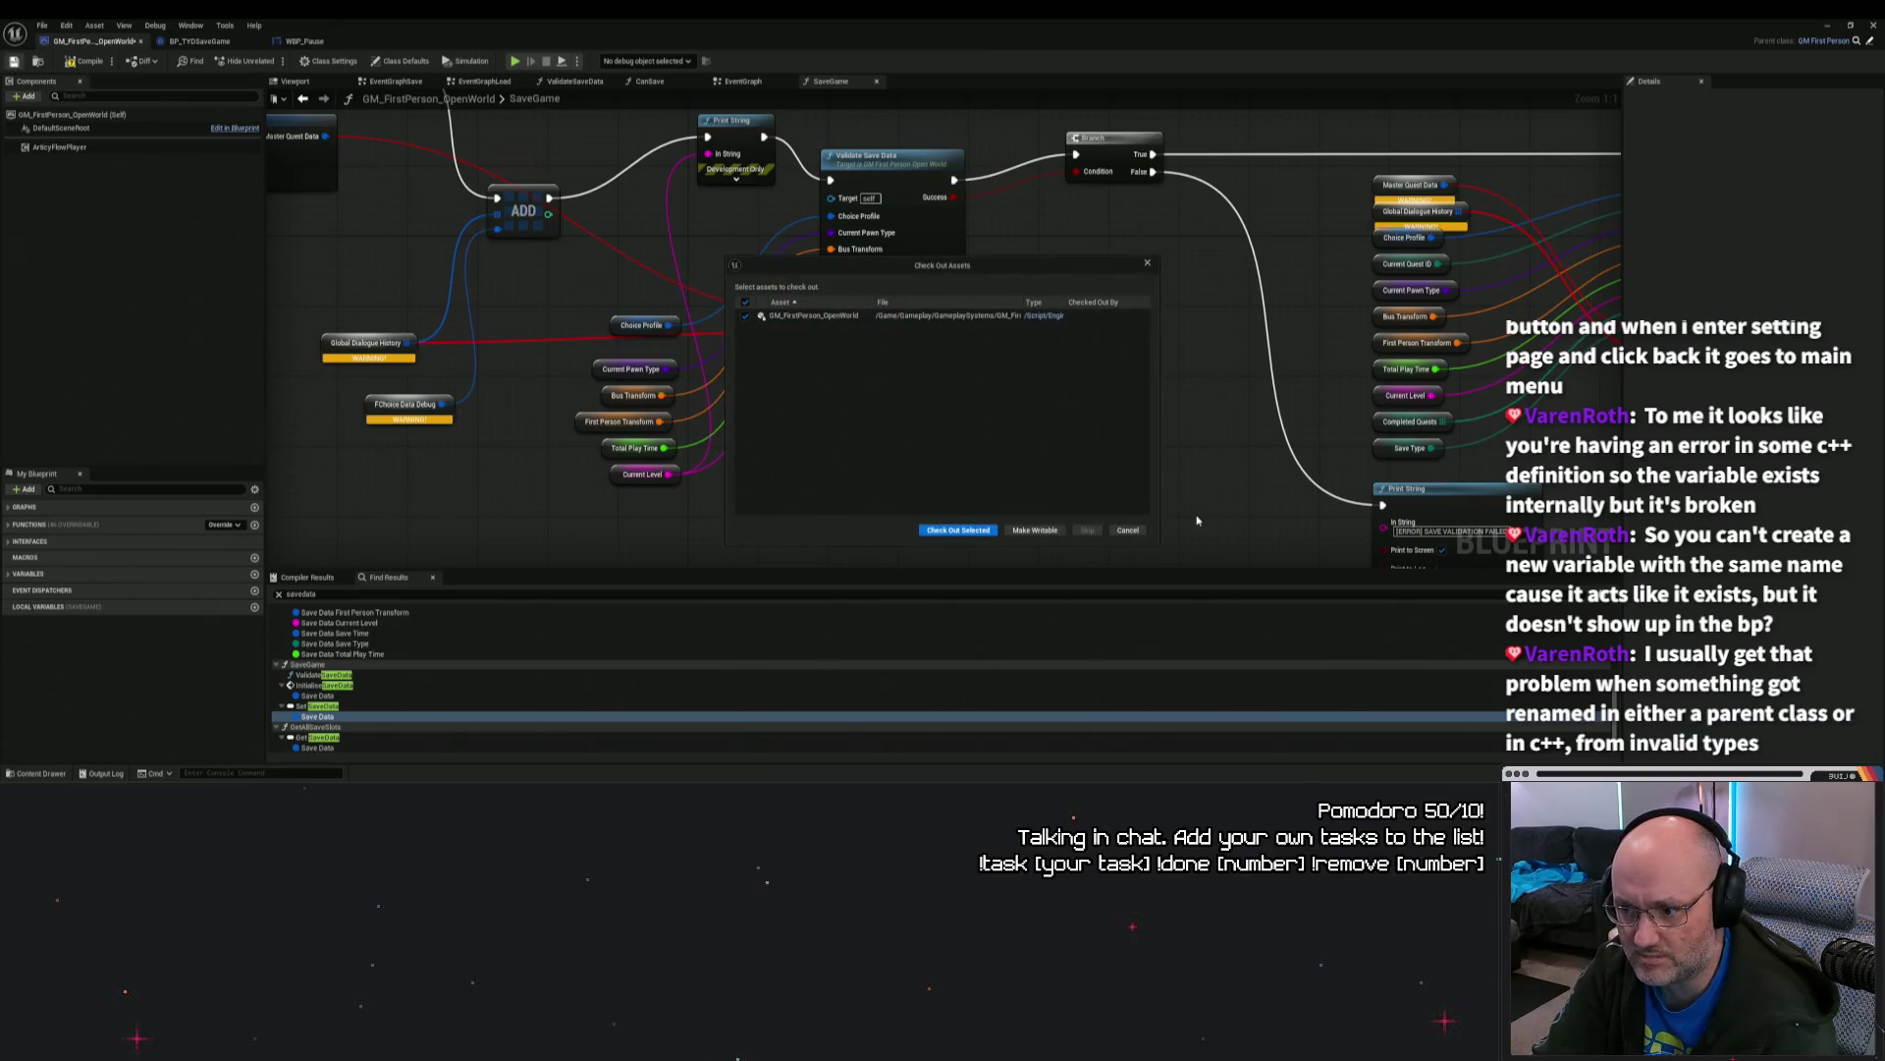
pyautogui.click(1127, 529)
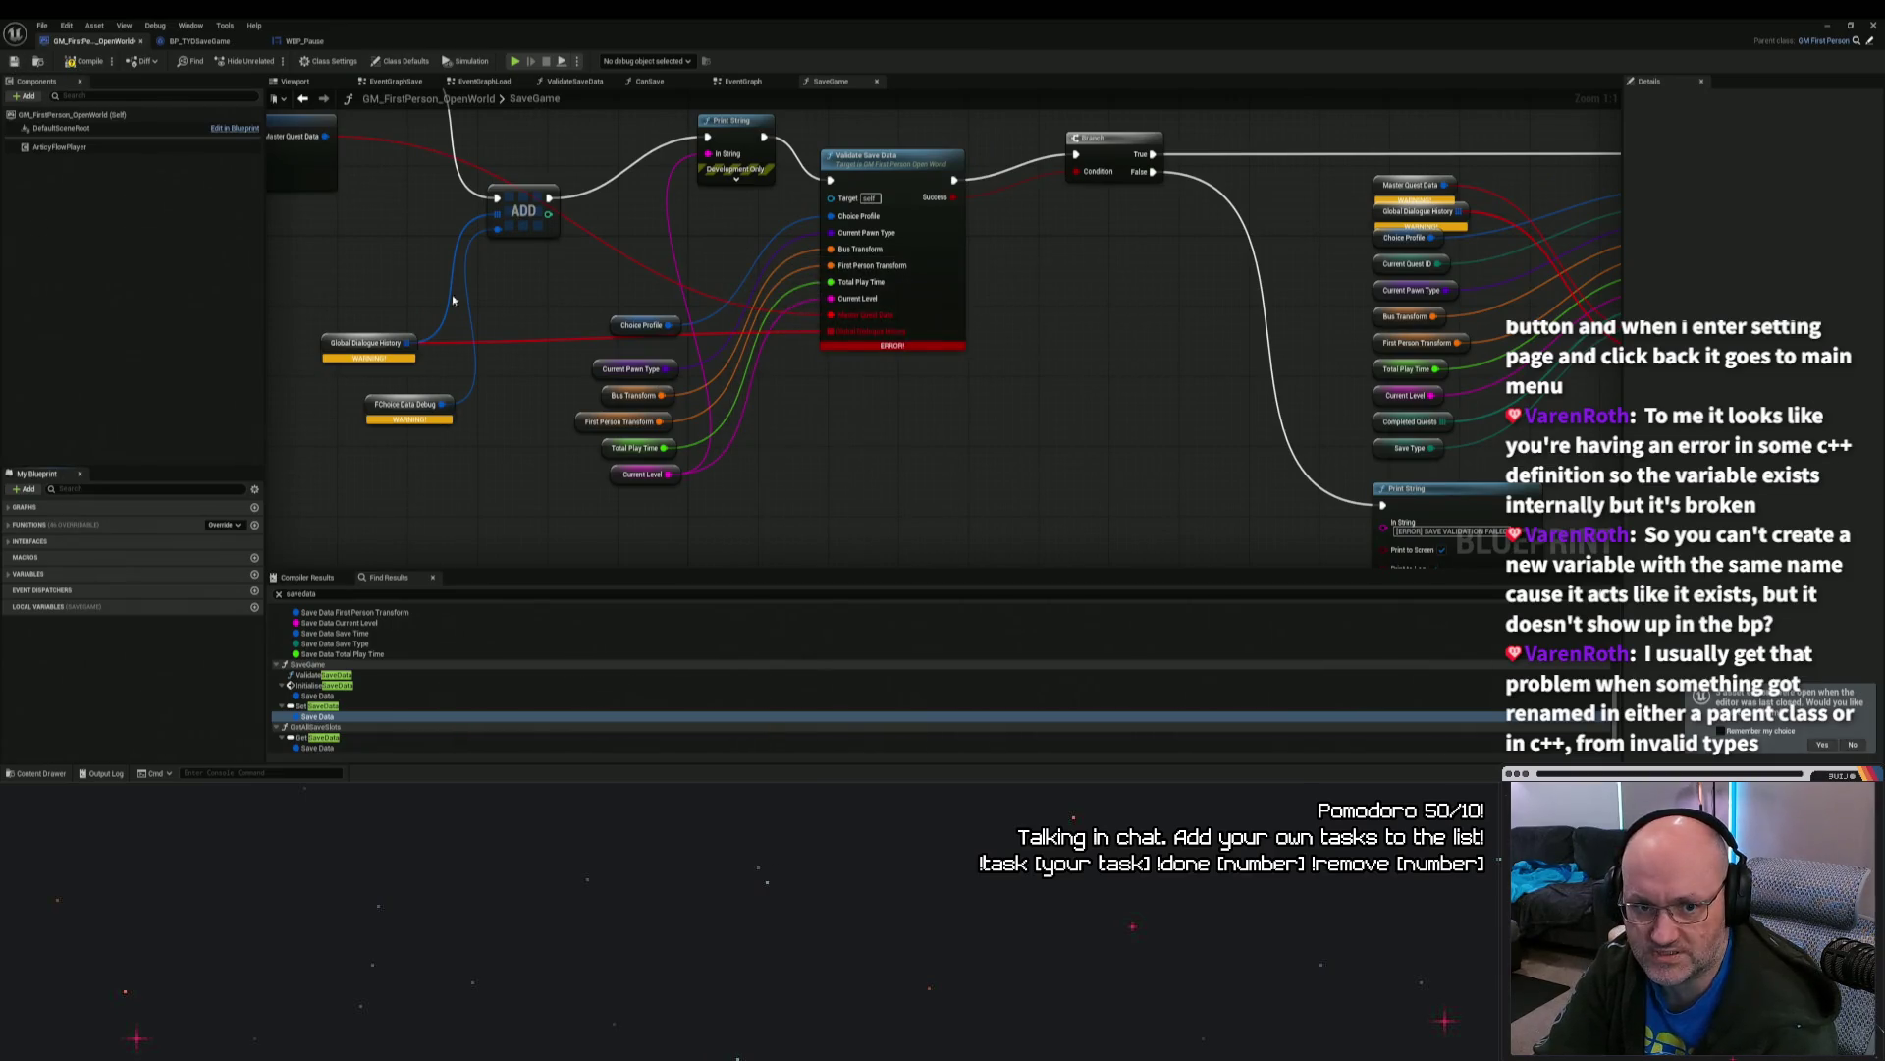
pyautogui.moveTo(452, 300)
pyautogui.mouseDown()
pyautogui.moveTo(586, 243)
pyautogui.moveTo(497, 307)
pyautogui.moveTo(540, 314)
pyautogui.moveTo(534, 363)
pyautogui.moveTo(831, 429)
pyautogui.mouseUp()
pyautogui.click(795, 336)
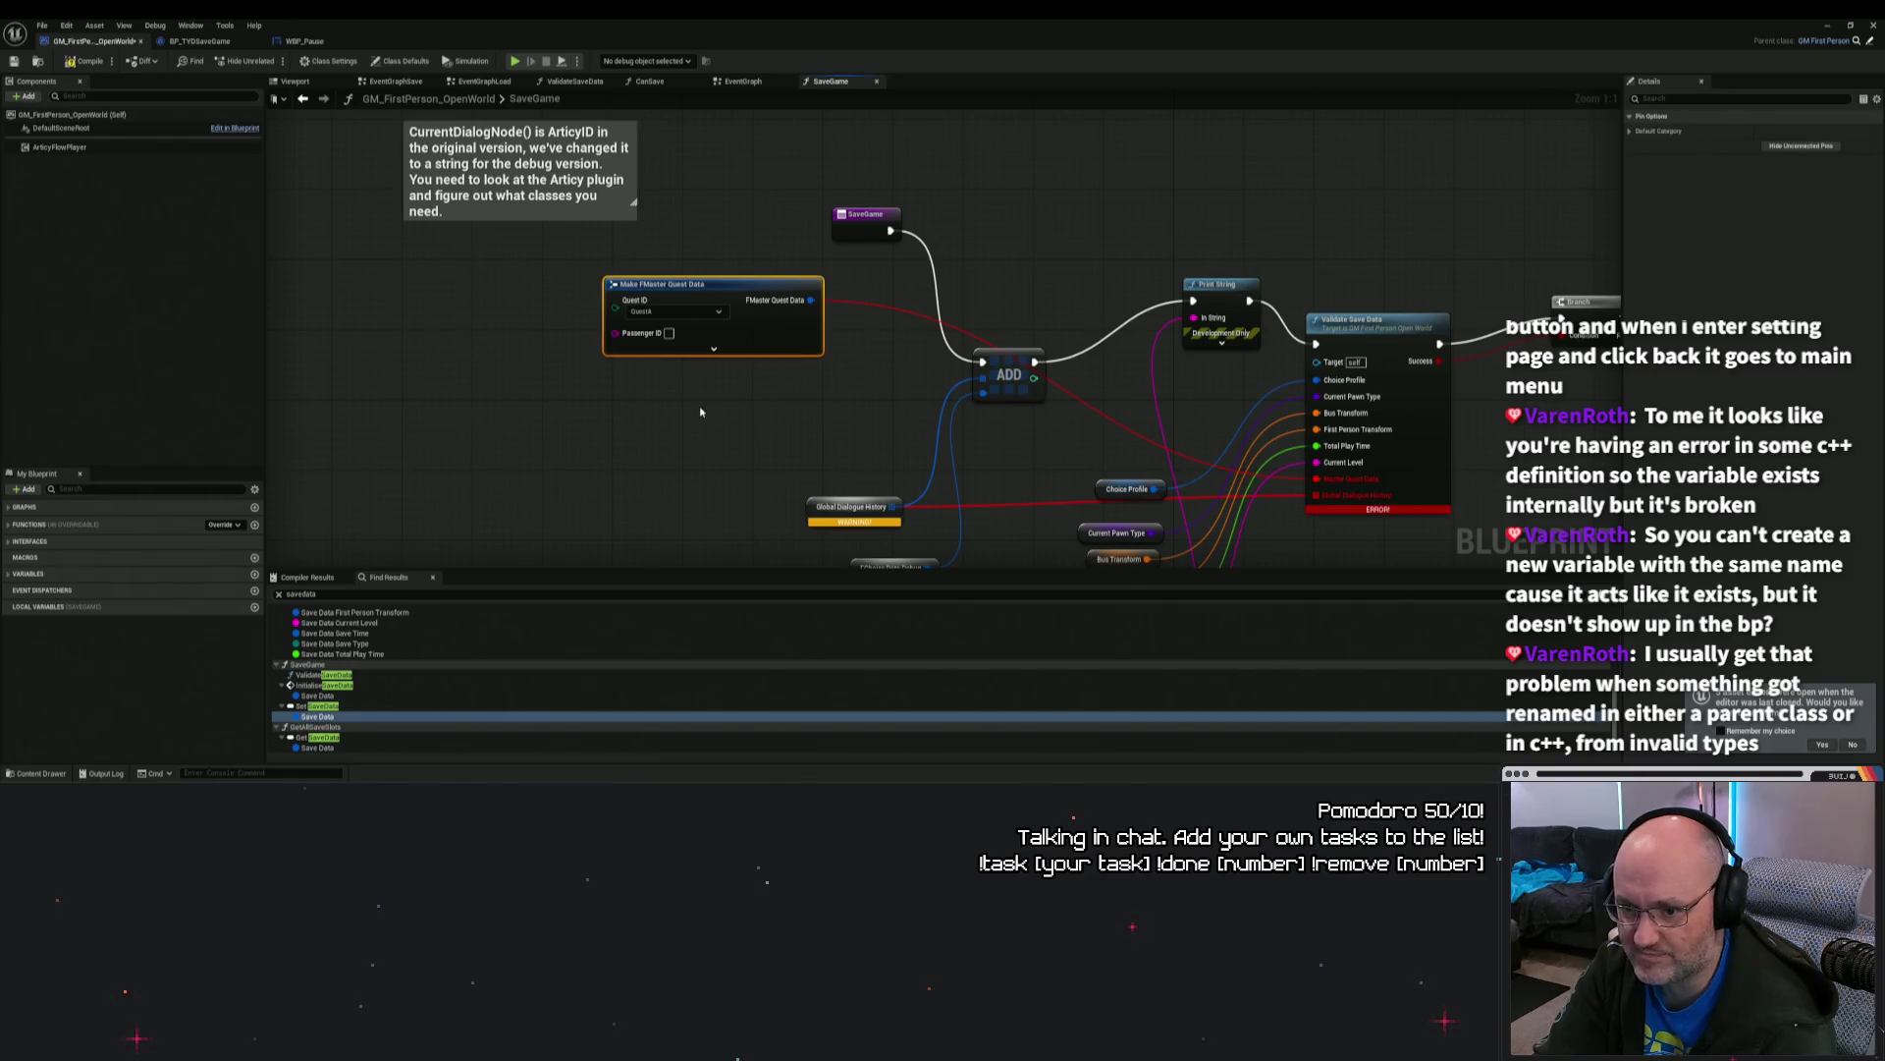
pyautogui.click(714, 349)
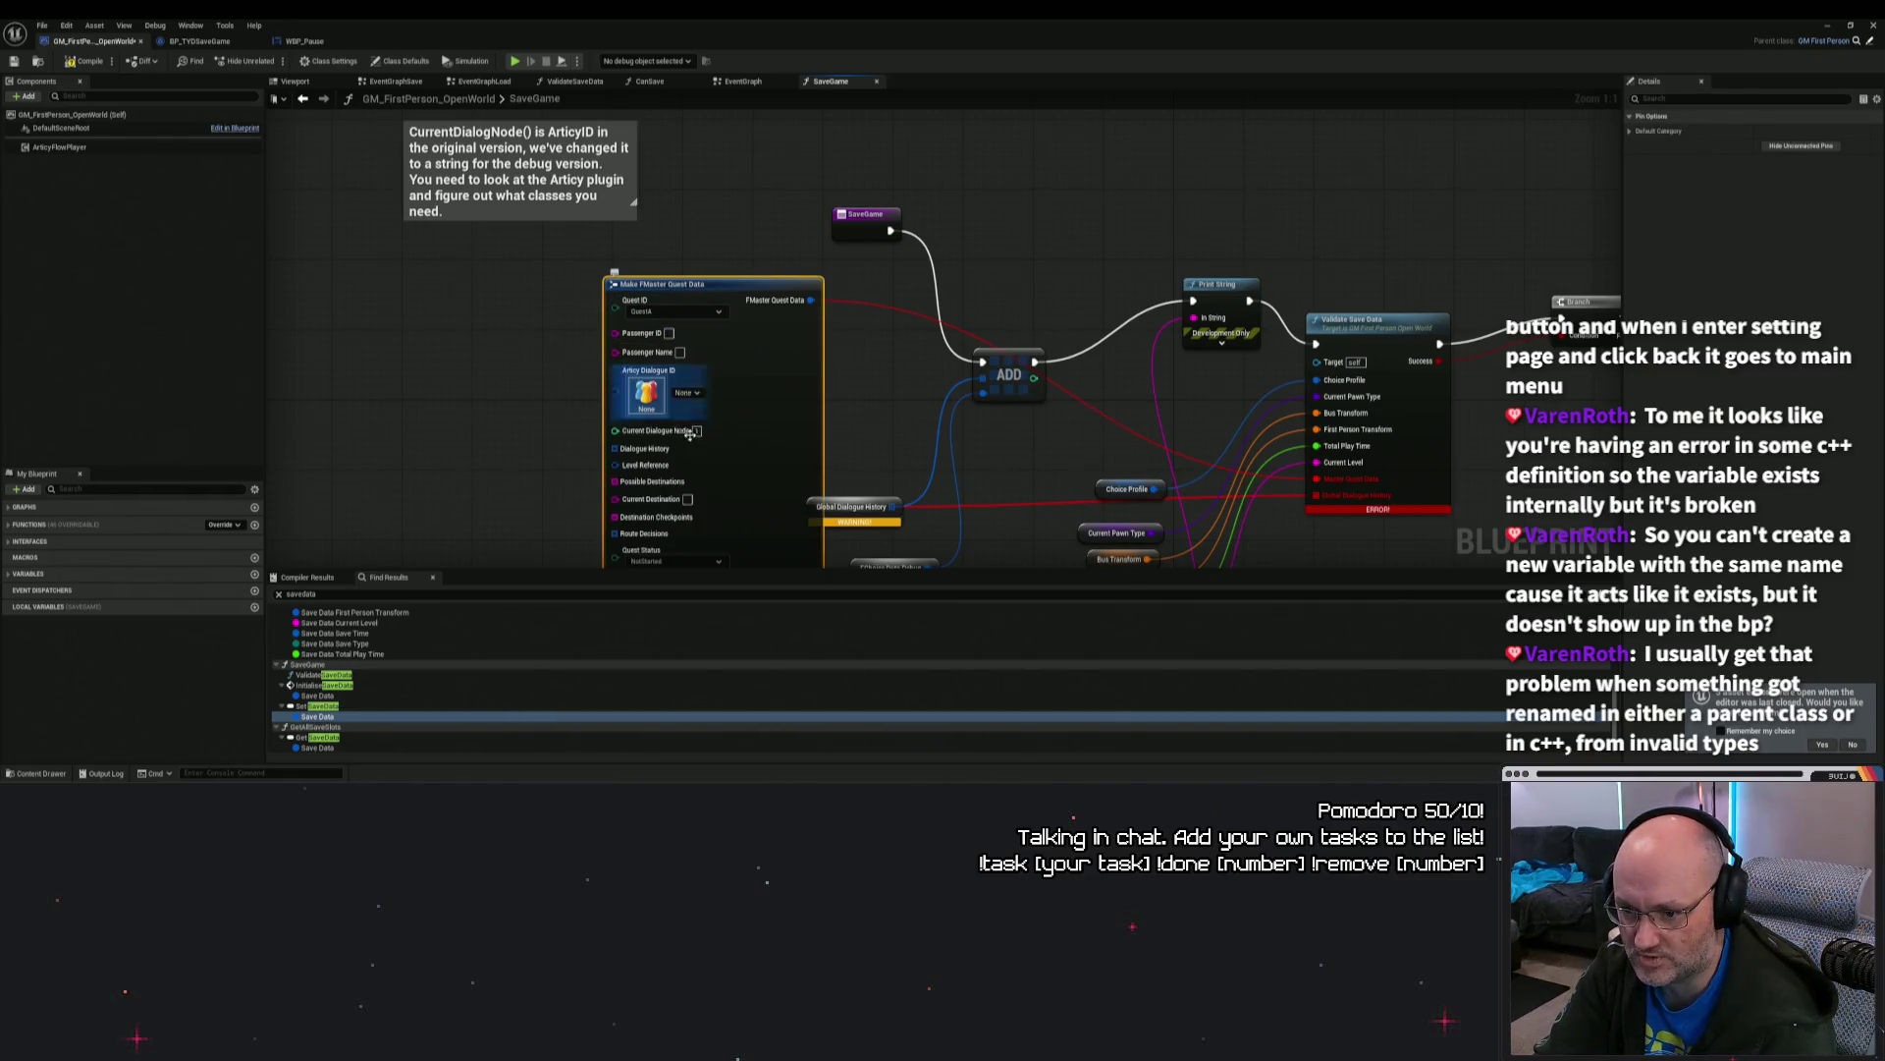
pyautogui.moveTo(734, 332)
pyautogui.mouseDown()
pyautogui.moveTo(585, 273)
pyautogui.moveTo(782, 192)
pyautogui.moveTo(777, 276)
pyautogui.mouseUp()
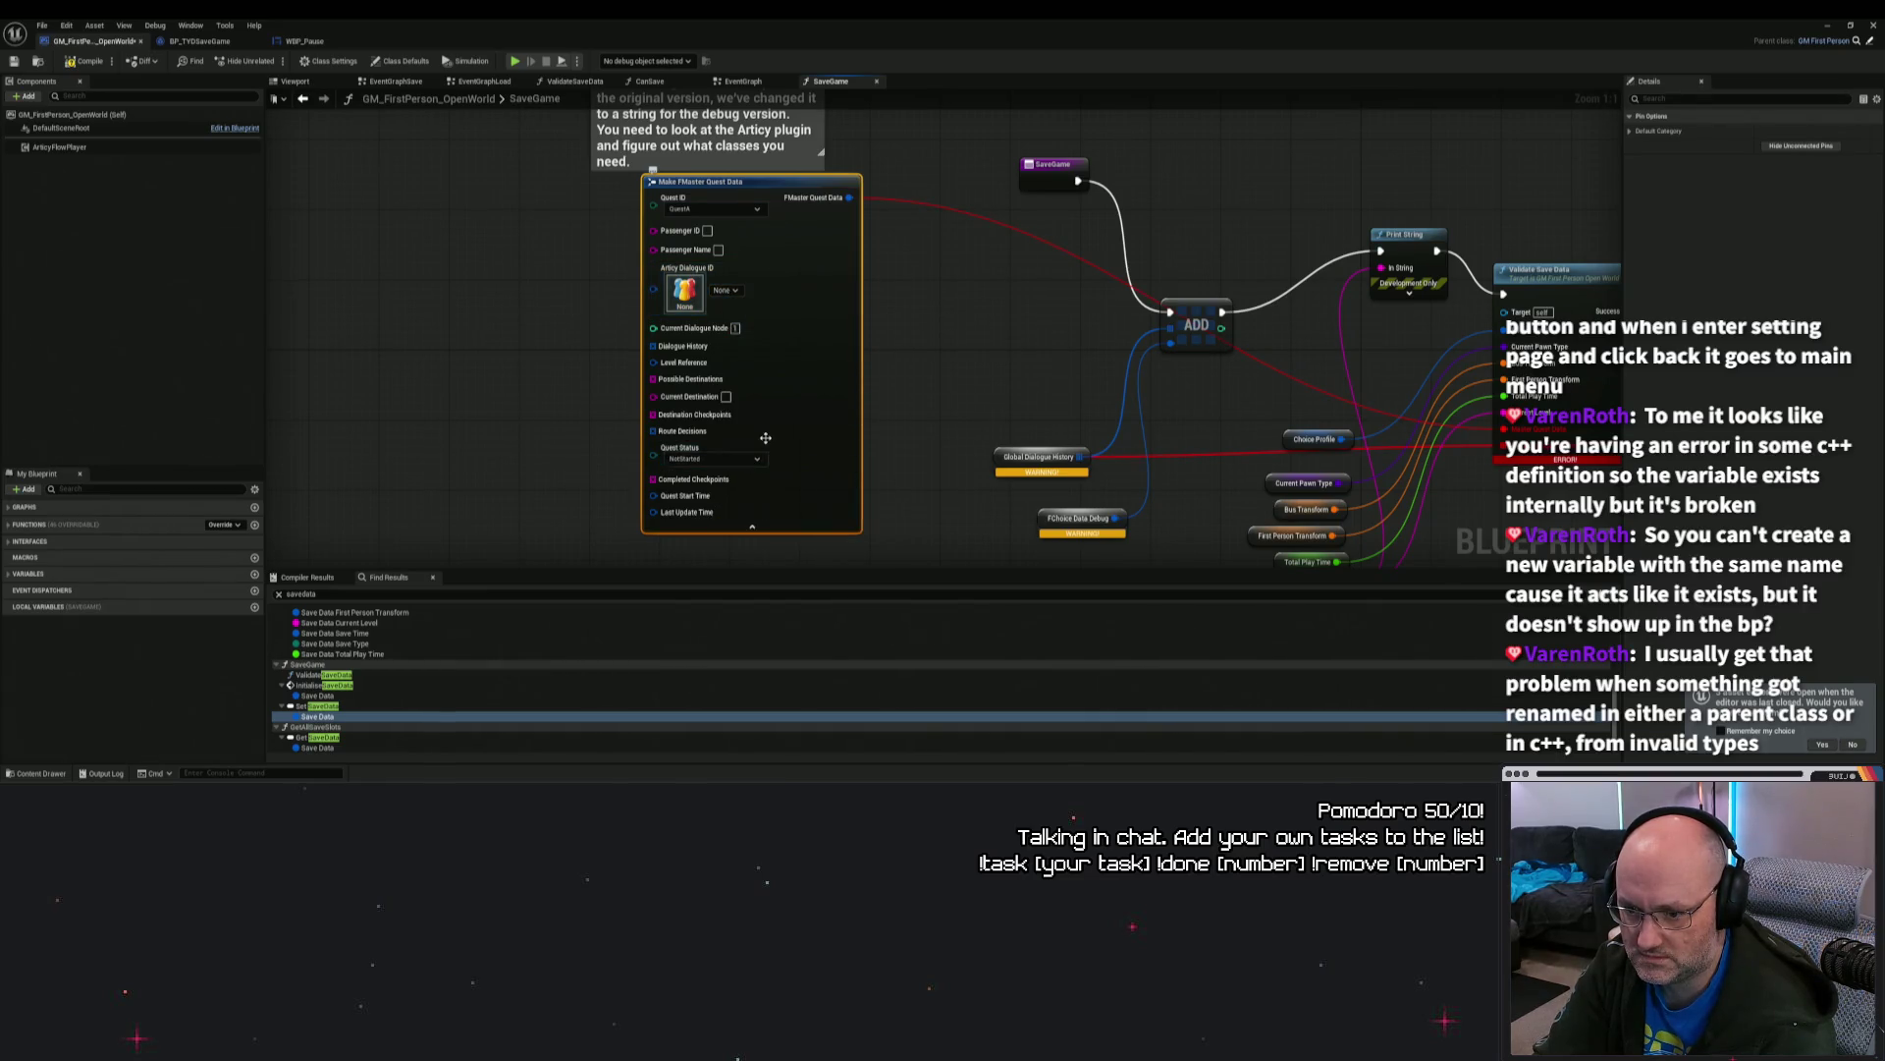
pyautogui.moveTo(881, 363)
pyautogui.mouseDown()
pyautogui.moveTo(853, 370)
pyautogui.moveTo(881, 341)
pyautogui.moveTo(942, 363)
pyautogui.mouseUp()
pyautogui.moveTo(783, 355); pyautogui.dragTo(865, 306)
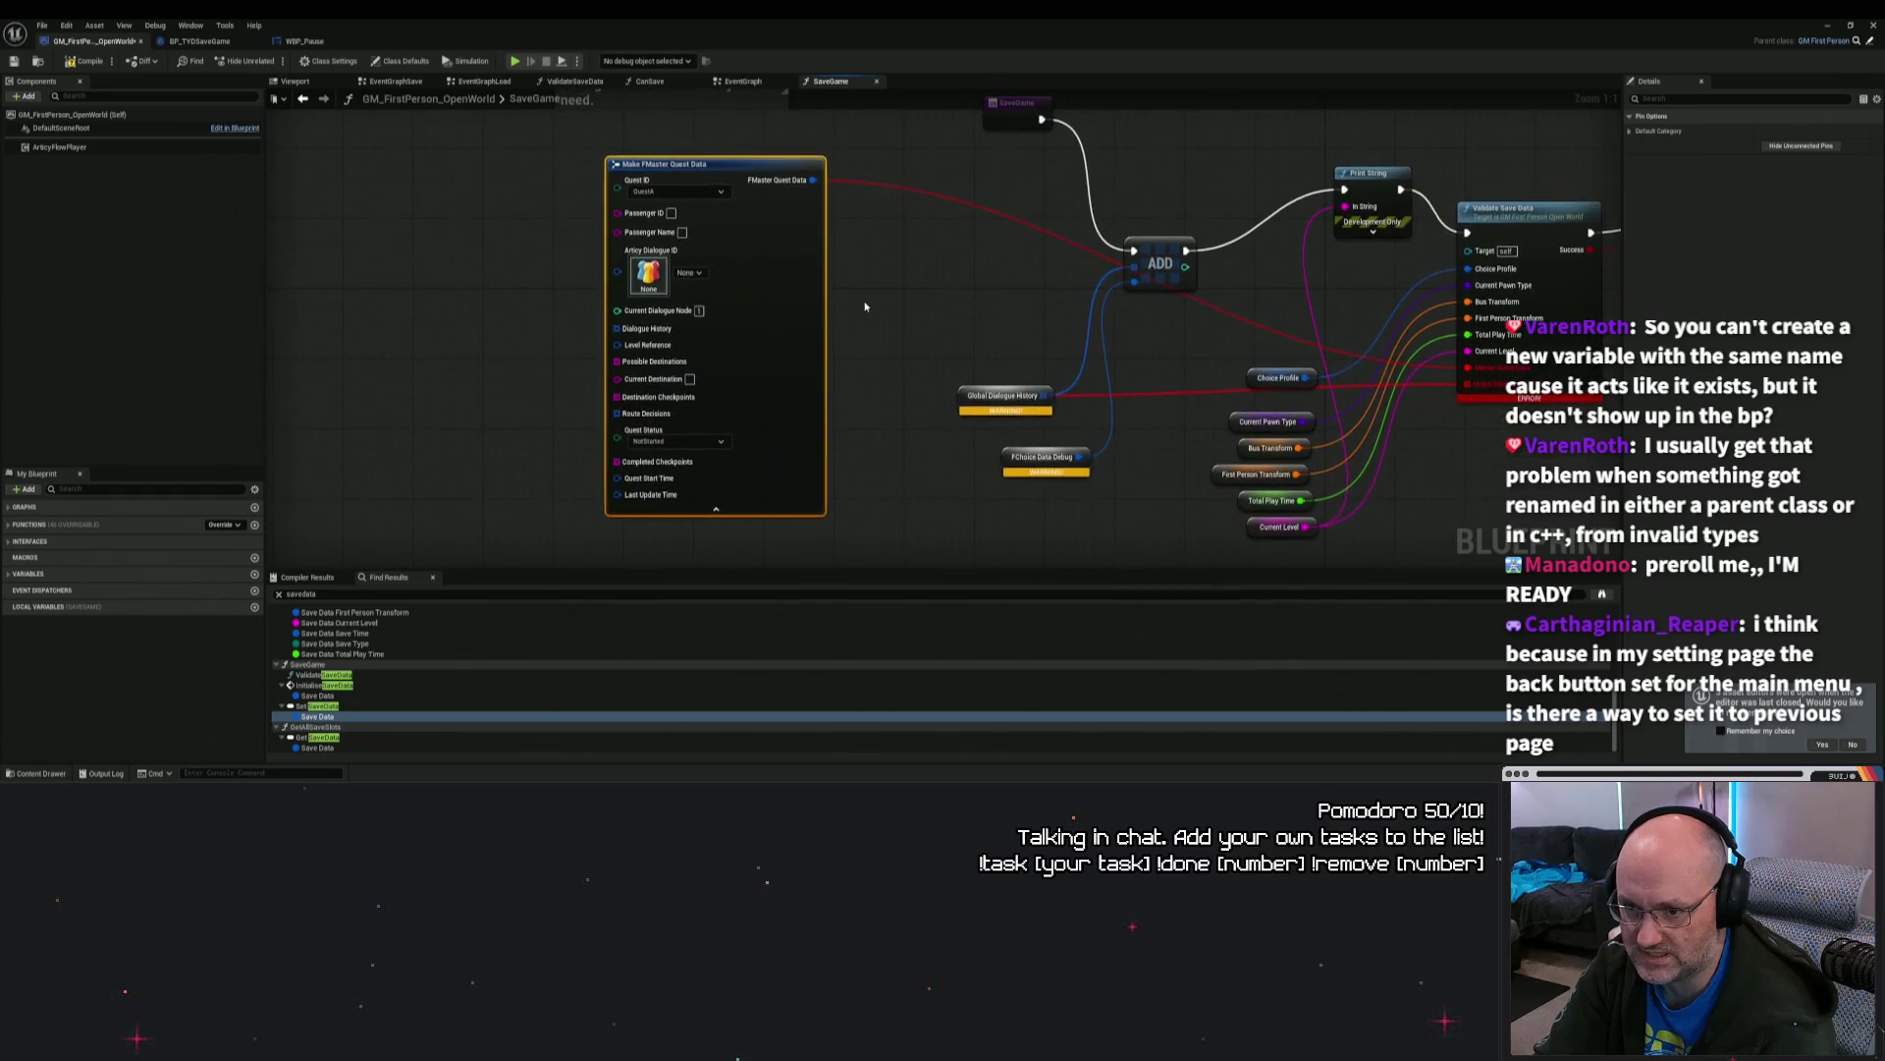
pyautogui.scroll(-2, 875, 300)
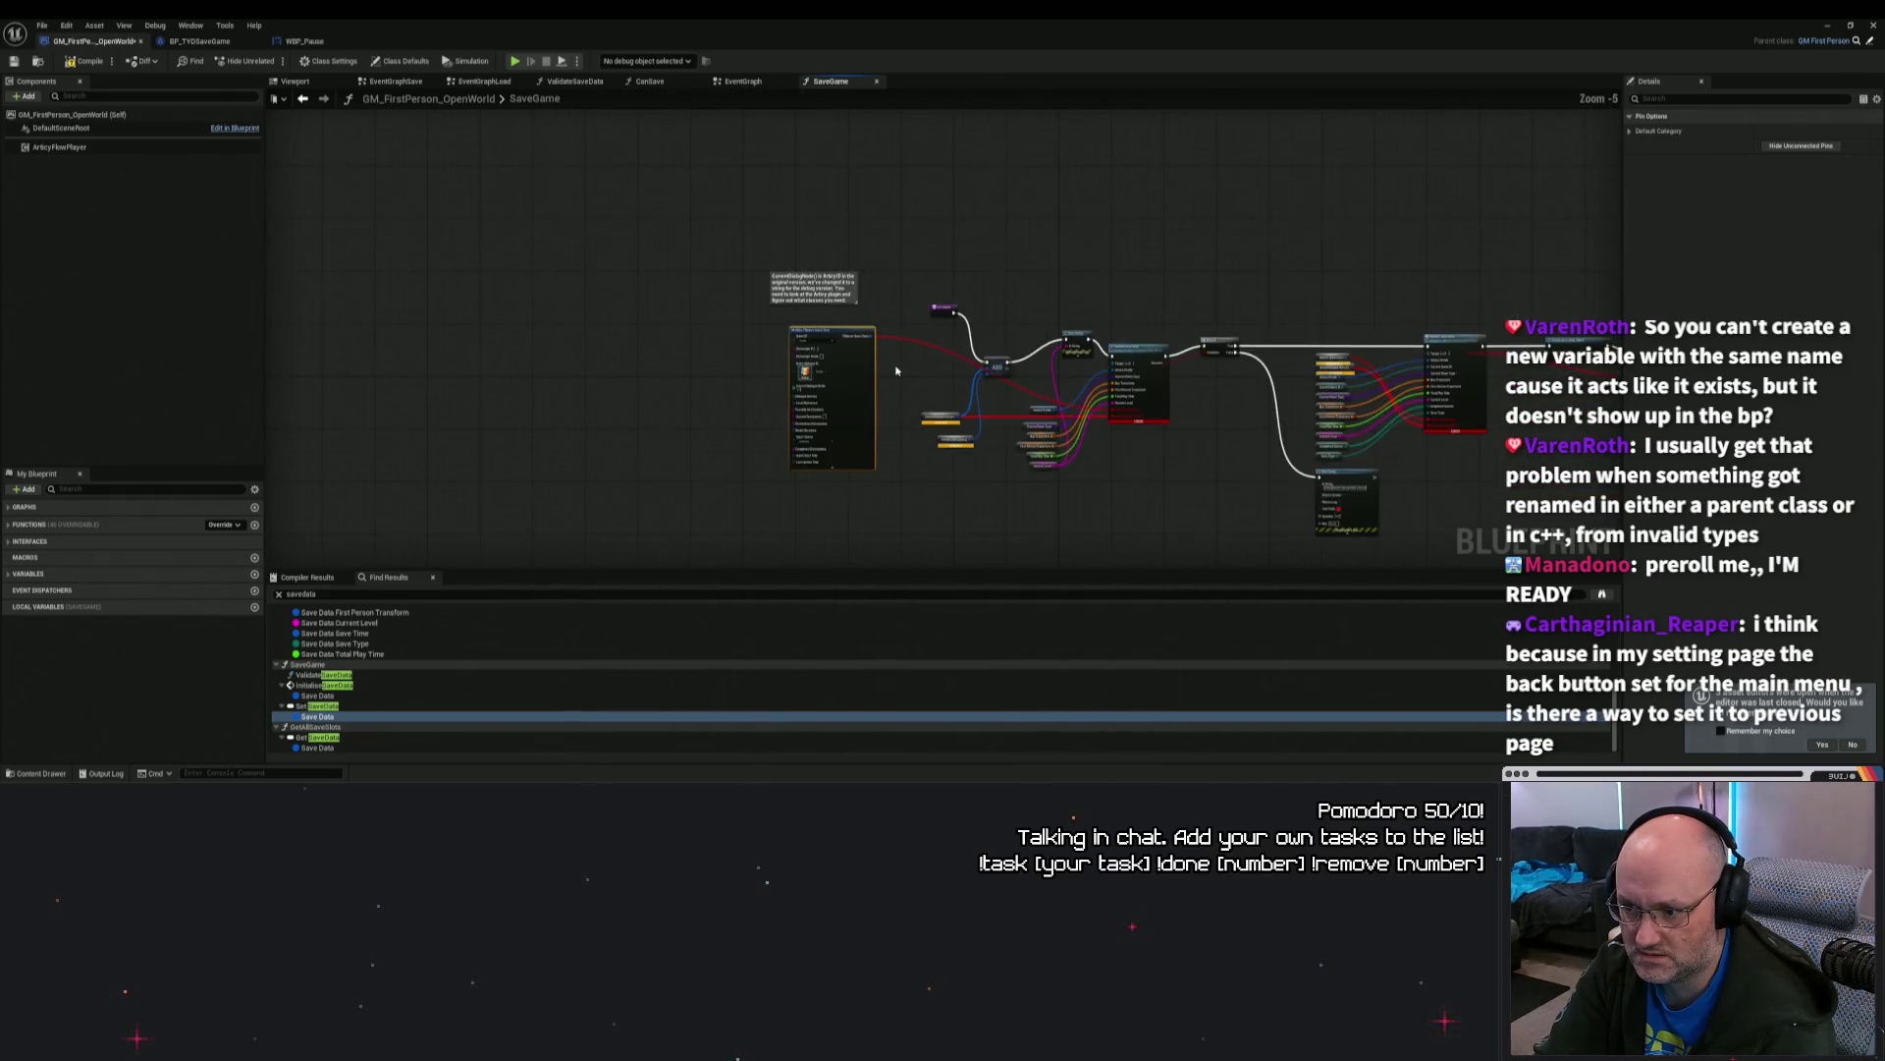
pyautogui.scroll(1, 889, 376)
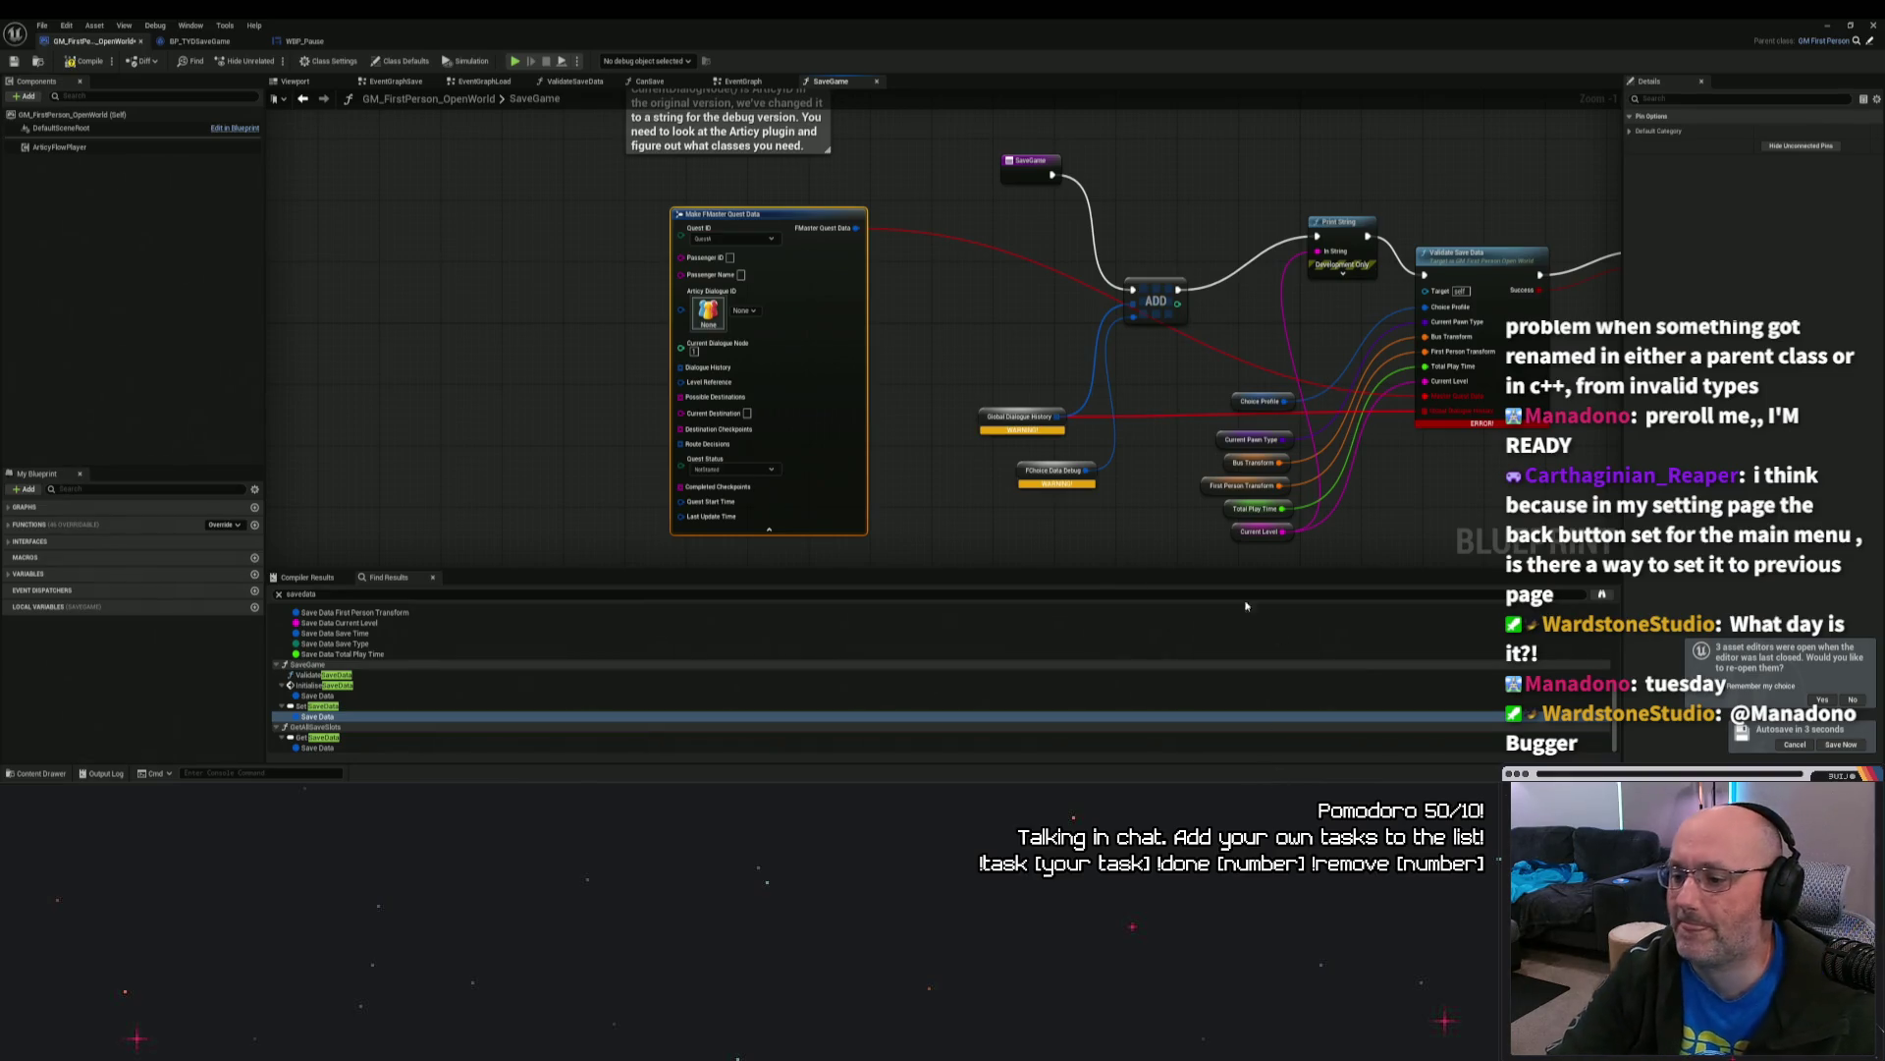
# Step: Nudge the Global Dialogue History and FChoice Data Debug nodes slightly upward
pyautogui.moveTo(905, 449)
pyautogui.mouseDown()
pyautogui.moveTo(789, 454)
pyautogui.moveTo(879, 468)
pyautogui.mouseUp()
pyautogui.scroll(1, 815, 466)
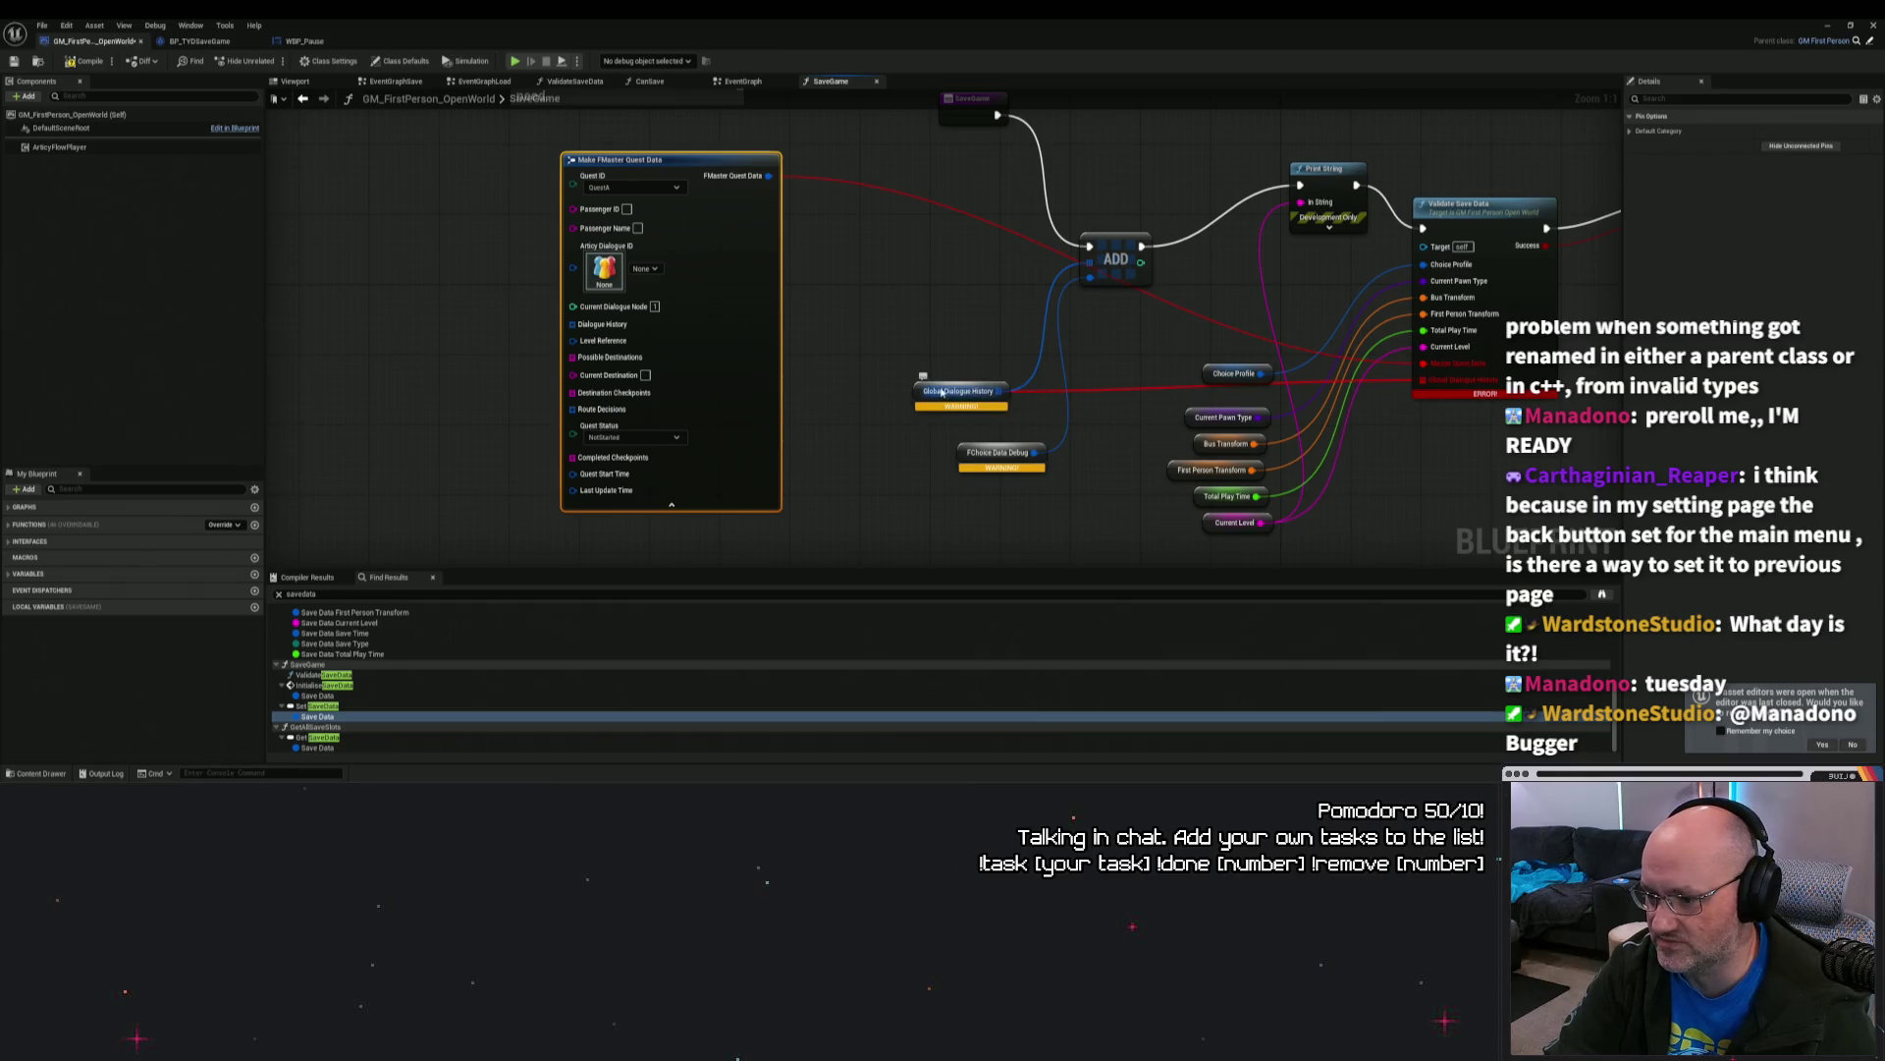
pyautogui.moveTo(943, 389); pyautogui.dragTo(948, 377)
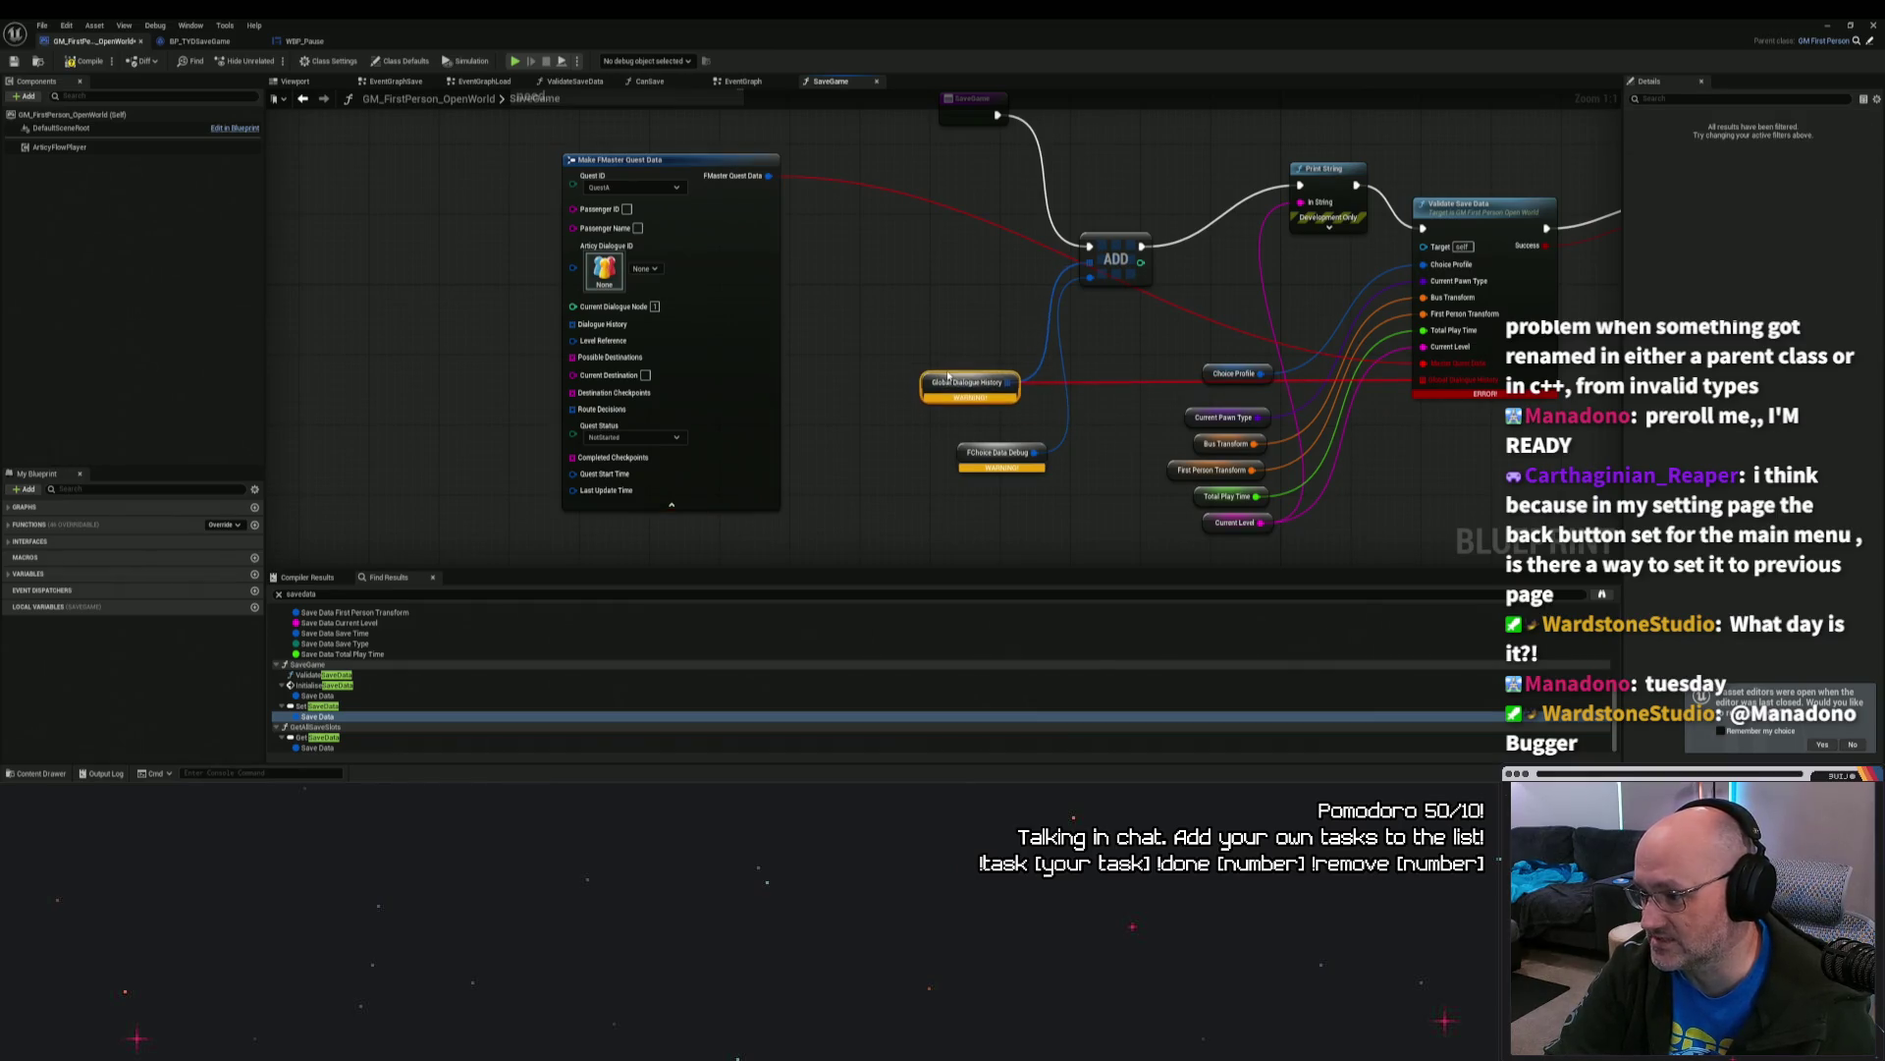
pyautogui.moveTo(961, 452)
pyautogui.mouseDown()
pyautogui.moveTo(927, 428)
pyautogui.moveTo(945, 429)
pyautogui.mouseUp()
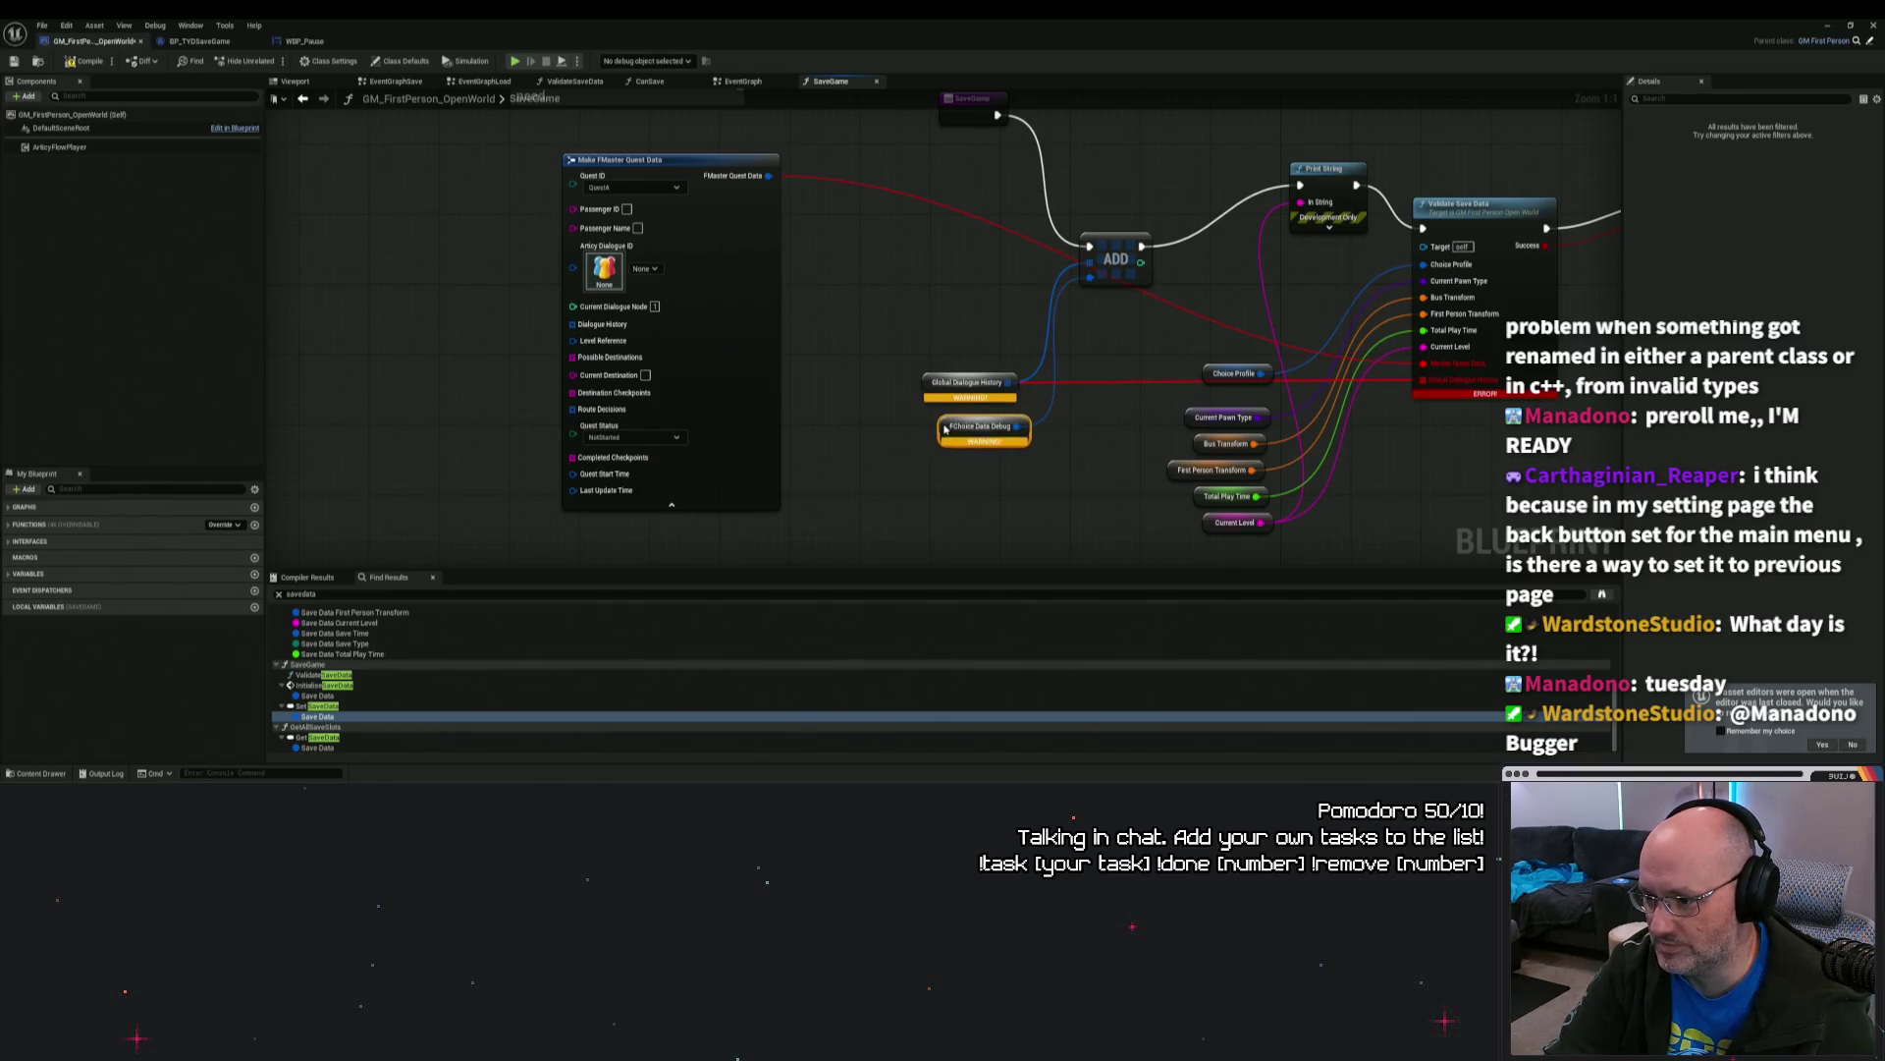
pyautogui.click(900, 432)
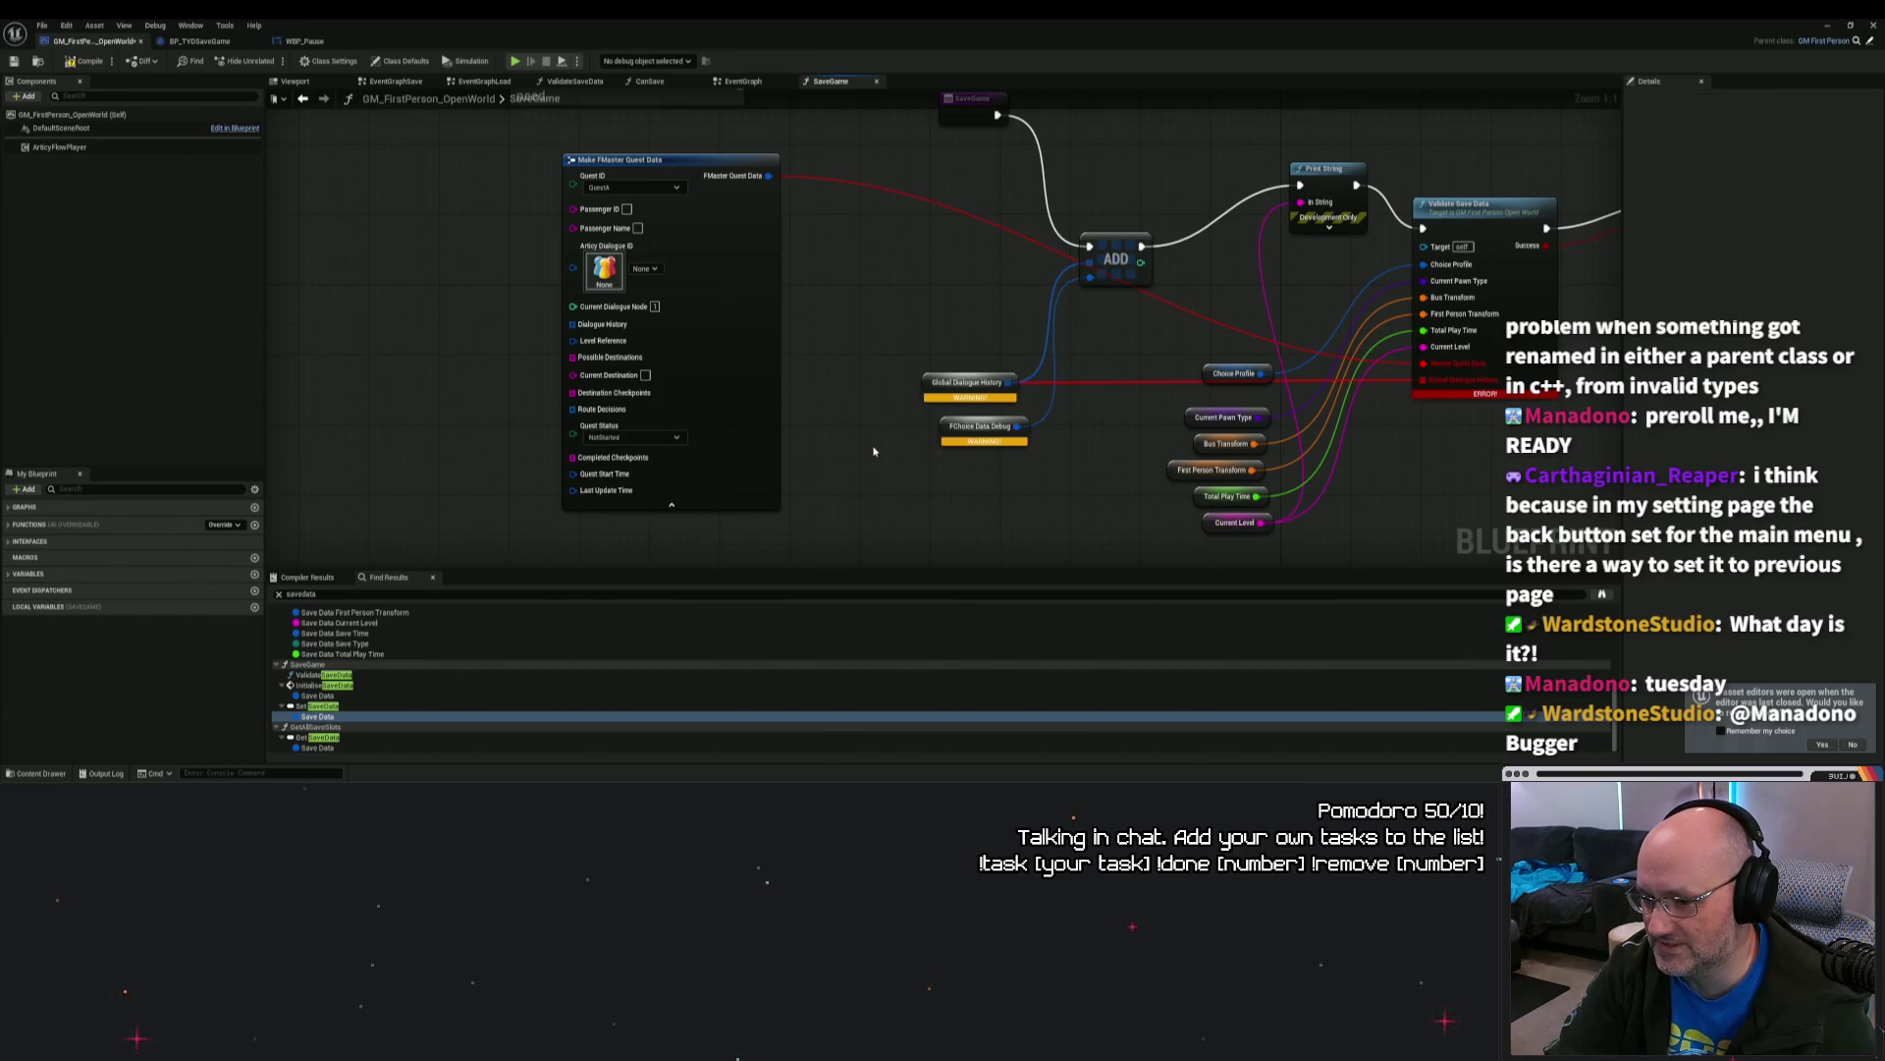
pyautogui.click(727, 324)
pyautogui.click(39, 773)
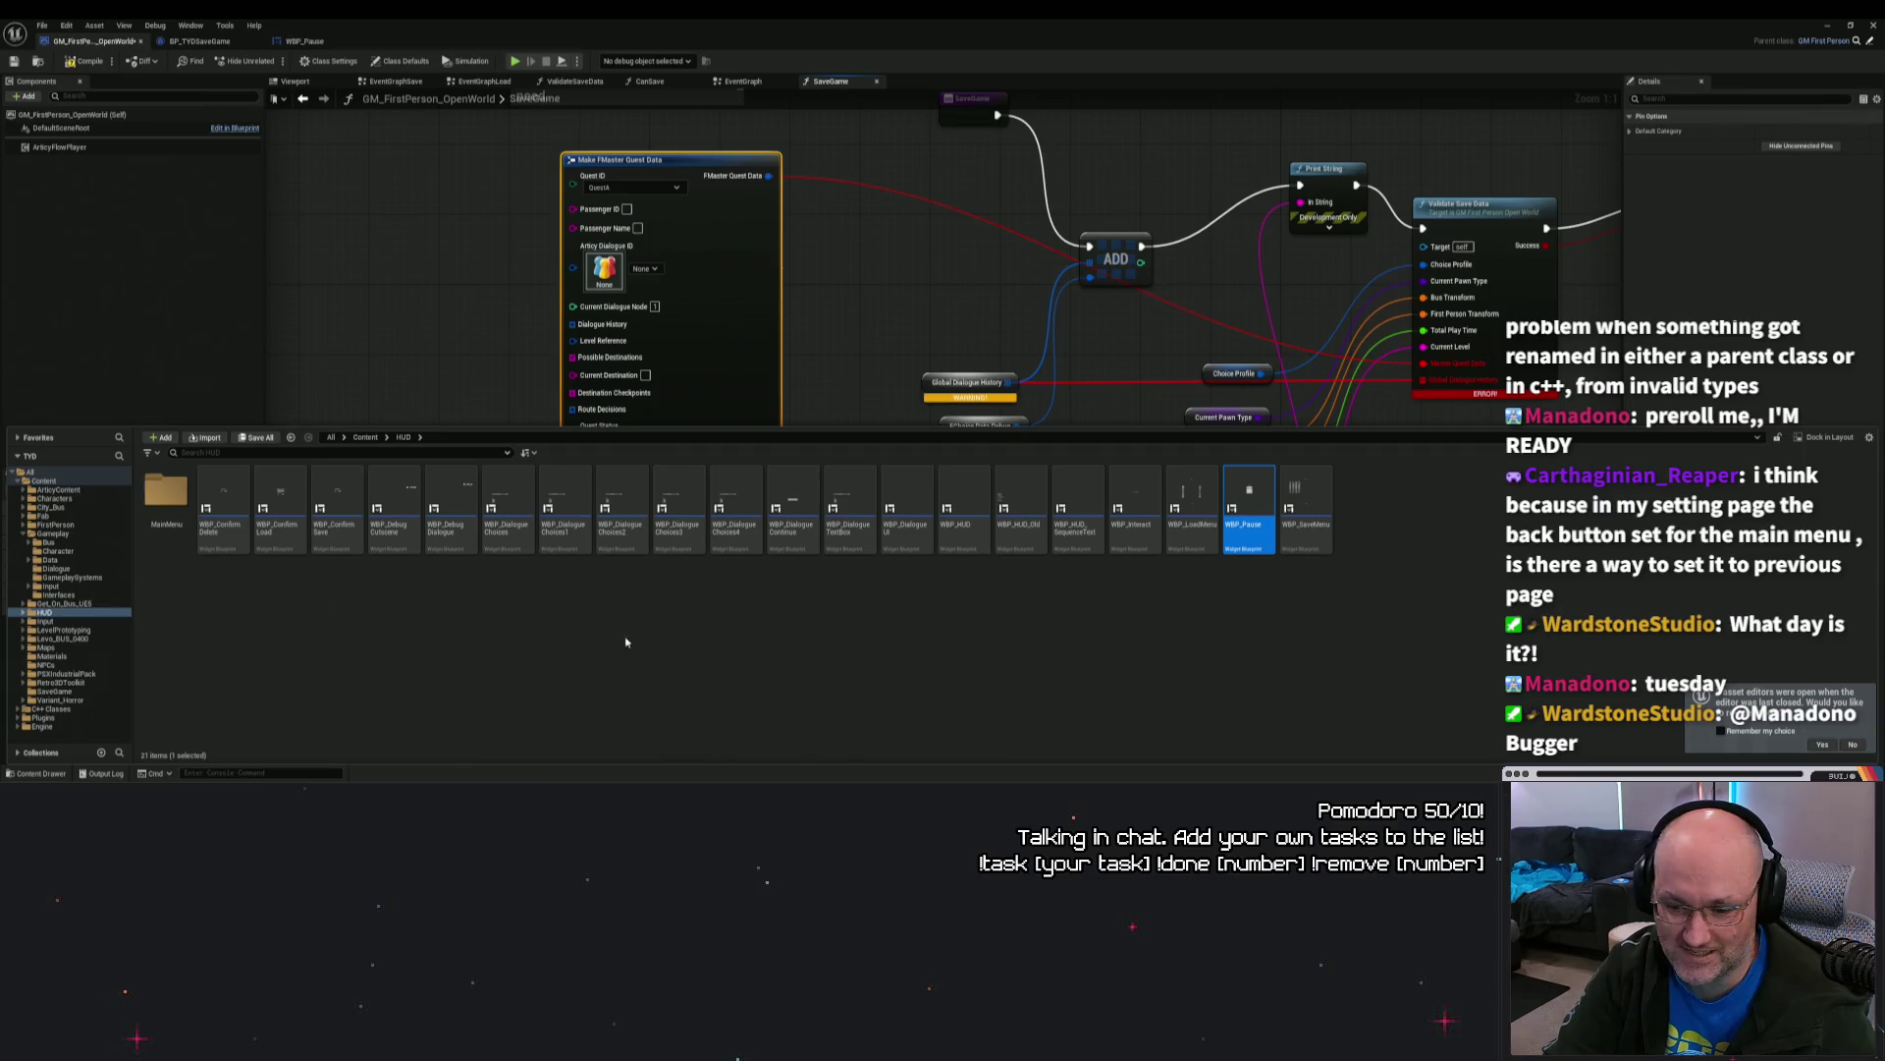
# Step: Open FMasterQuestData from Content > Gameplay > Data > Structs and inspect DialogueHistory's warning
pyautogui.click(365, 437)
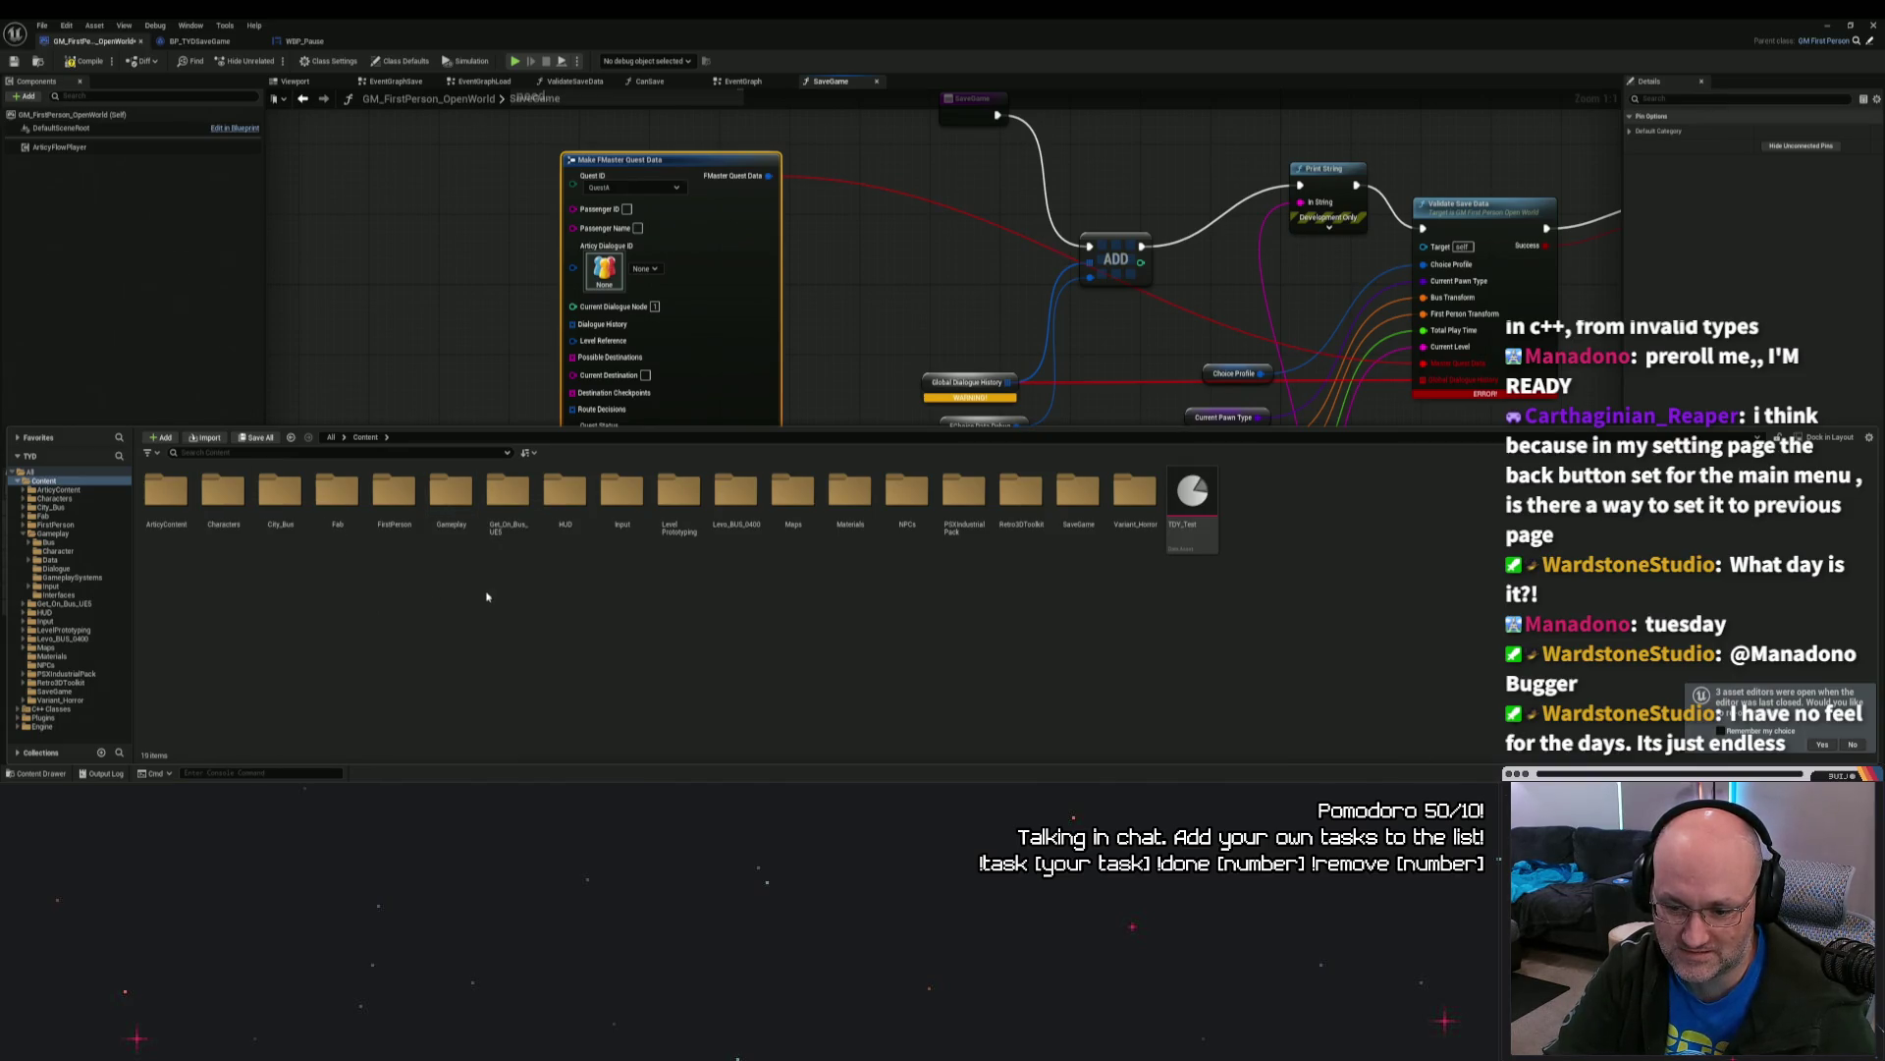
pyautogui.doubleClick(451, 501)
pyautogui.doubleClick(294, 494)
pyautogui.click(224, 492)
pyautogui.doubleClick(224, 492)
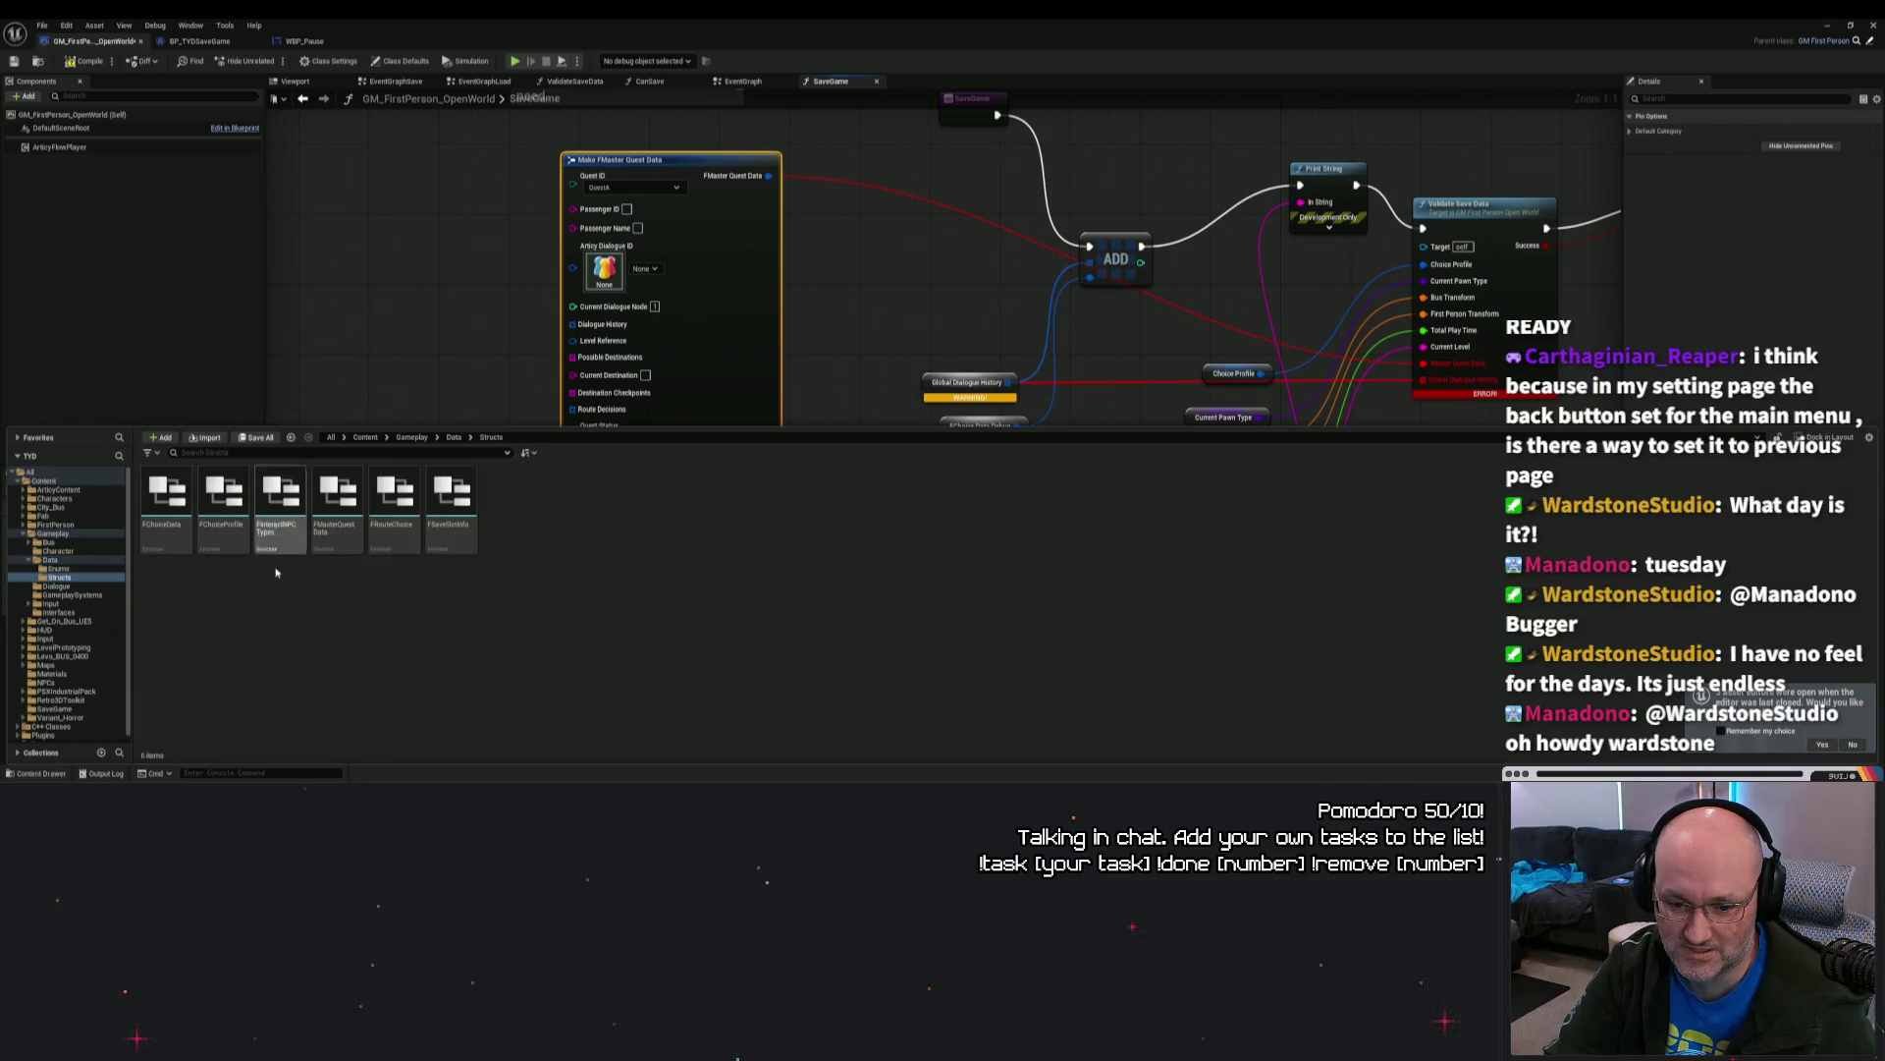
pyautogui.click(353, 532)
pyautogui.doubleClick(353, 532)
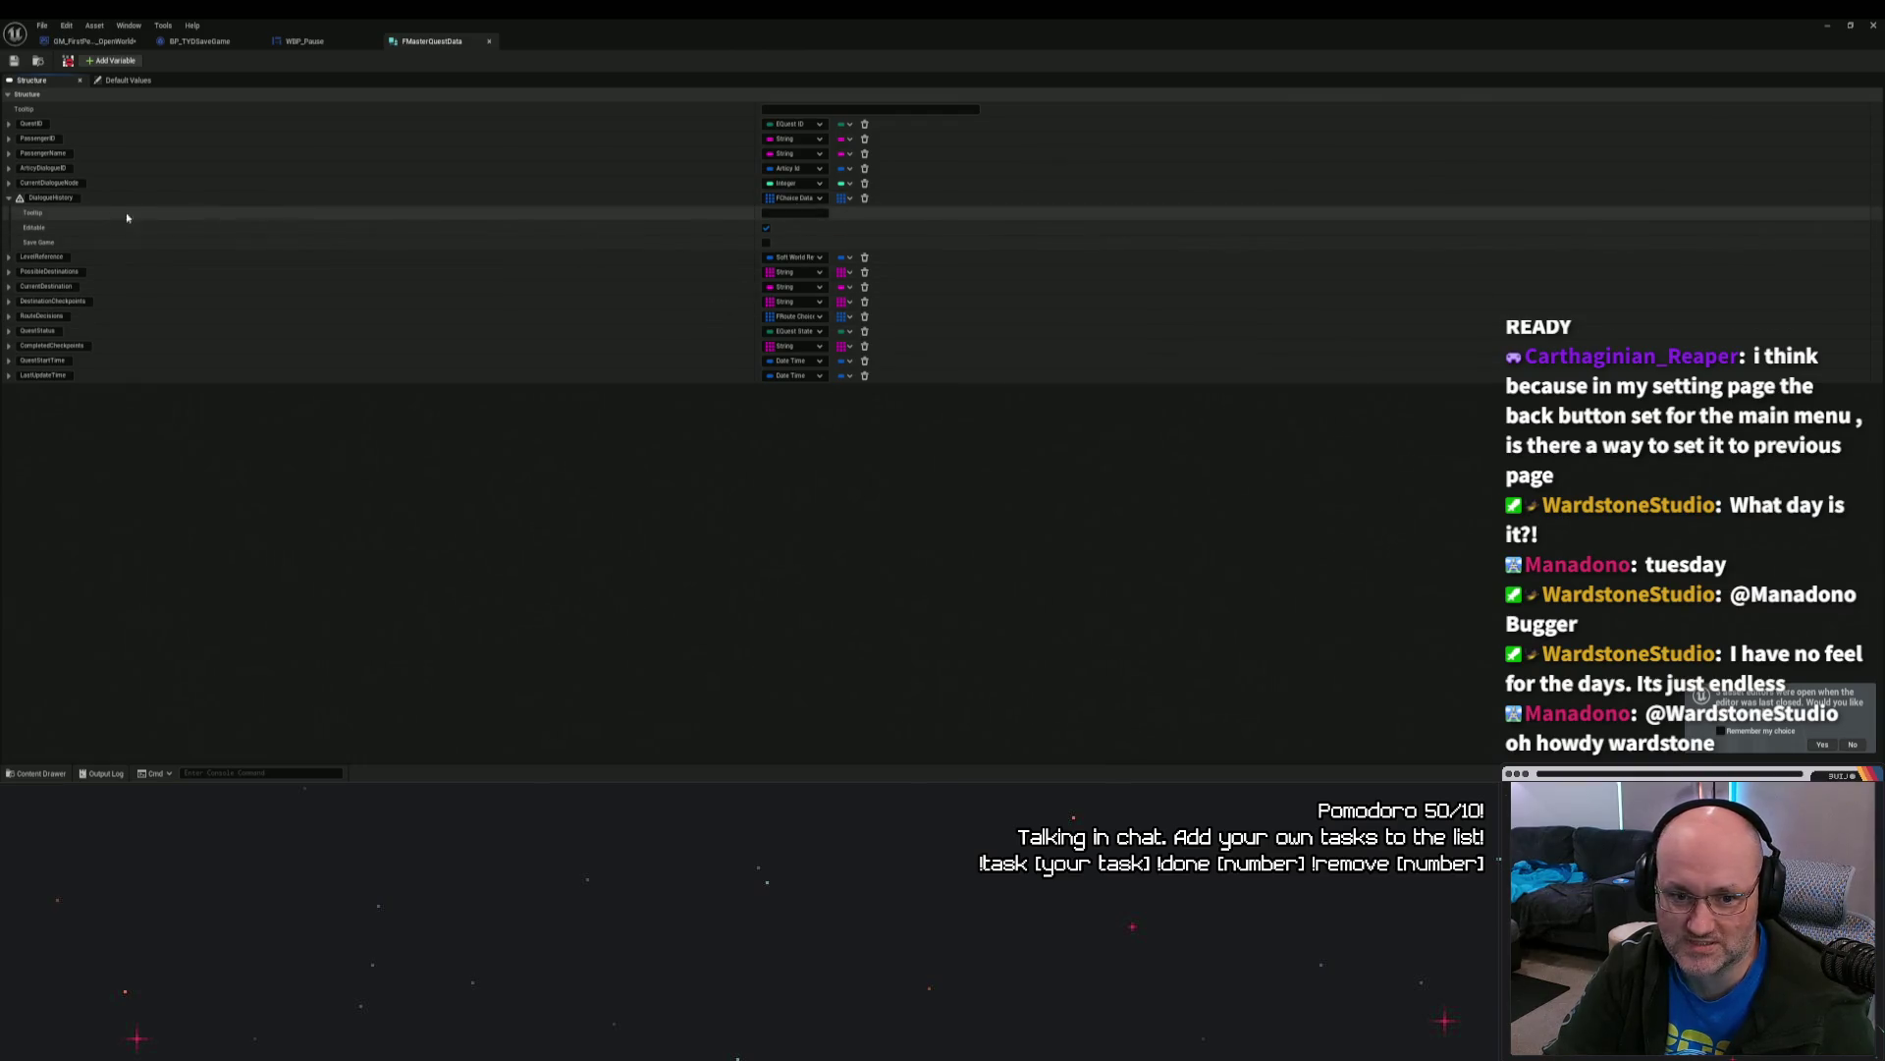
pyautogui.moveTo(19, 201)
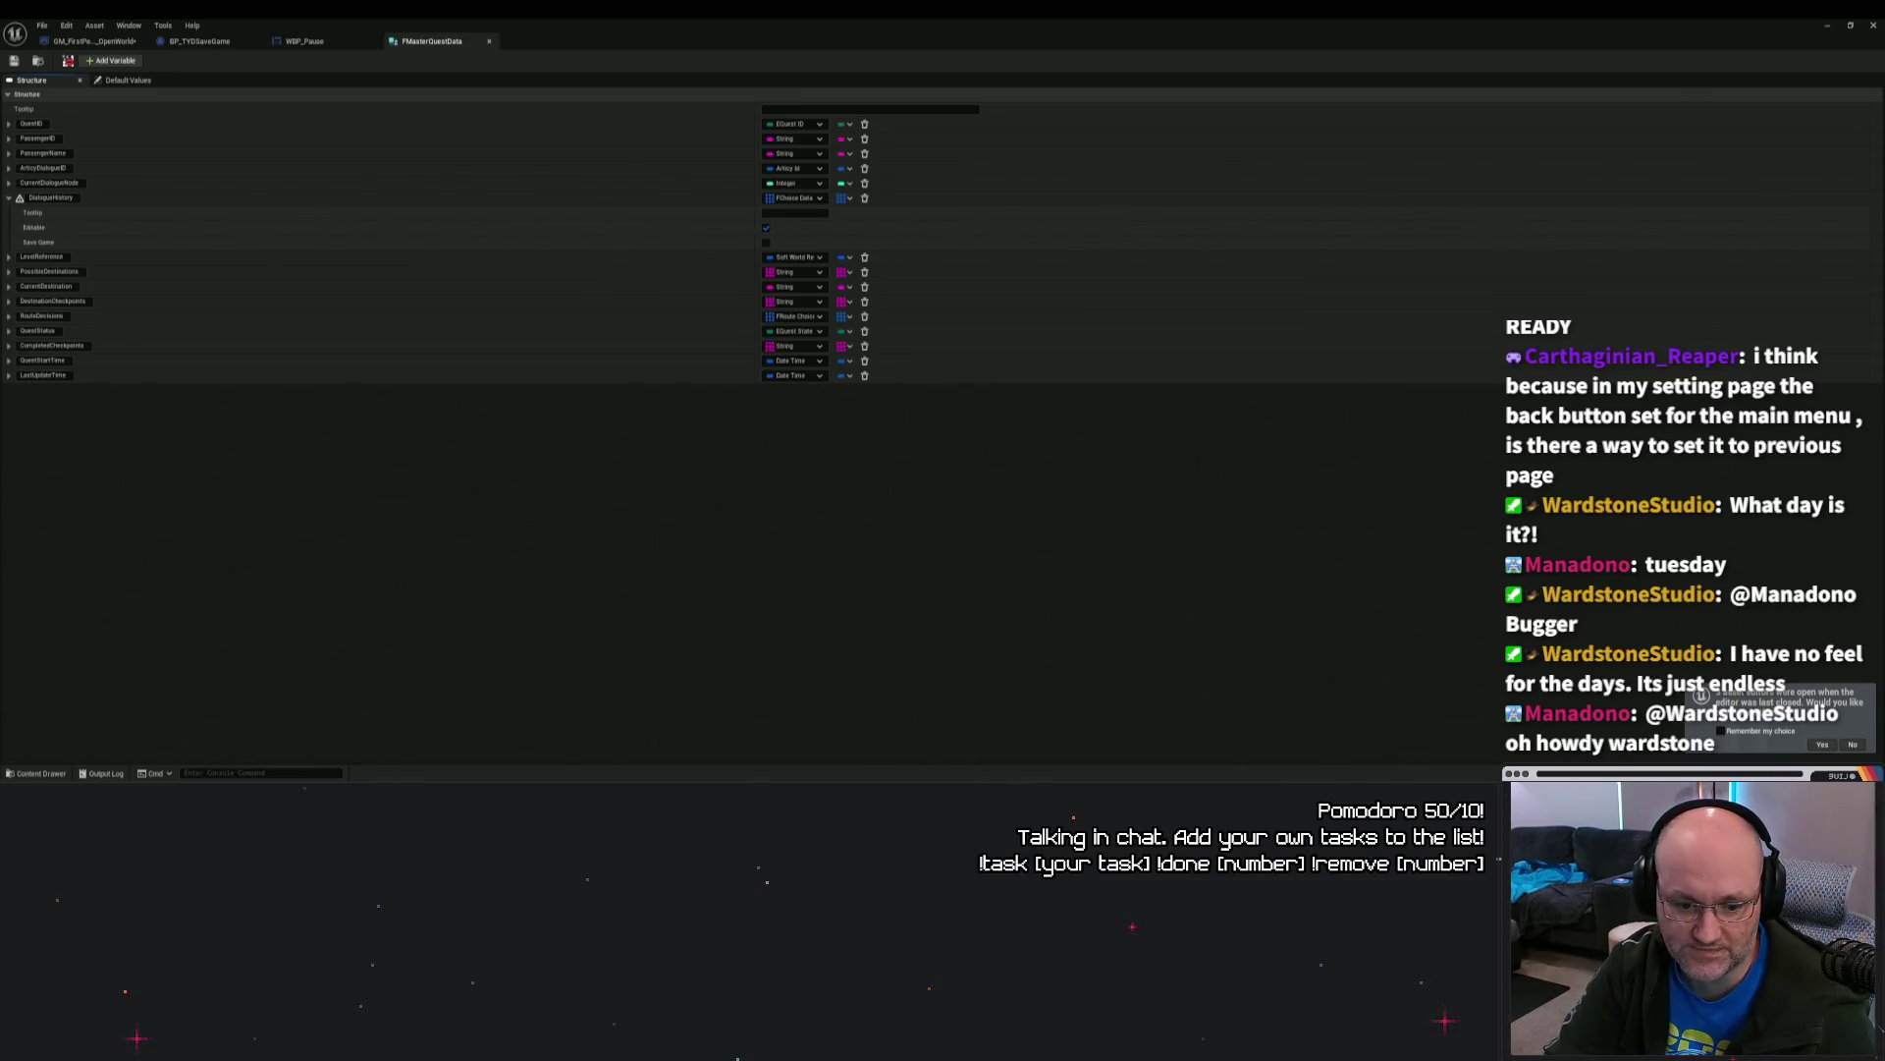
# Step: Open the FChoiceData struct from the same Structs folder
pyautogui.click(39, 773)
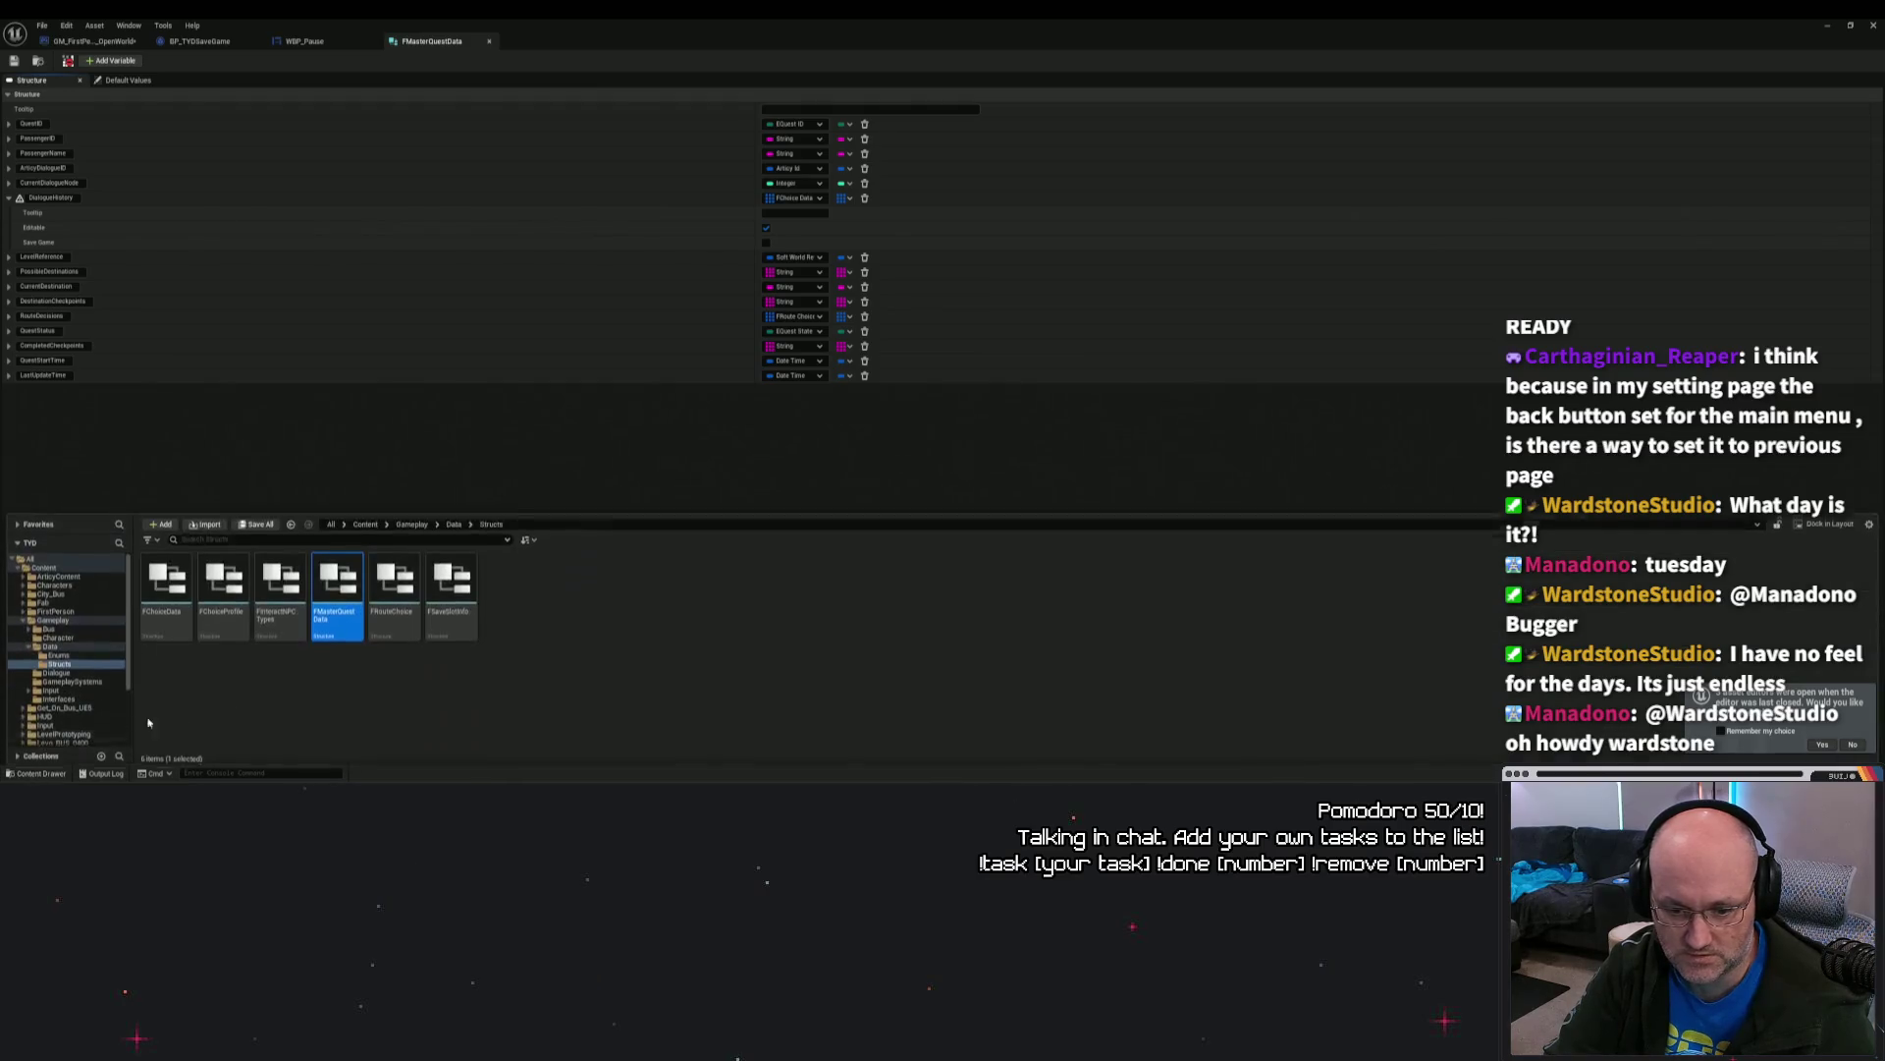
pyautogui.click(173, 583)
pyautogui.doubleClick(173, 583)
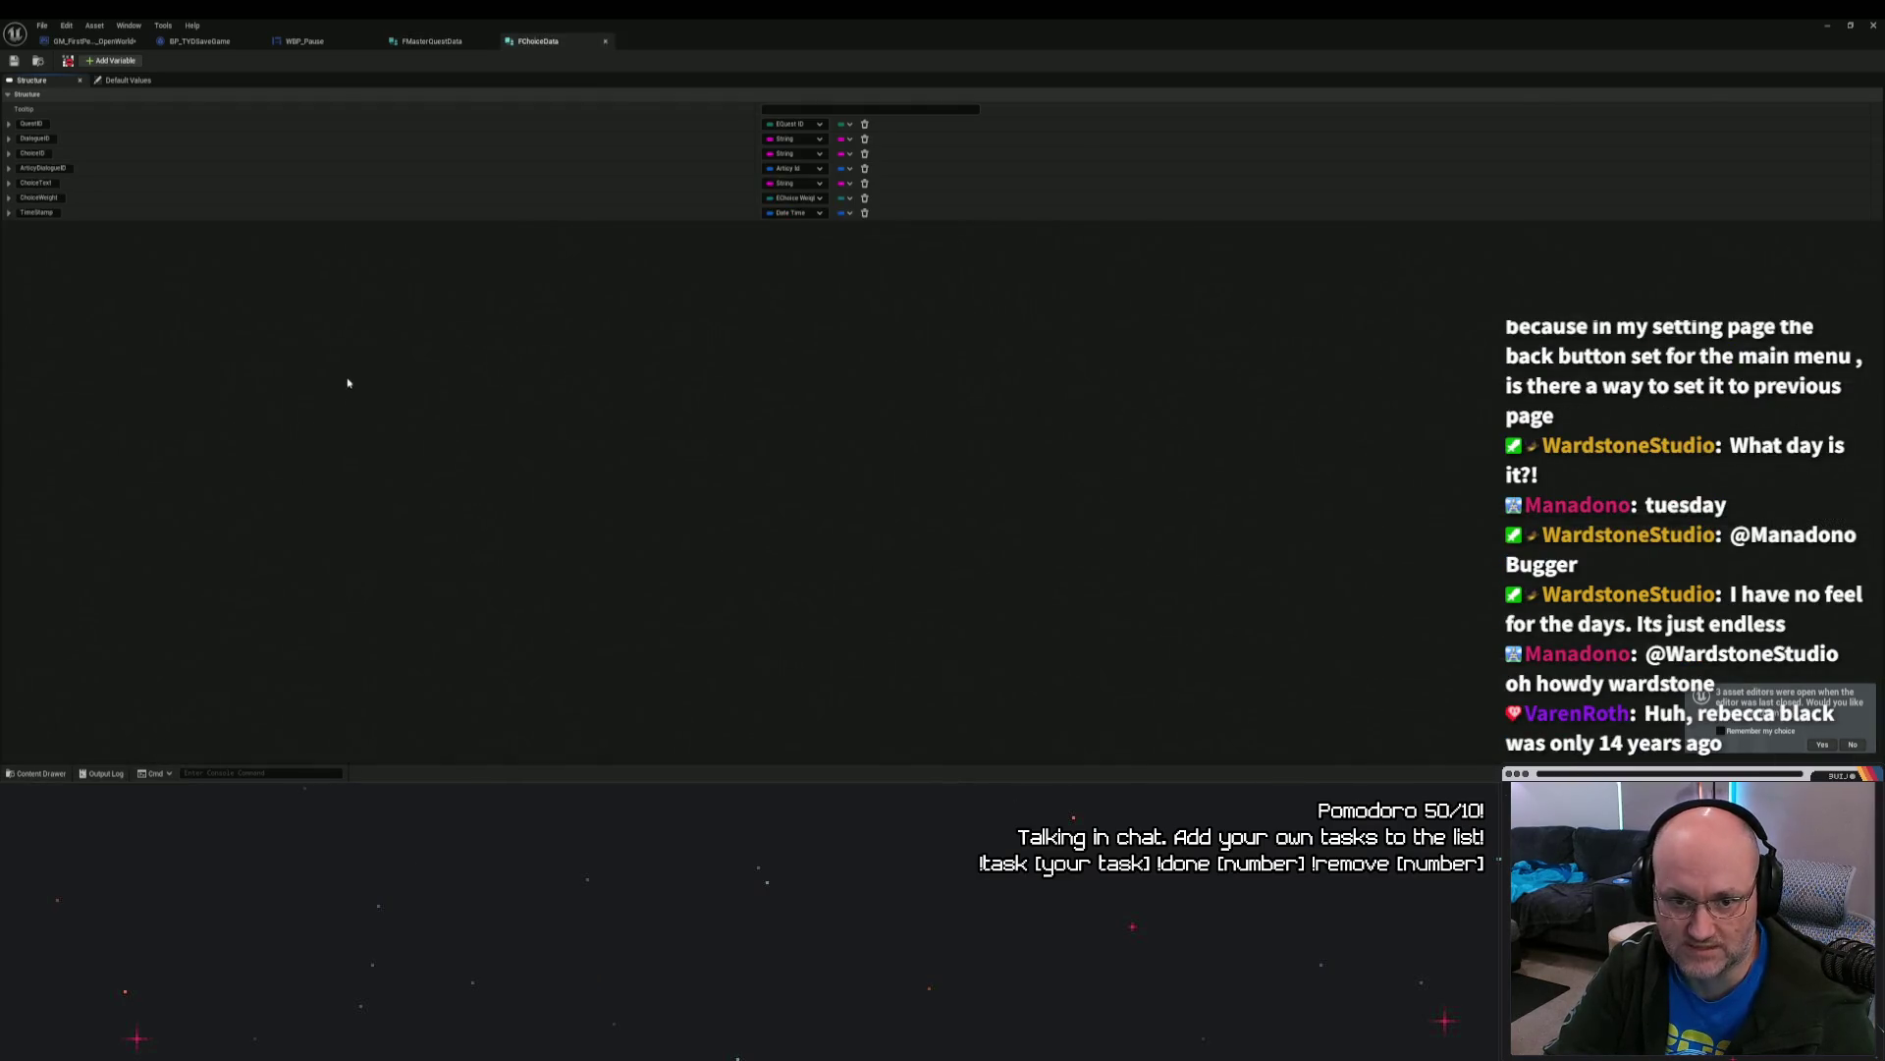
# Step: Retype the existing ArticyDialogueID member to Articy Id and expand its details
pyautogui.click(814, 169)
pyautogui.write('articy')
pyautogui.press('BackSpace')
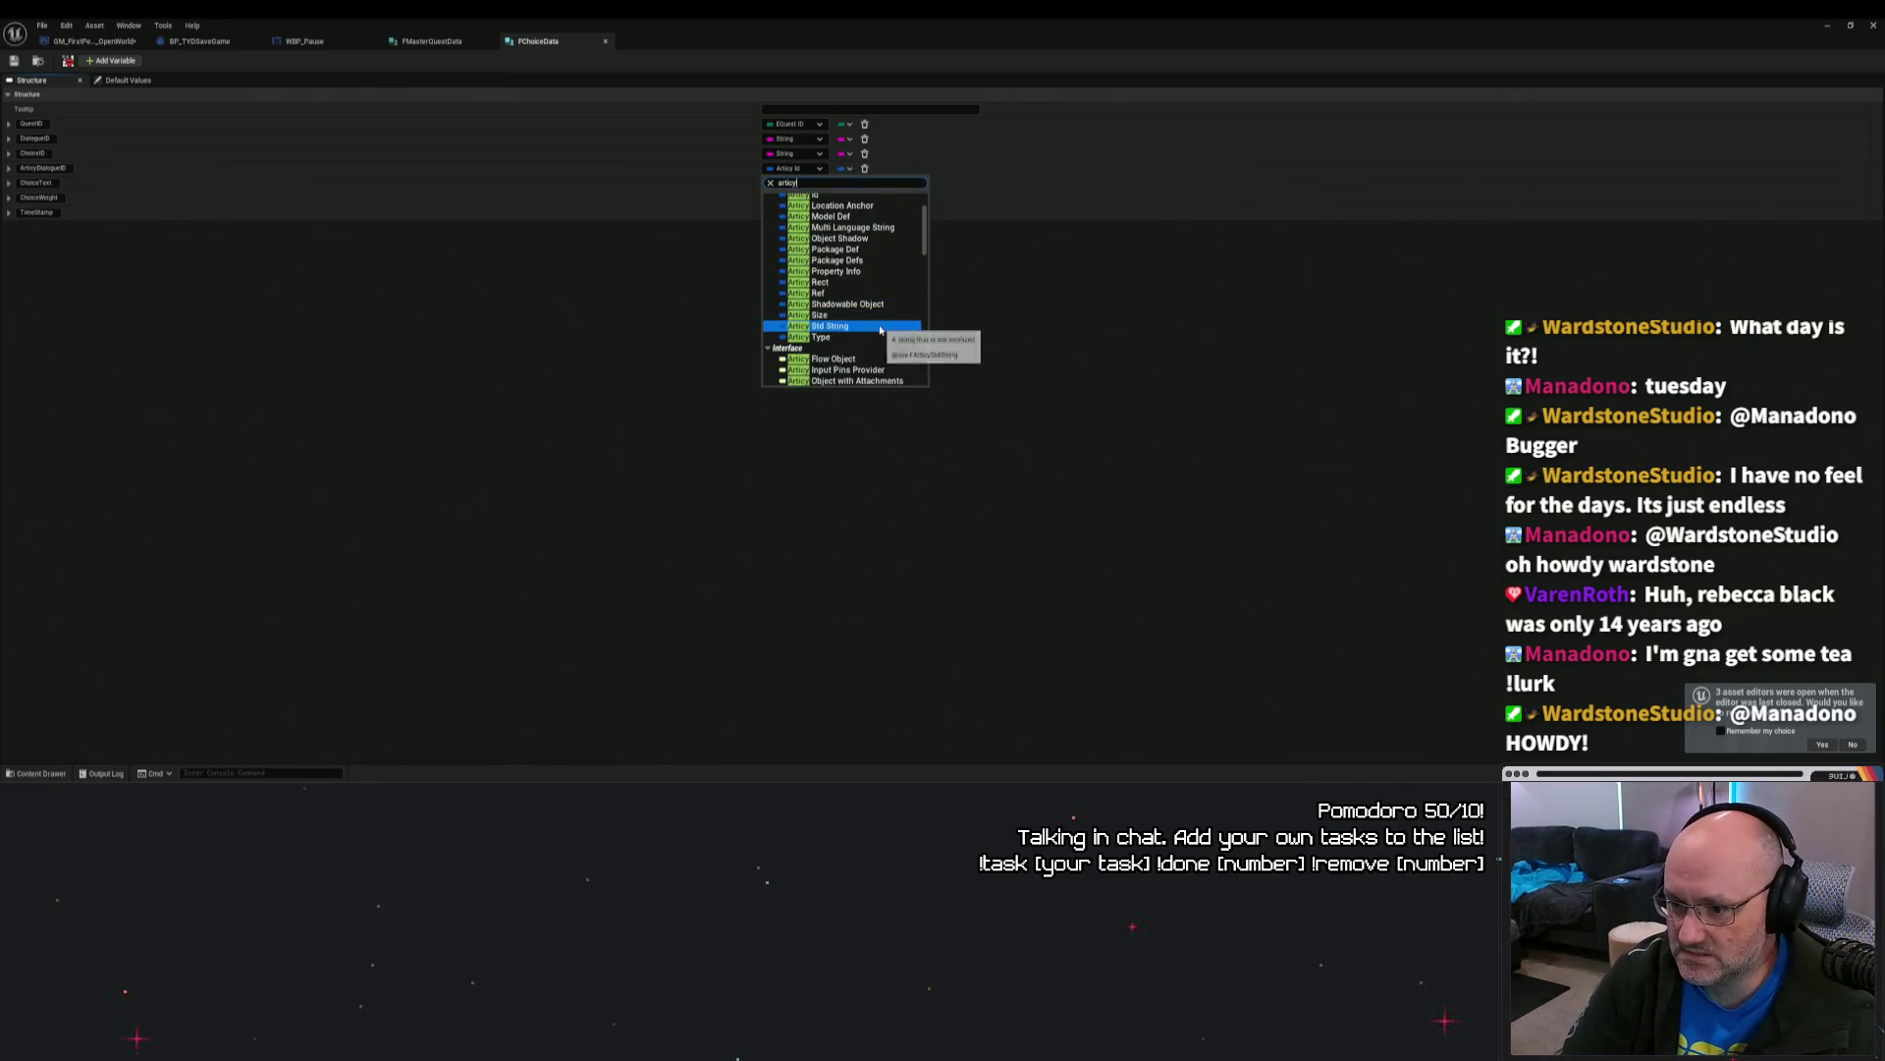
pyautogui.scroll(-4, 889, 337)
pyautogui.scroll(5, 888, 337)
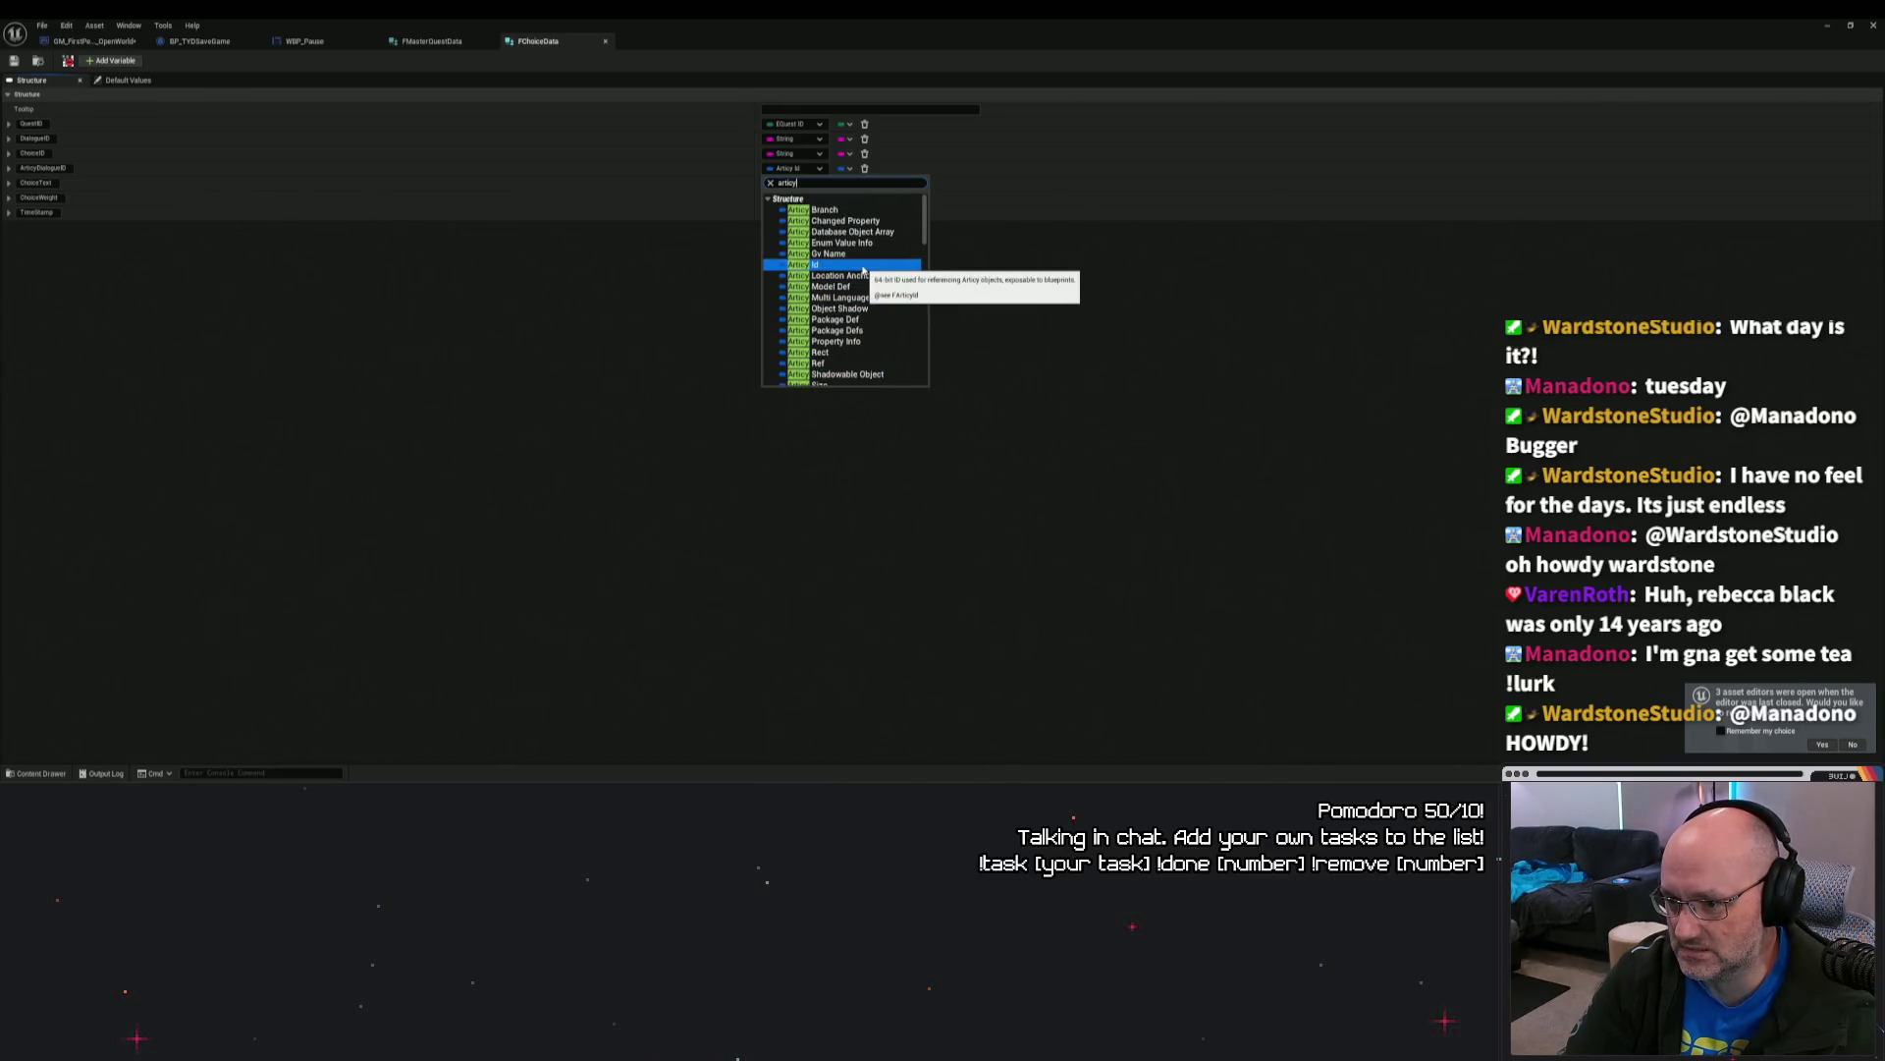
pyautogui.click(863, 266)
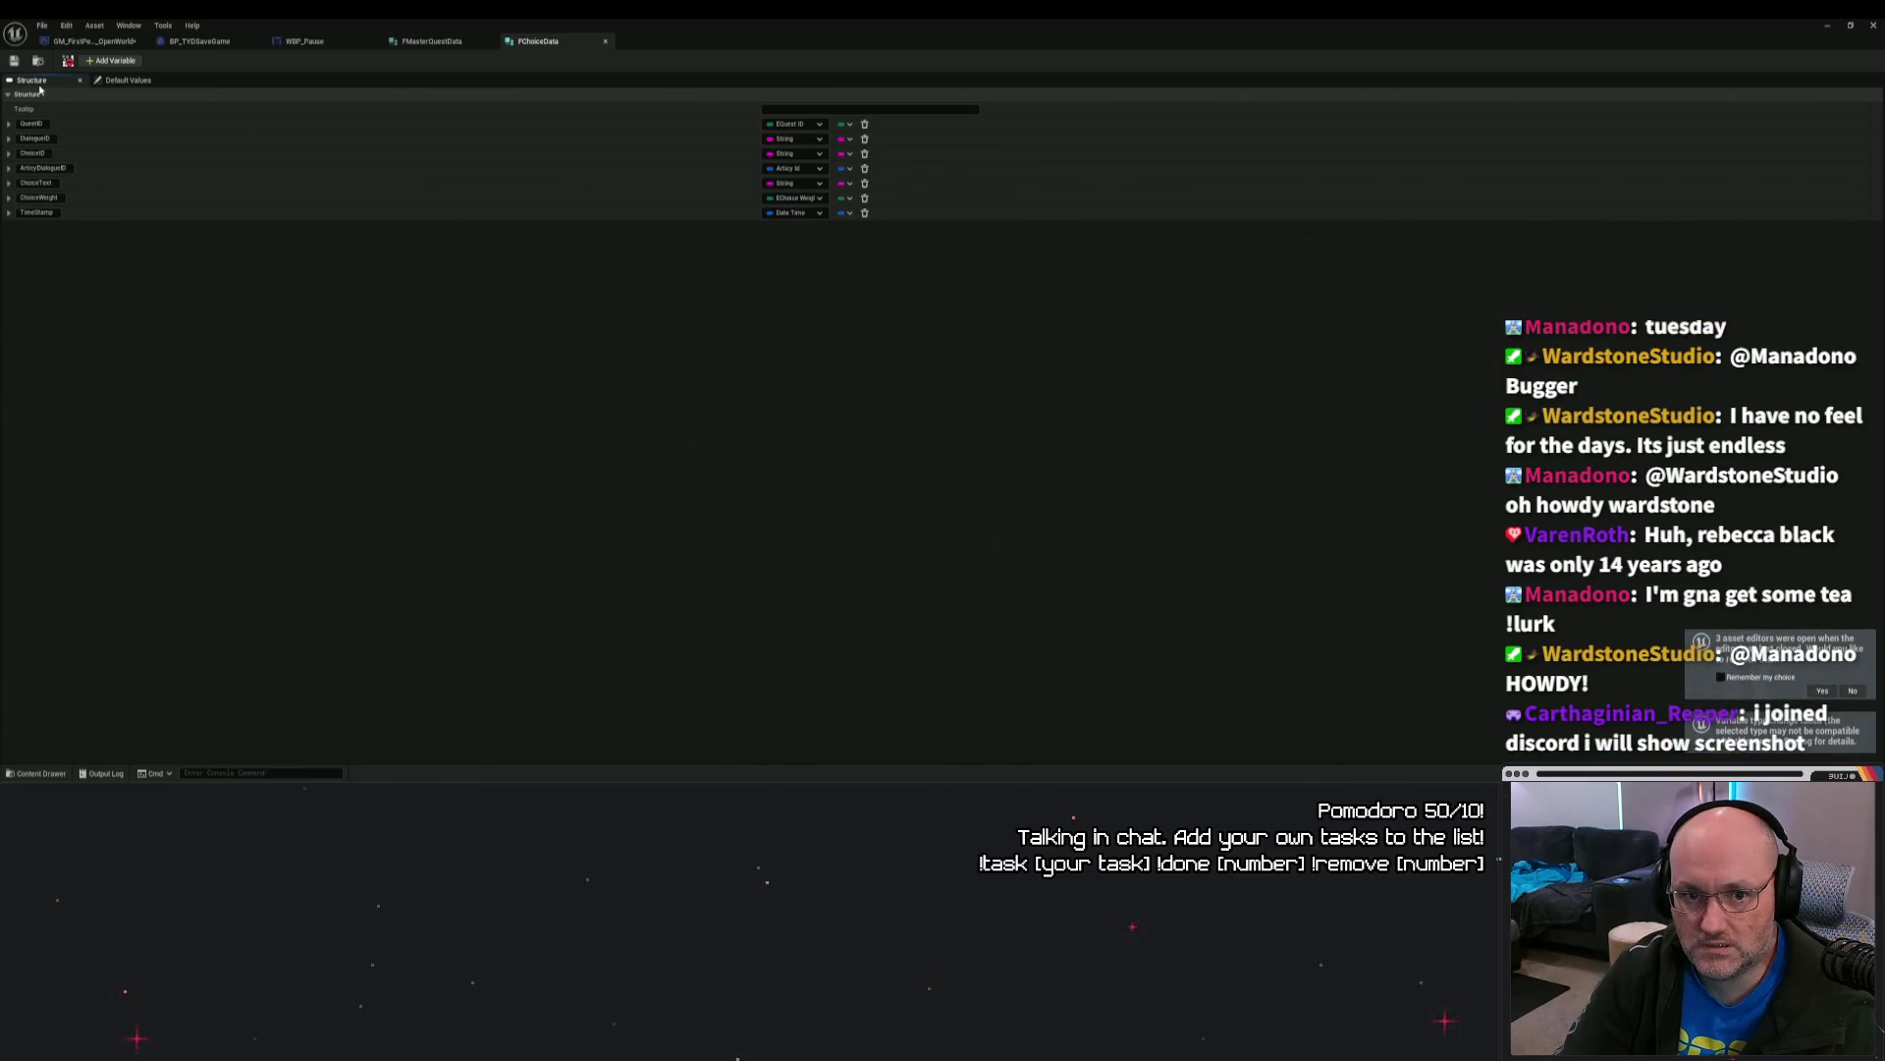
pyautogui.moveTo(70, 64)
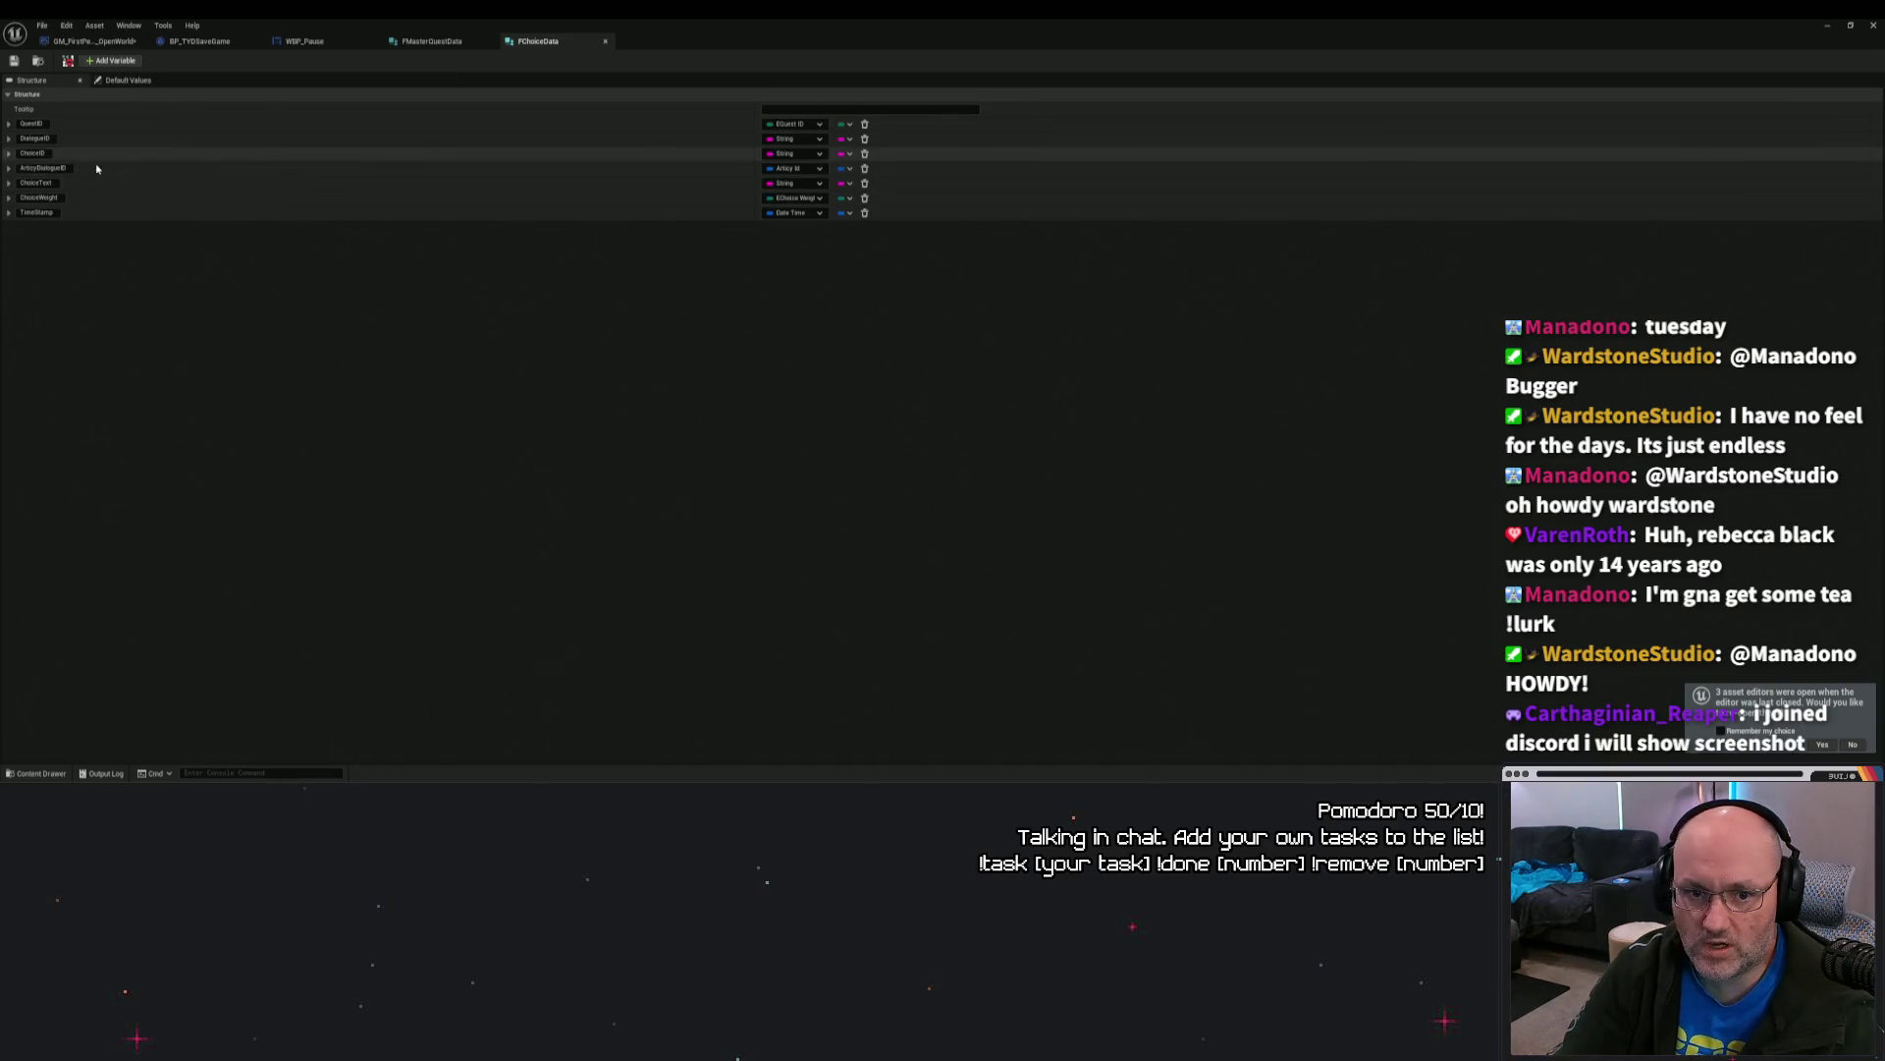
pyautogui.click(9, 169)
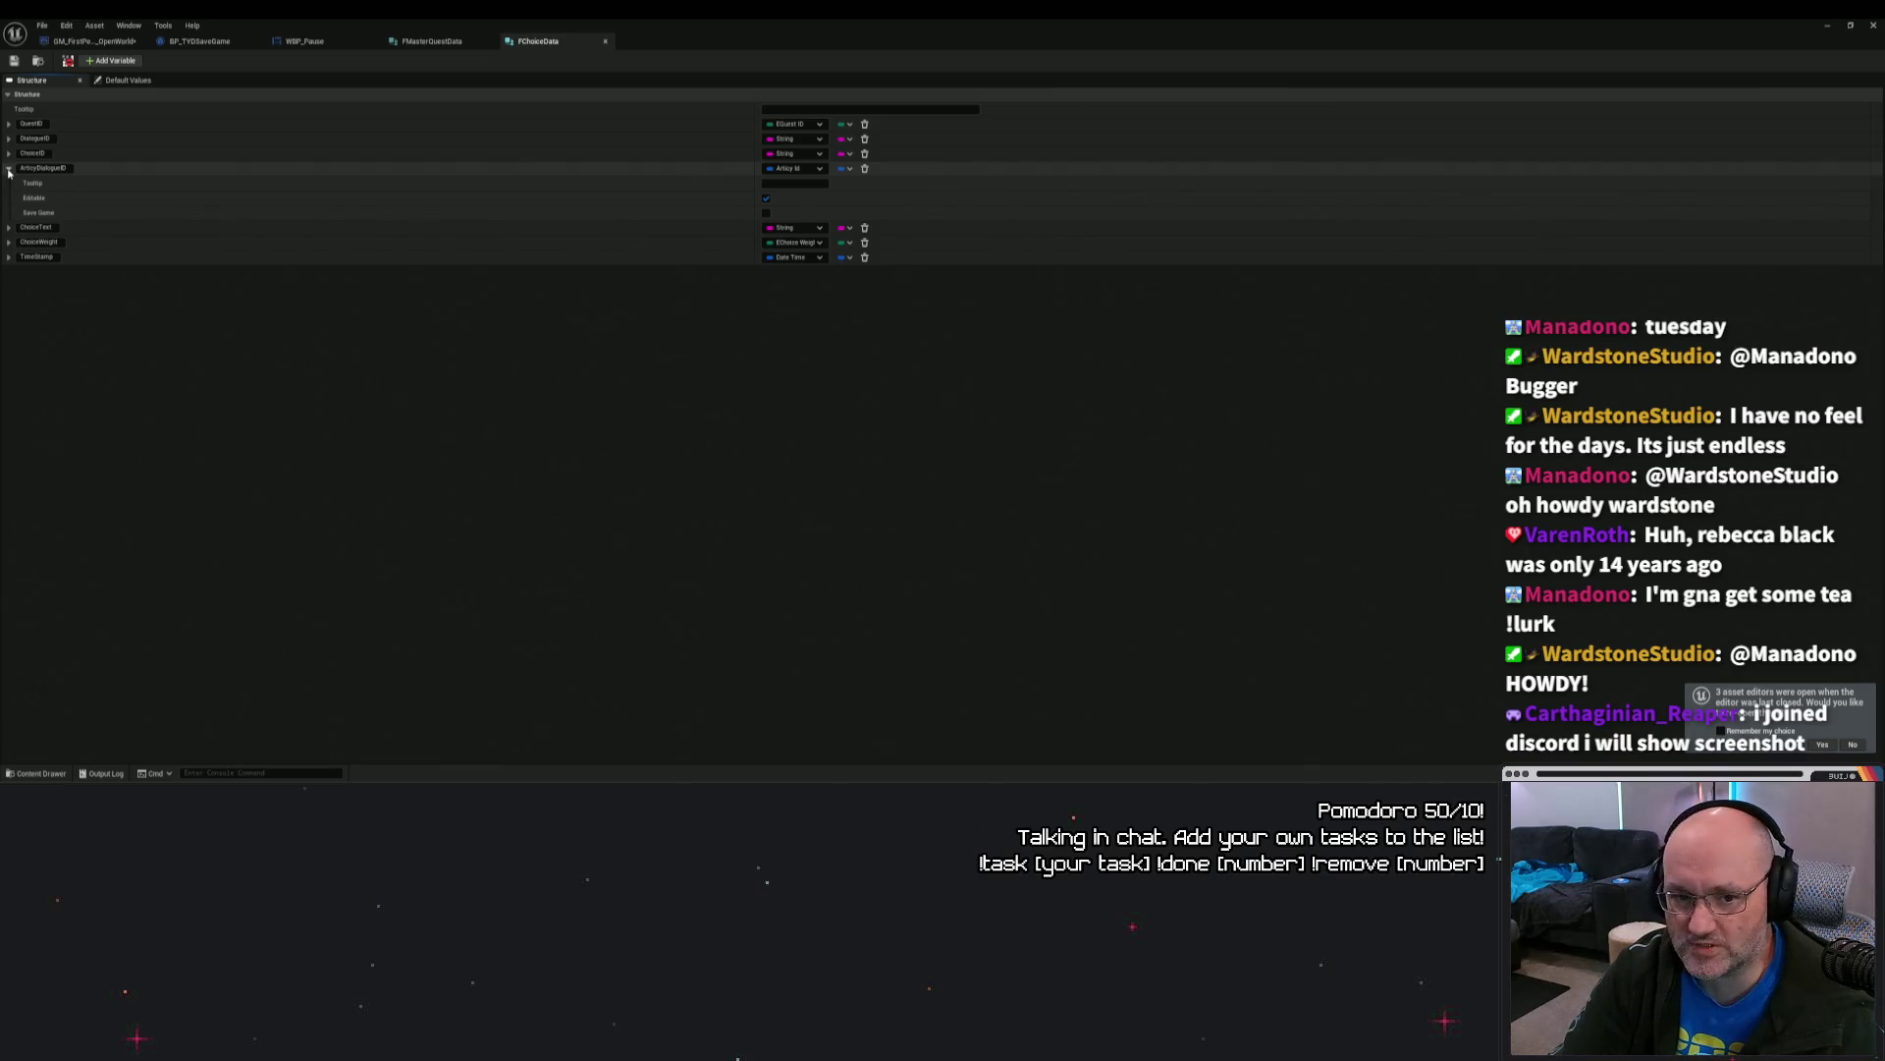
# Step: Delete the broken ArticyDialogueID member and add a new Articy Id member named ArticyDialogueID
pyautogui.click(864, 171)
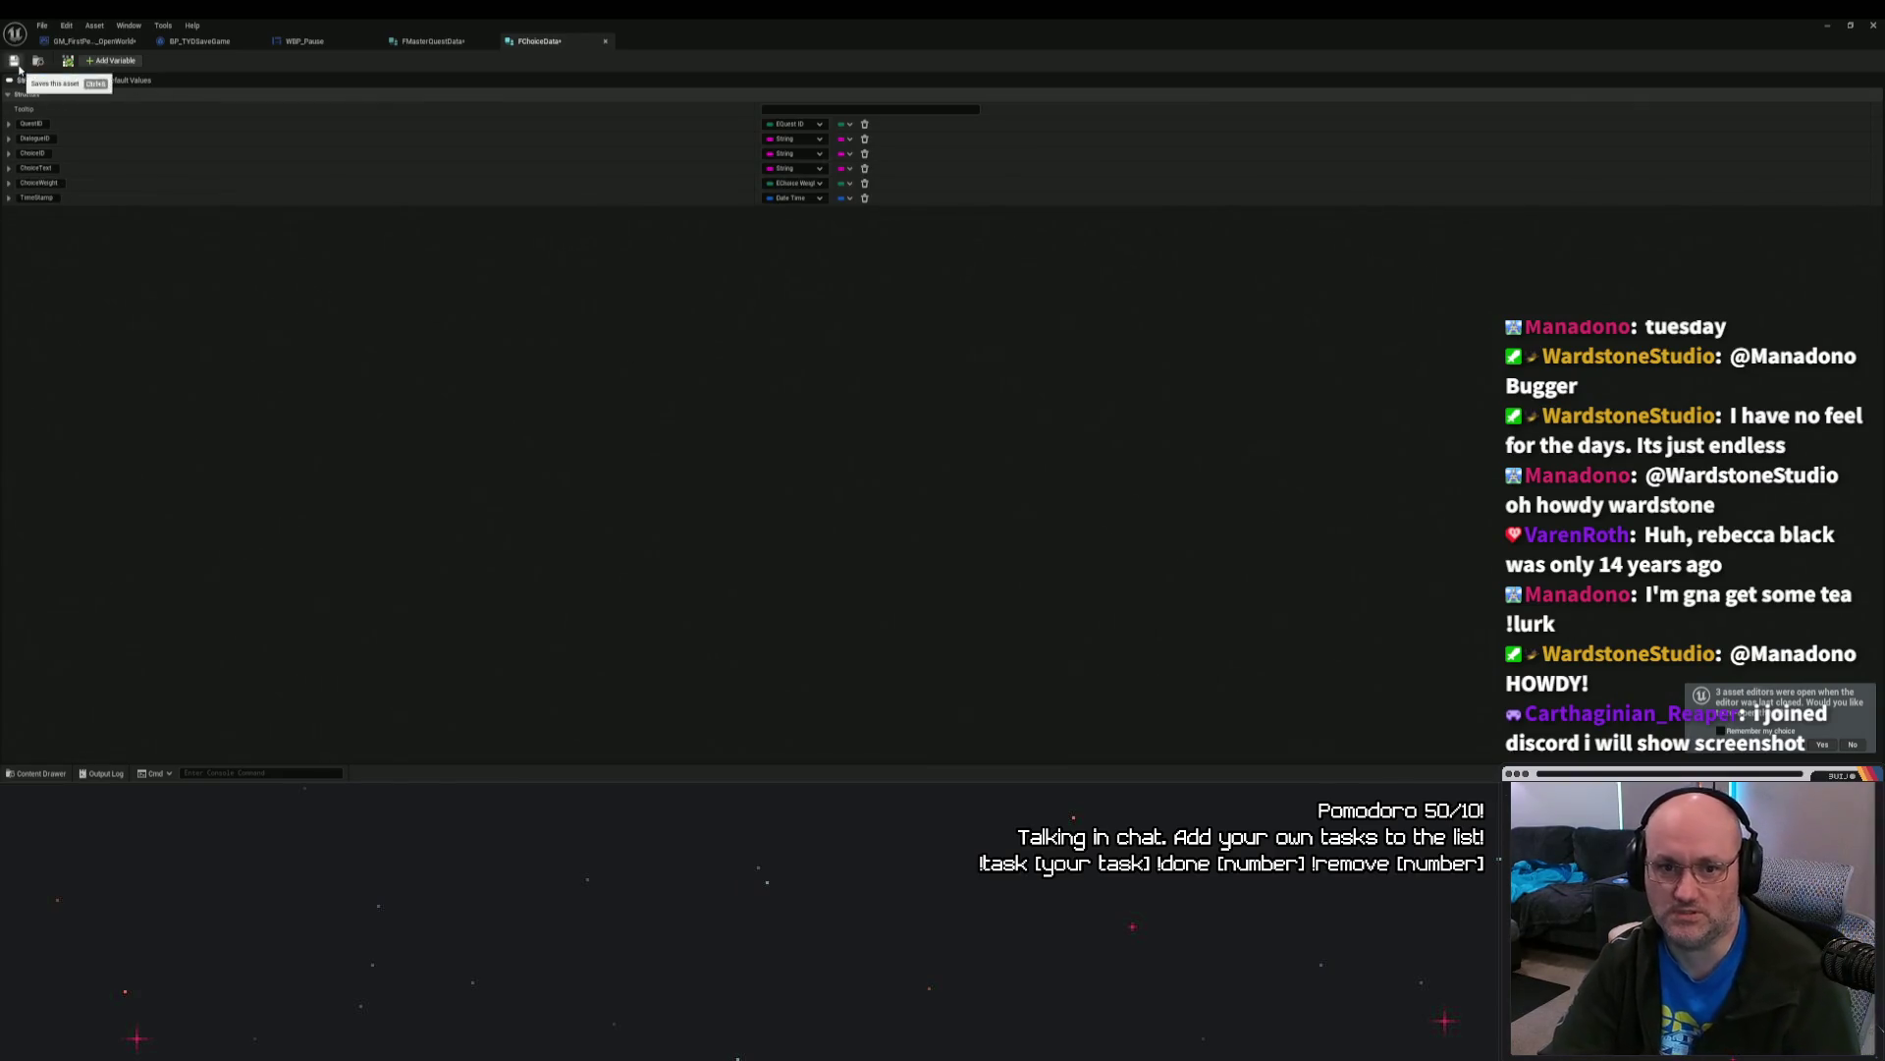
pyautogui.click(111, 61)
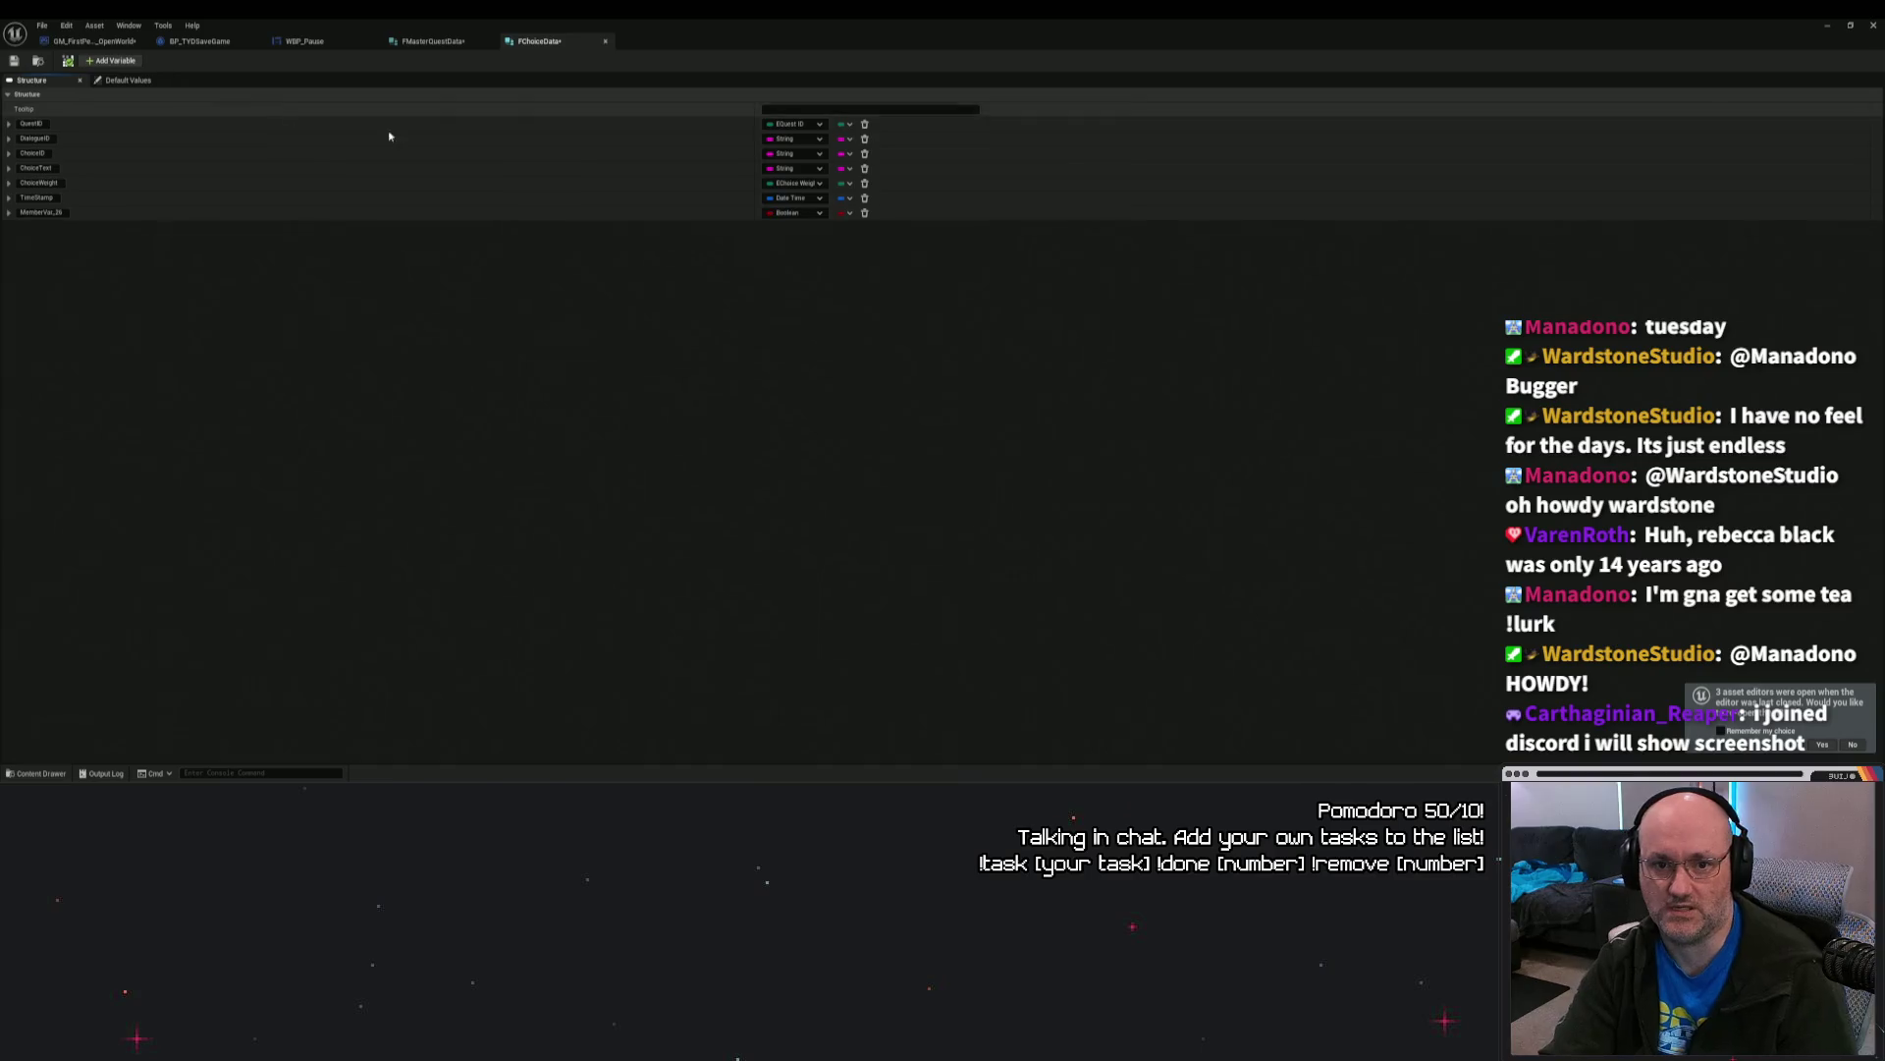
pyautogui.click(790, 213)
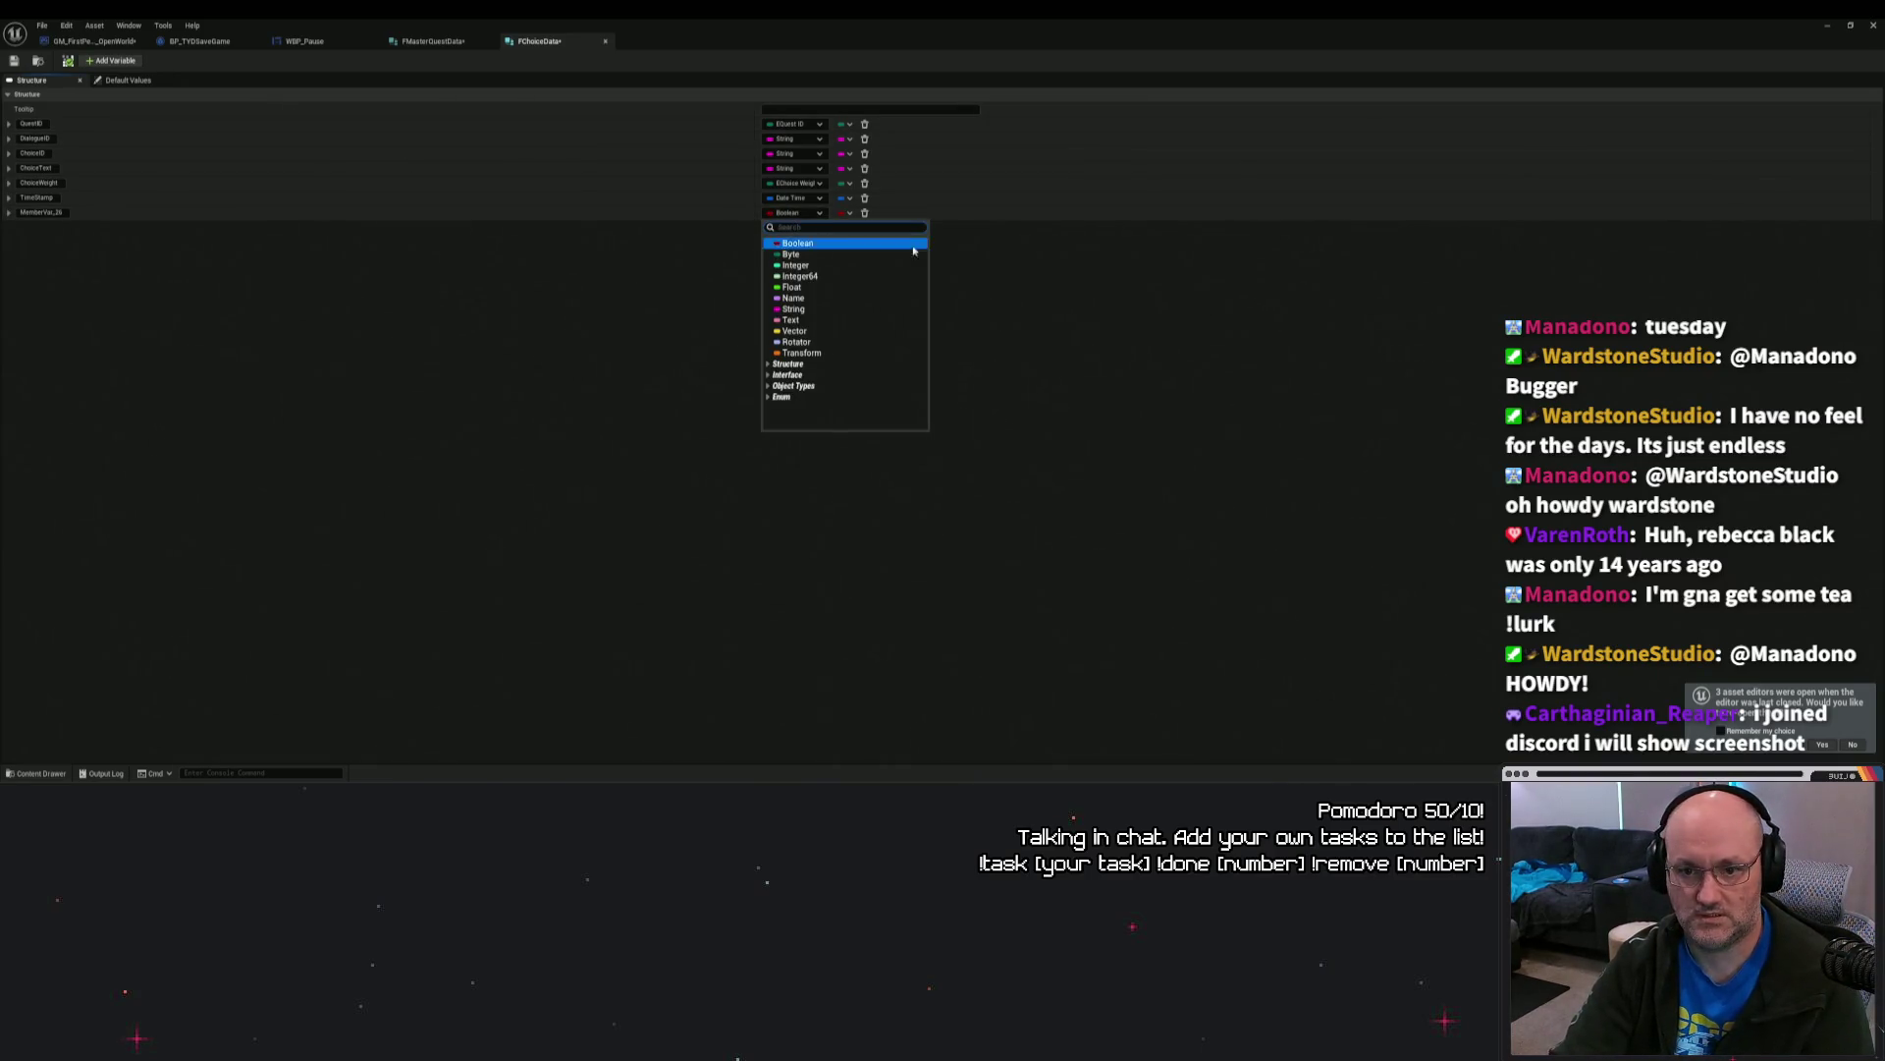
pyautogui.write('Articy')
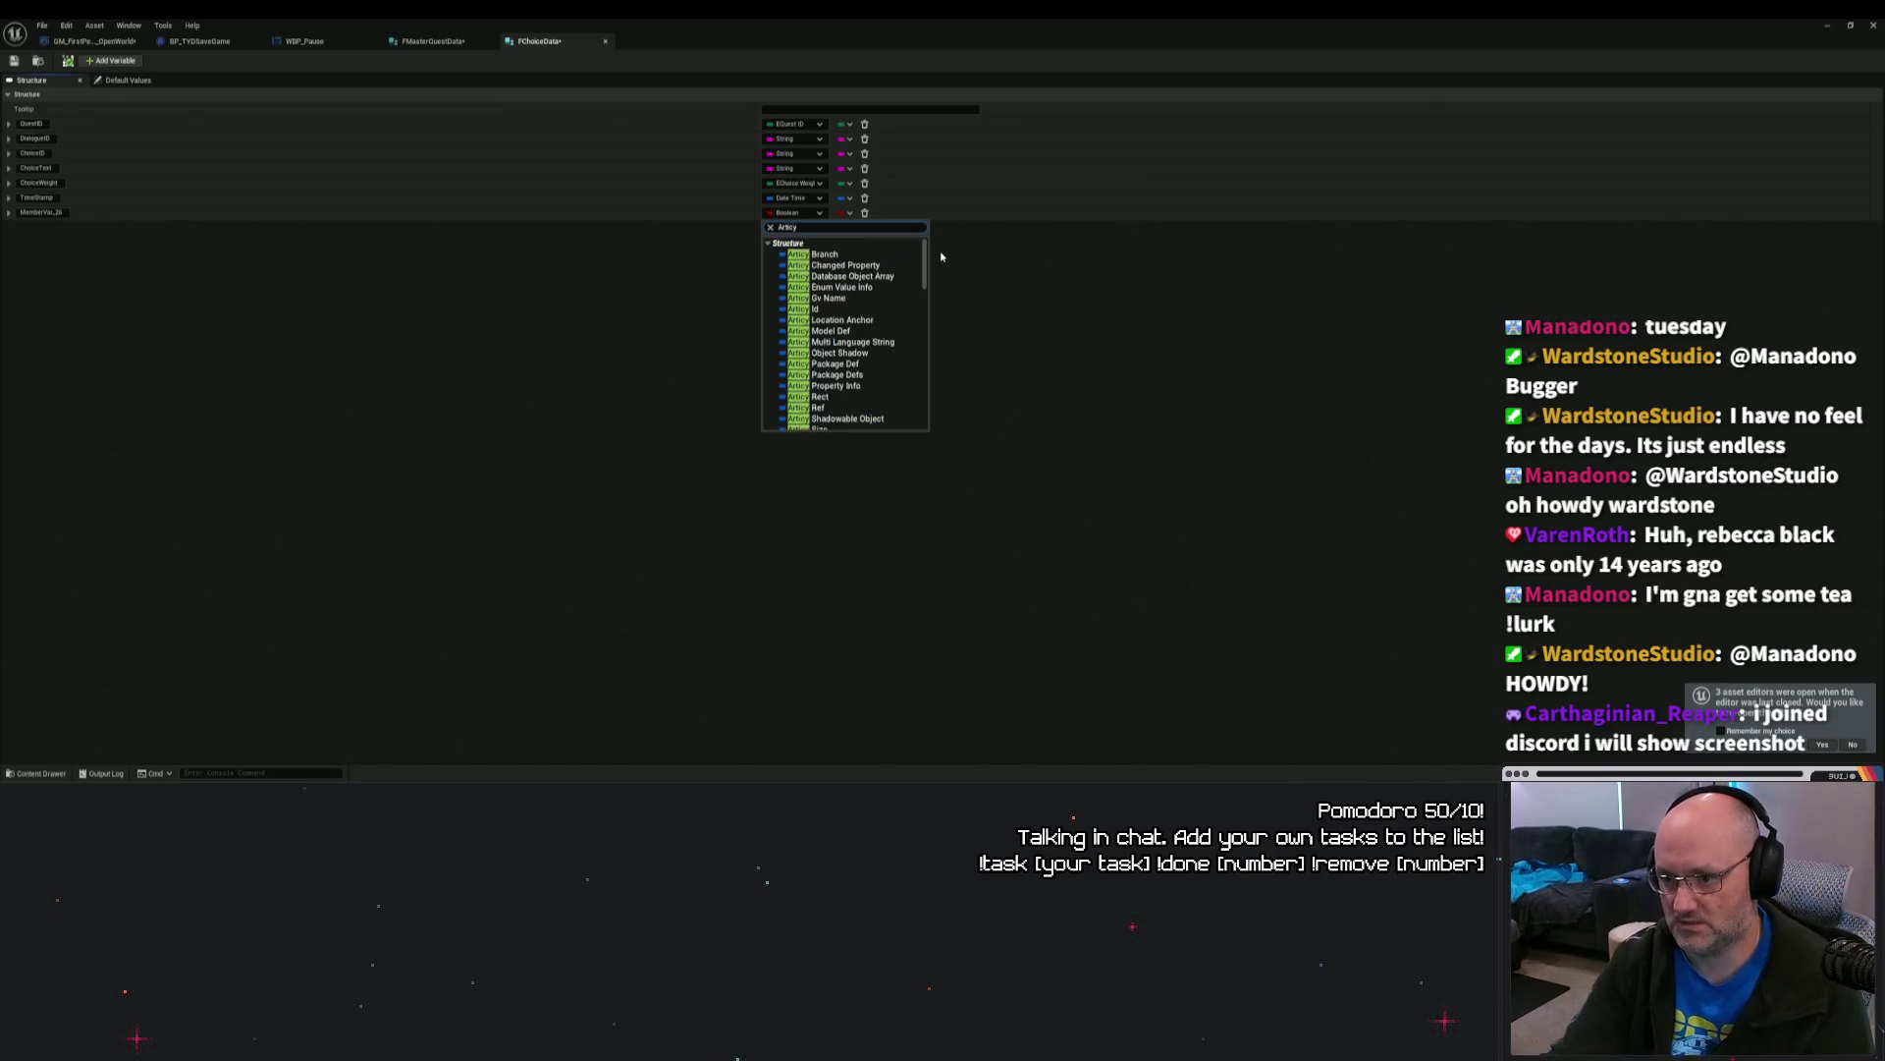
pyautogui.click(825, 308)
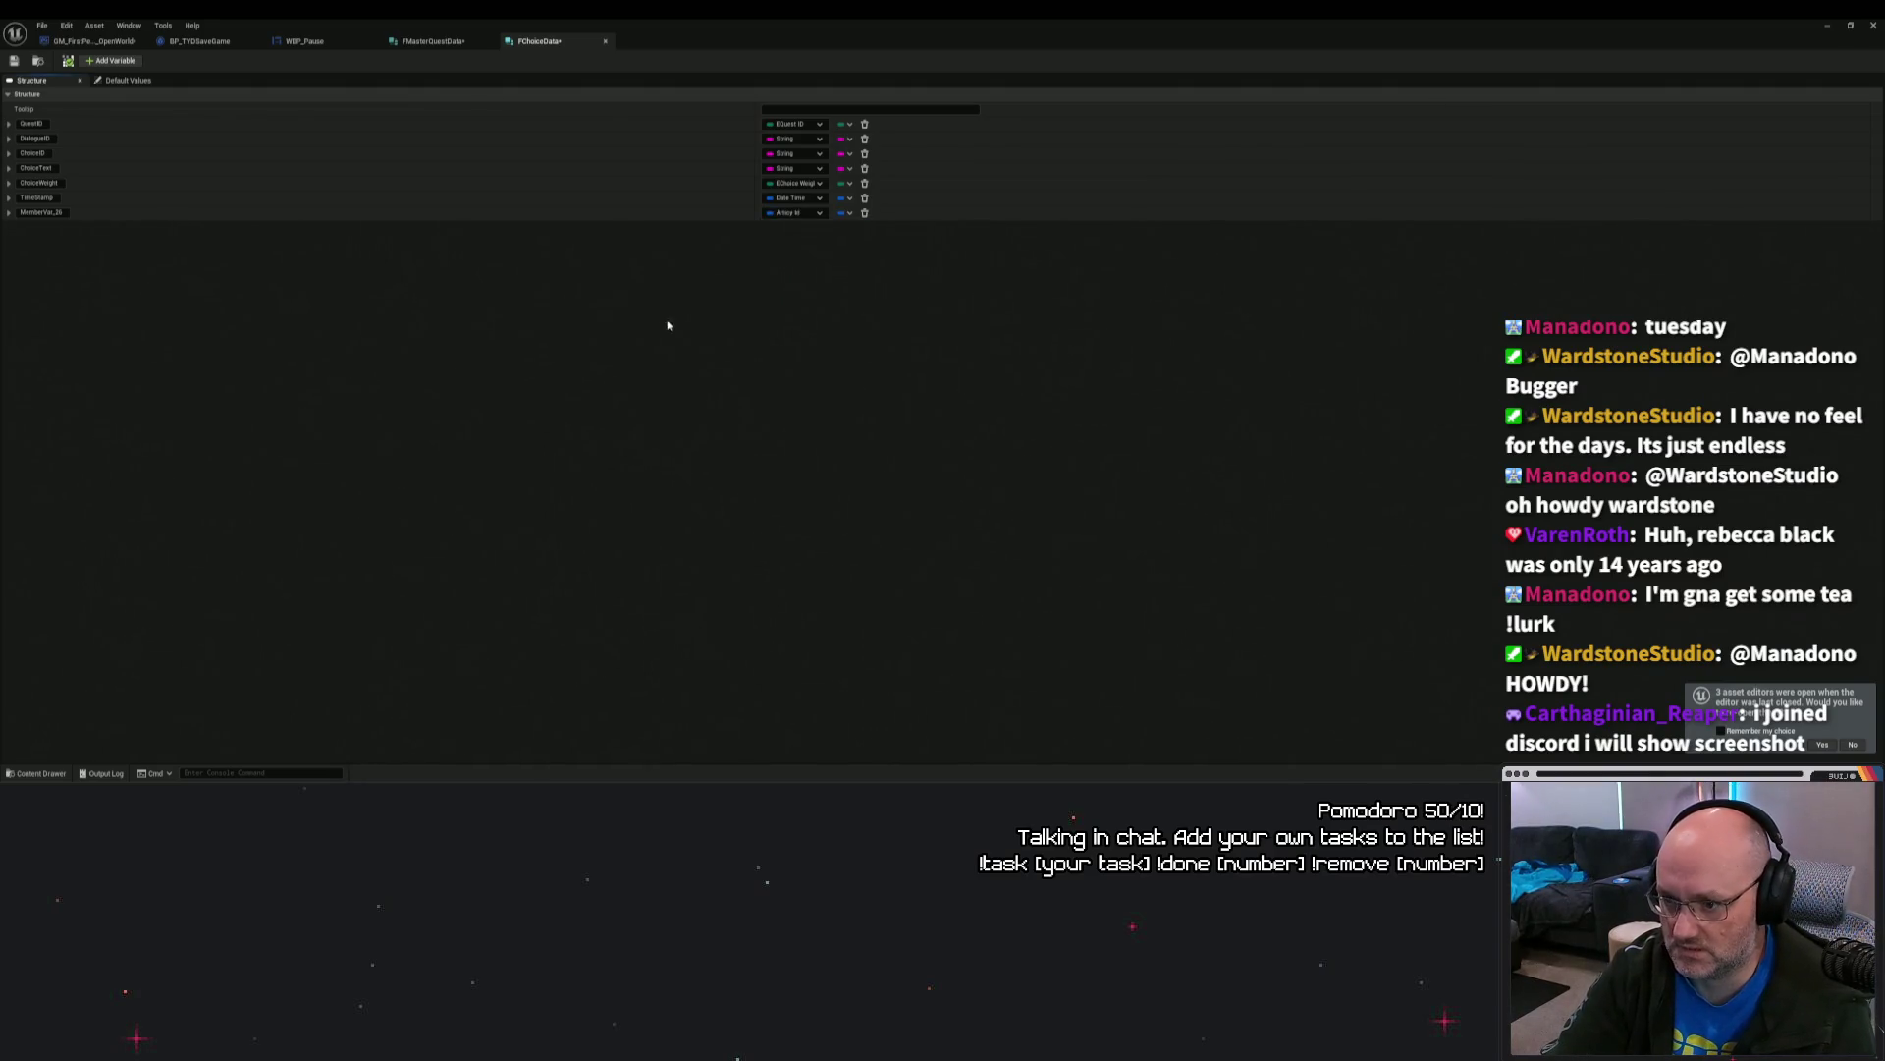
pyautogui.click(39, 212)
pyautogui.write('Ar')
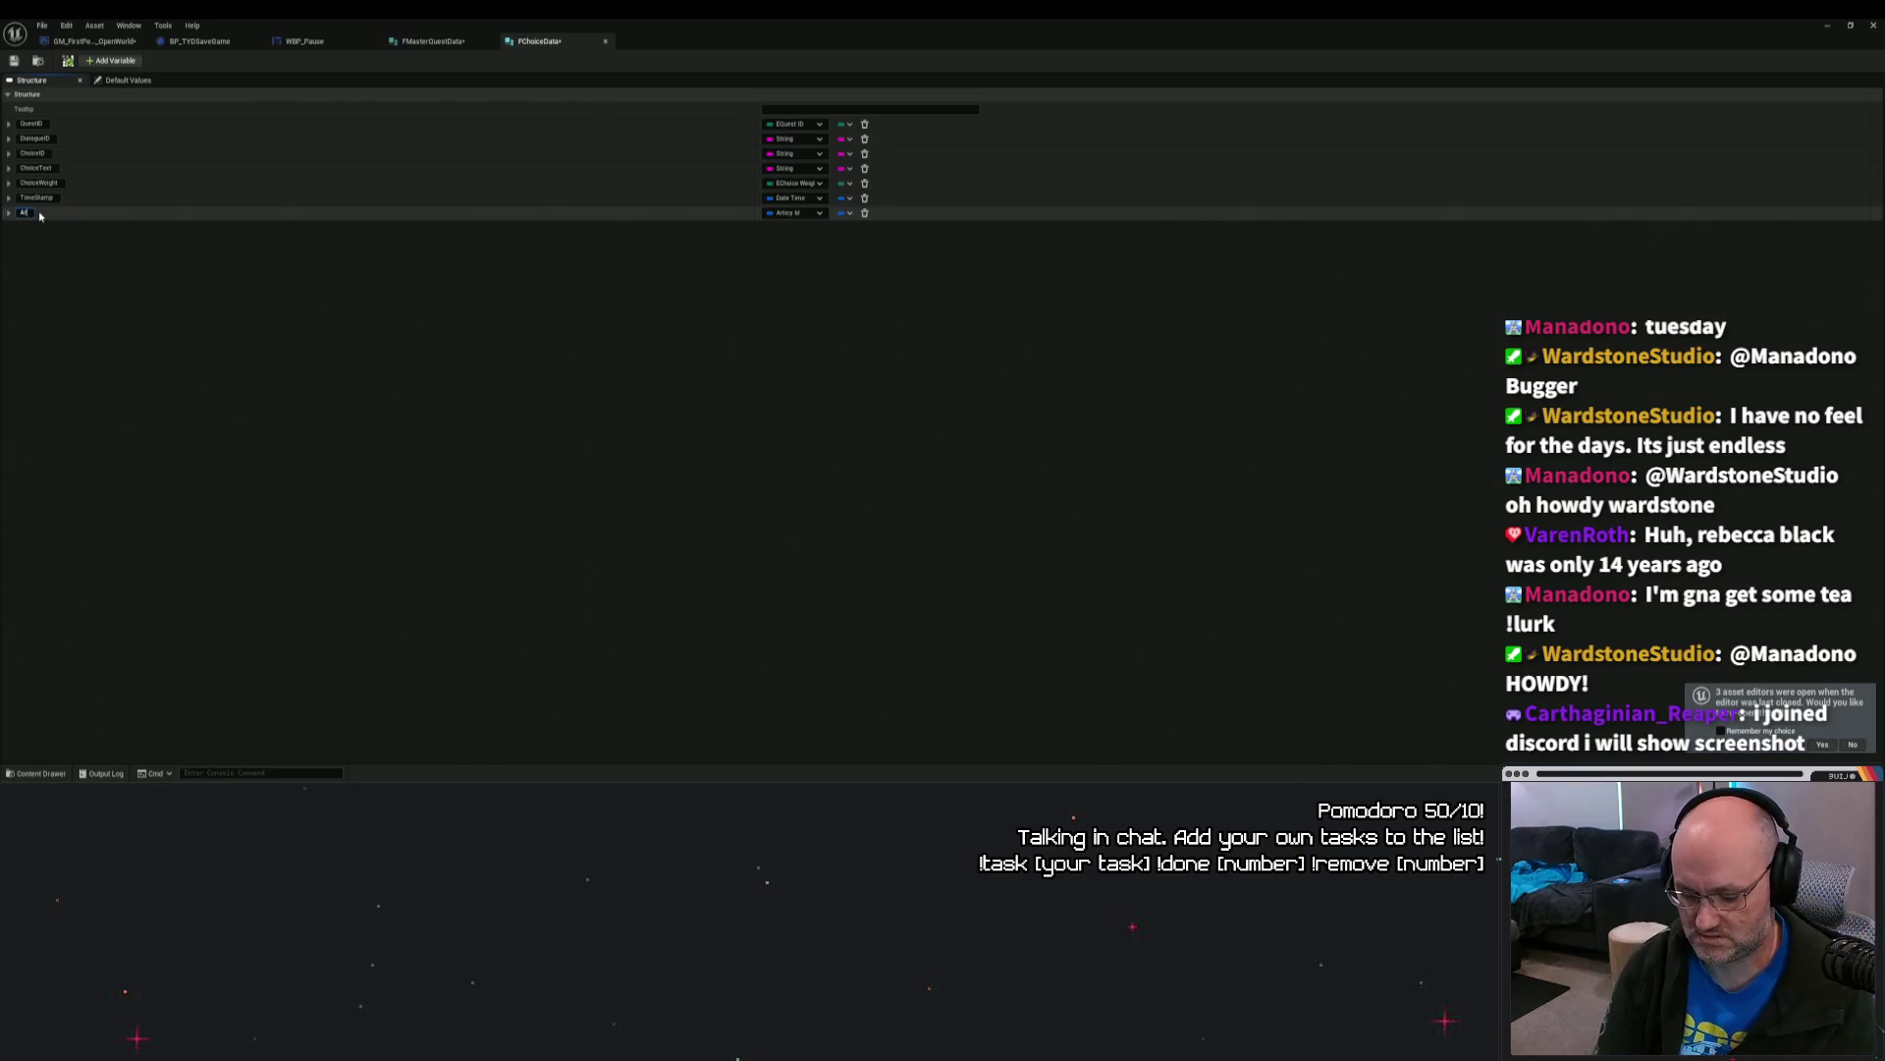
pyautogui.write('t')
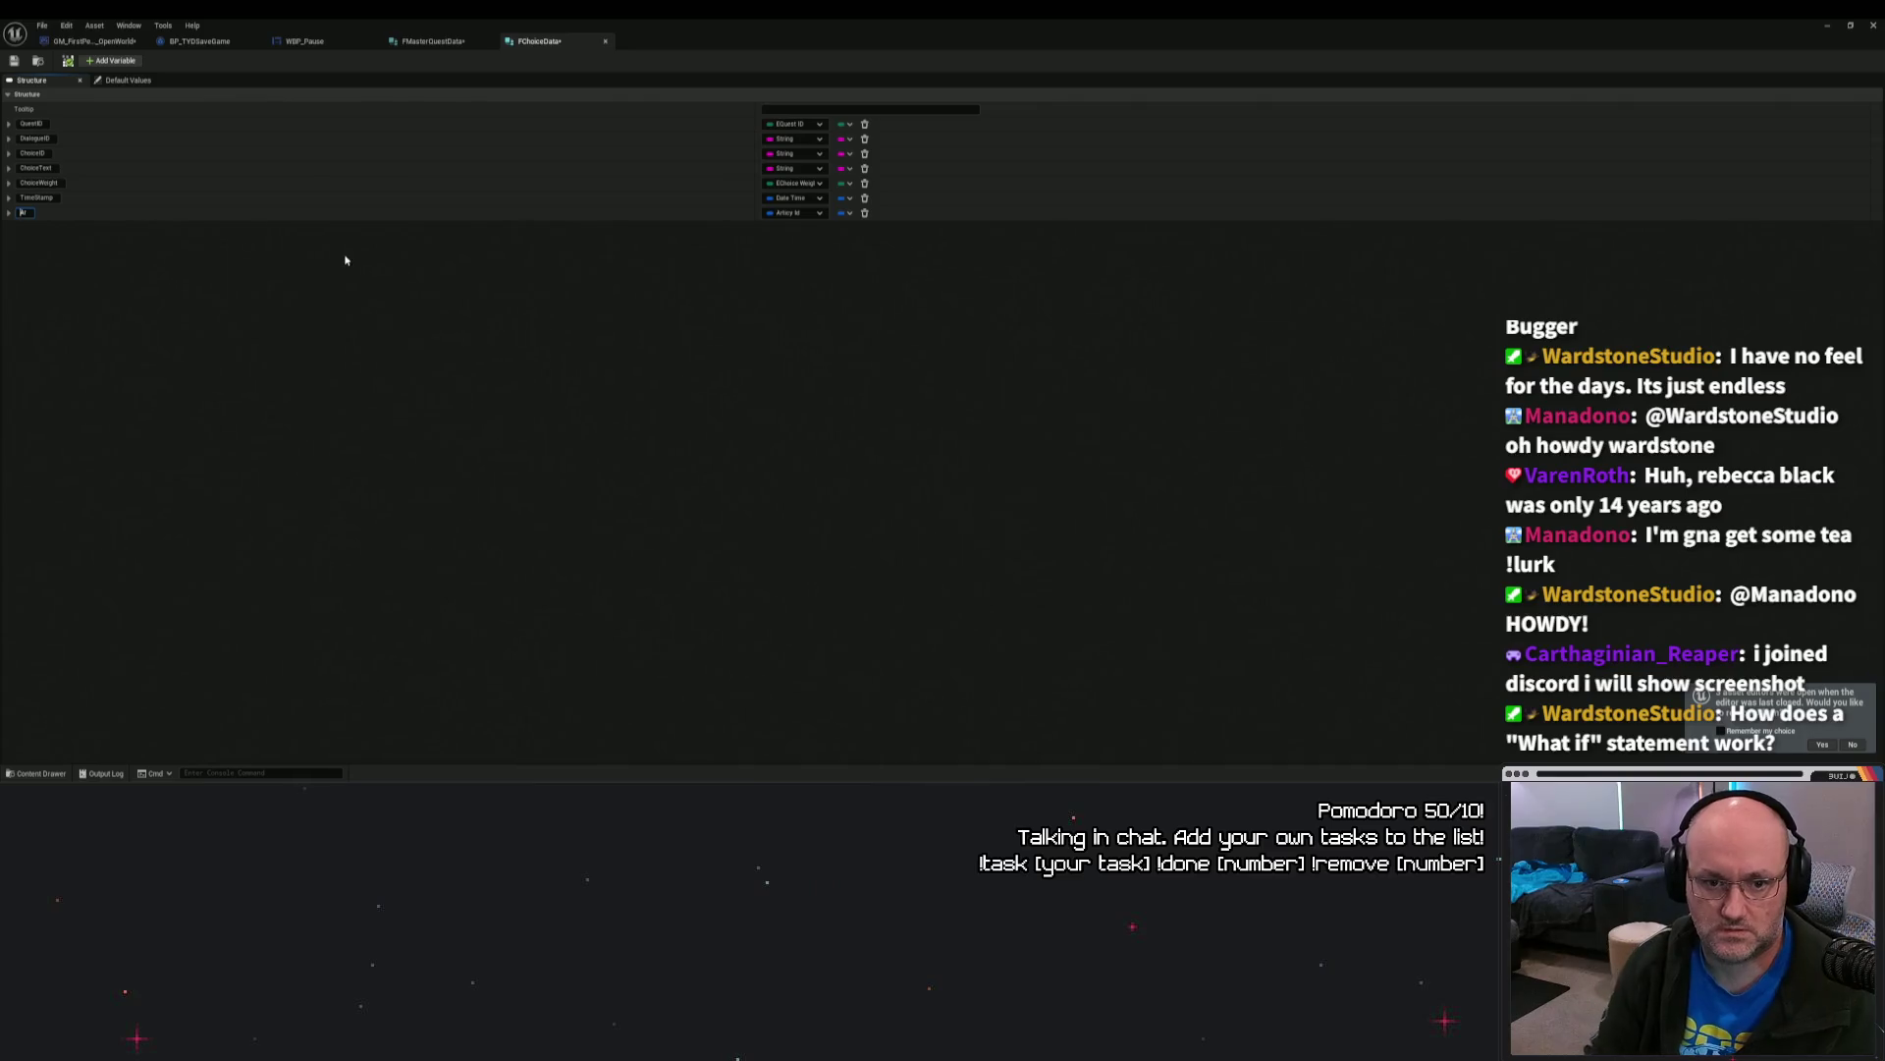
pyautogui.write('t')
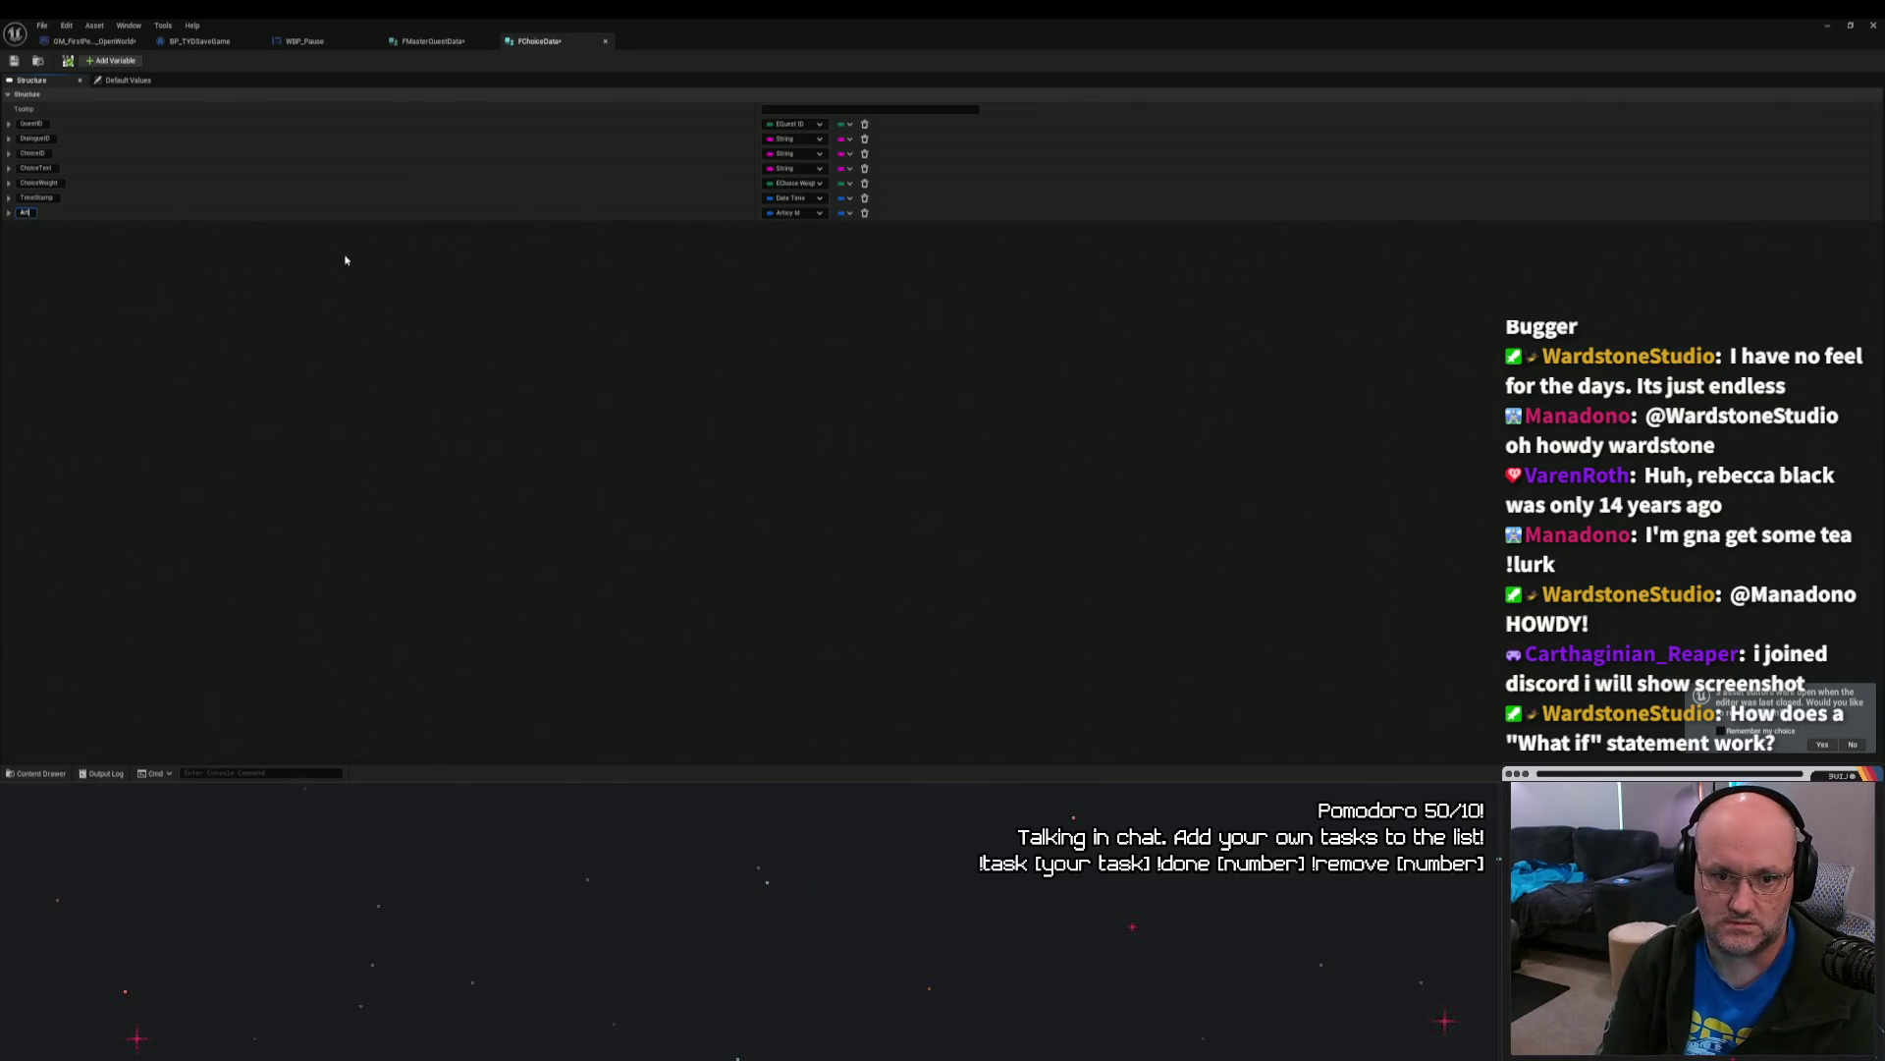
pyautogui.write('i')
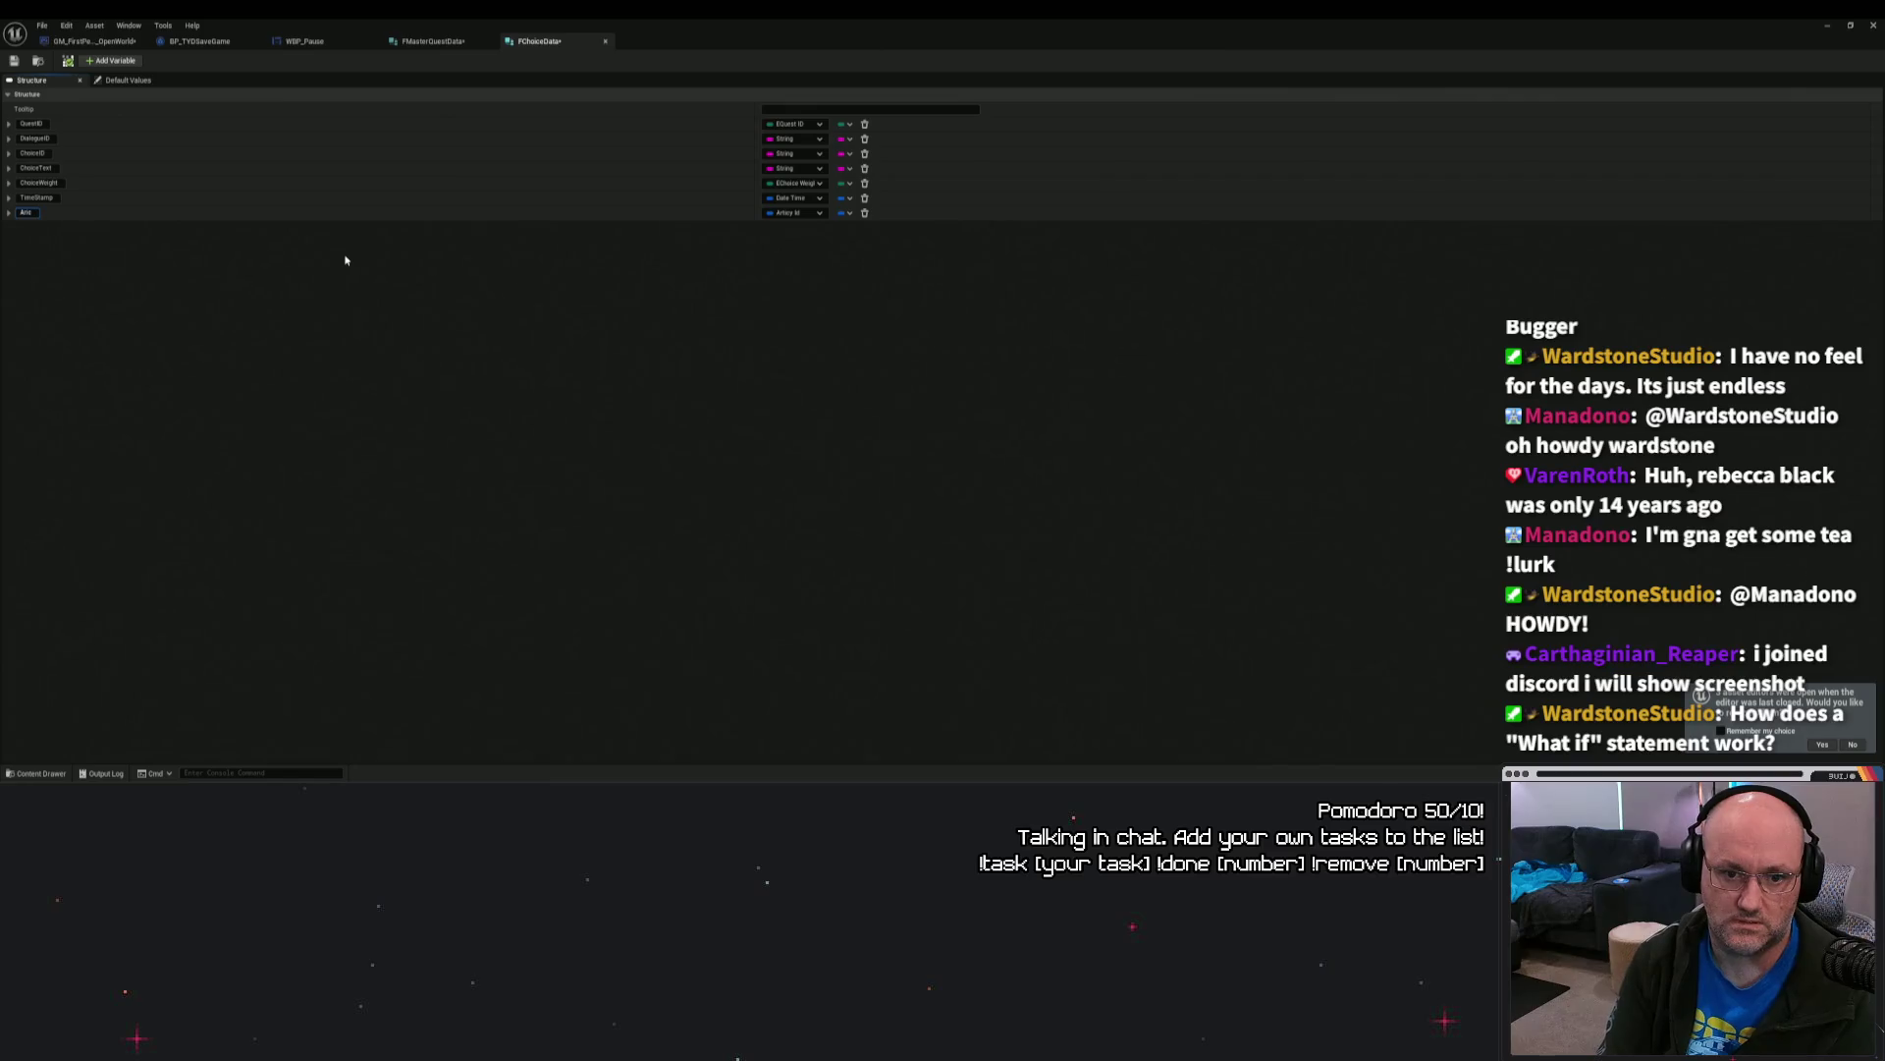
pyautogui.write('ticy')
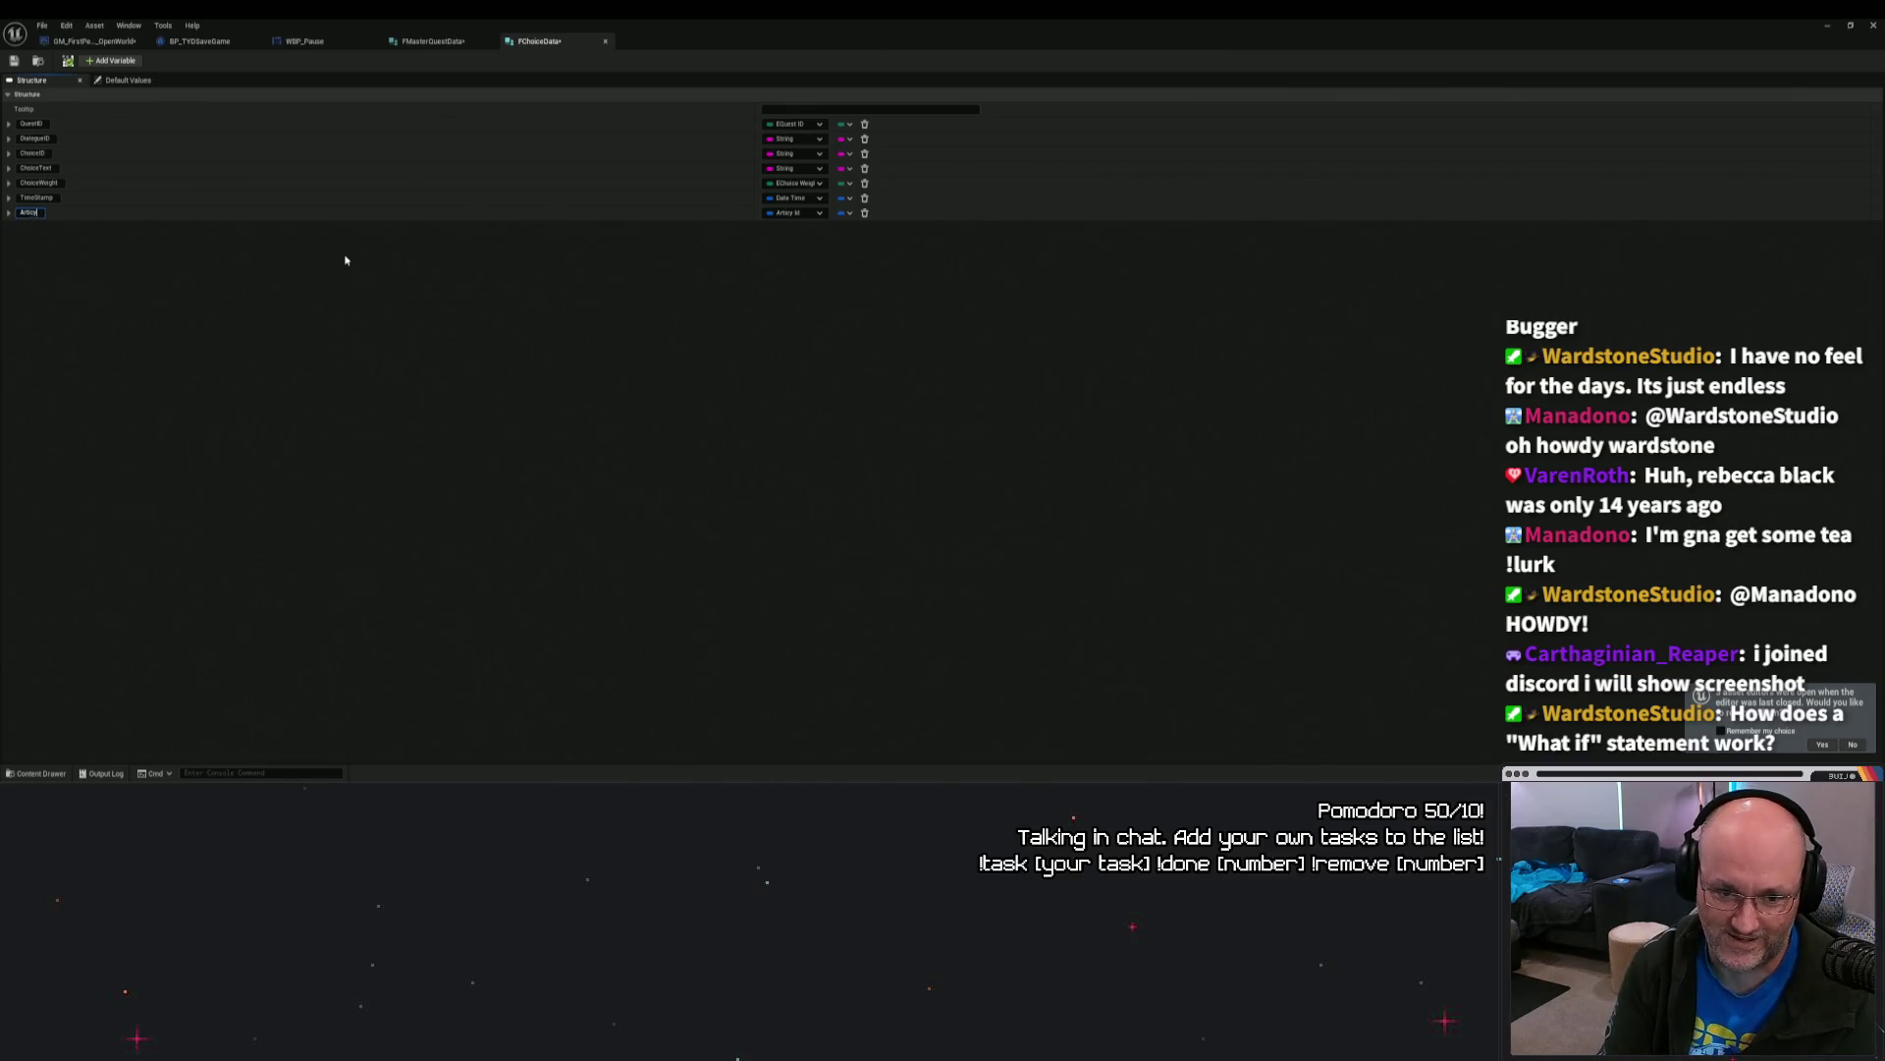
pyautogui.write('logueID')
pyautogui.press('Return')
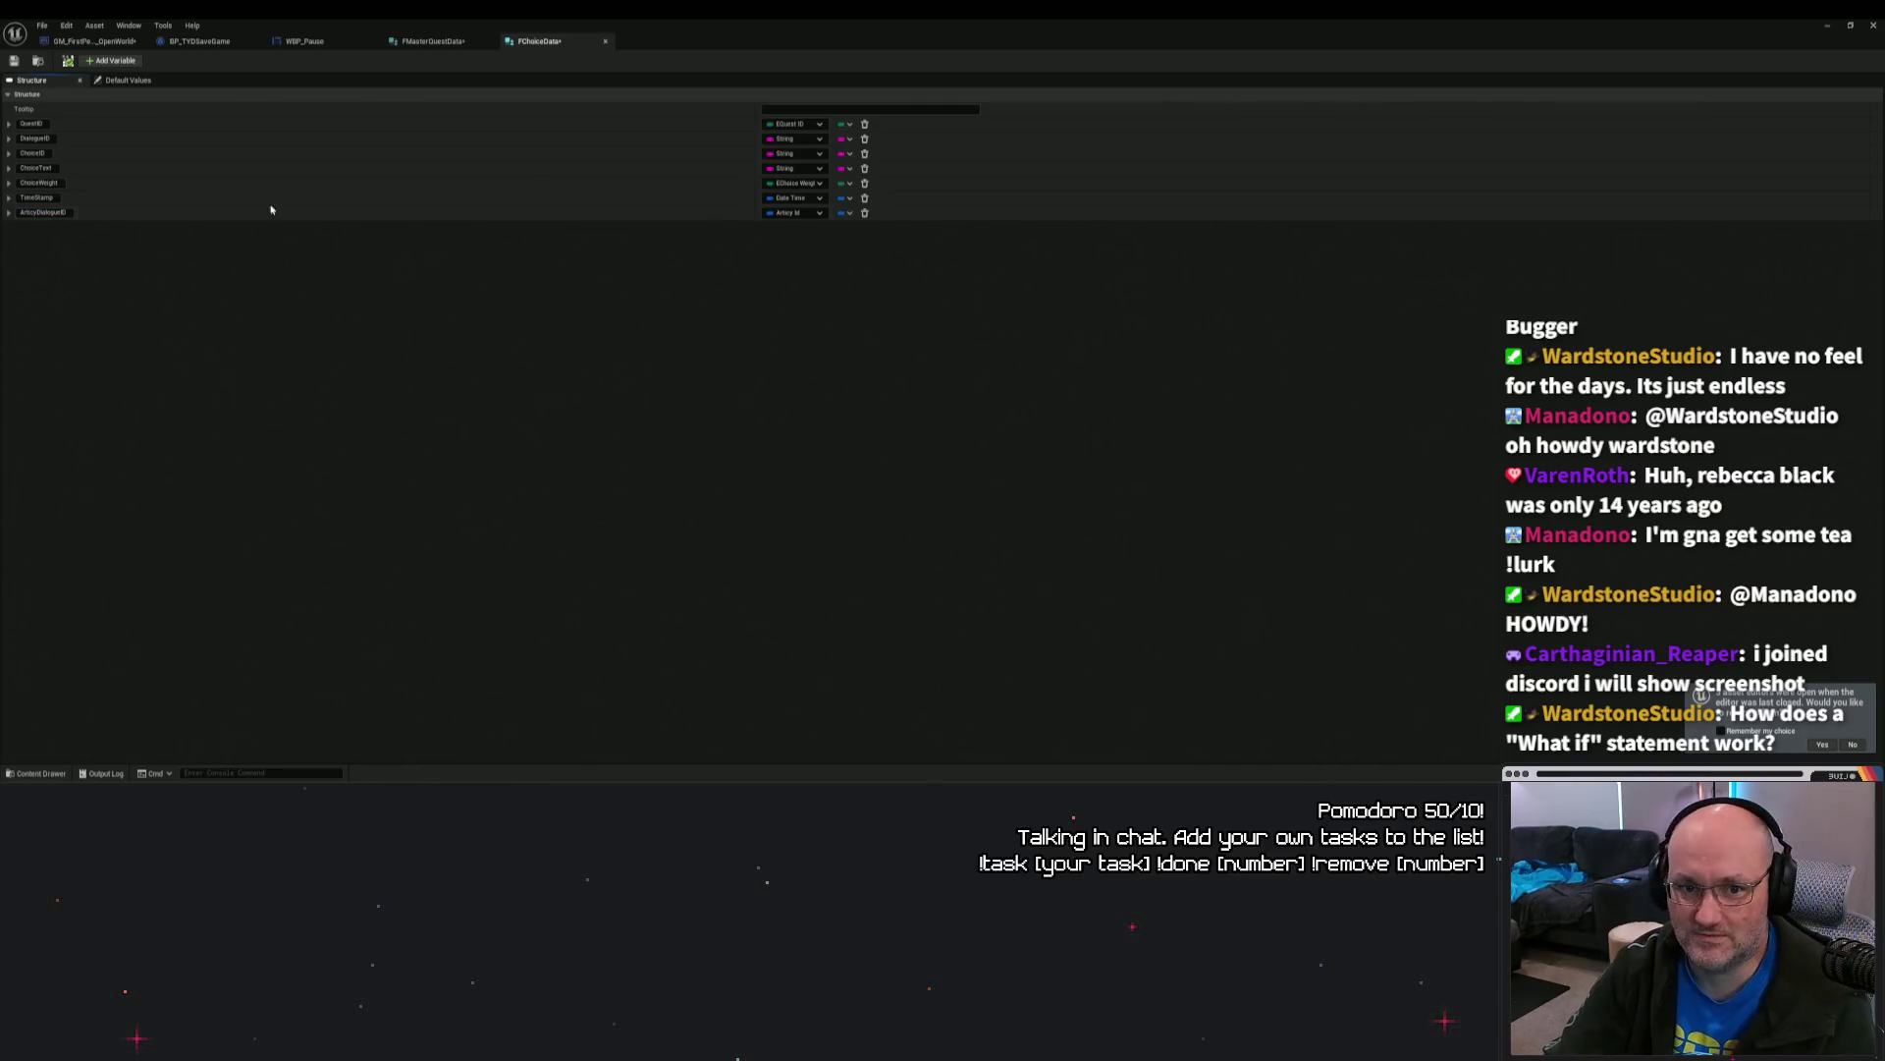
pyautogui.click(113, 44)
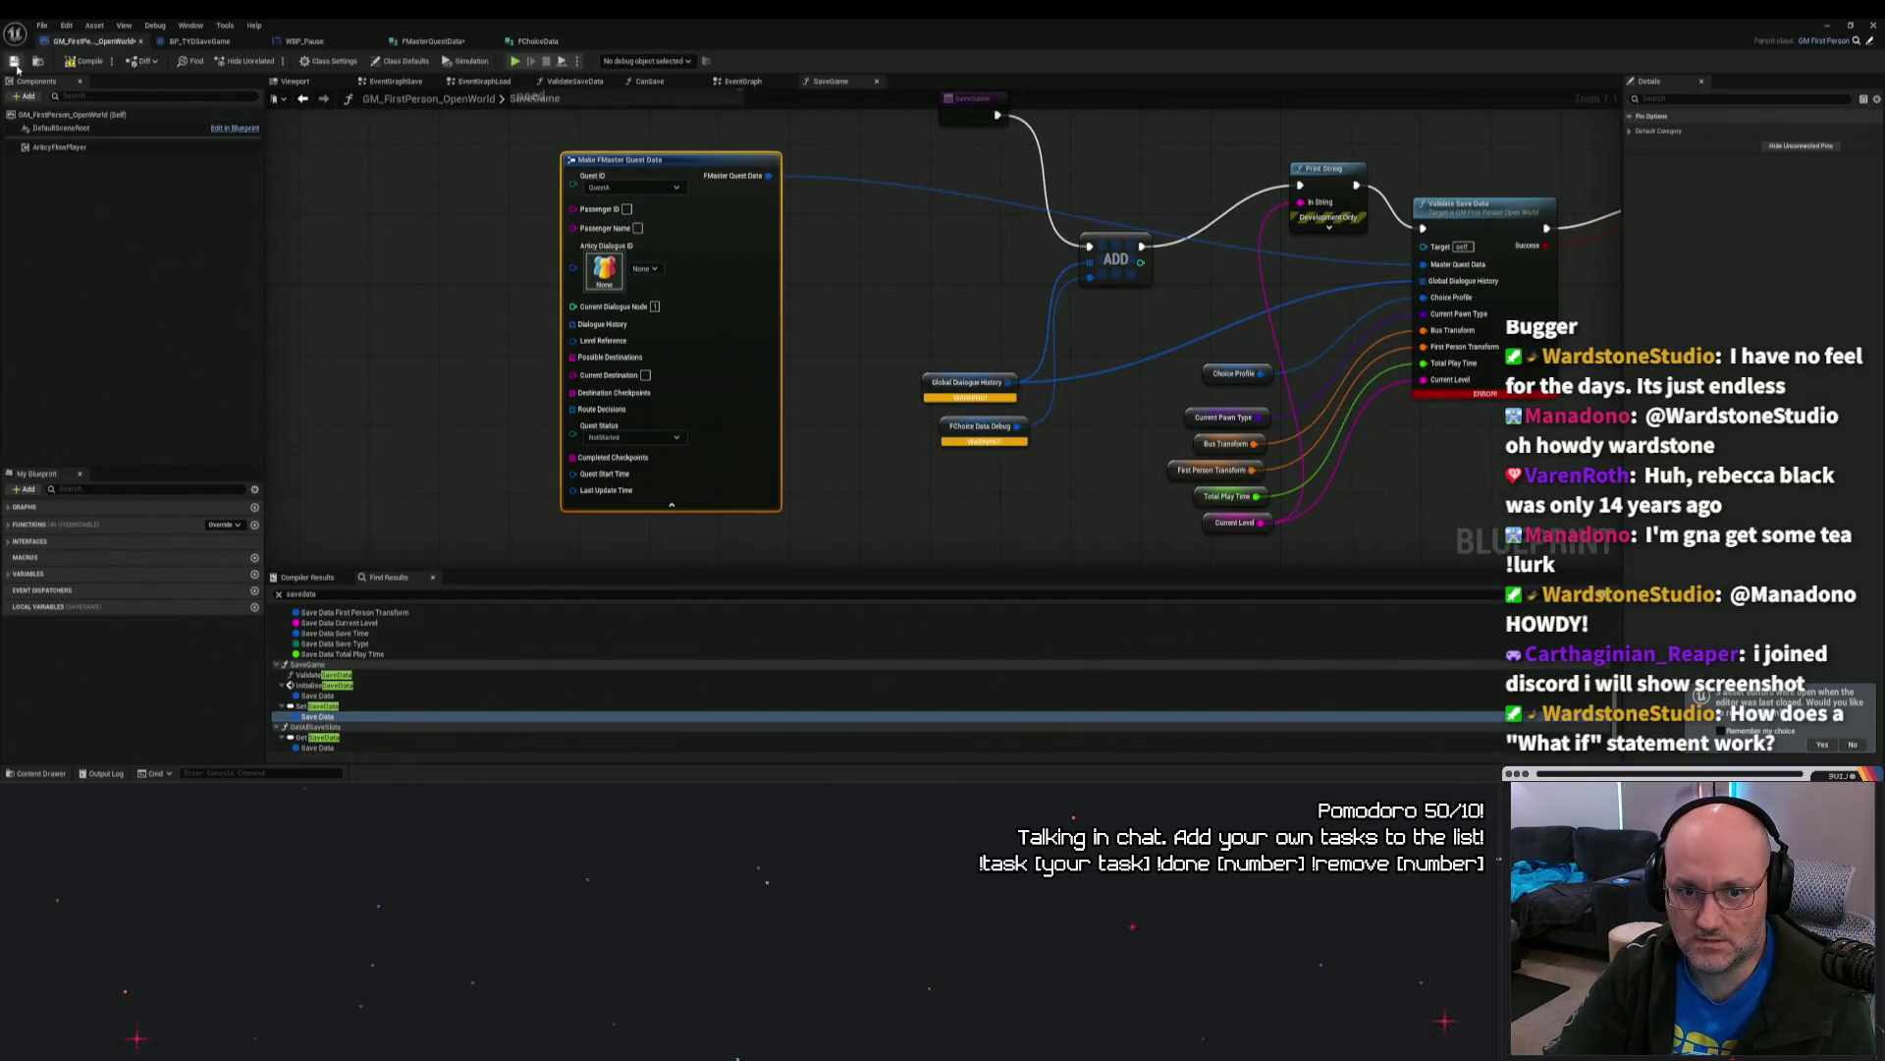
# Step: Recompile GM_FirstPerson_OpenWorld and pan the SaveGame graph to the Validate and Print String nodes
pyautogui.click(84, 61)
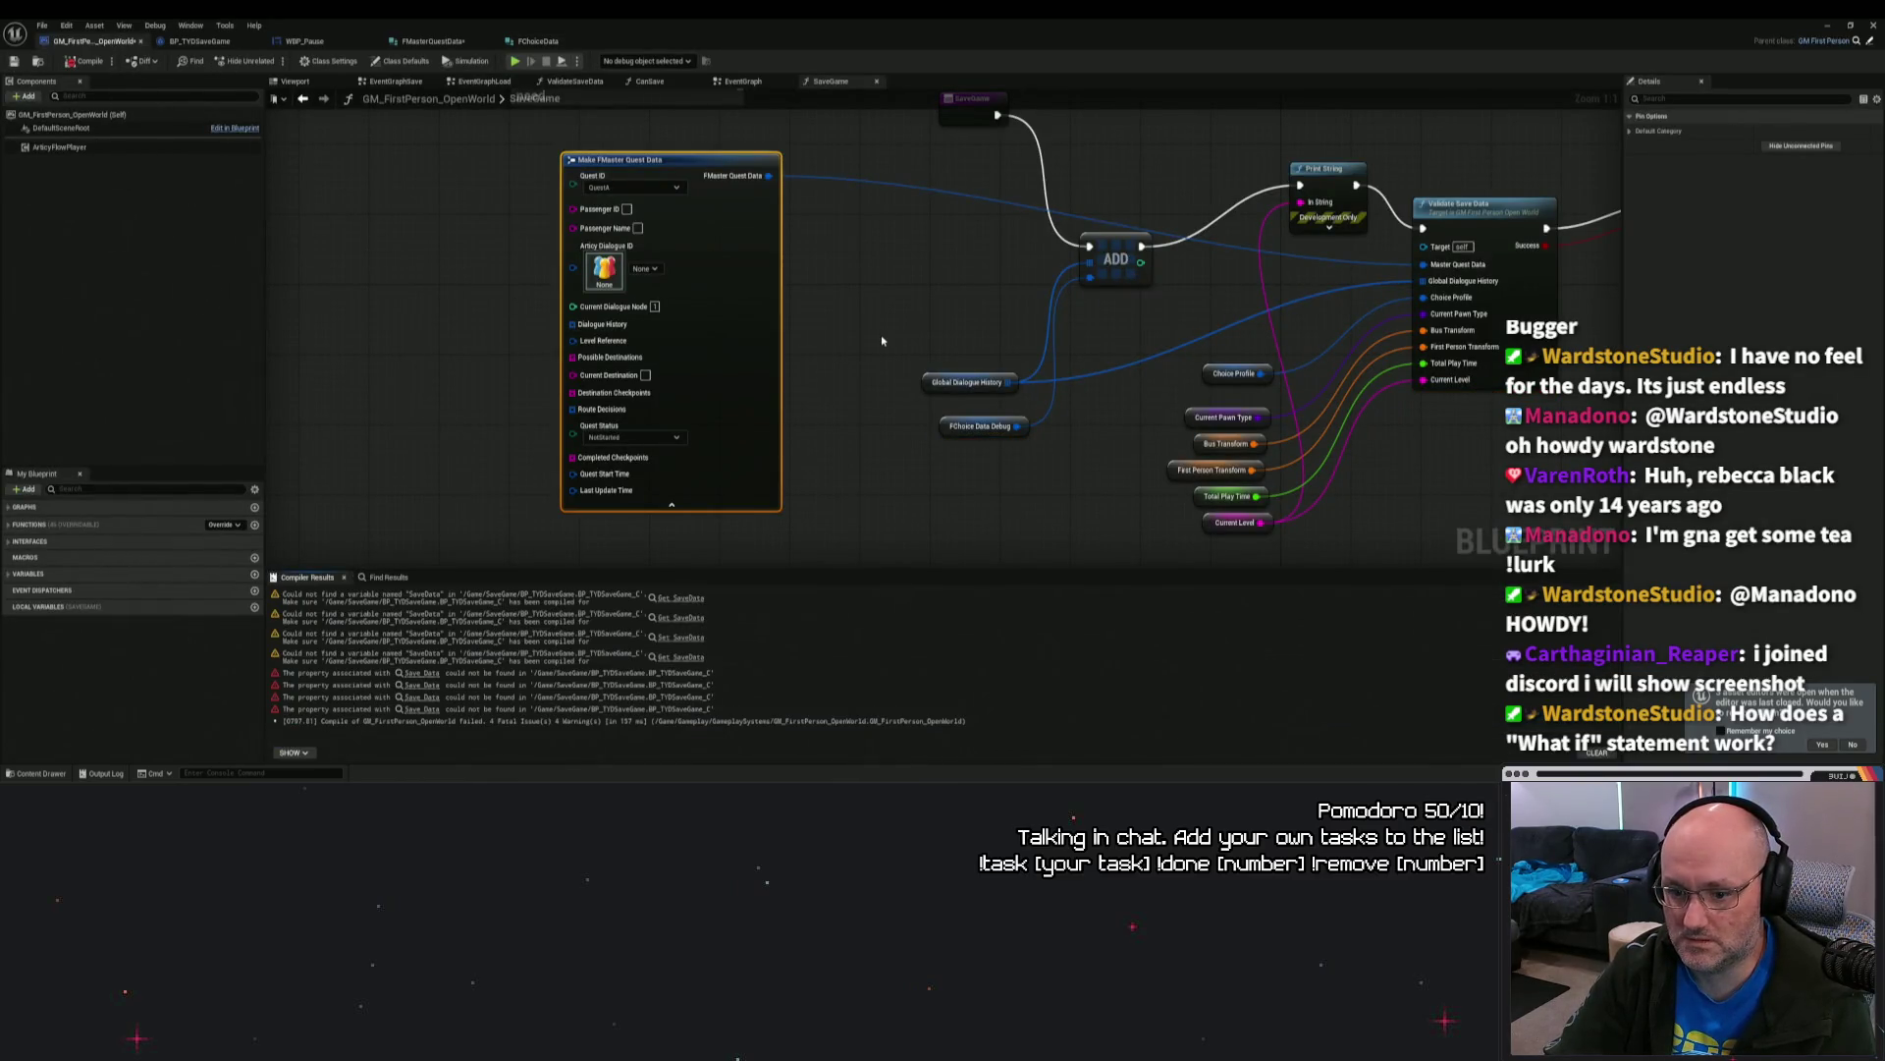
pyautogui.moveTo(1459, 486); pyautogui.dragTo(1230, 447)
pyautogui.scroll(-6, 824, 413)
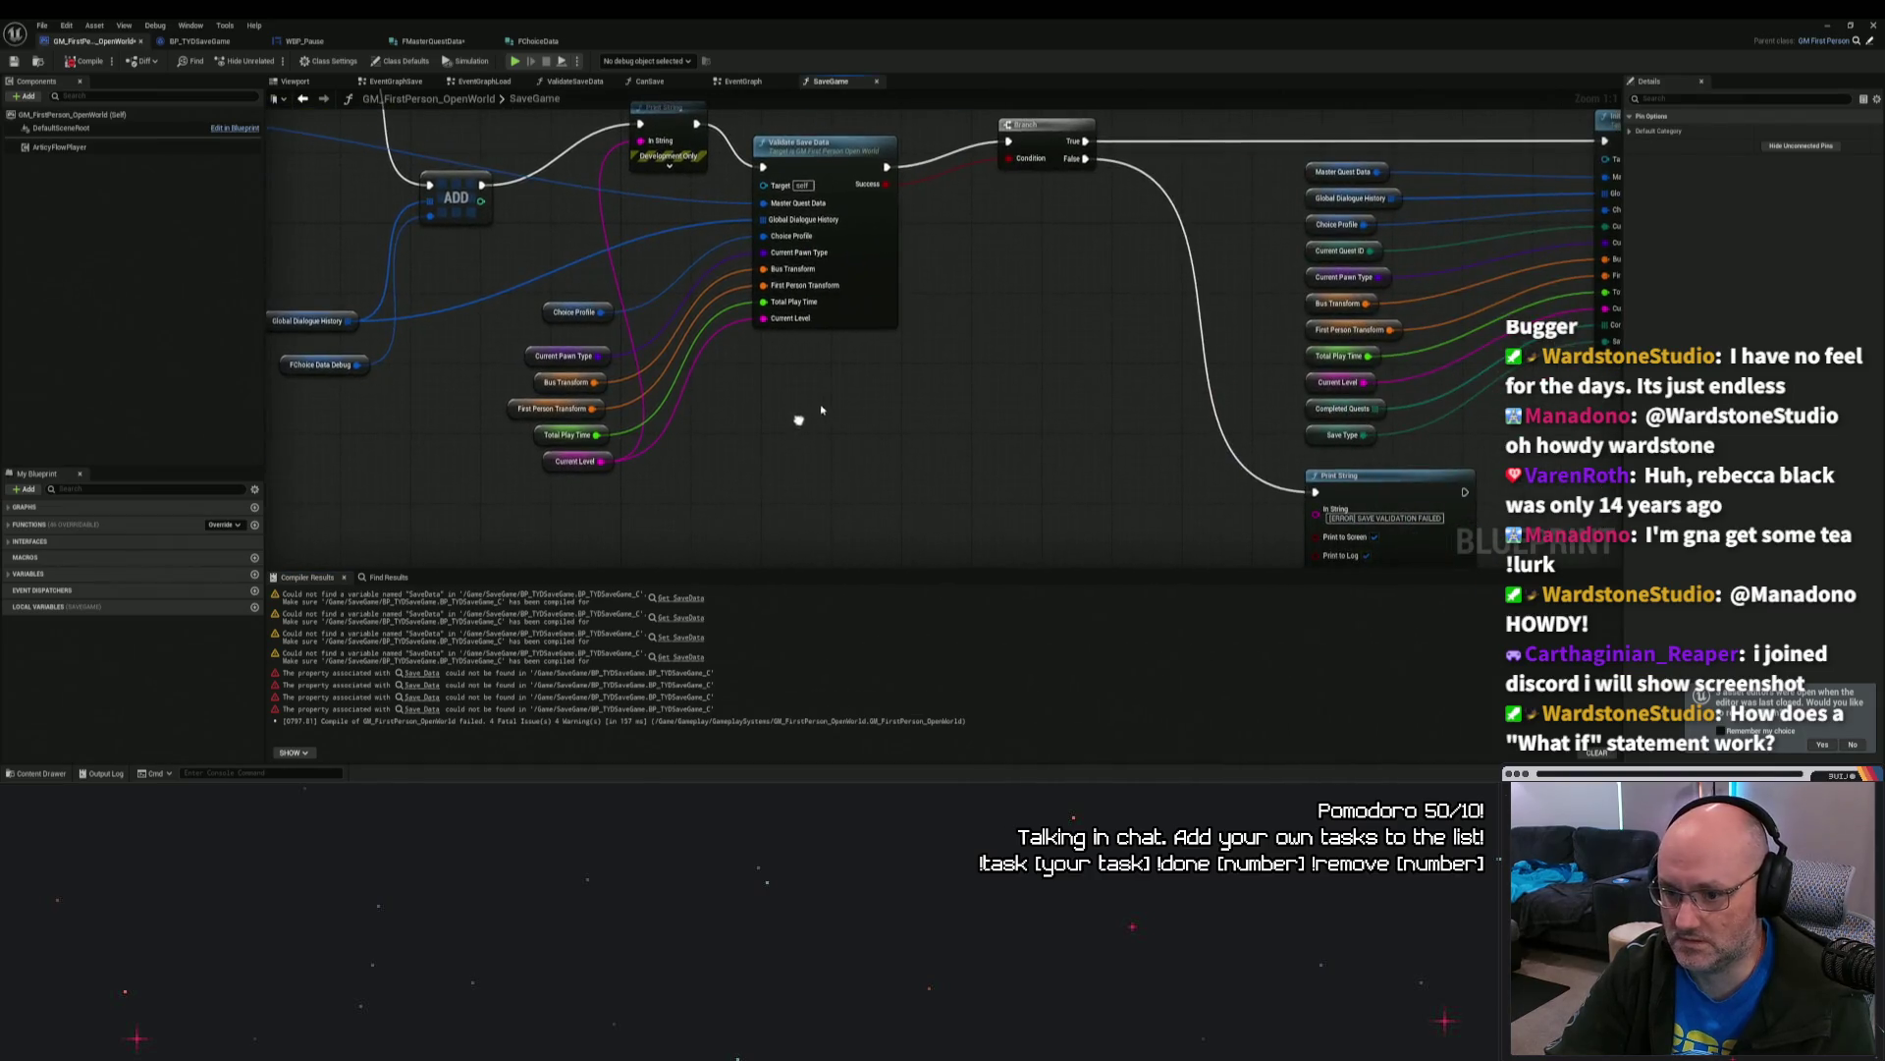
pyautogui.scroll(4, 824, 413)
pyautogui.moveTo(932, 390)
pyautogui.mouseDown()
pyautogui.moveTo(515, 350)
pyautogui.moveTo(220, 429)
pyautogui.mouseUp()
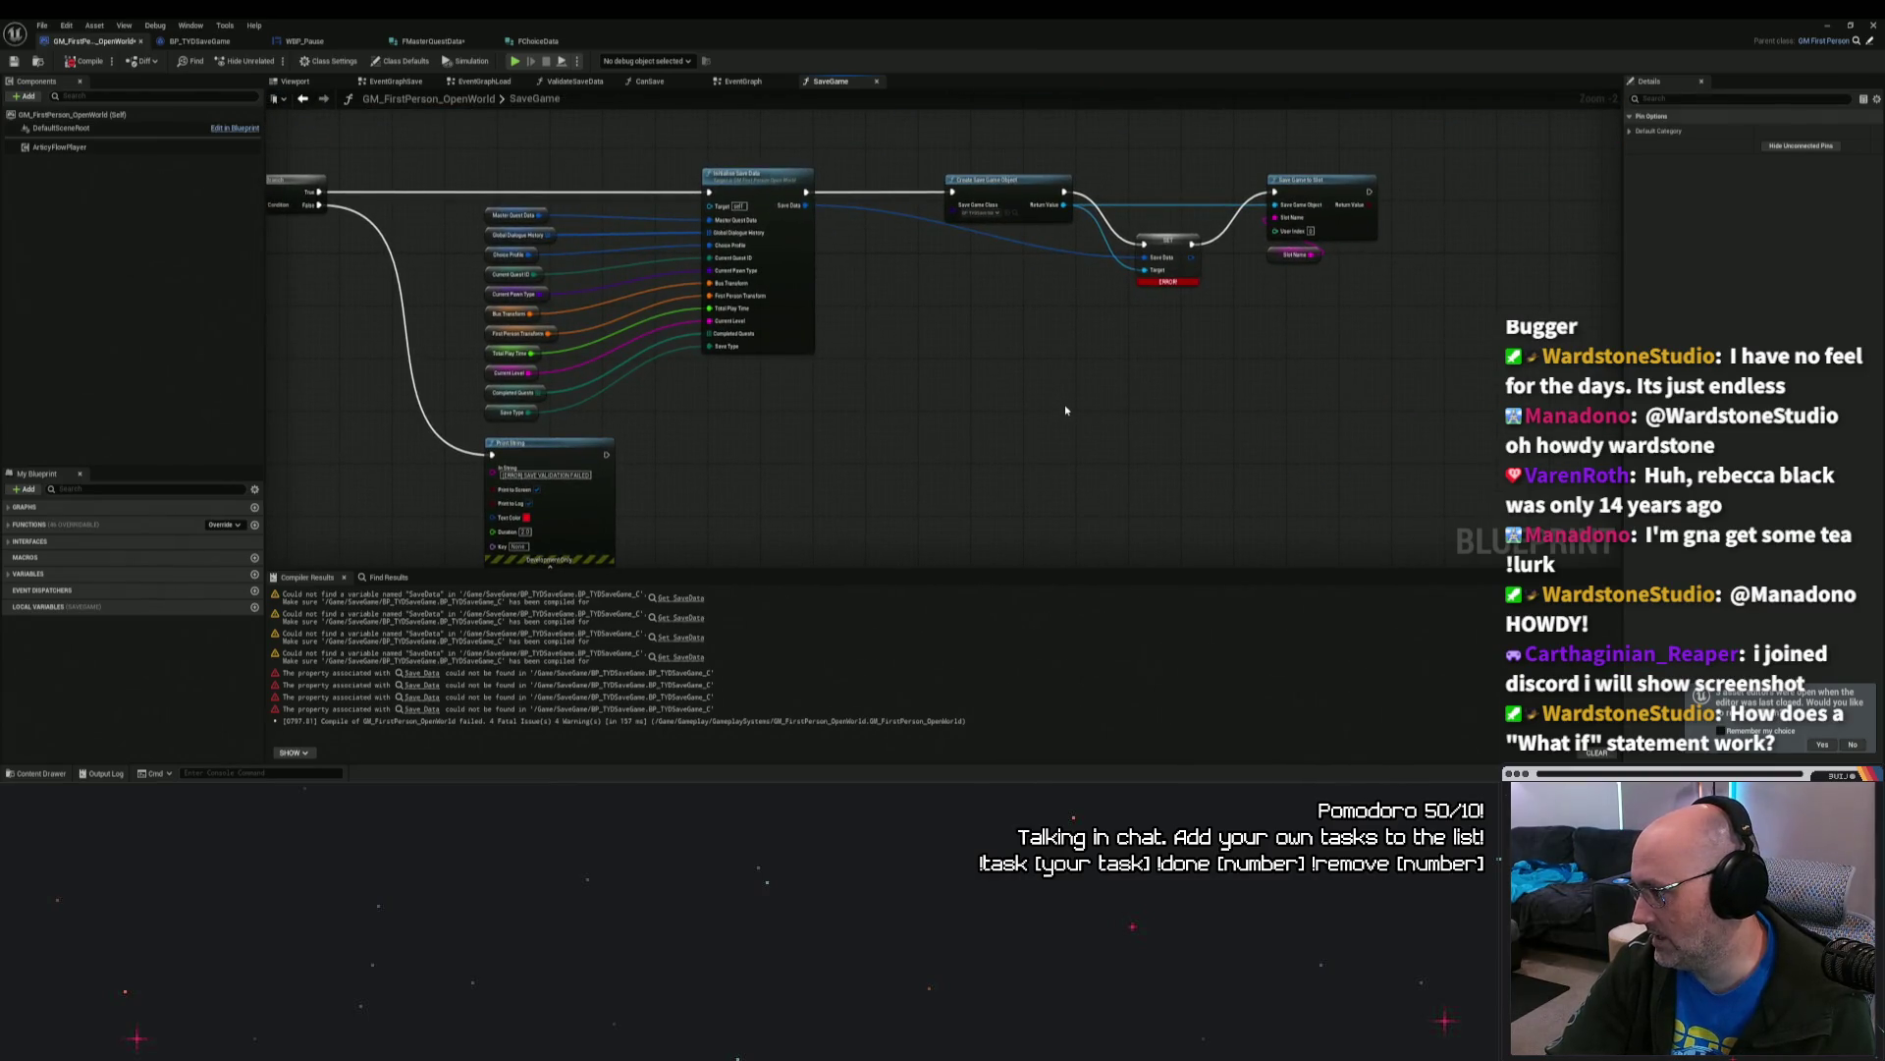
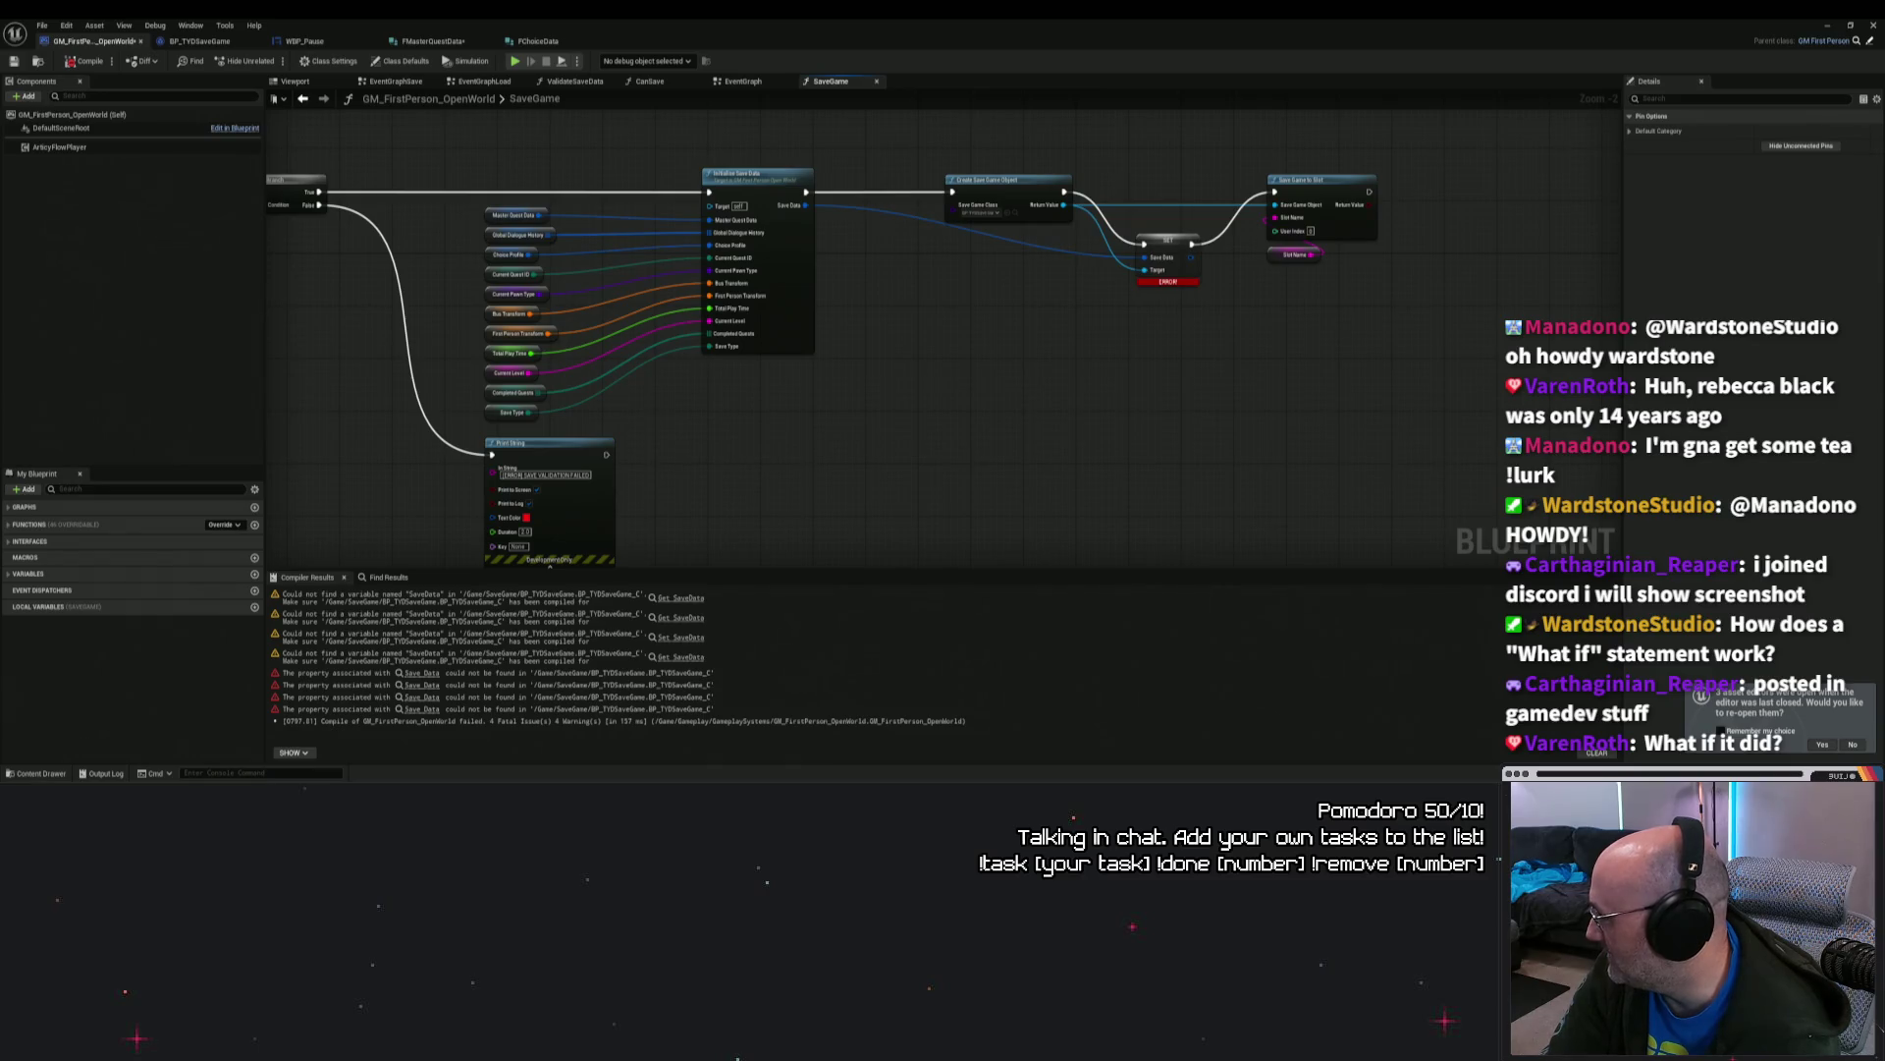
# Step: Drag the Discord screenshot of a Begin Play → Create Widget → Add to Viewport graph over the editor
pyautogui.moveTo(1866, 116); pyautogui.dragTo(915, 116)
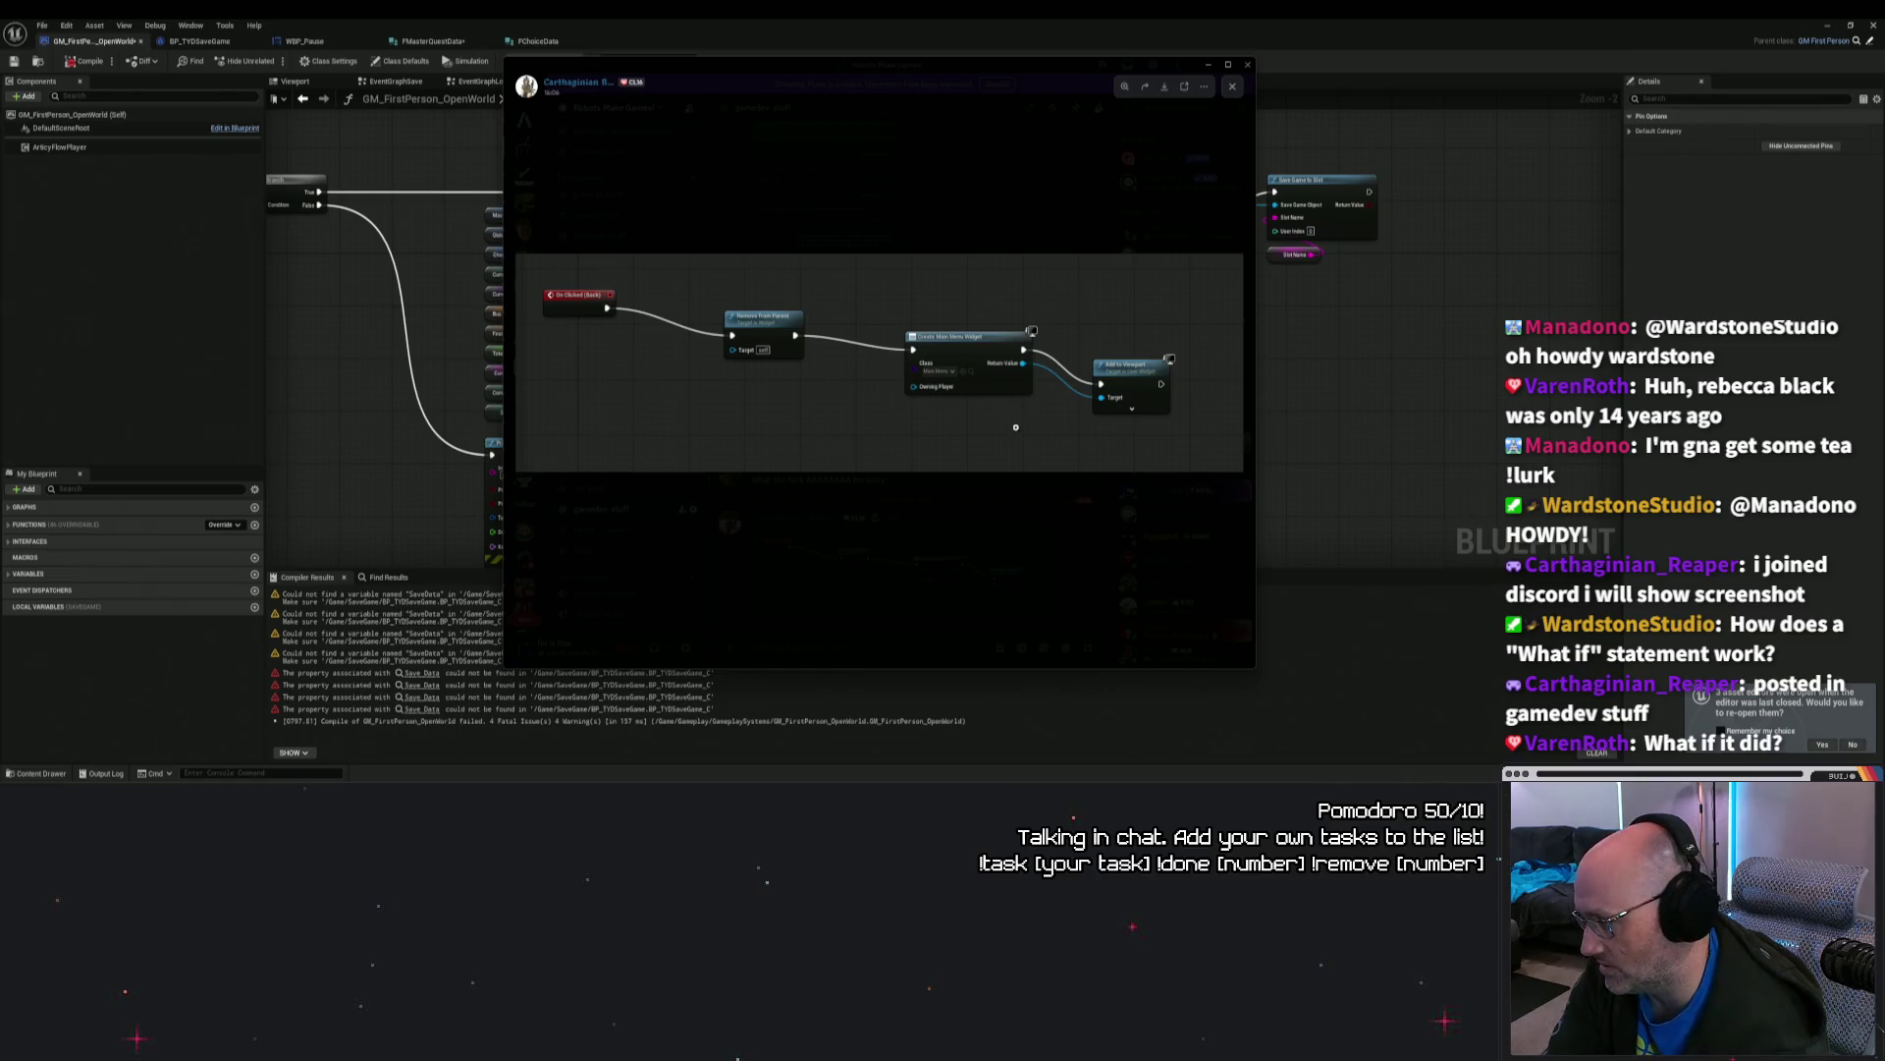
# Step: Close the screenshot preview and the Discord window, then pan the BP_TYDSaveGame graph
pyautogui.click(1100, 509)
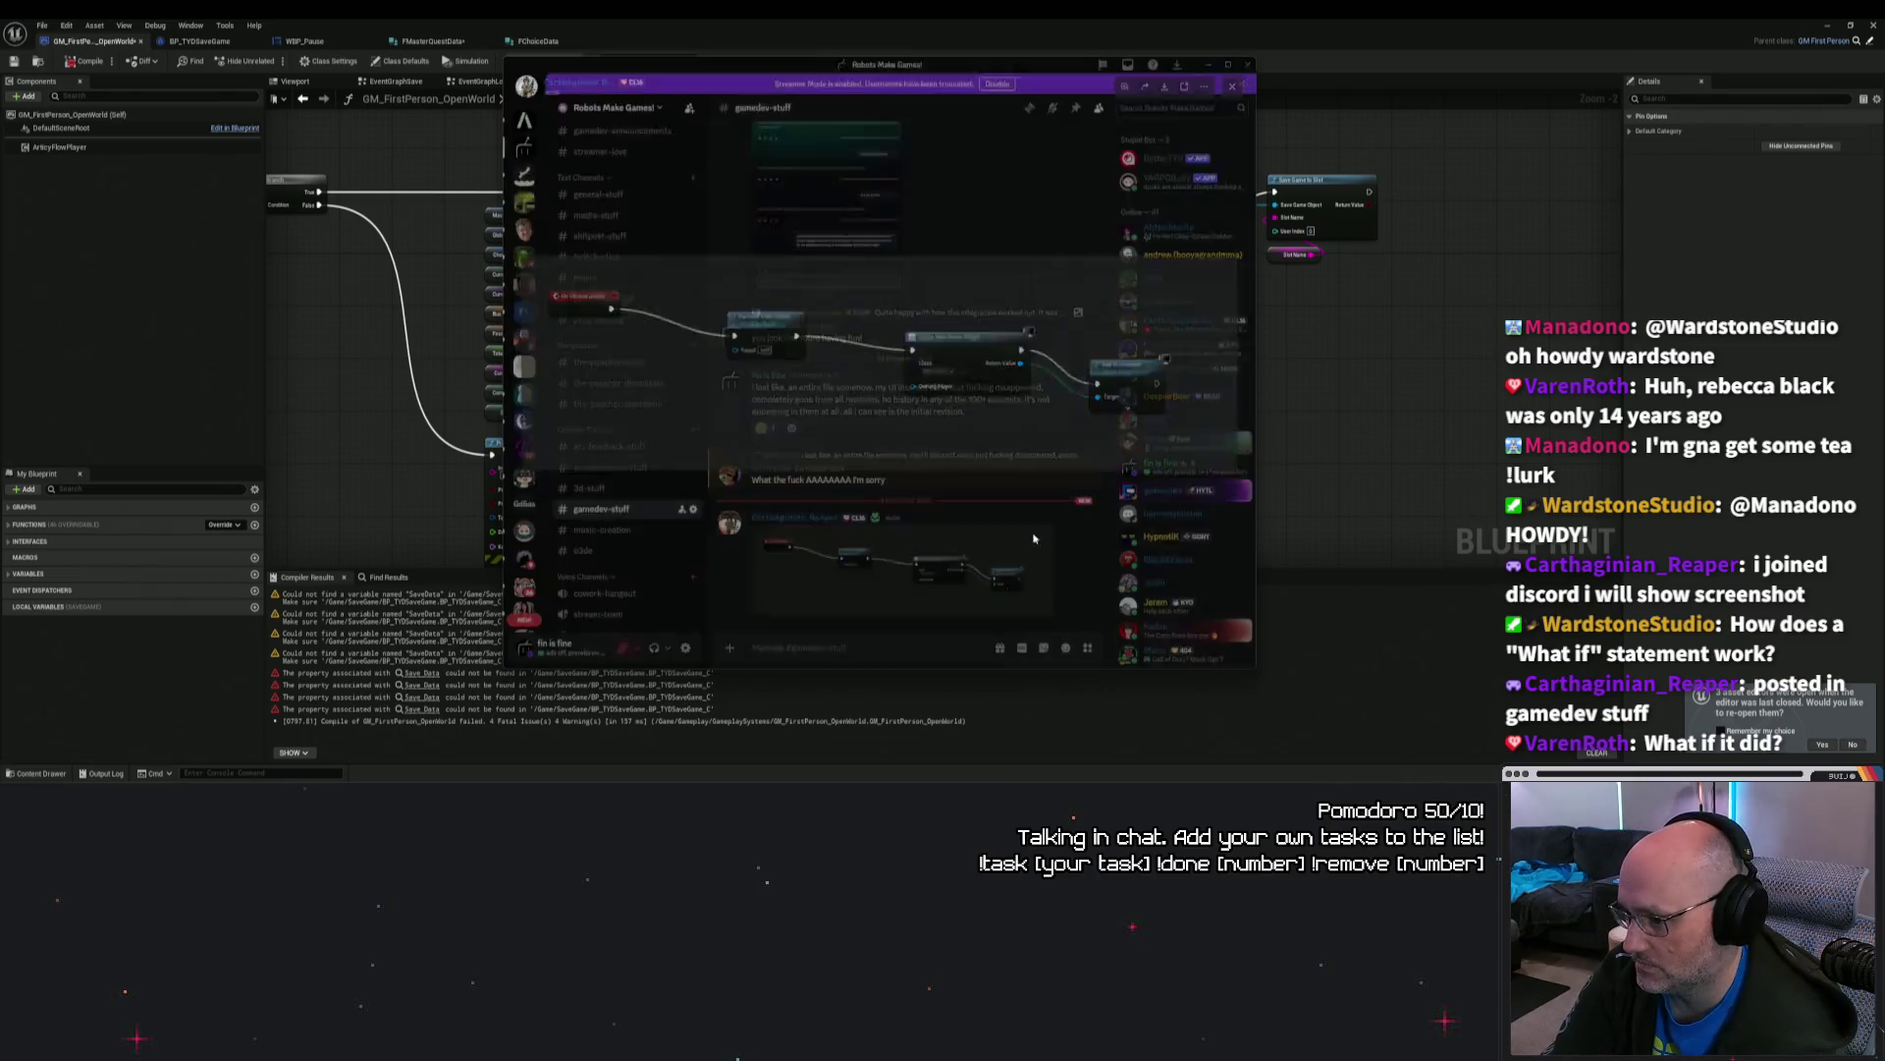
pyautogui.click(1247, 65)
pyautogui.moveTo(1113, 401)
pyautogui.mouseDown()
pyautogui.moveTo(1267, 452)
pyautogui.moveTo(1305, 353)
pyautogui.moveTo(1074, 235)
pyautogui.moveTo(1064, 357)
pyautogui.moveTo(933, 374)
pyautogui.moveTo(1390, 310)
pyautogui.mouseUp()
# Step: Compile BP_TYDSaveGame and then GM_FirstPerson_OpenWorld
pyautogui.click(200, 40)
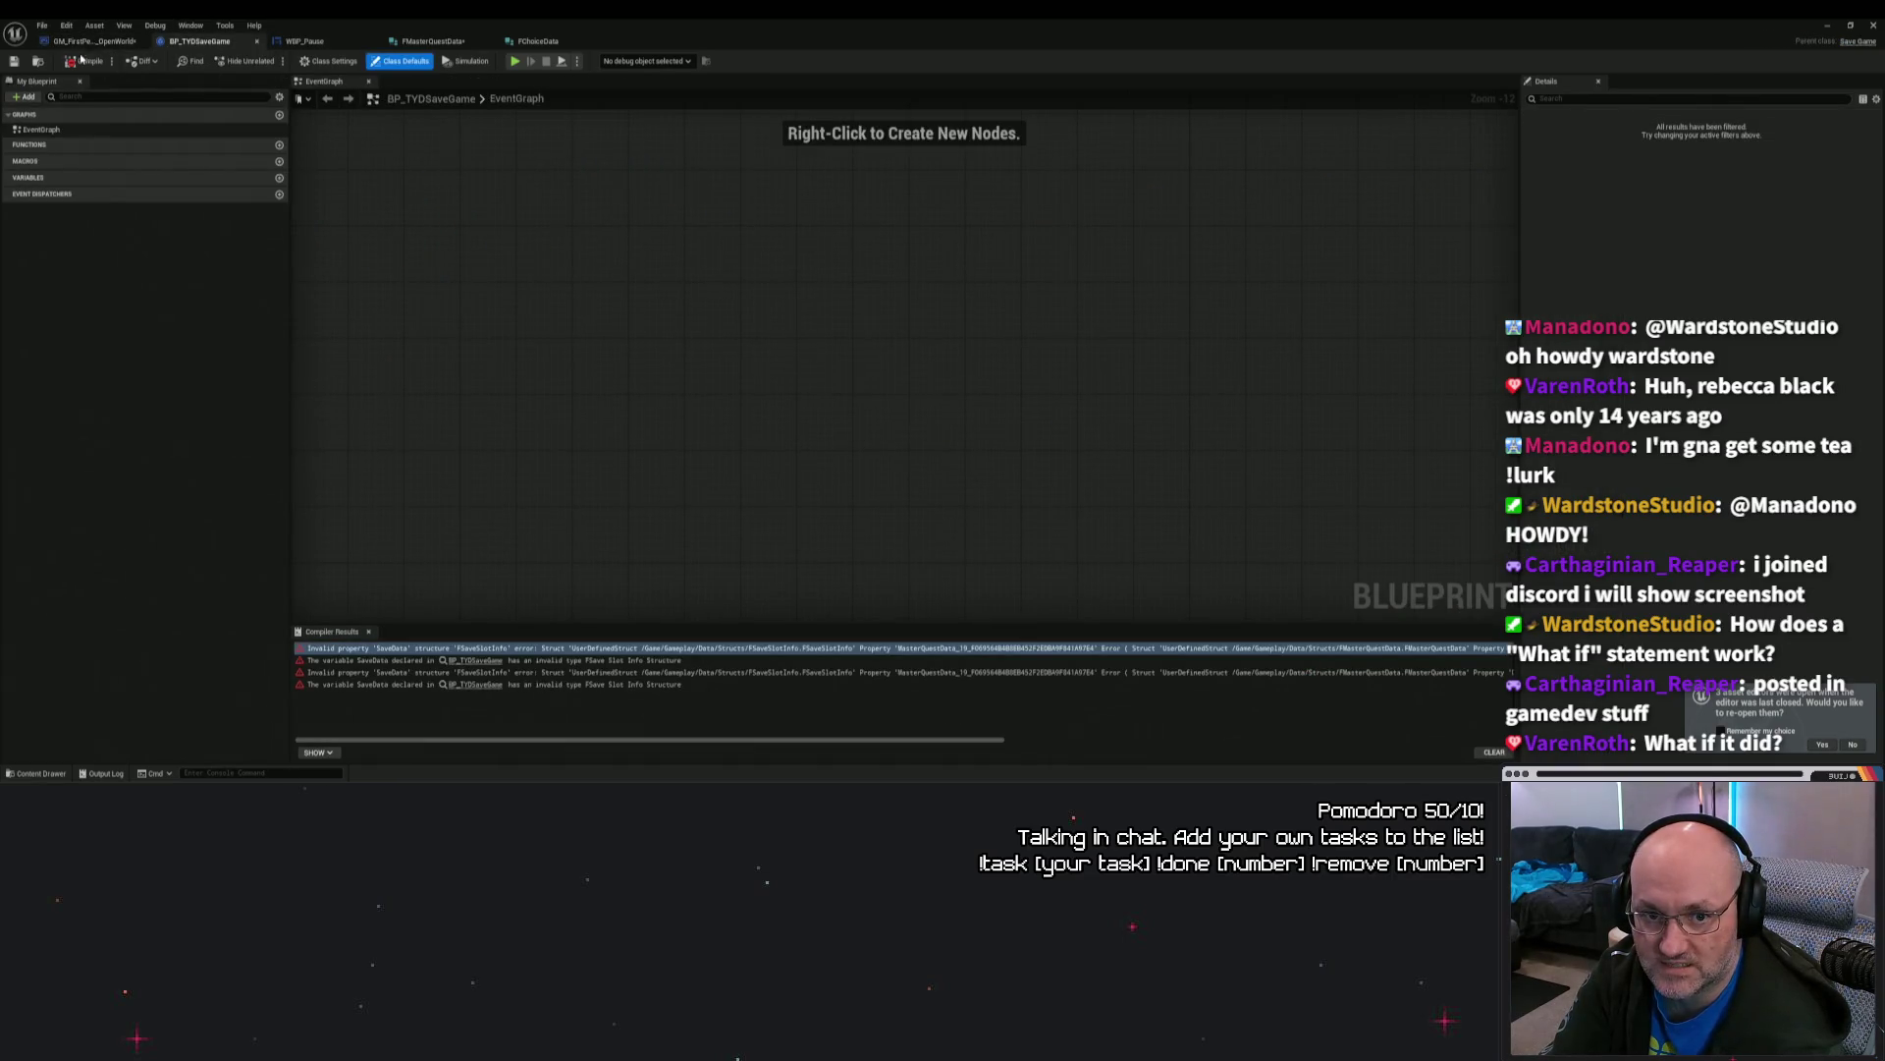
pyautogui.click(83, 60)
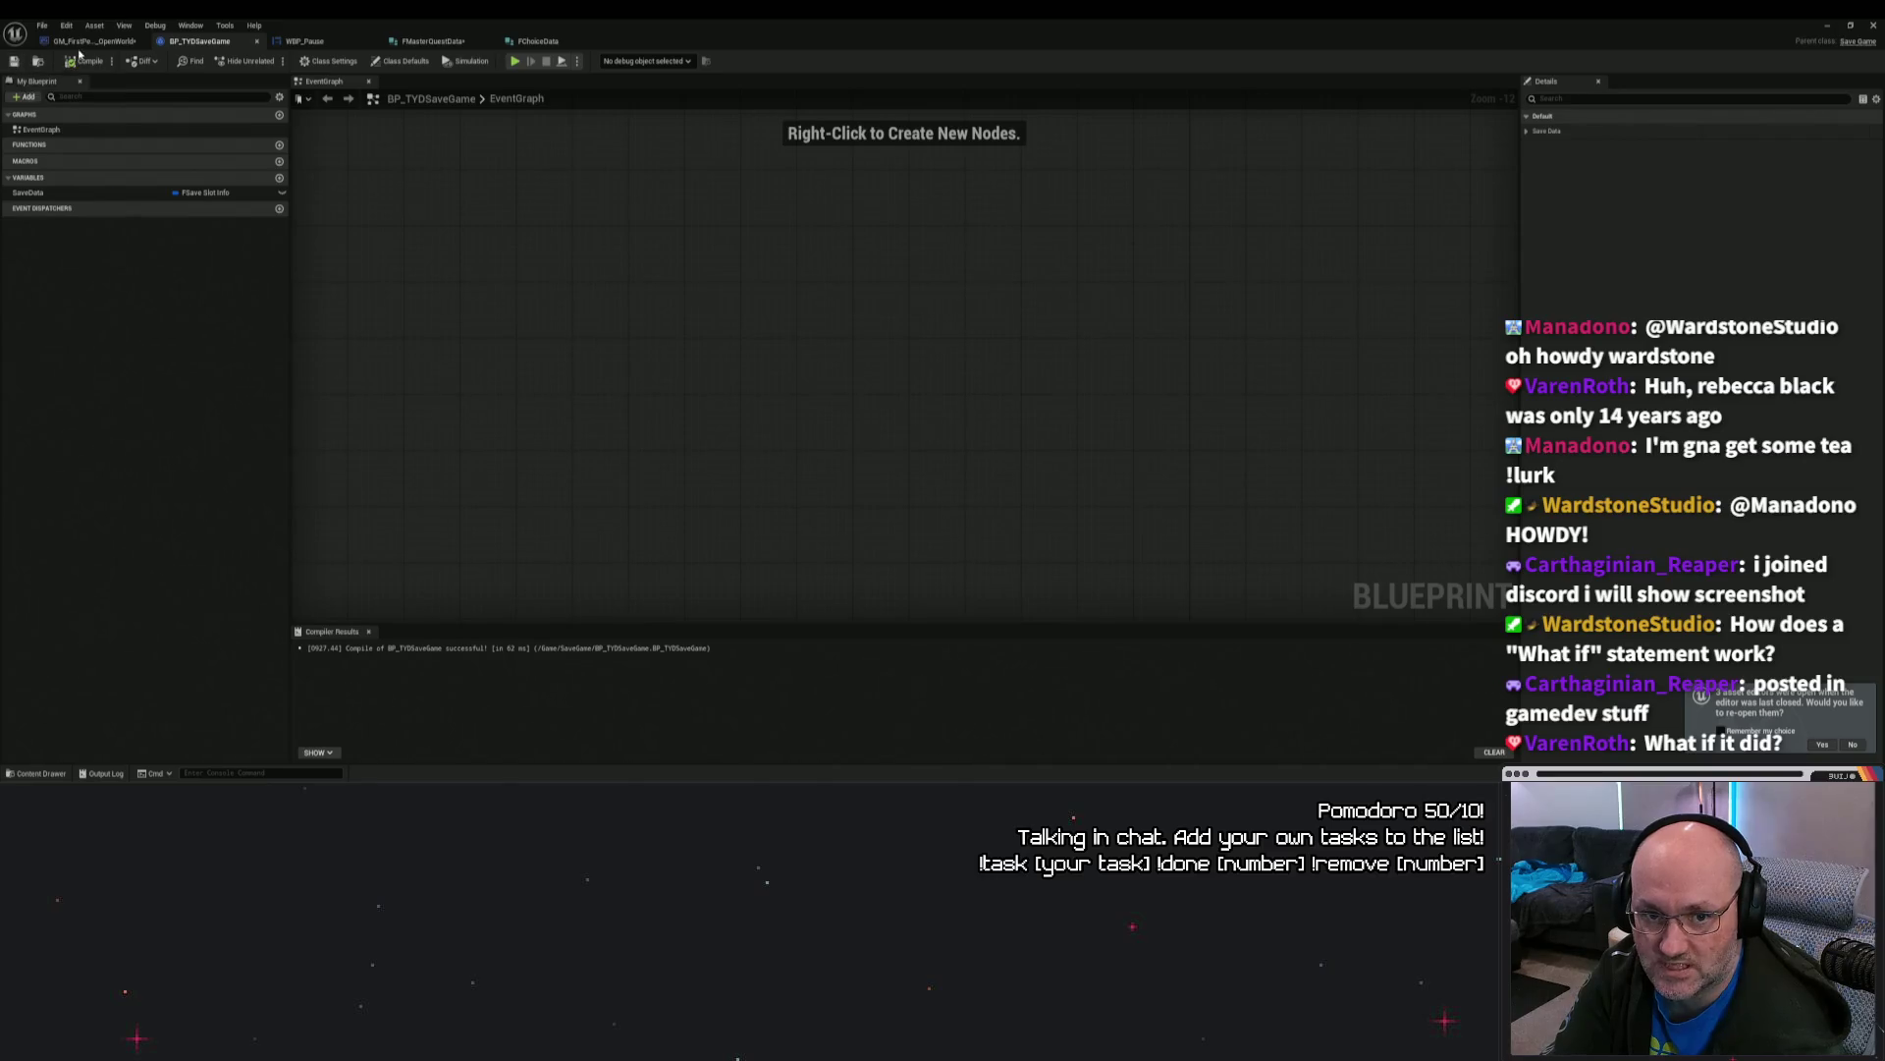
pyautogui.click(93, 41)
pyautogui.click(82, 60)
# Step: Save the game mode blueprint, checking out the asset, then switch to WBP_Pause
pyautogui.click(15, 62)
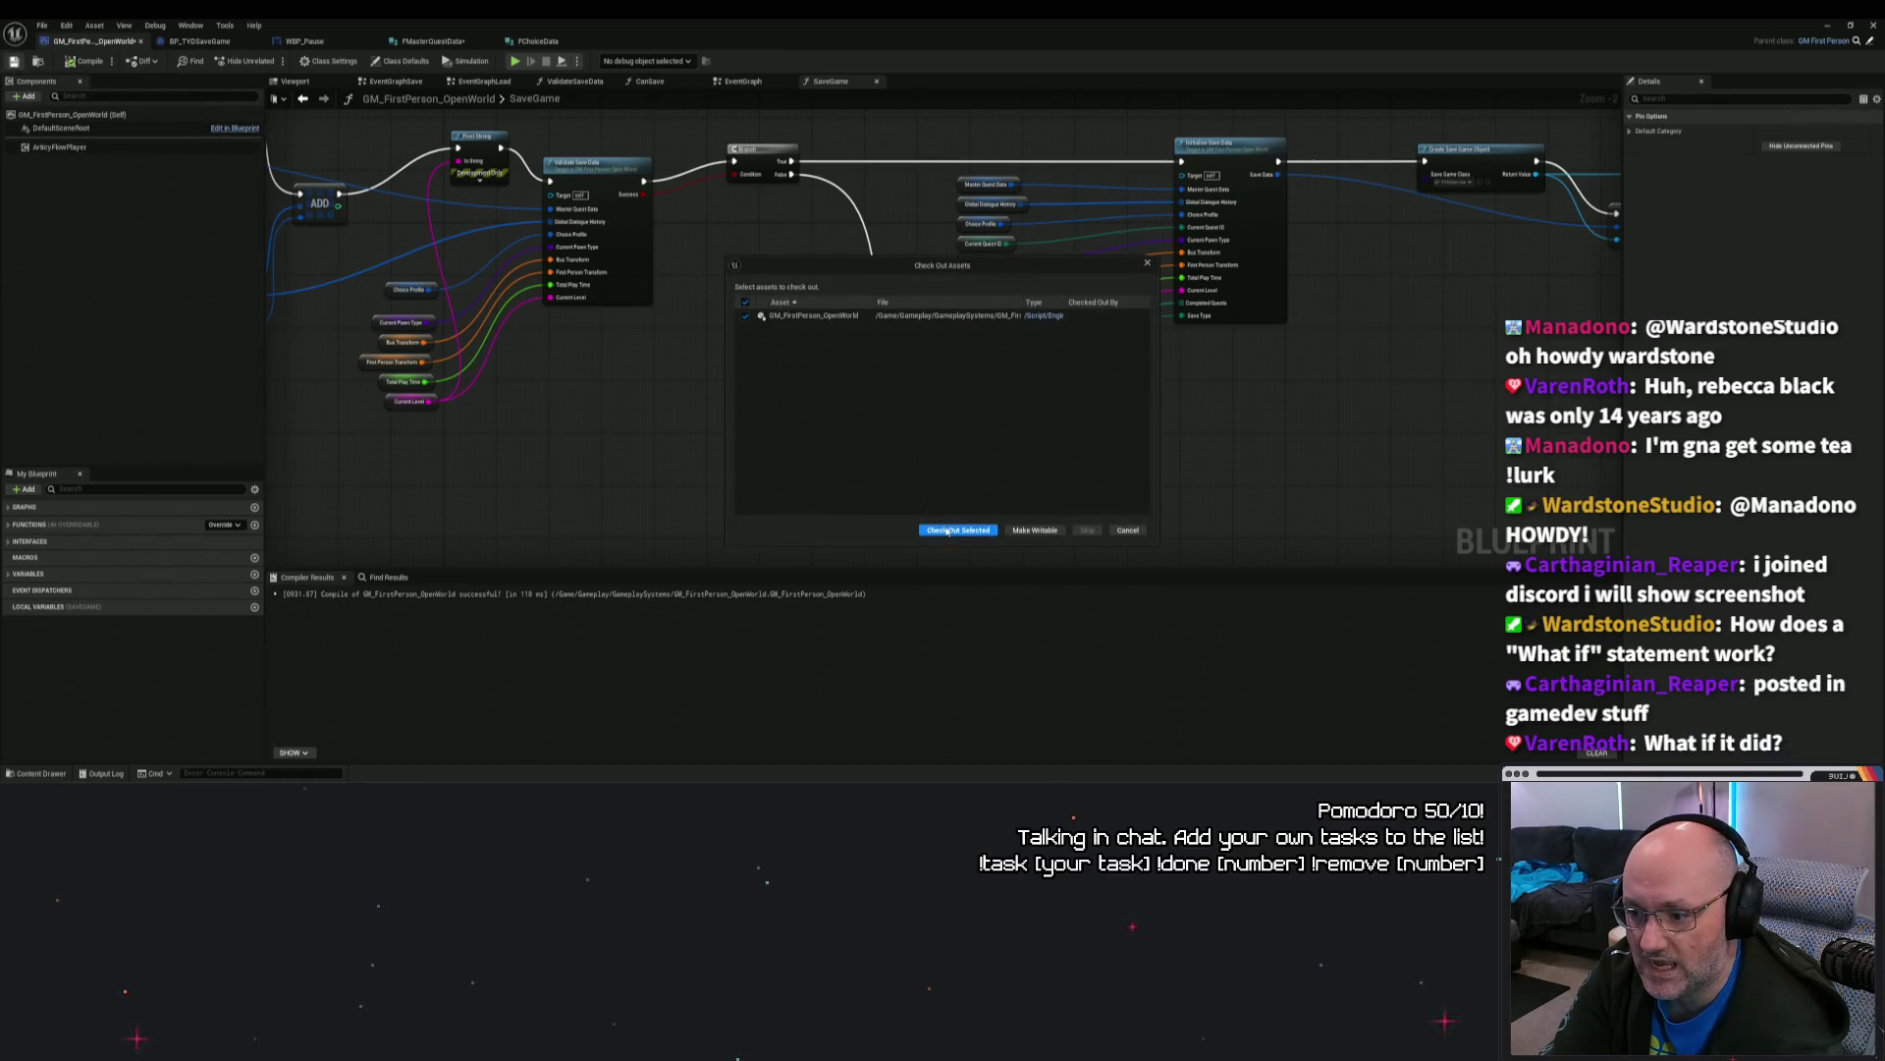
pyautogui.click(972, 530)
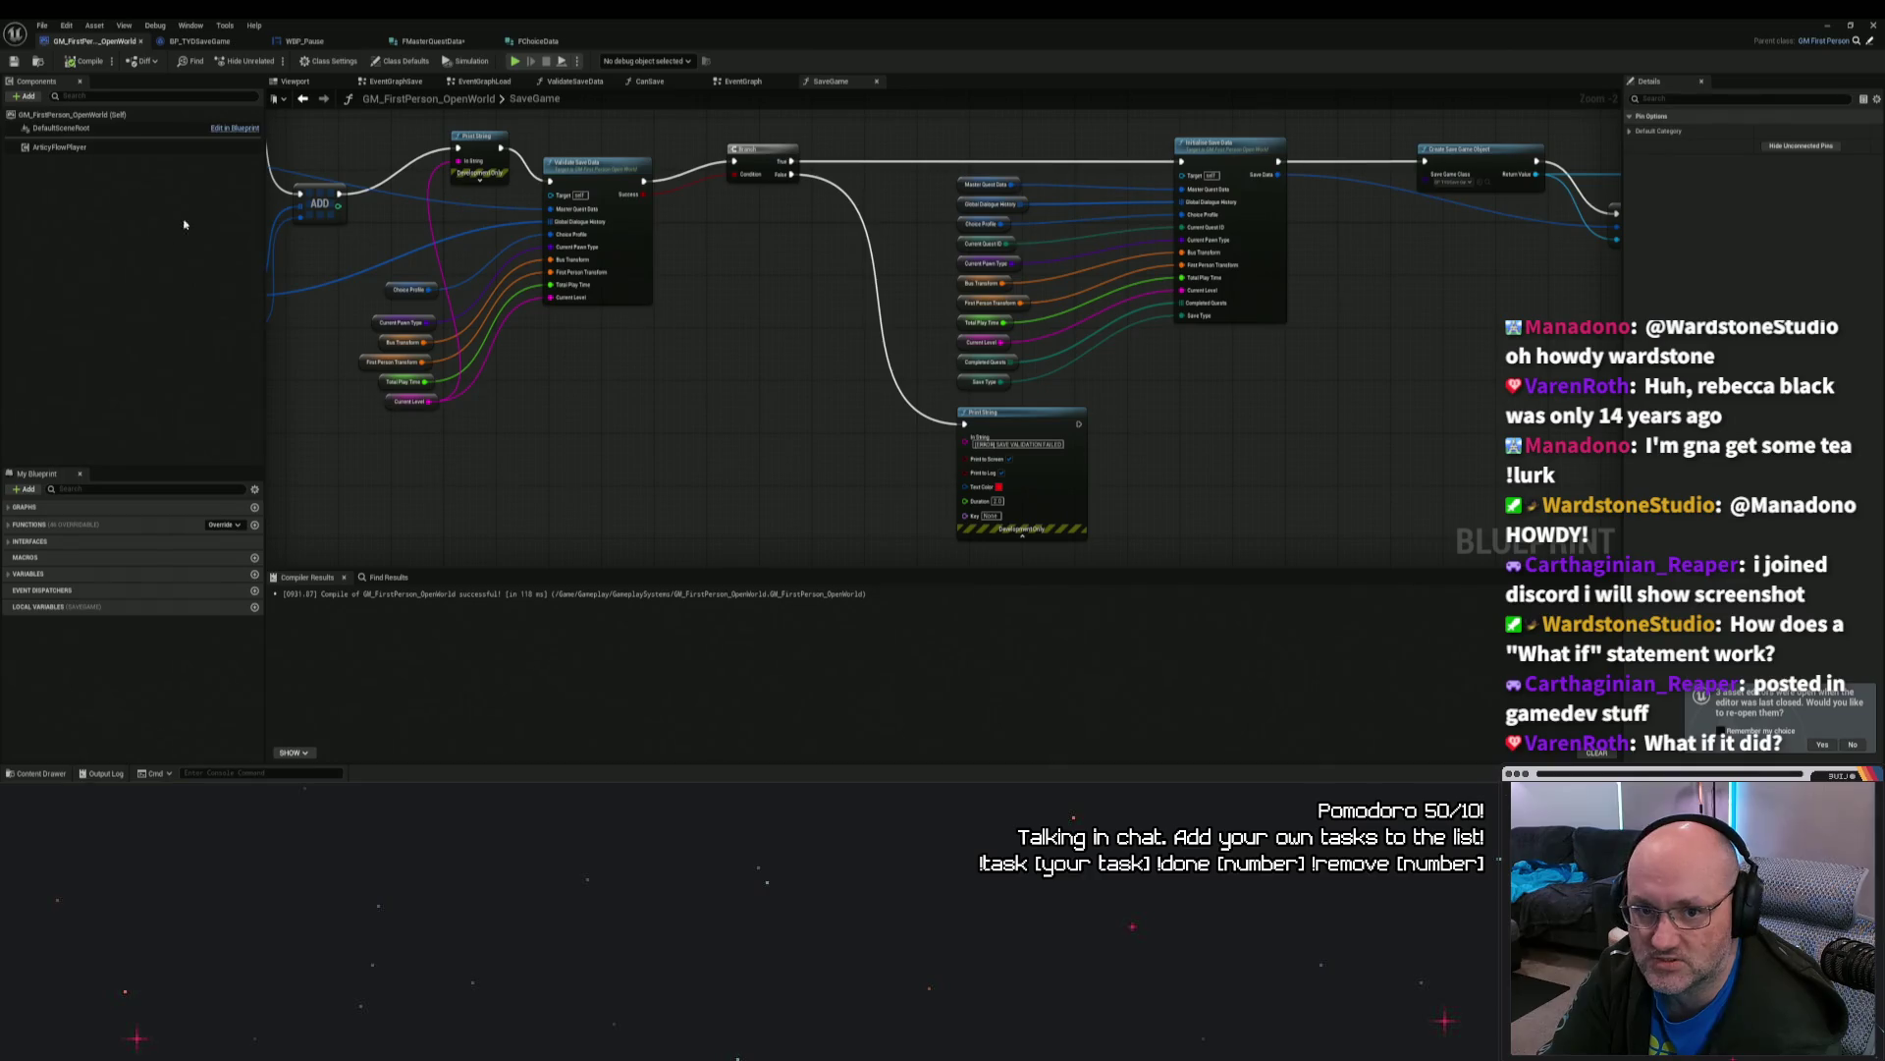
pyautogui.click(199, 42)
pyautogui.click(304, 41)
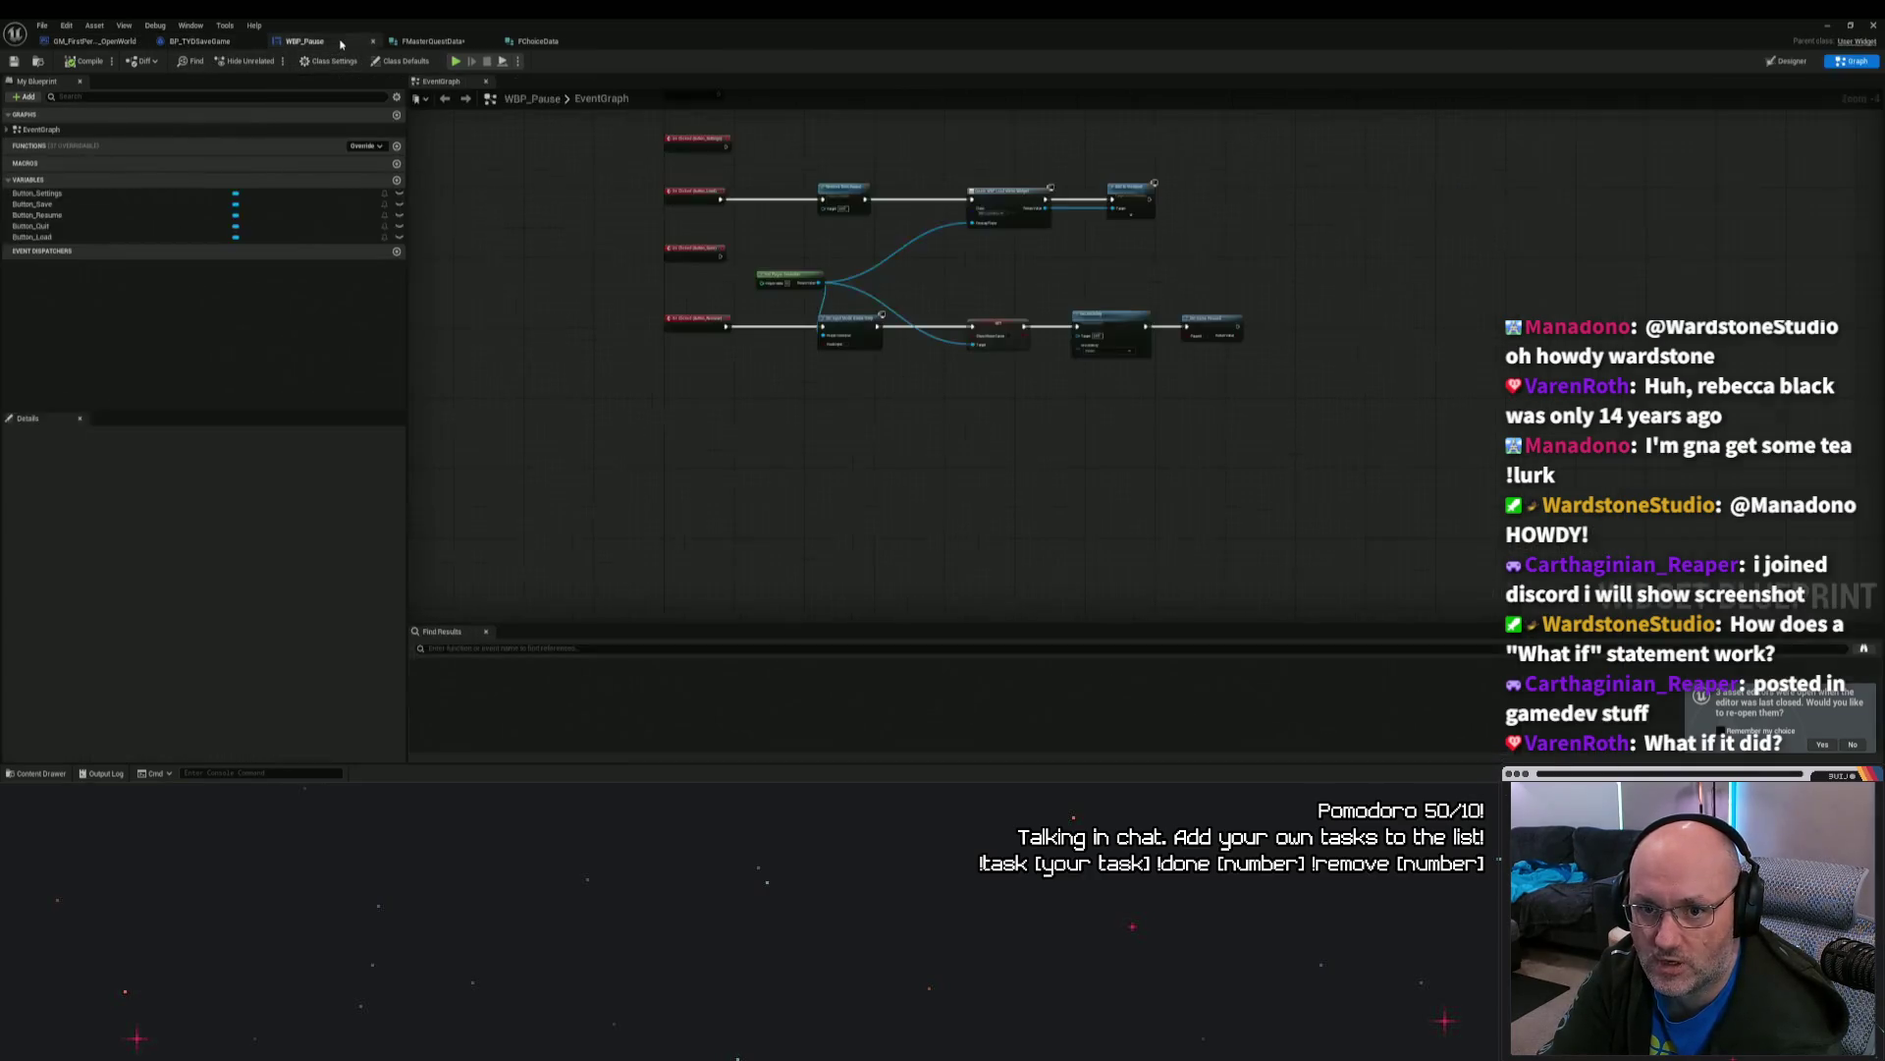
# Step: Play the level from a chosen viewport spot, stop, and start a new play session
pyautogui.click(1827, 25)
pyautogui.rightClick(947, 189)
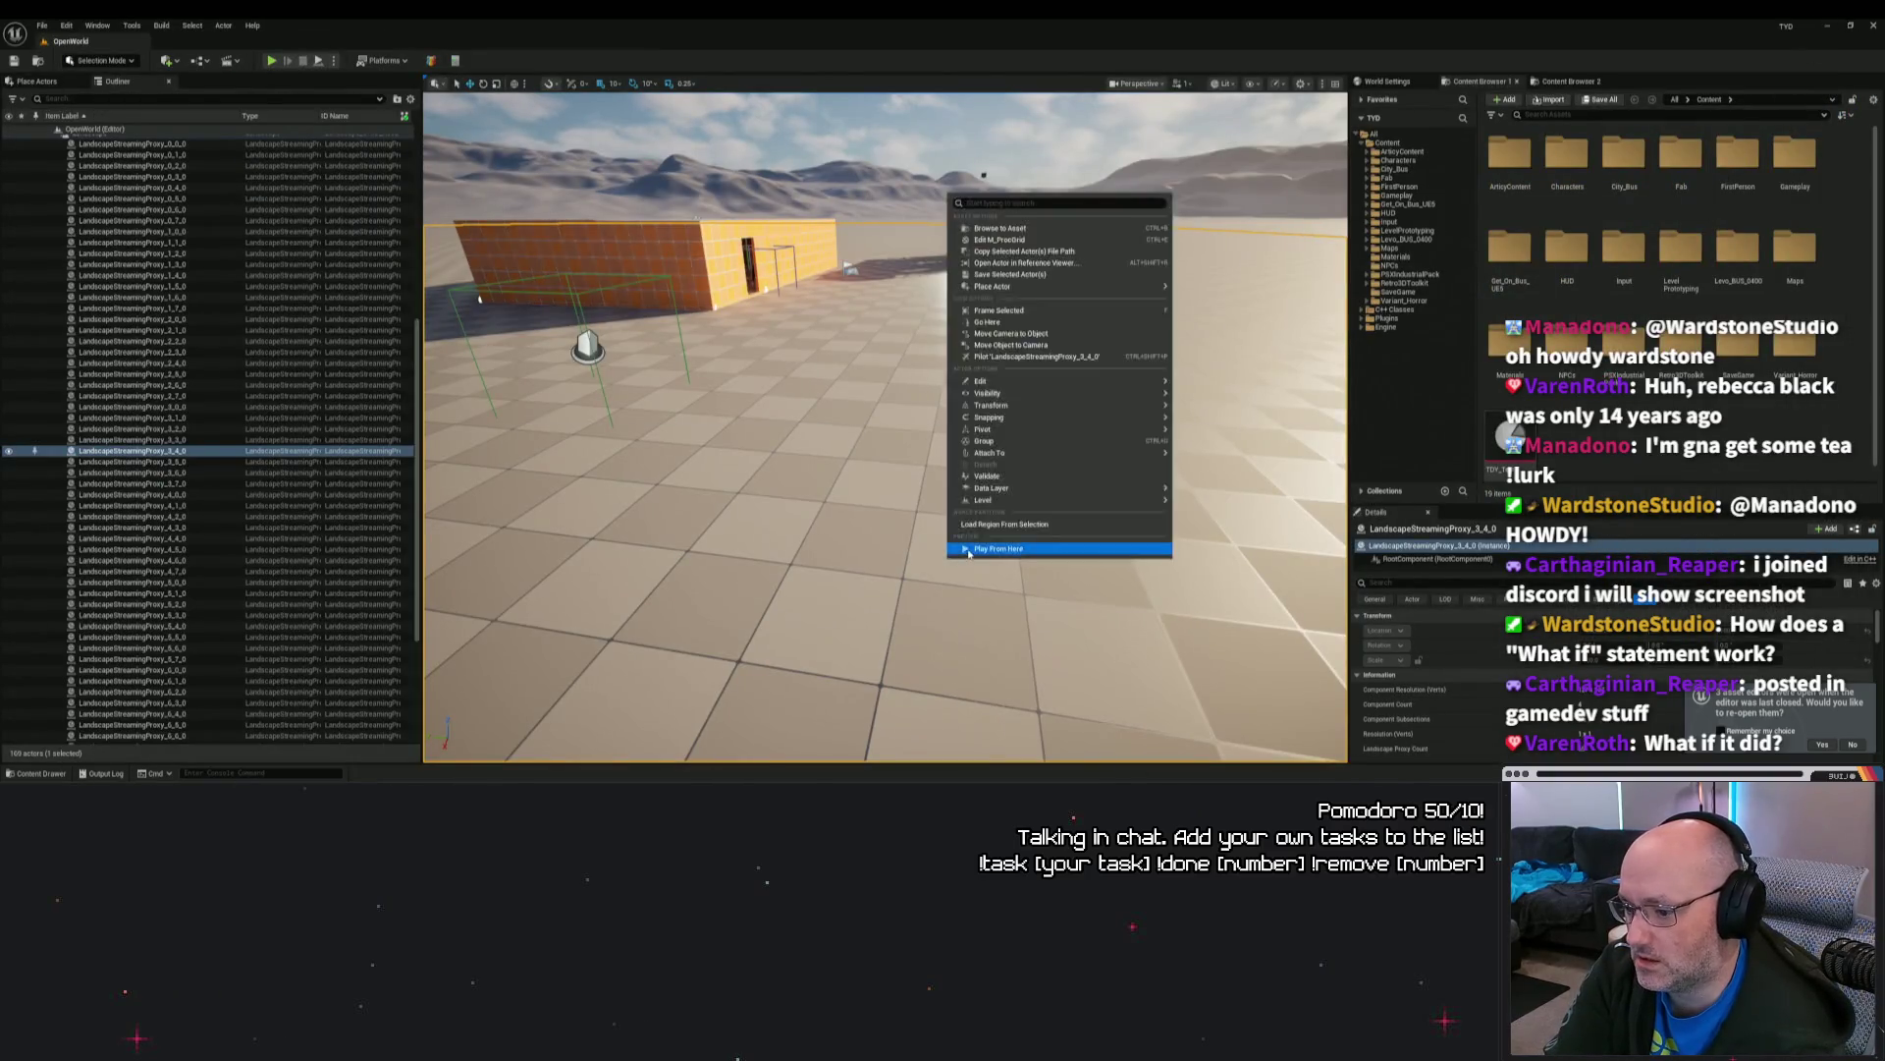
pyautogui.click(271, 61)
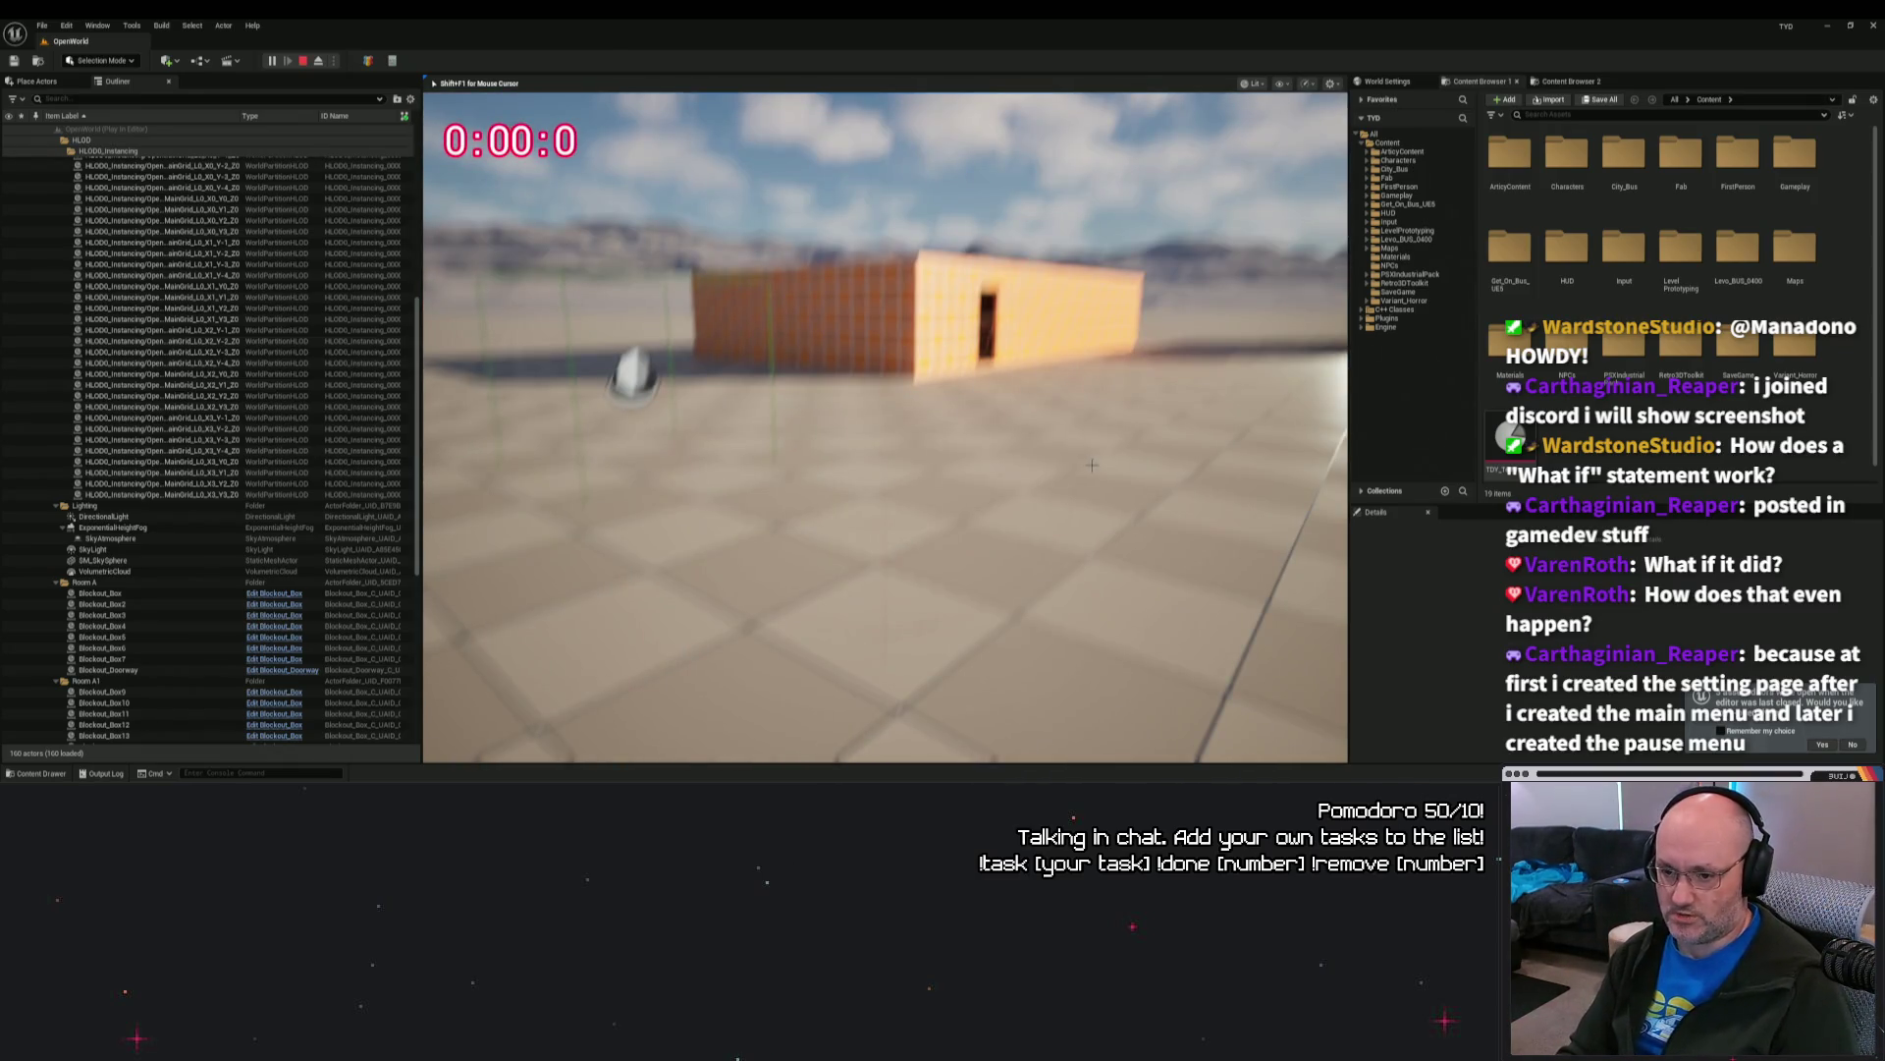
pyautogui.press('Escape')
pyautogui.hotkey('alt', 'p')
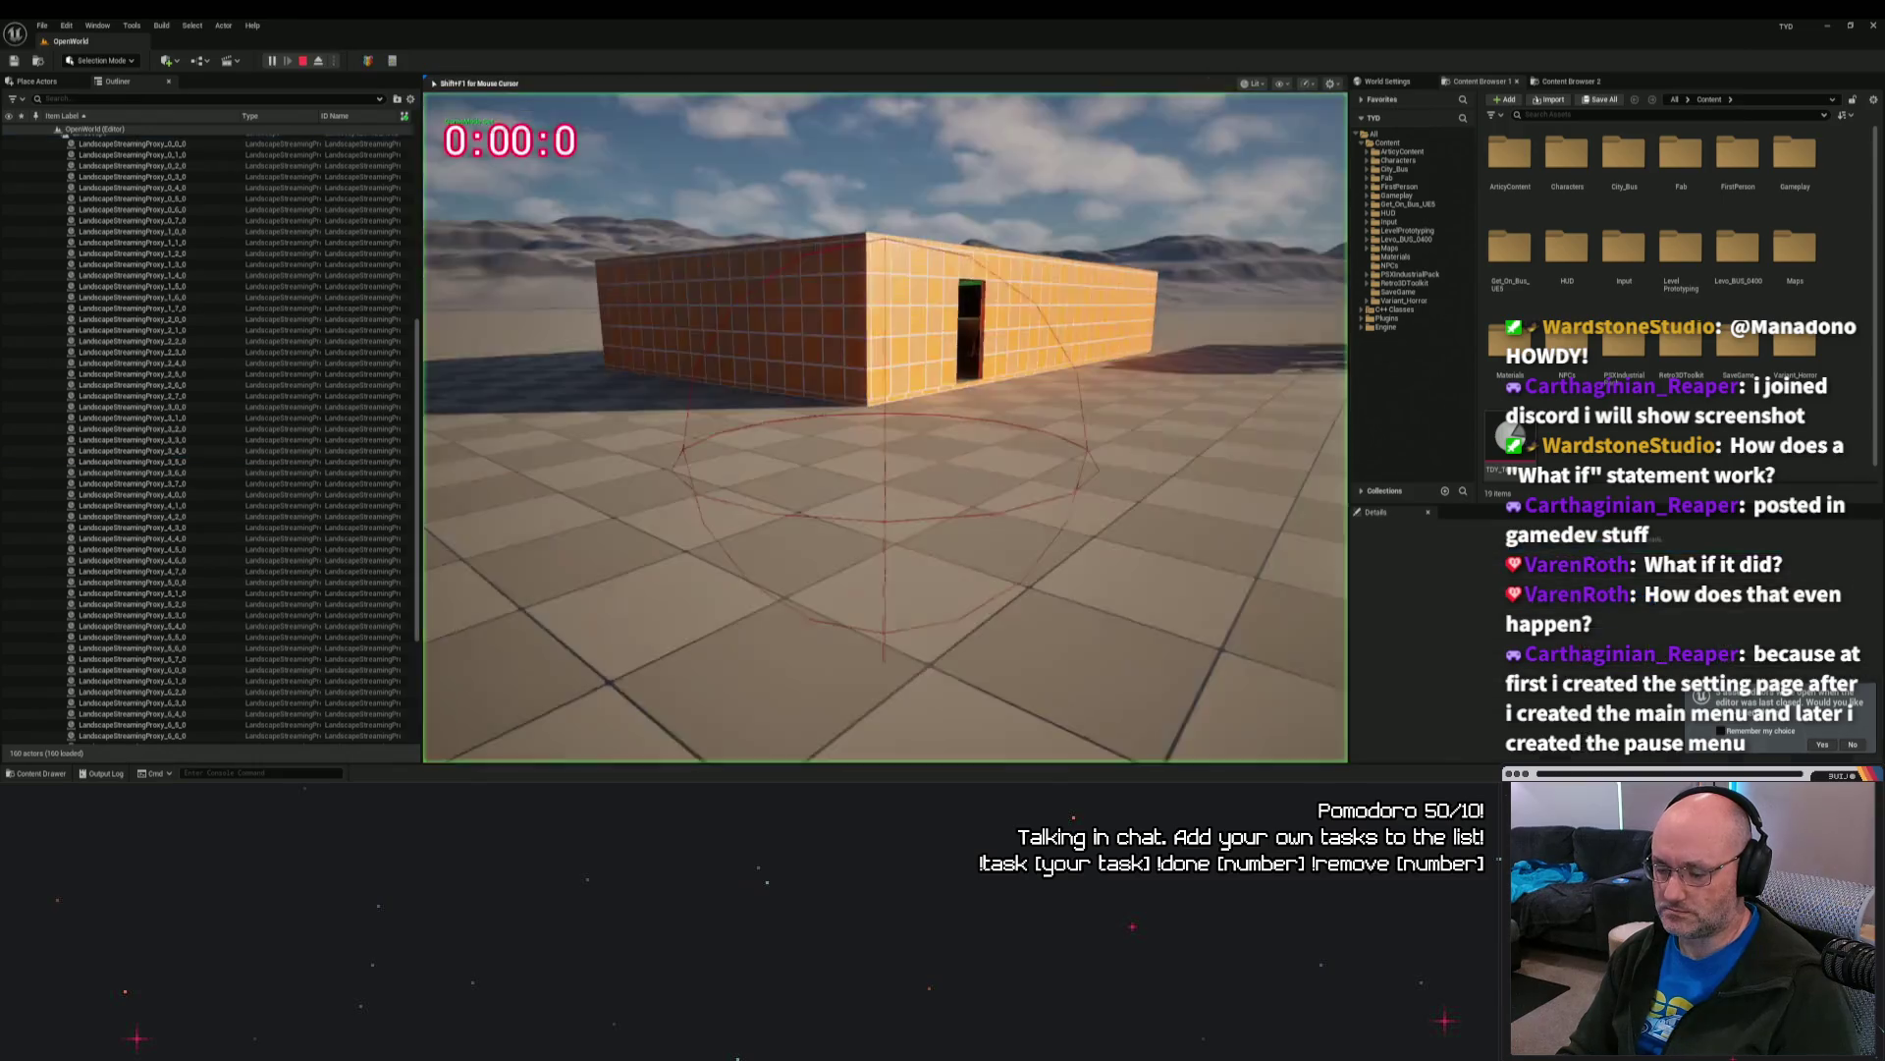
# Step: In the pause menu, open and back out of Save and Load screens, resume, then stop play
pyautogui.press('p')
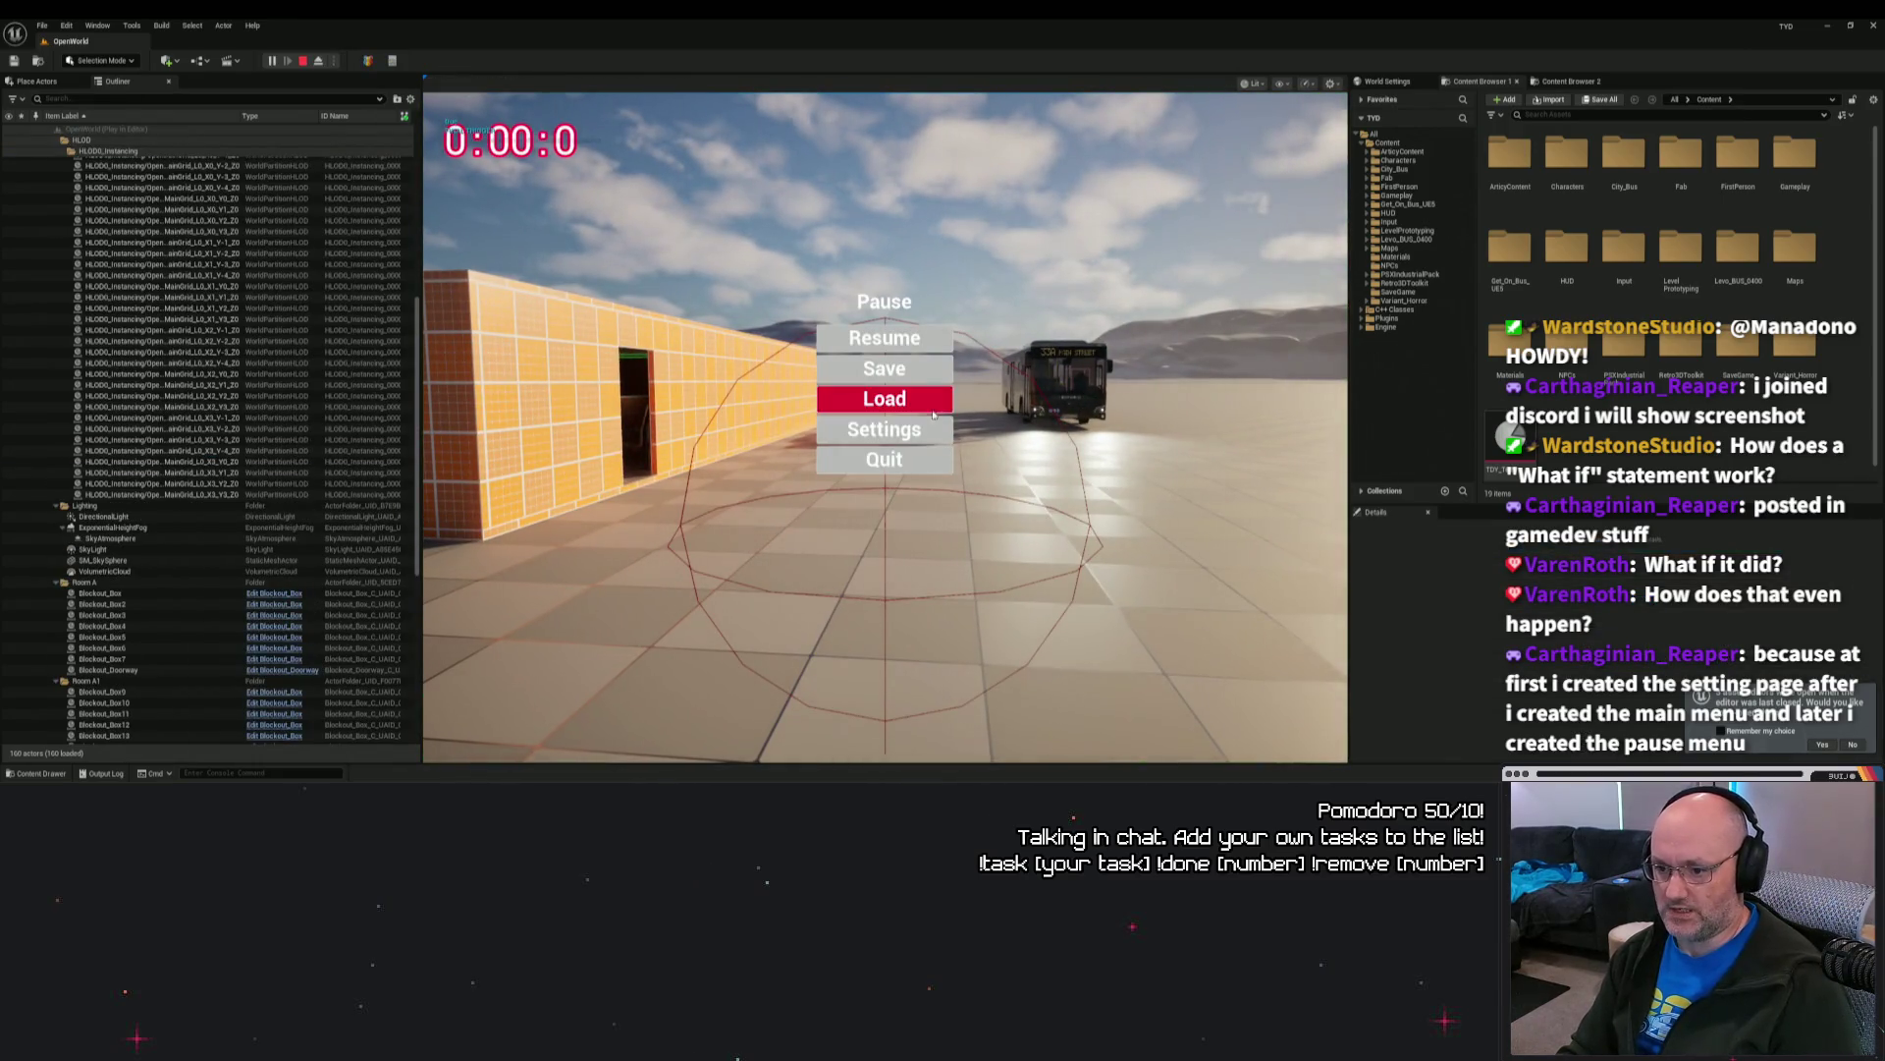
pyautogui.click(851, 367)
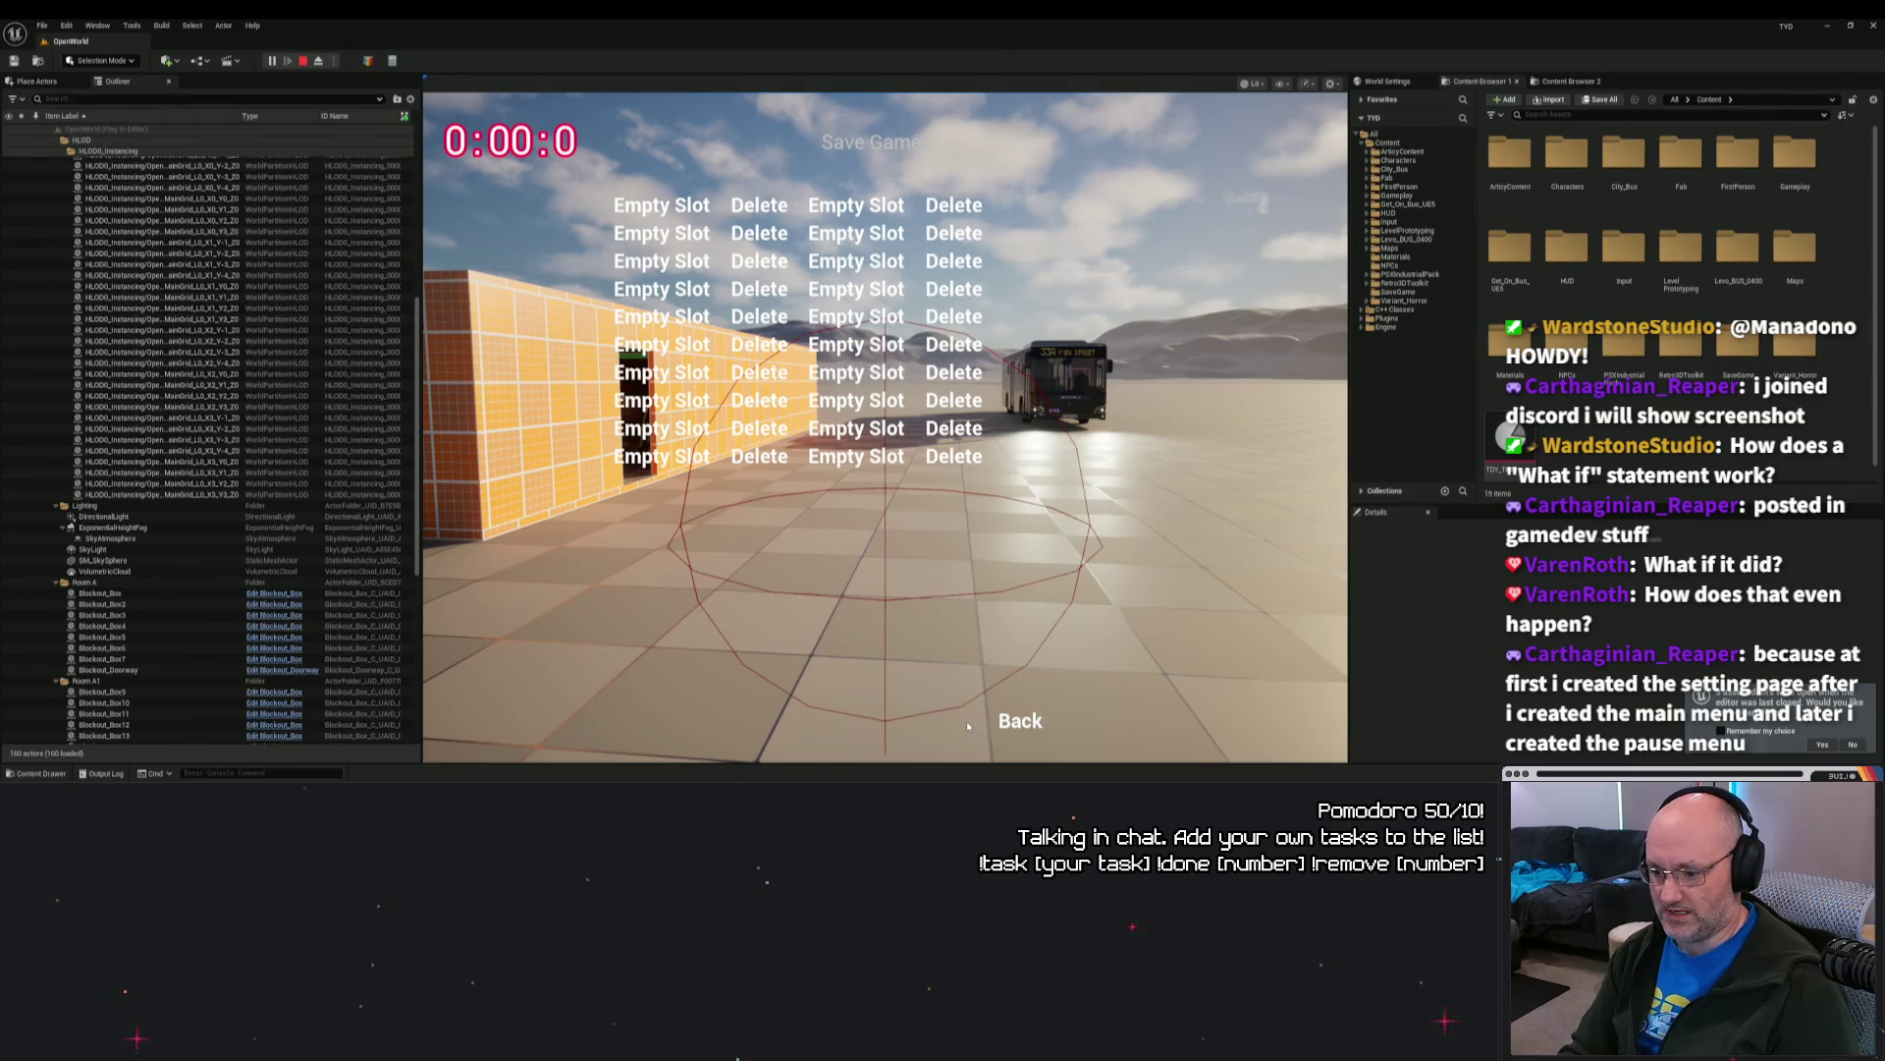
pyautogui.click(1020, 720)
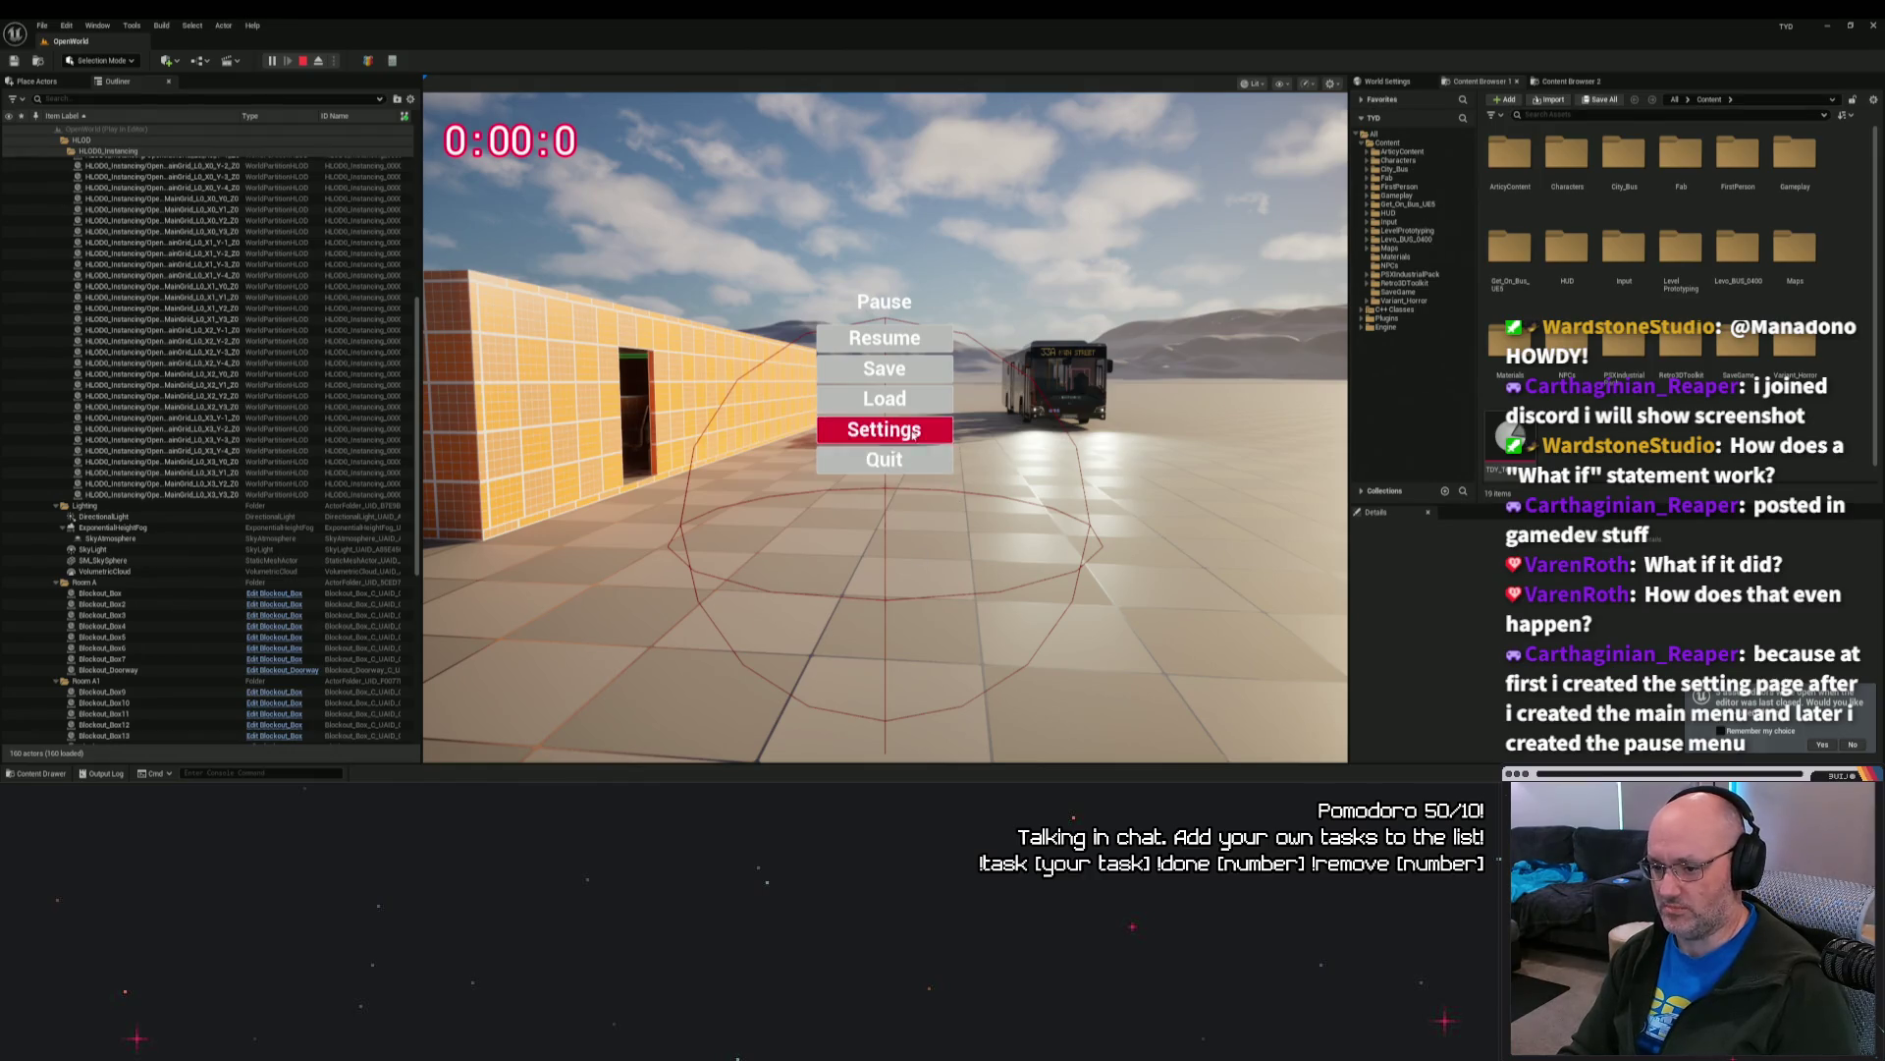
pyautogui.click(886, 398)
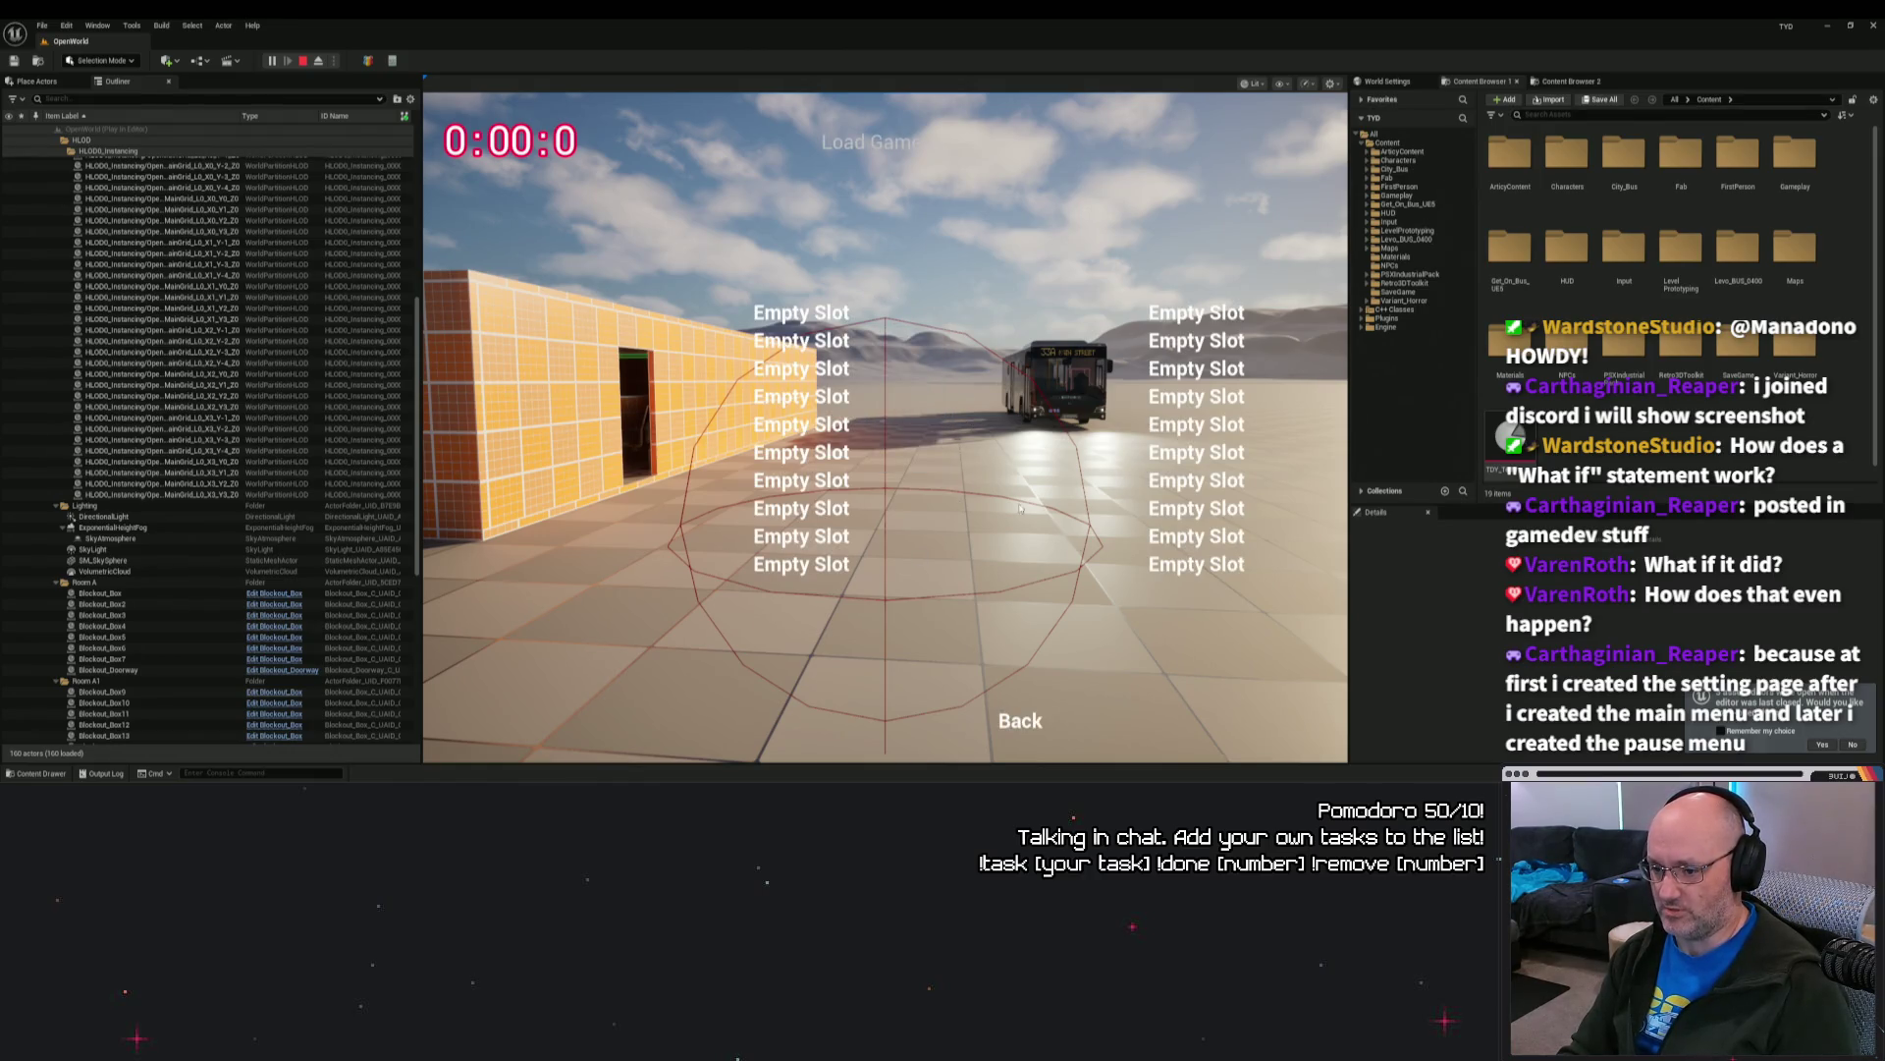
pyautogui.click(1040, 726)
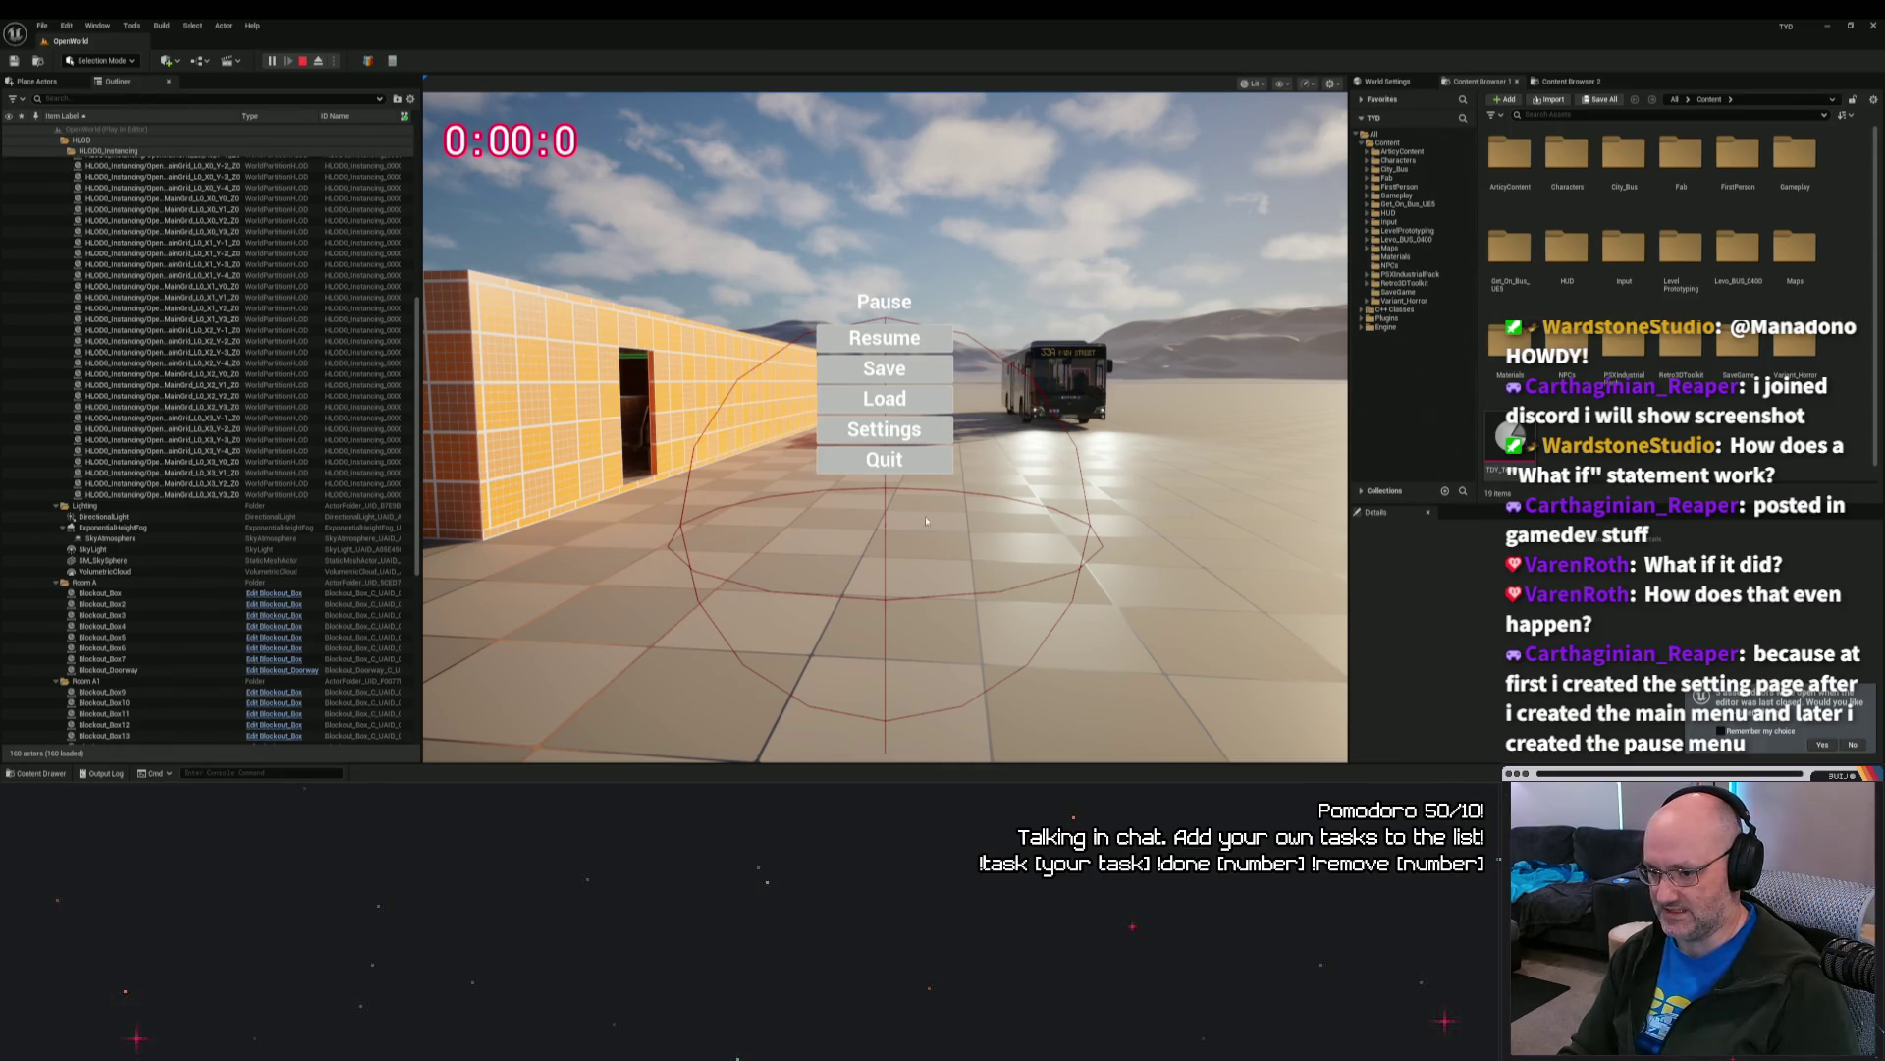
pyautogui.click(884, 337)
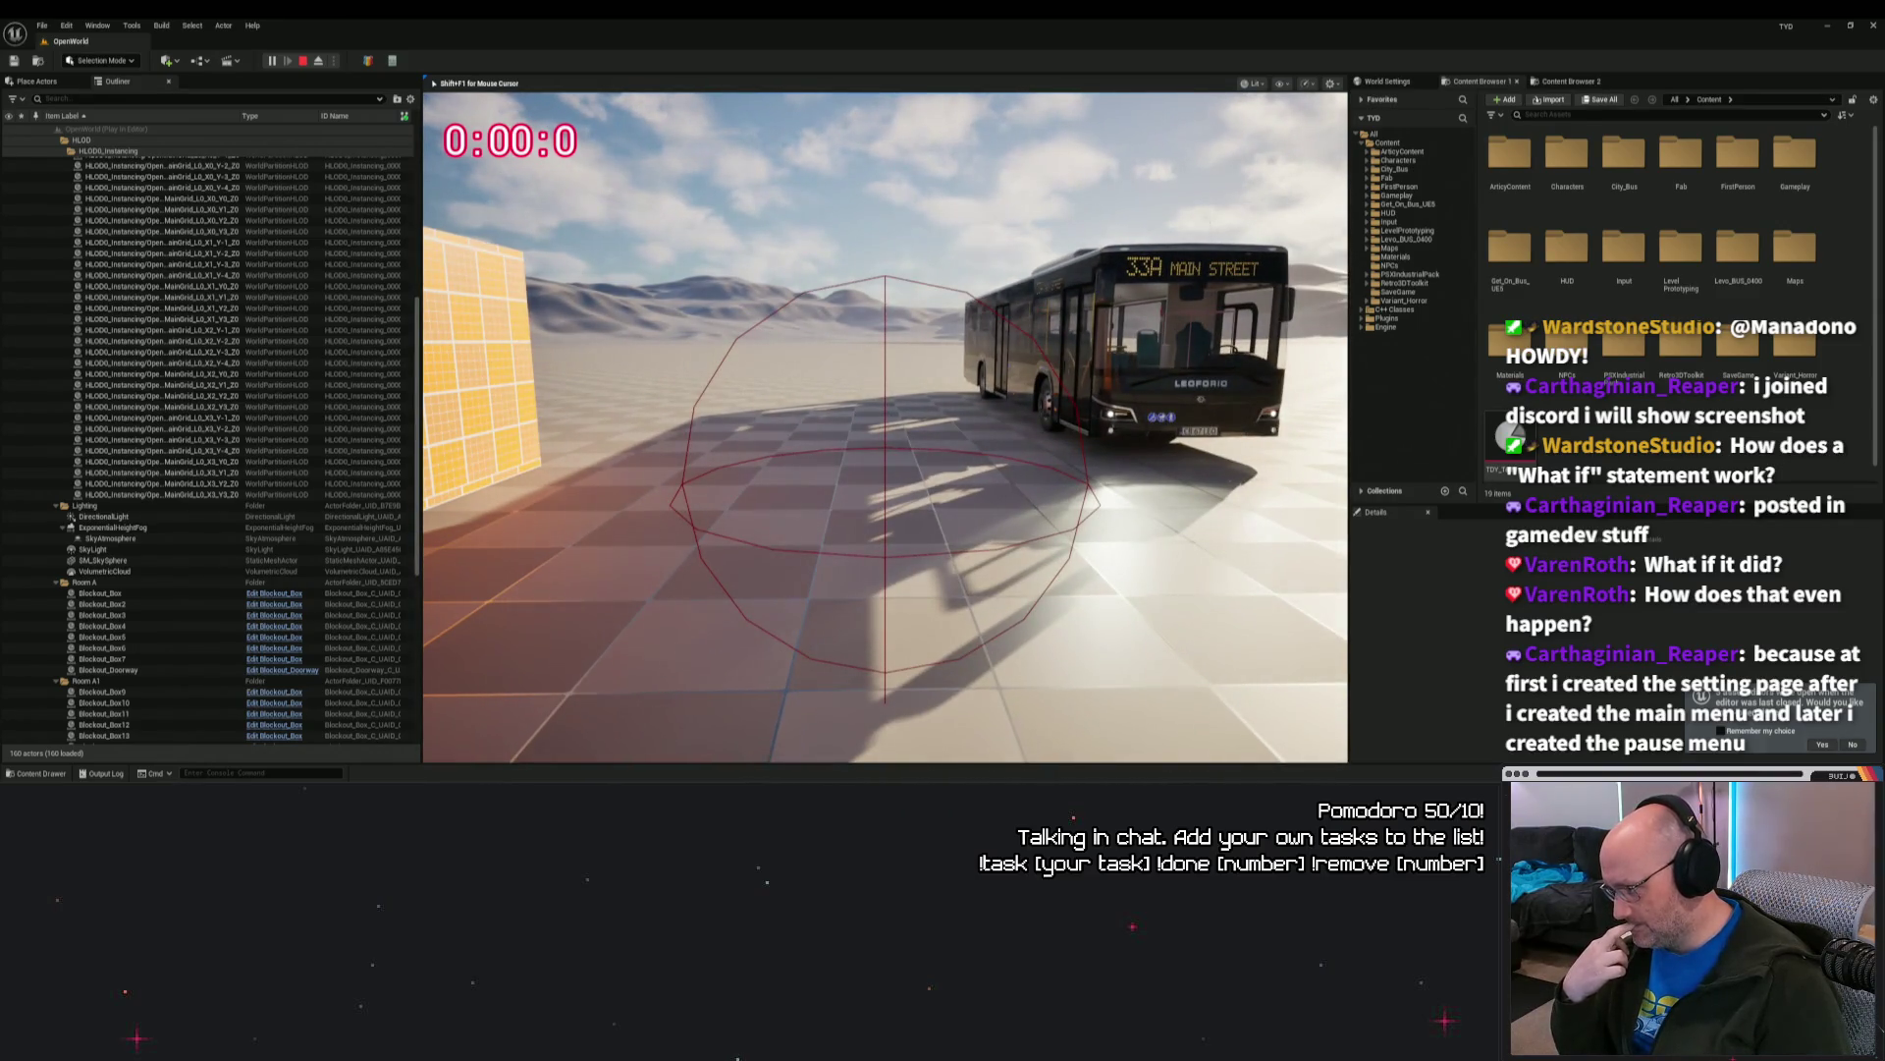
pyautogui.press('Escape')
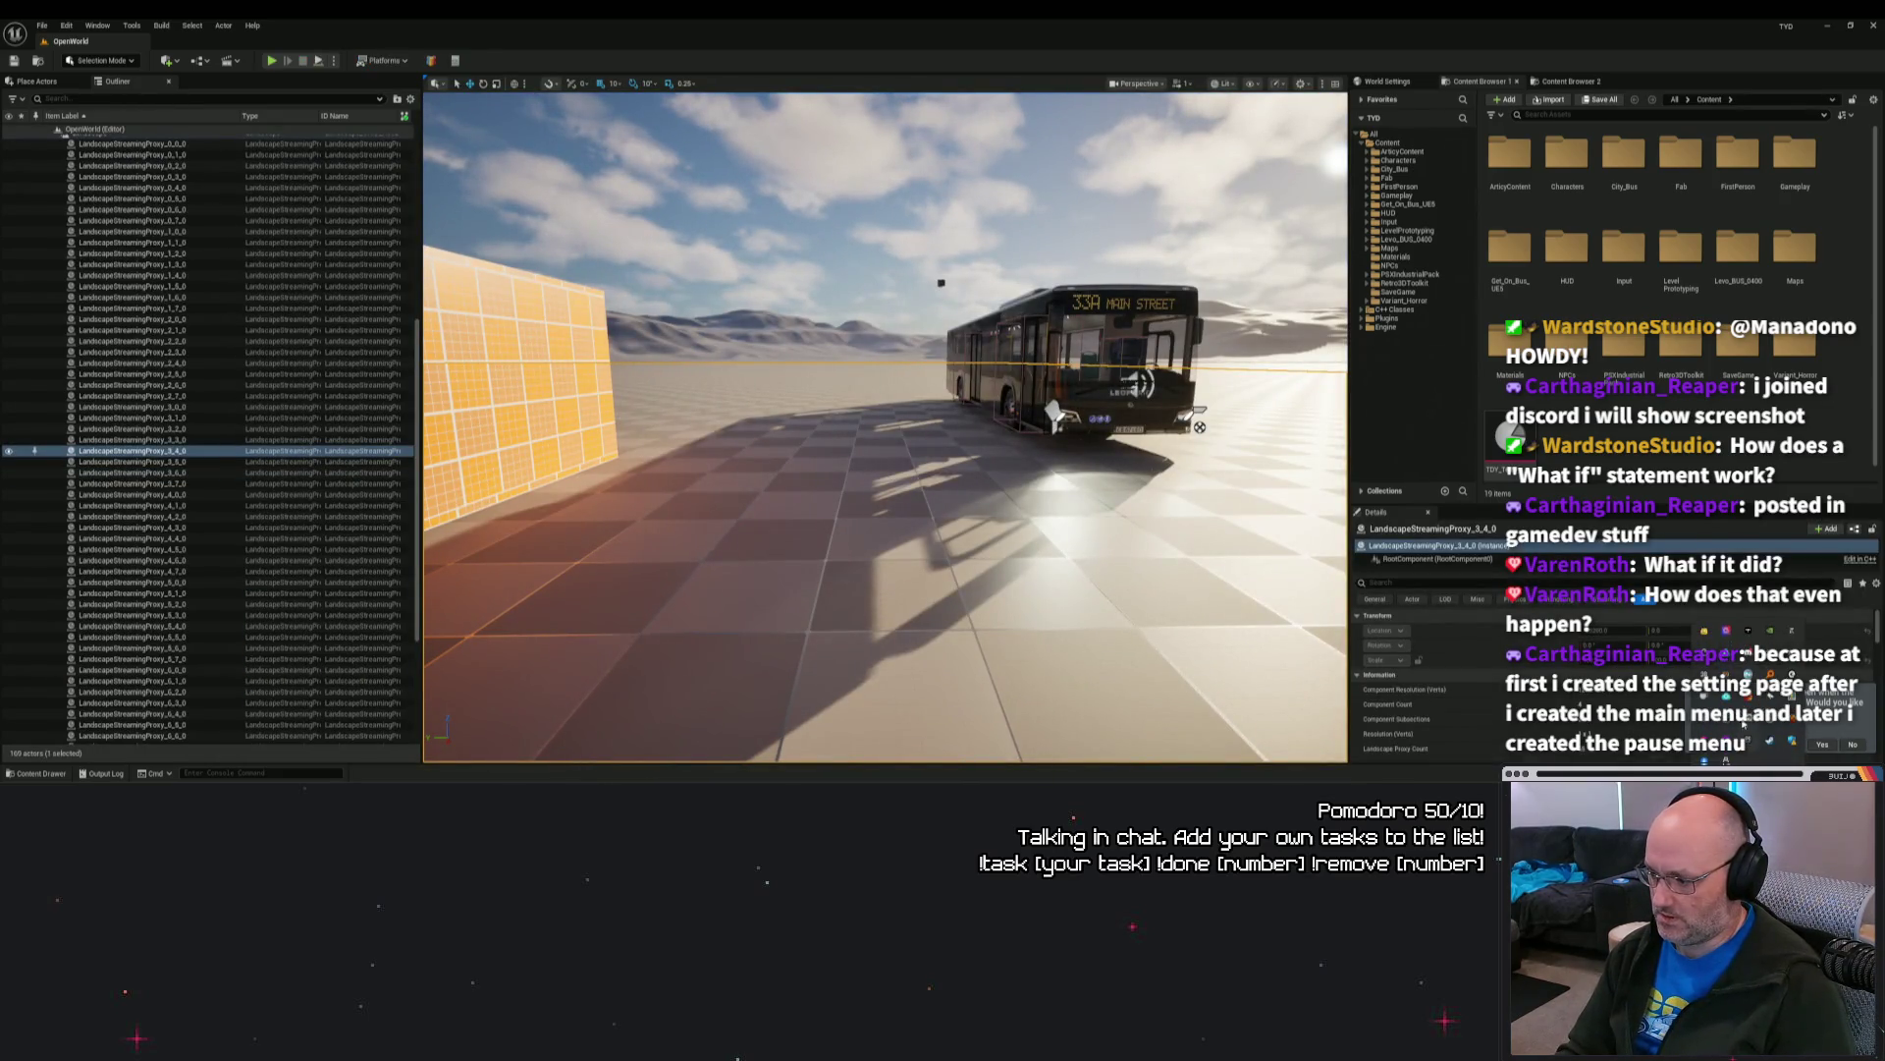
# Step: View the enlarged Blueprint screenshot in Discord, then return to the WBP_Pause Event Graph
pyautogui.hotkey('alt', 'Tab')
pyautogui.click(883, 555)
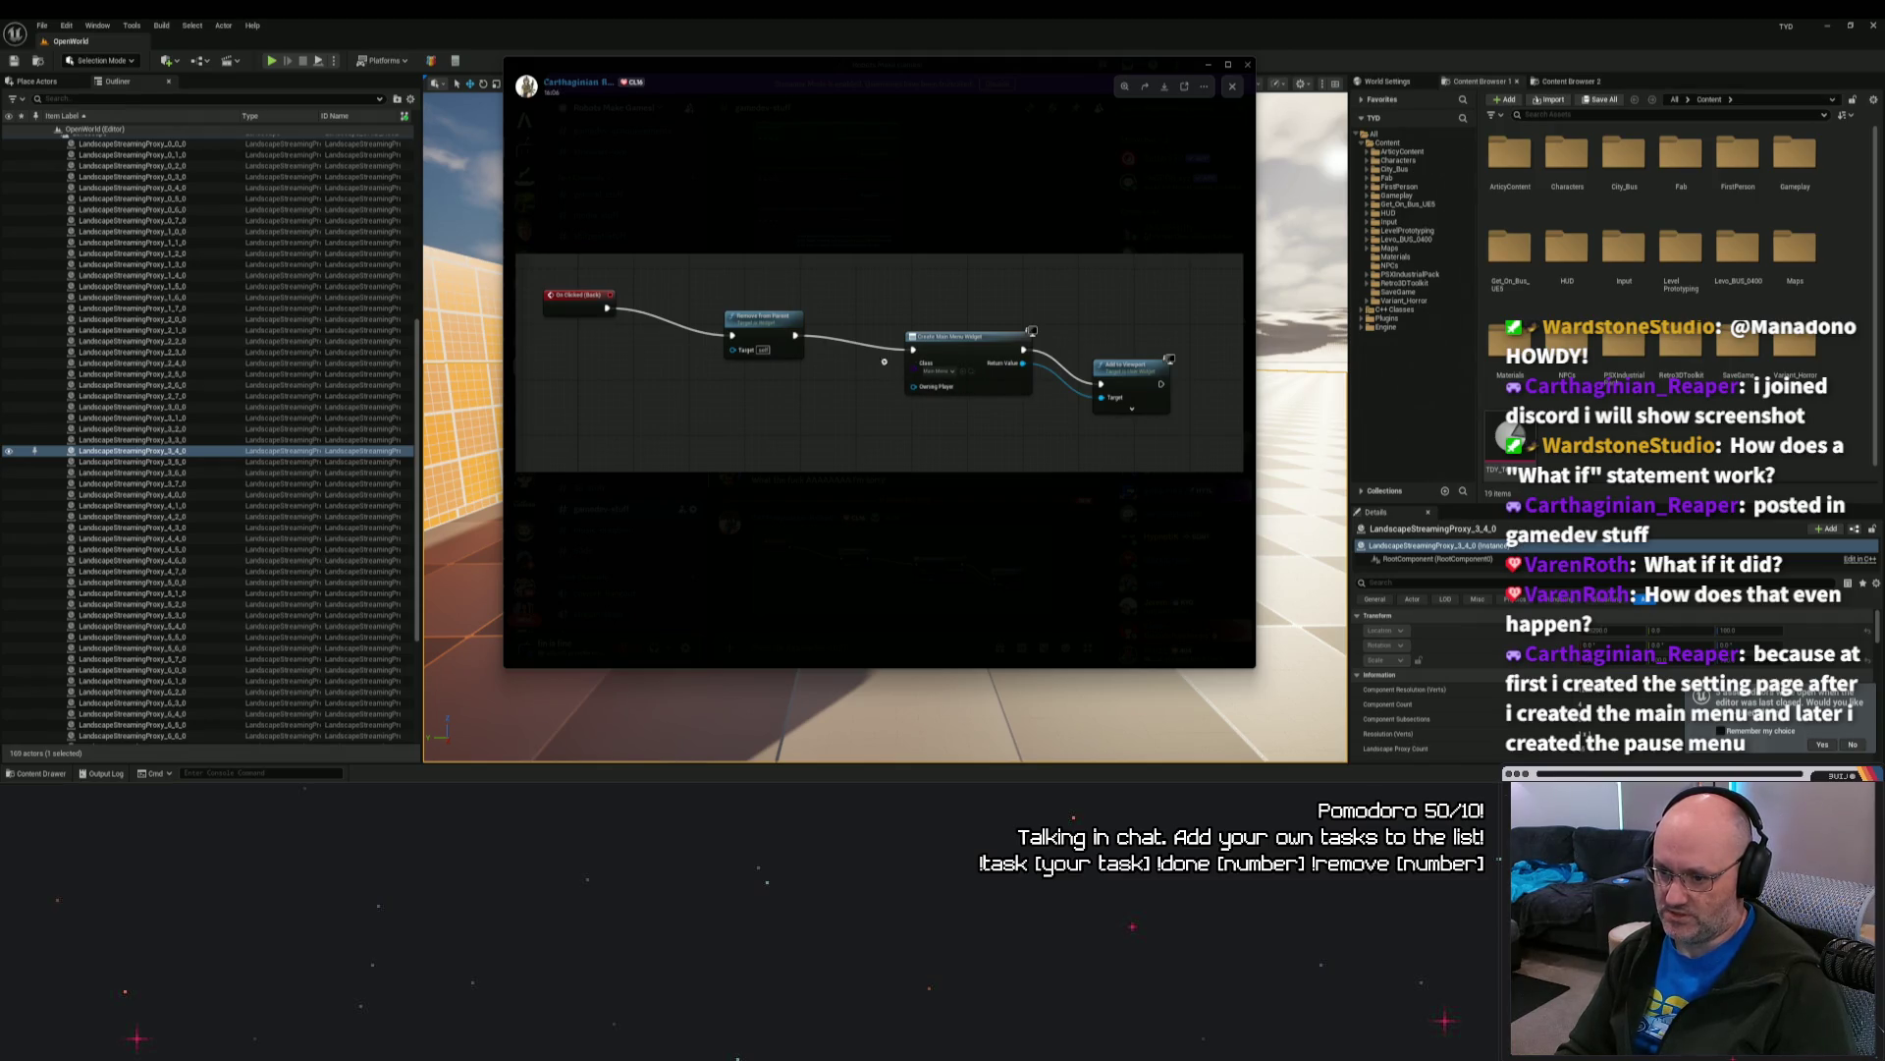
pyautogui.click(864, 631)
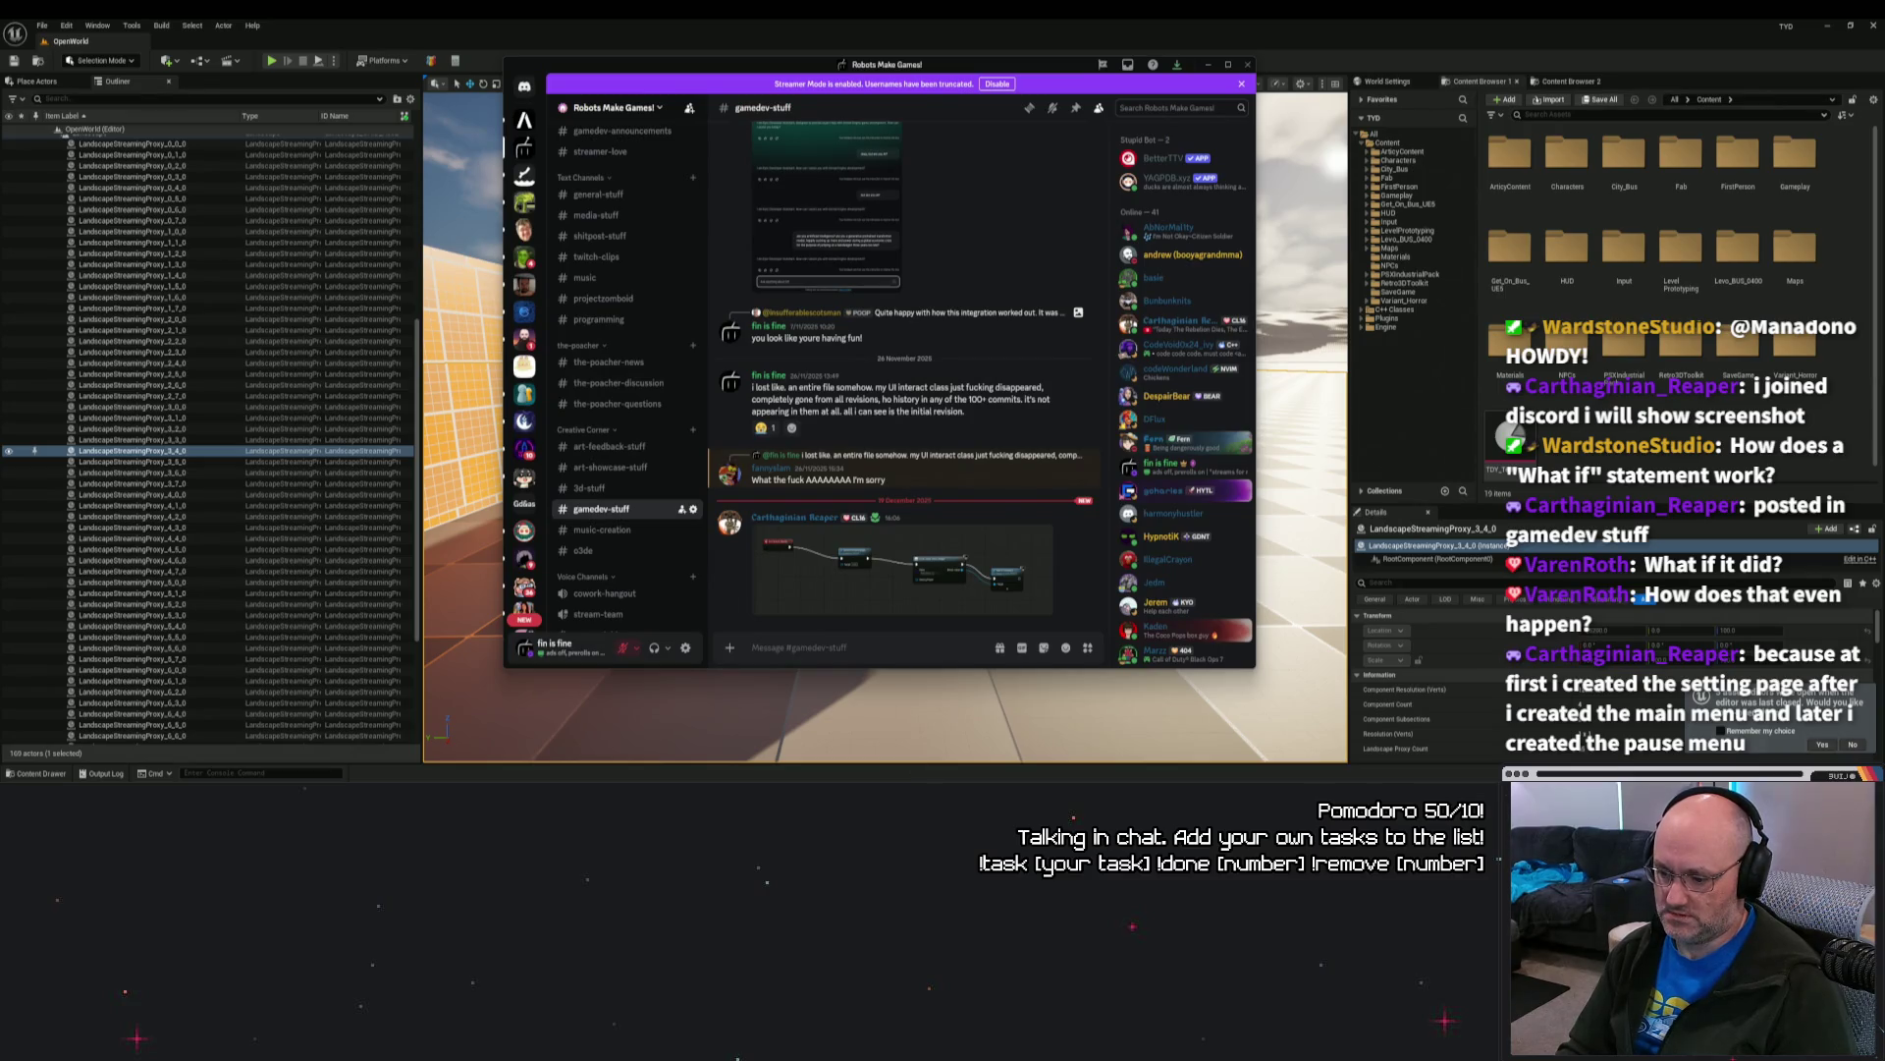
pyautogui.hotkey('alt', 'Tab')
pyautogui.scroll(1, 1028, 376)
pyautogui.scroll(-2, 937, 405)
pyautogui.scroll(2, 1150, 278)
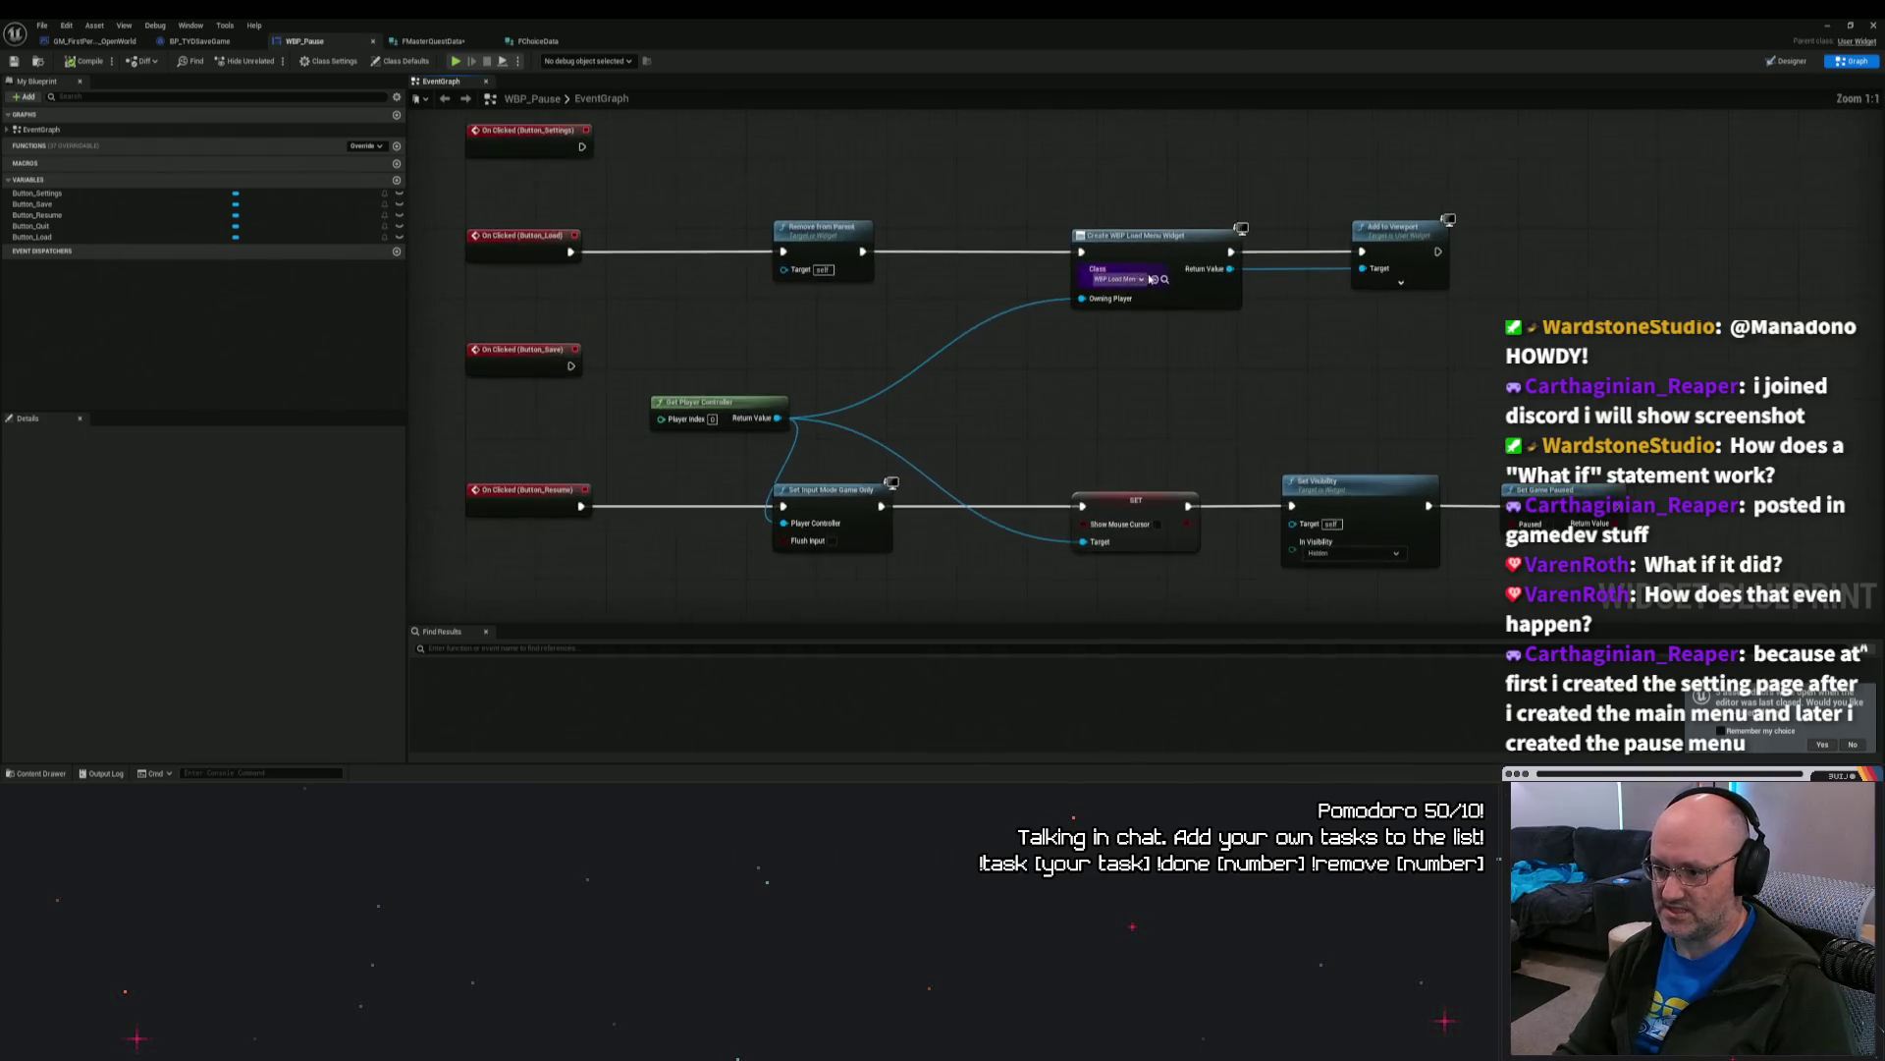
# Step: Set the Create Widget node's class to WBP_LoadMenu and decline restoring previous assets
pyautogui.click(1129, 280)
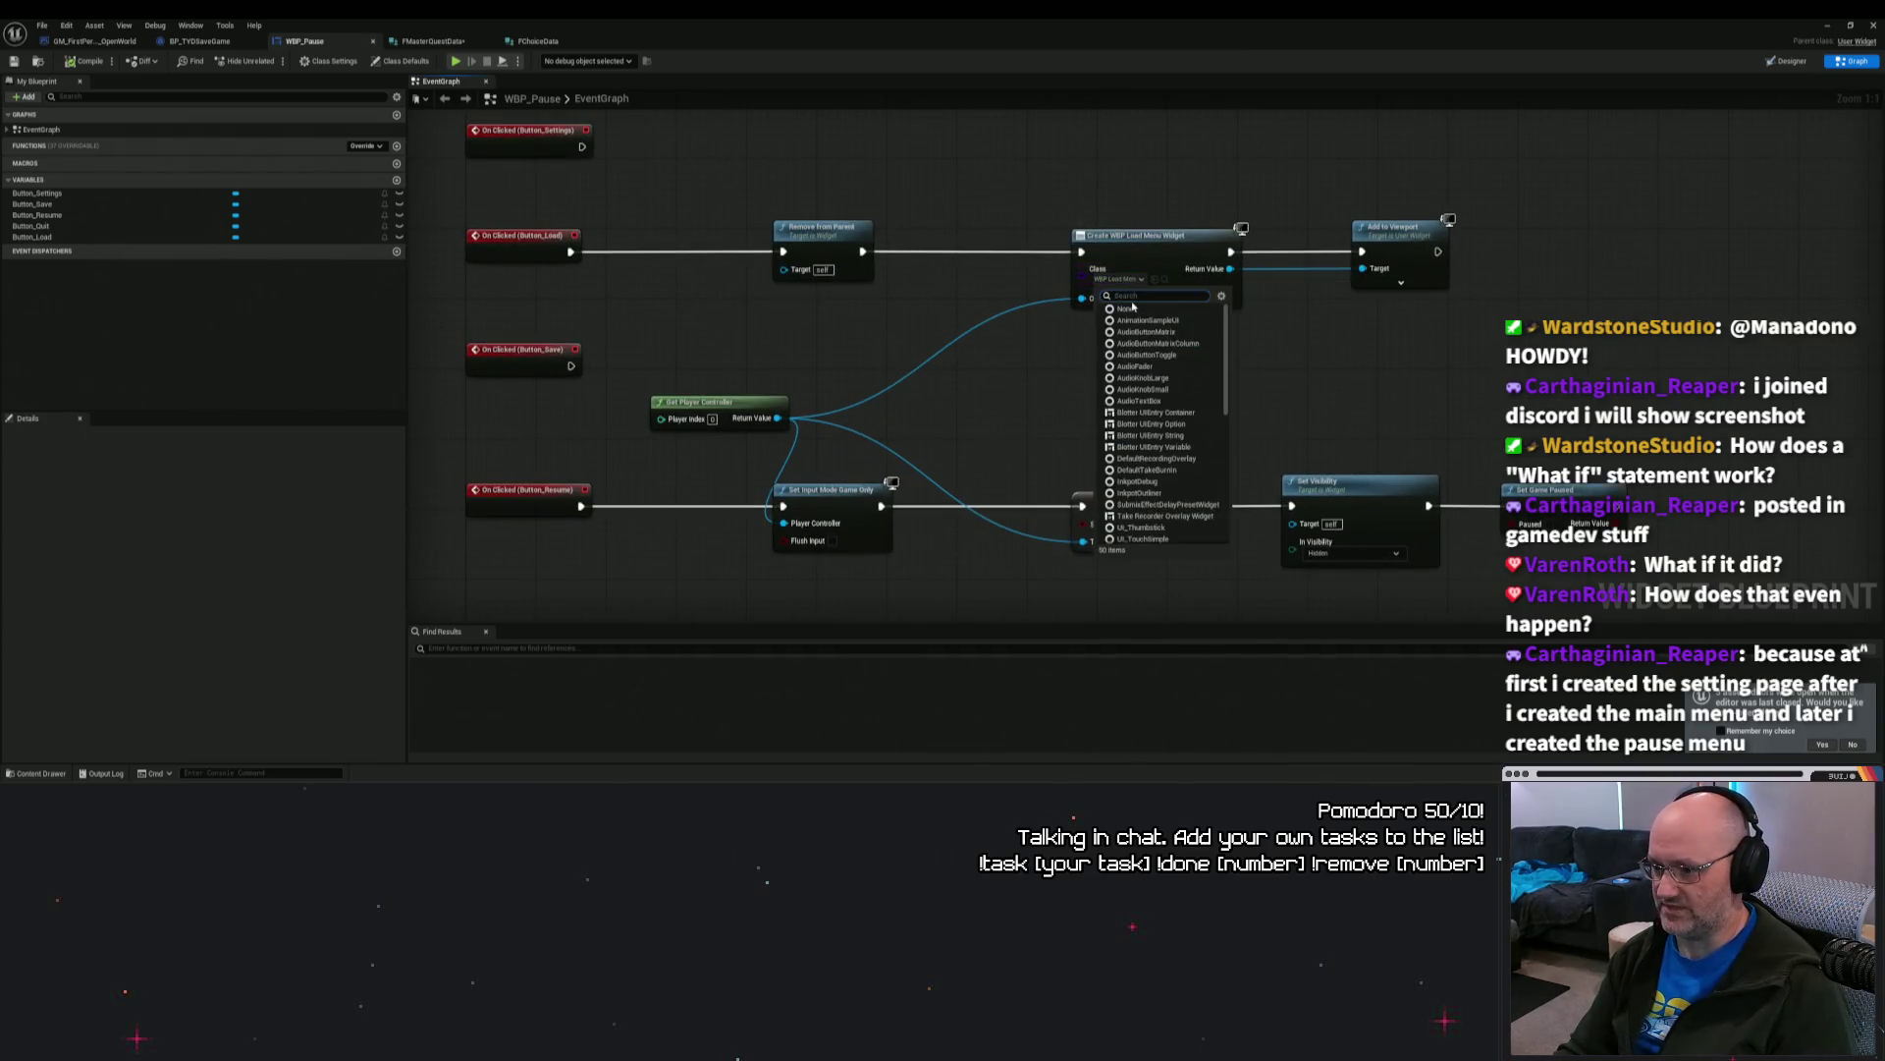
pyautogui.scroll(-10, 1163, 445)
pyautogui.scroll(2, 1164, 445)
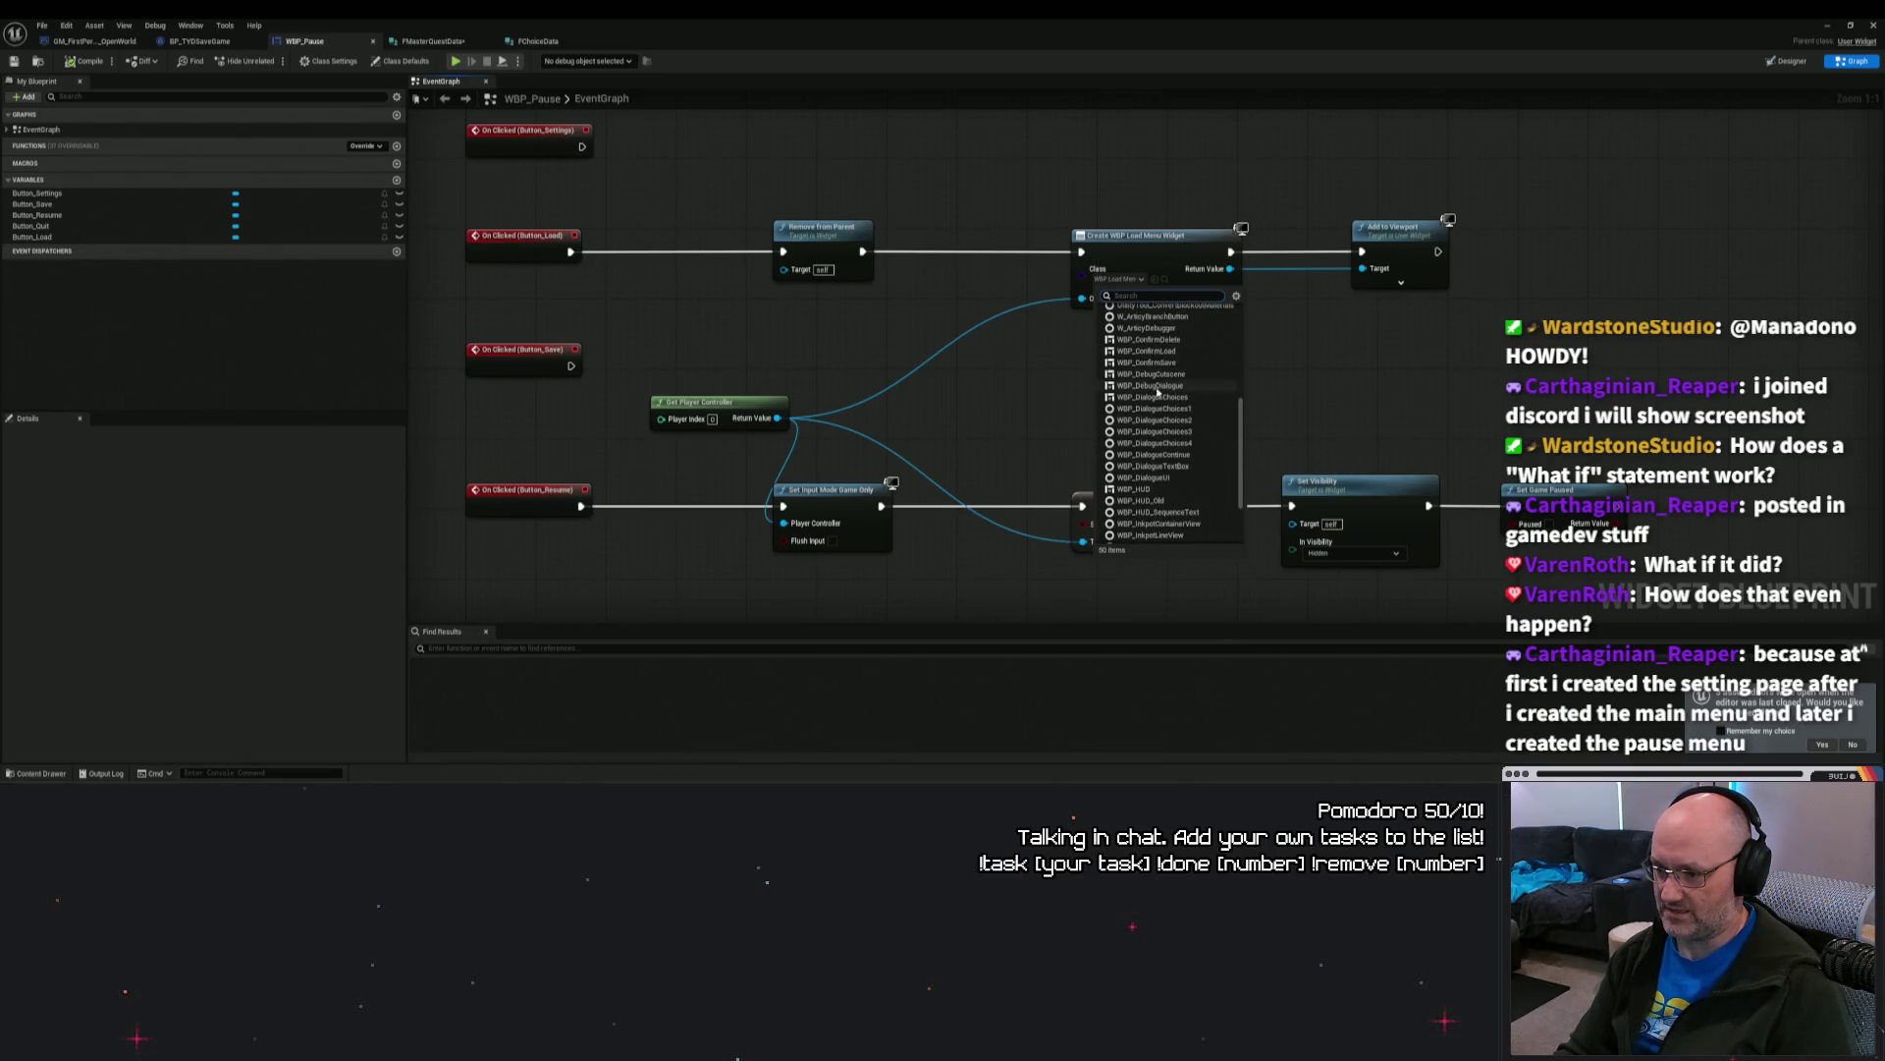
pyautogui.scroll(-2, 1168, 466)
pyautogui.scroll(-1, 1163, 455)
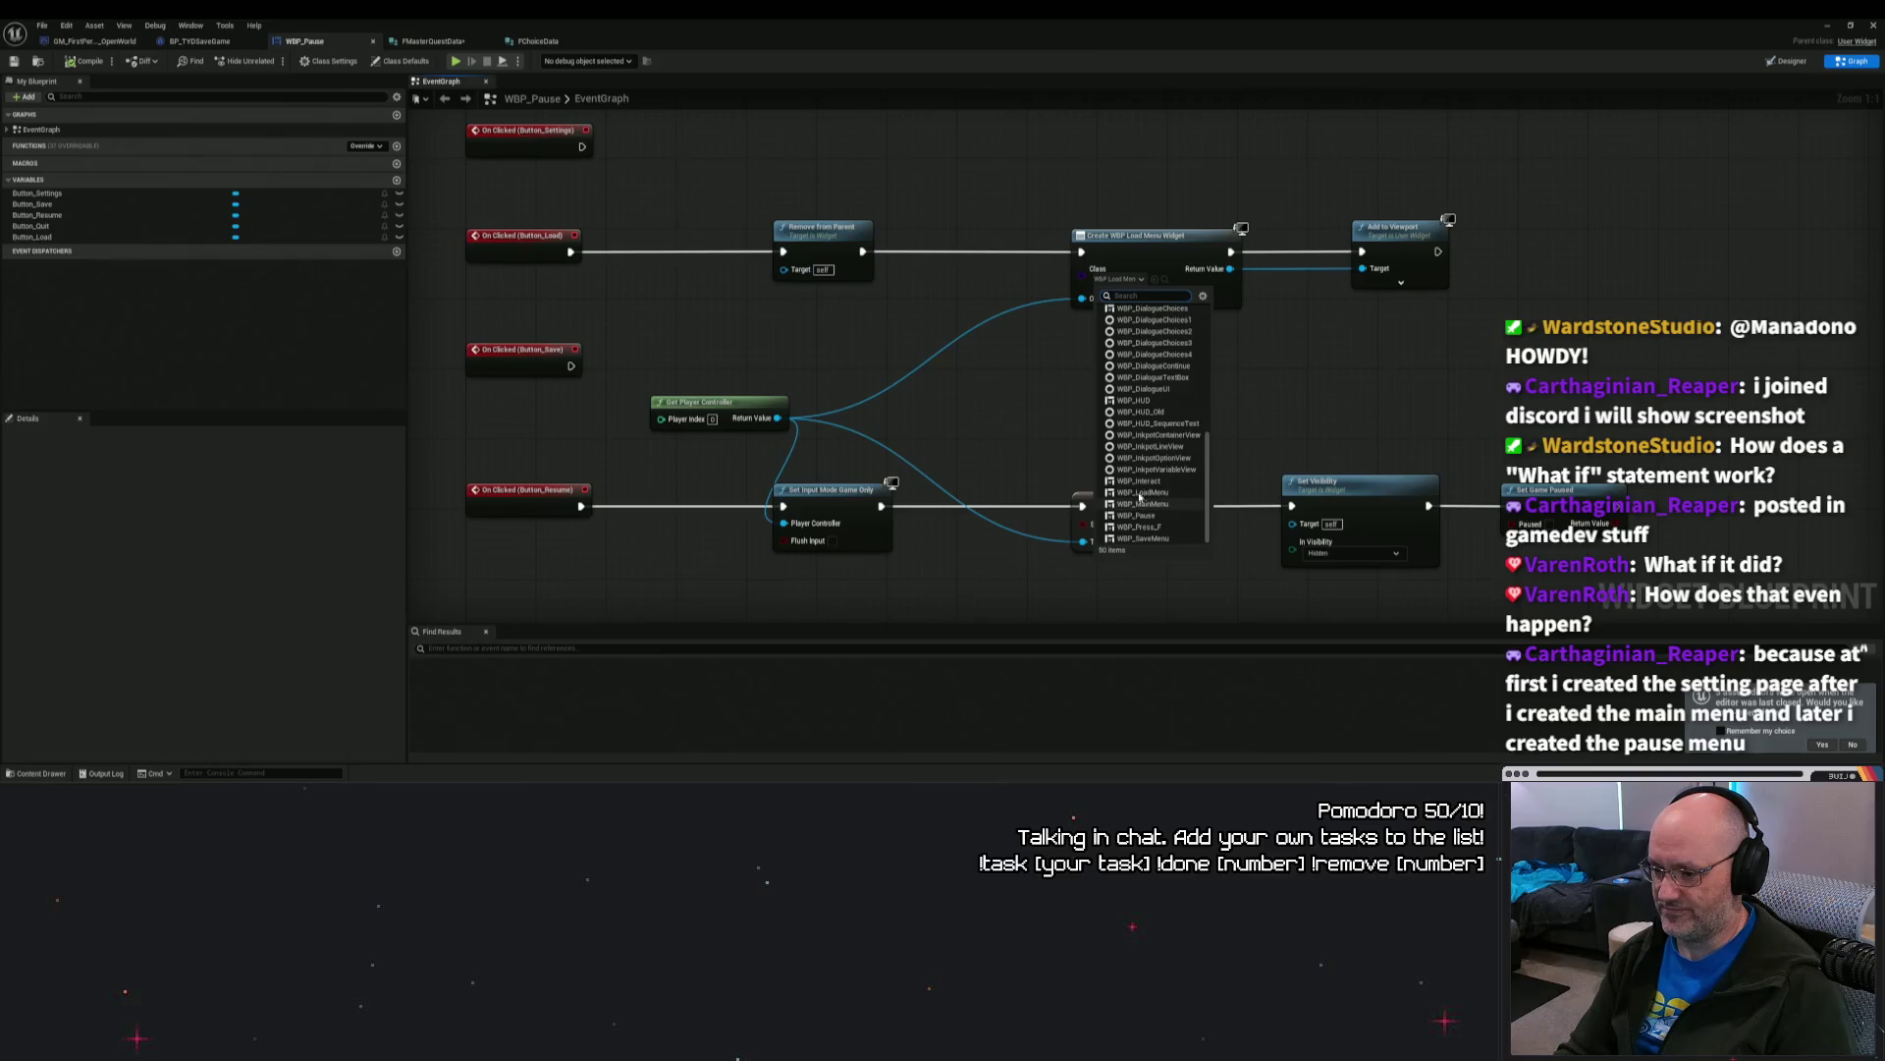
pyautogui.click(1036, 366)
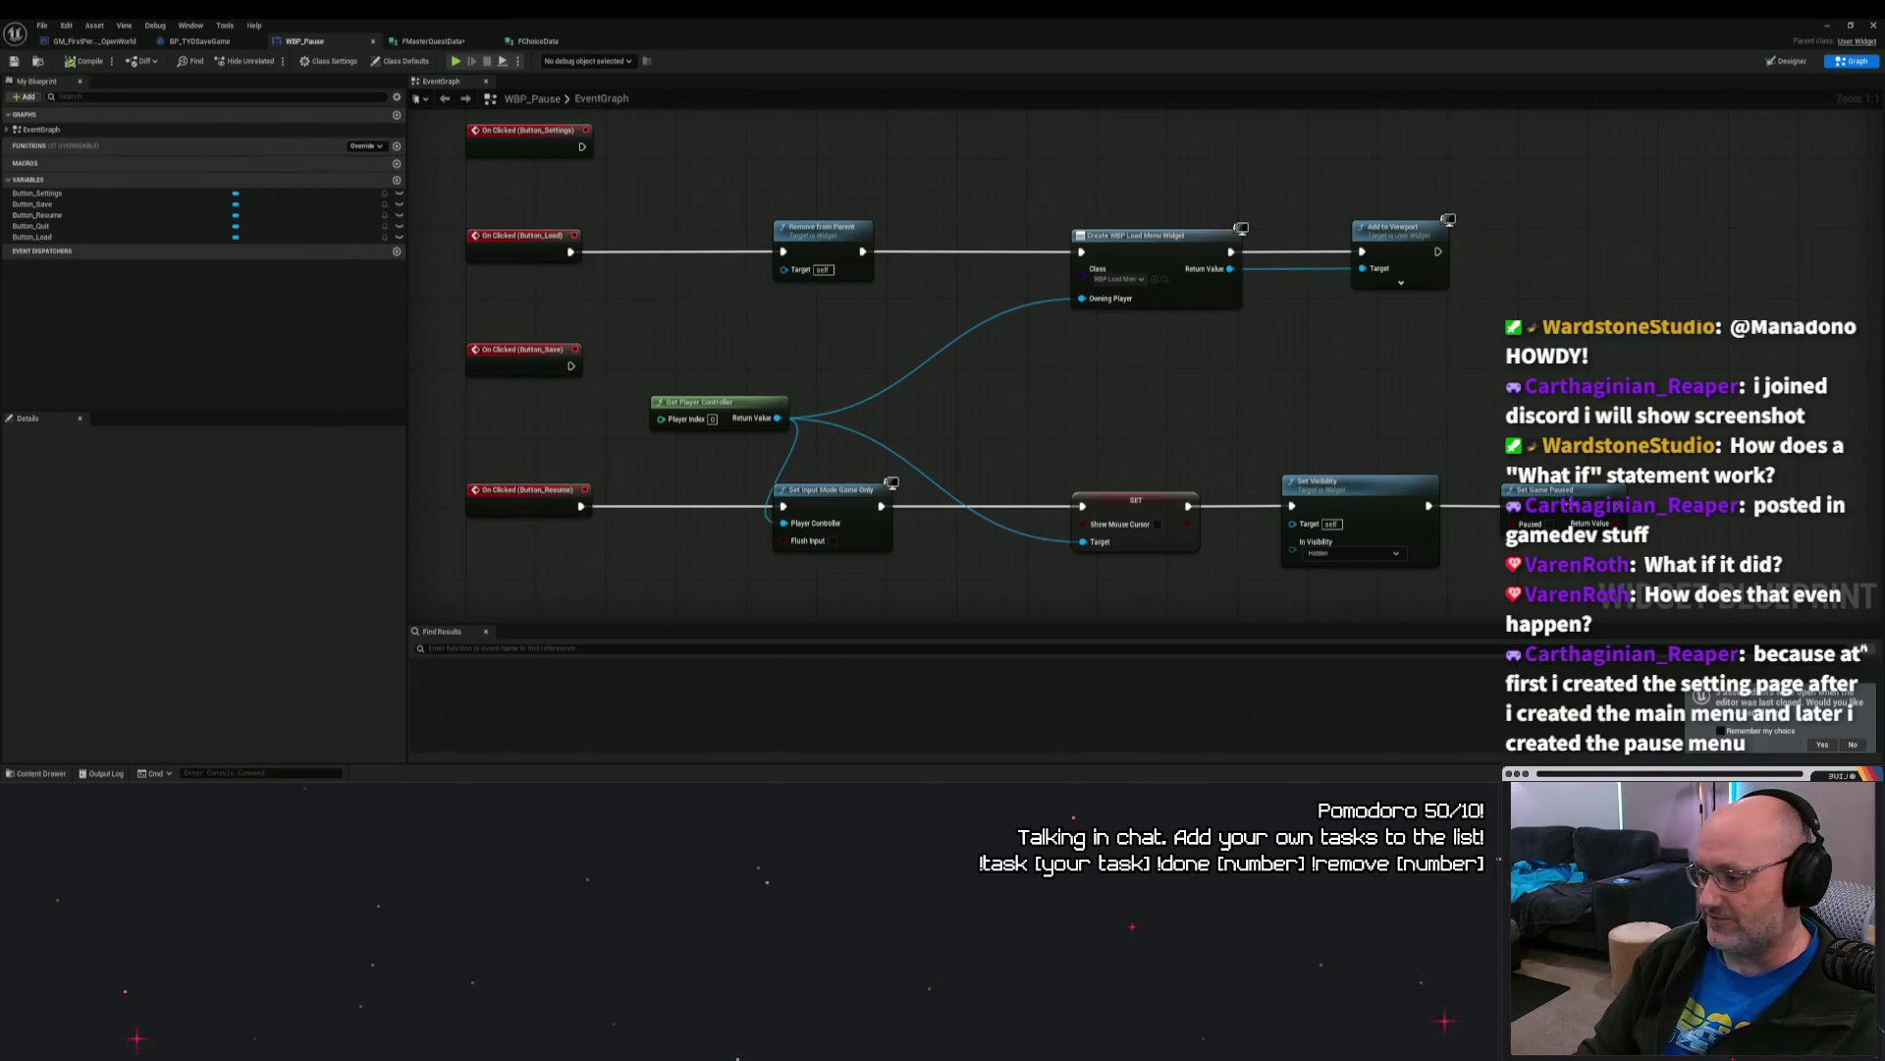
pyautogui.click(1853, 745)
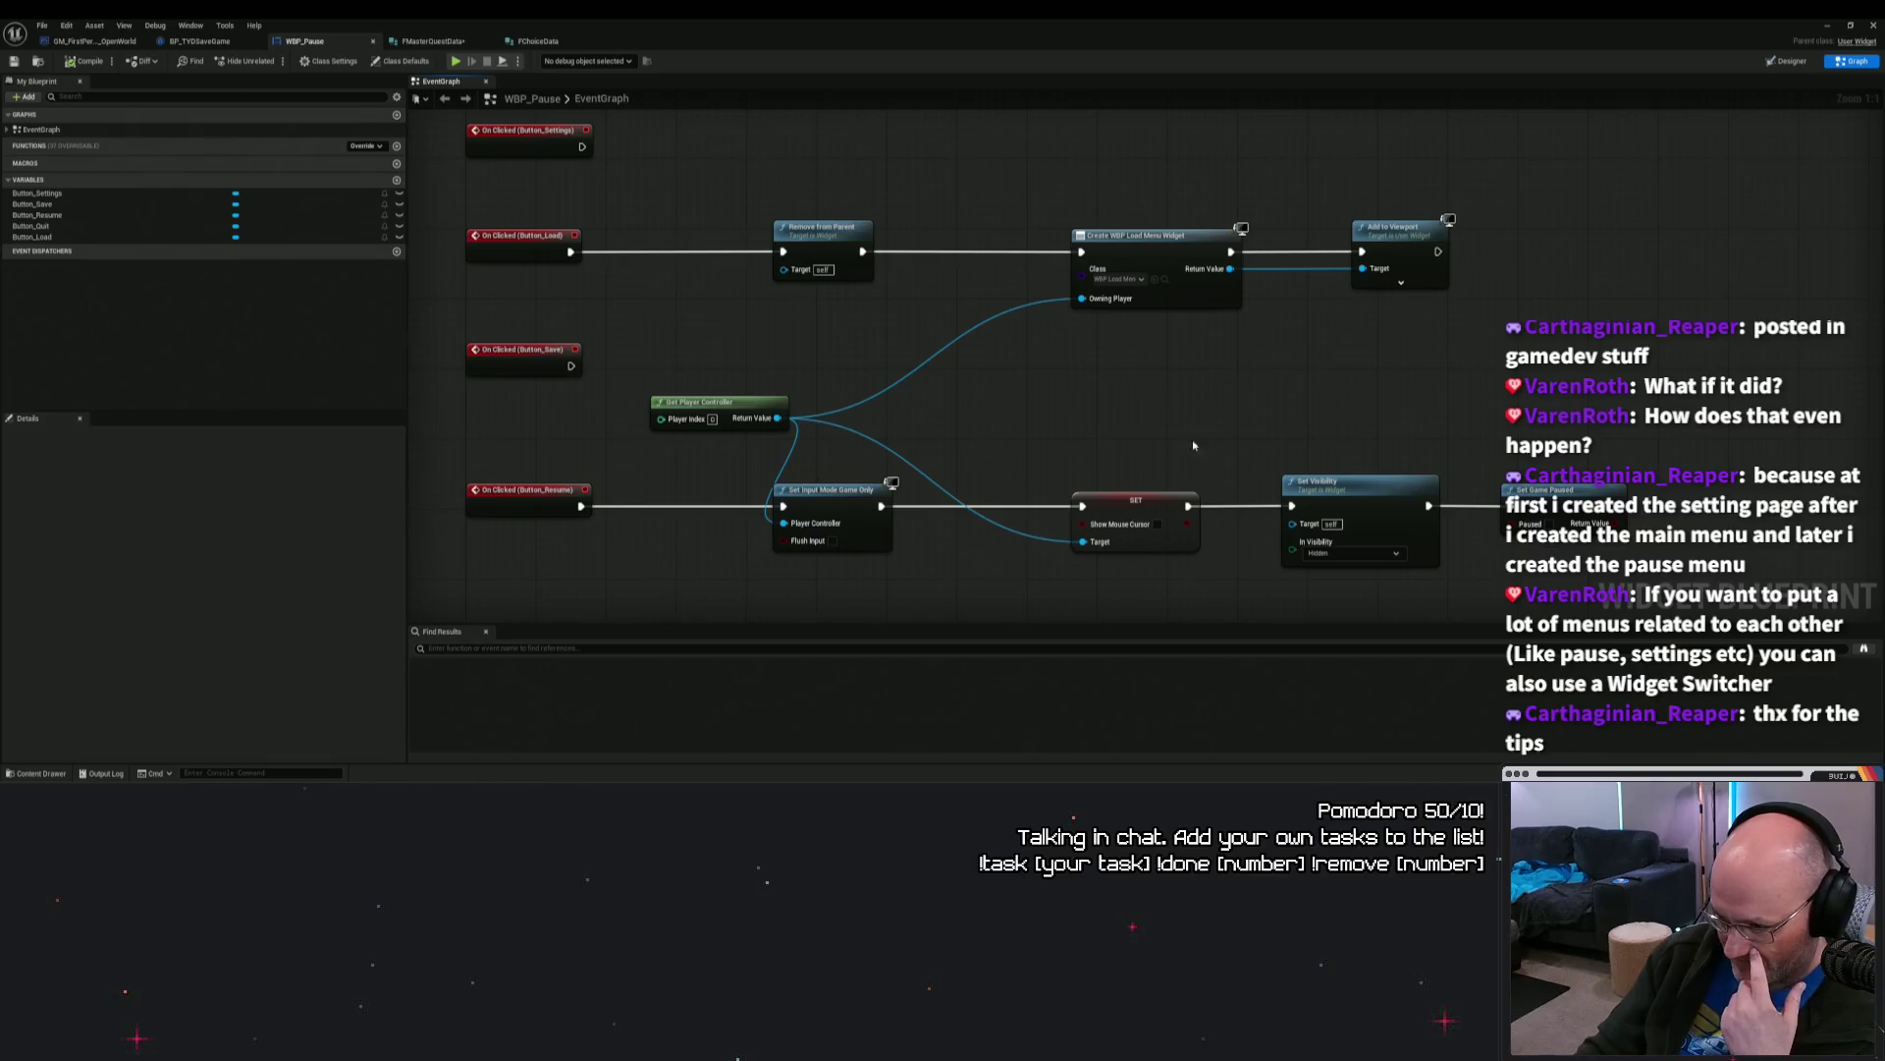
# Step: Pan the pause graph, open the FMasterQuestData struct, and minimize the editor window
pyautogui.moveTo(1223, 407)
pyautogui.mouseDown()
pyautogui.moveTo(1305, 400)
pyautogui.moveTo(1099, 442)
pyautogui.mouseUp()
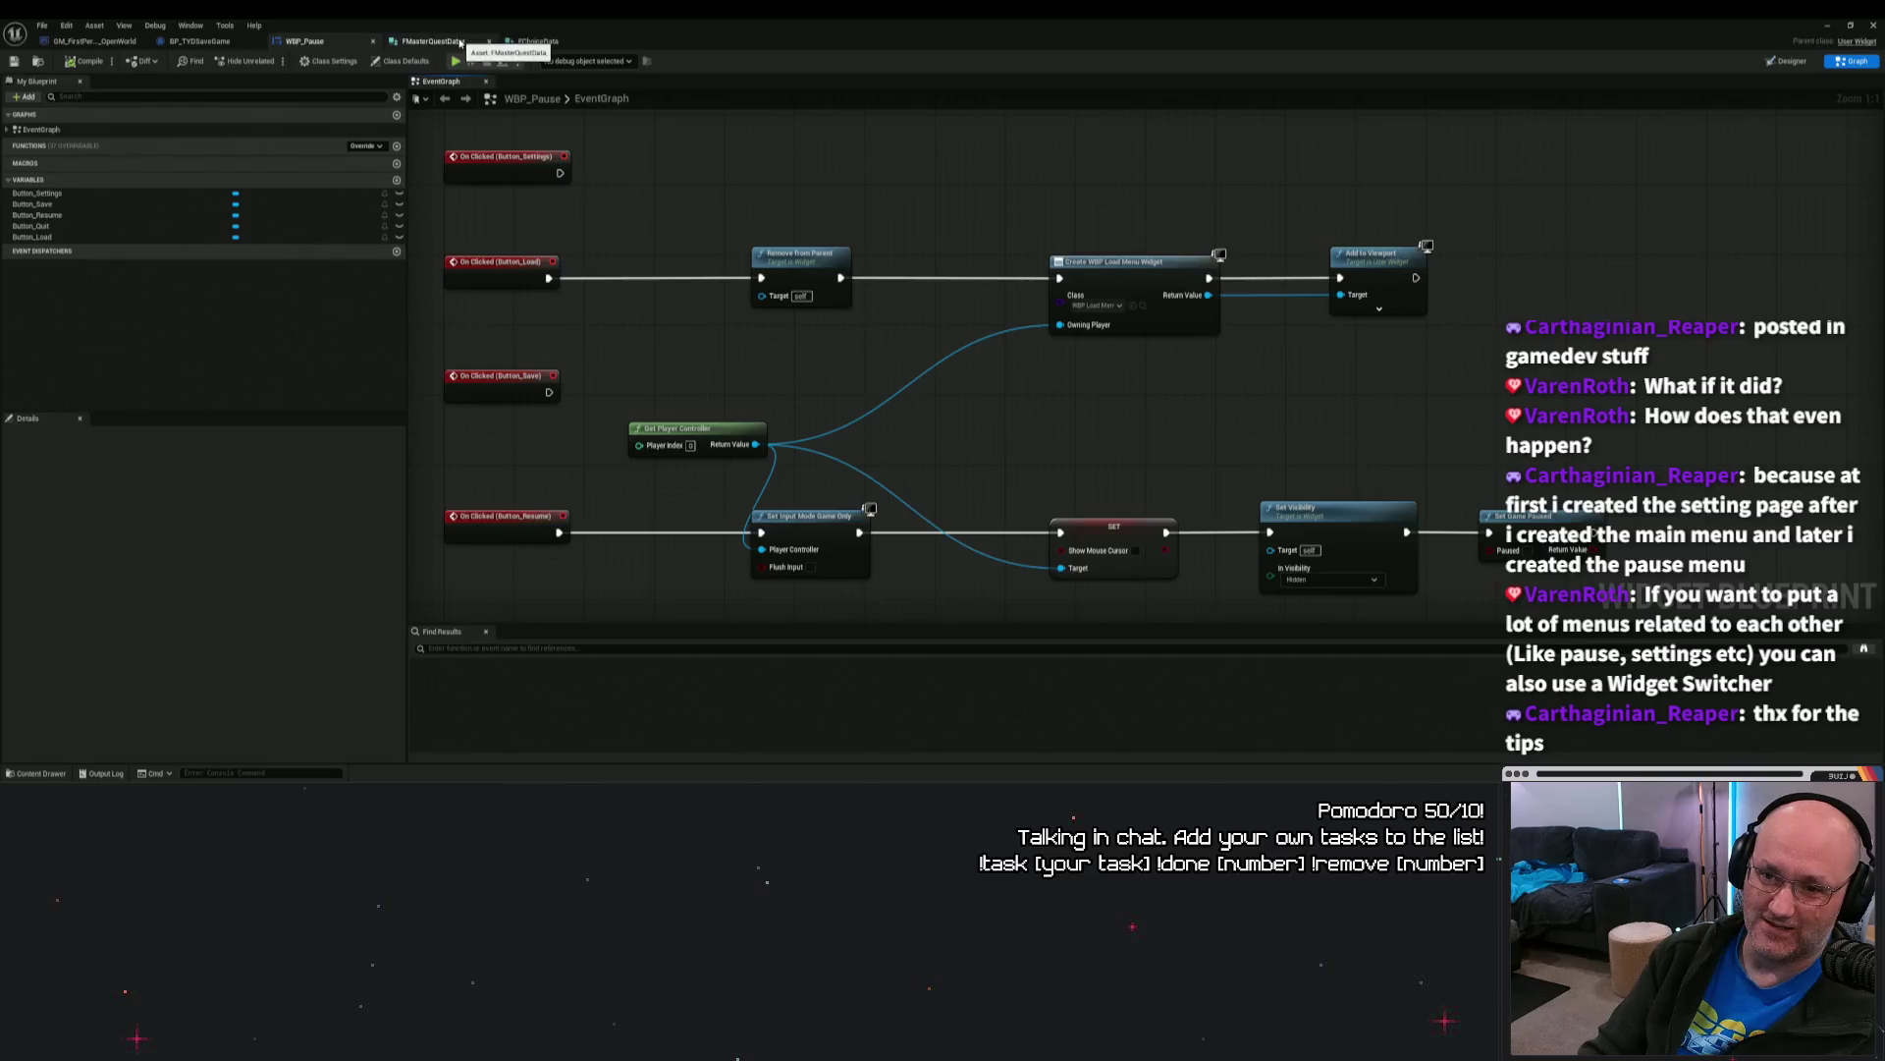
pyautogui.click(437, 40)
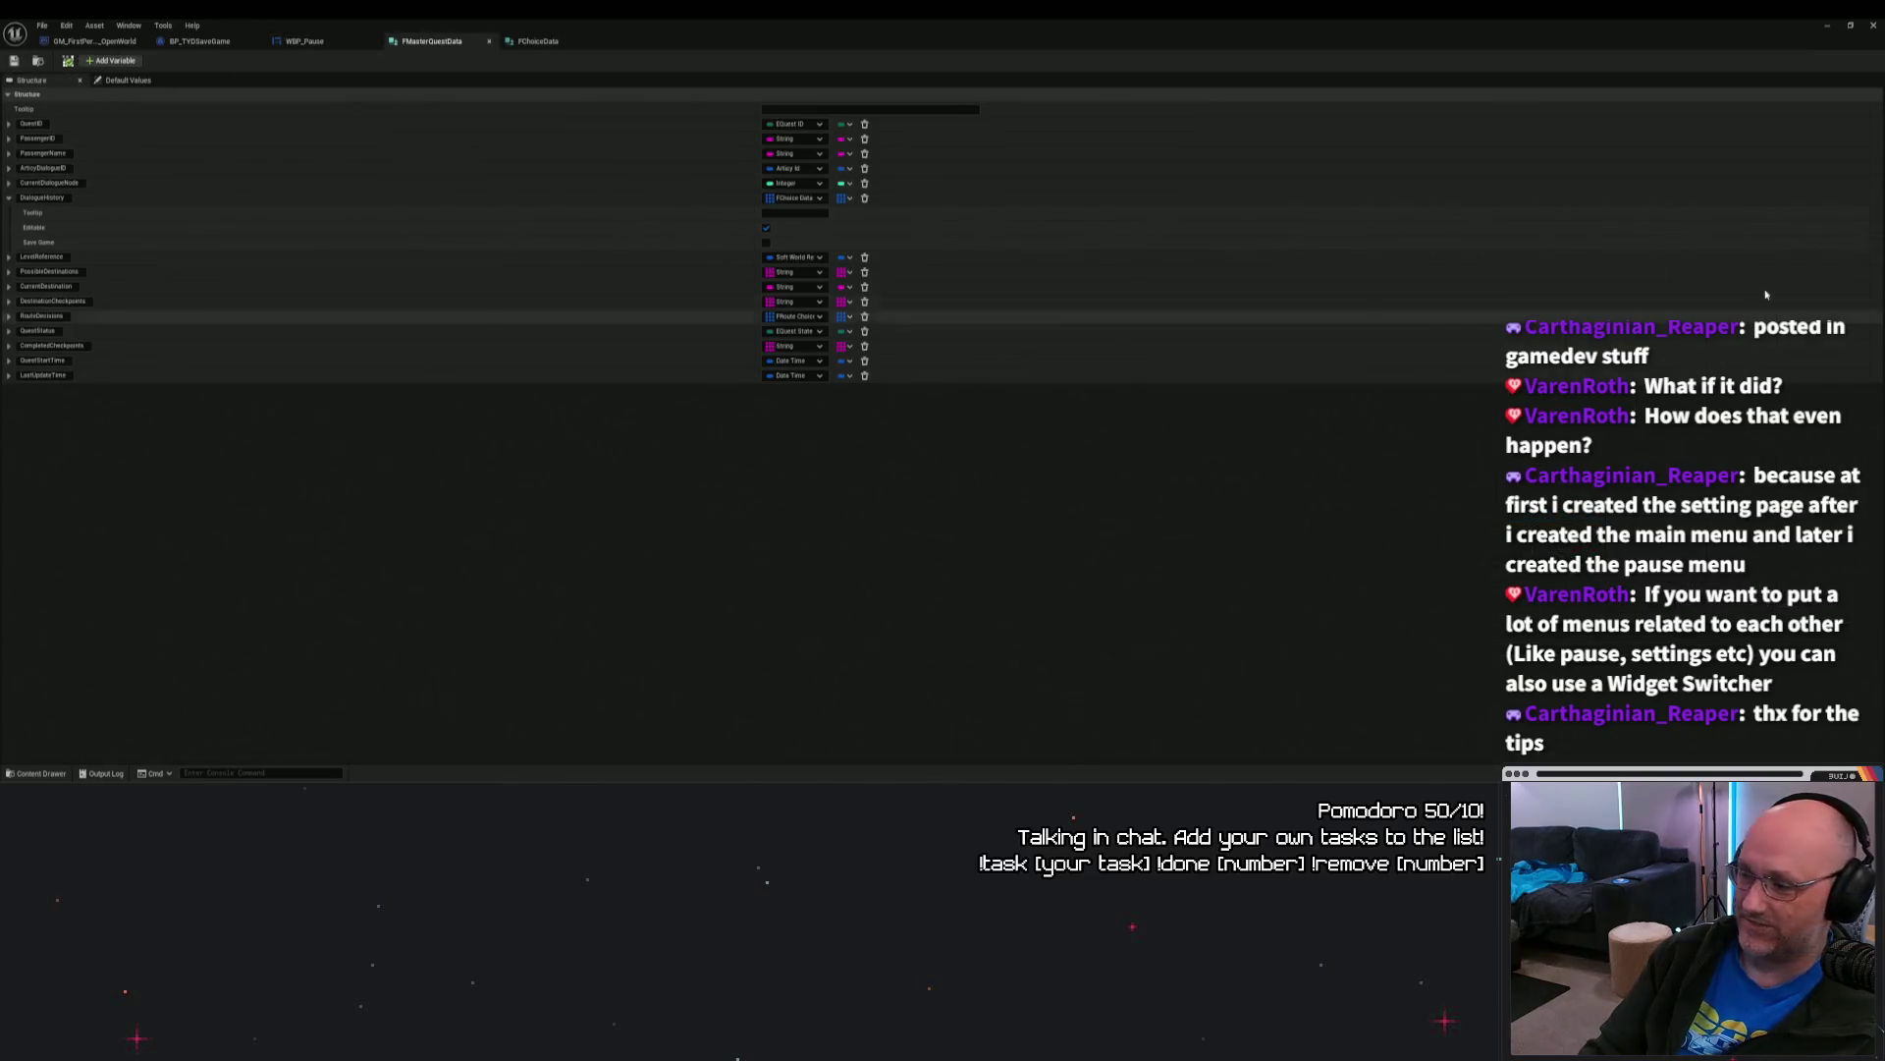
pyautogui.click(1830, 31)
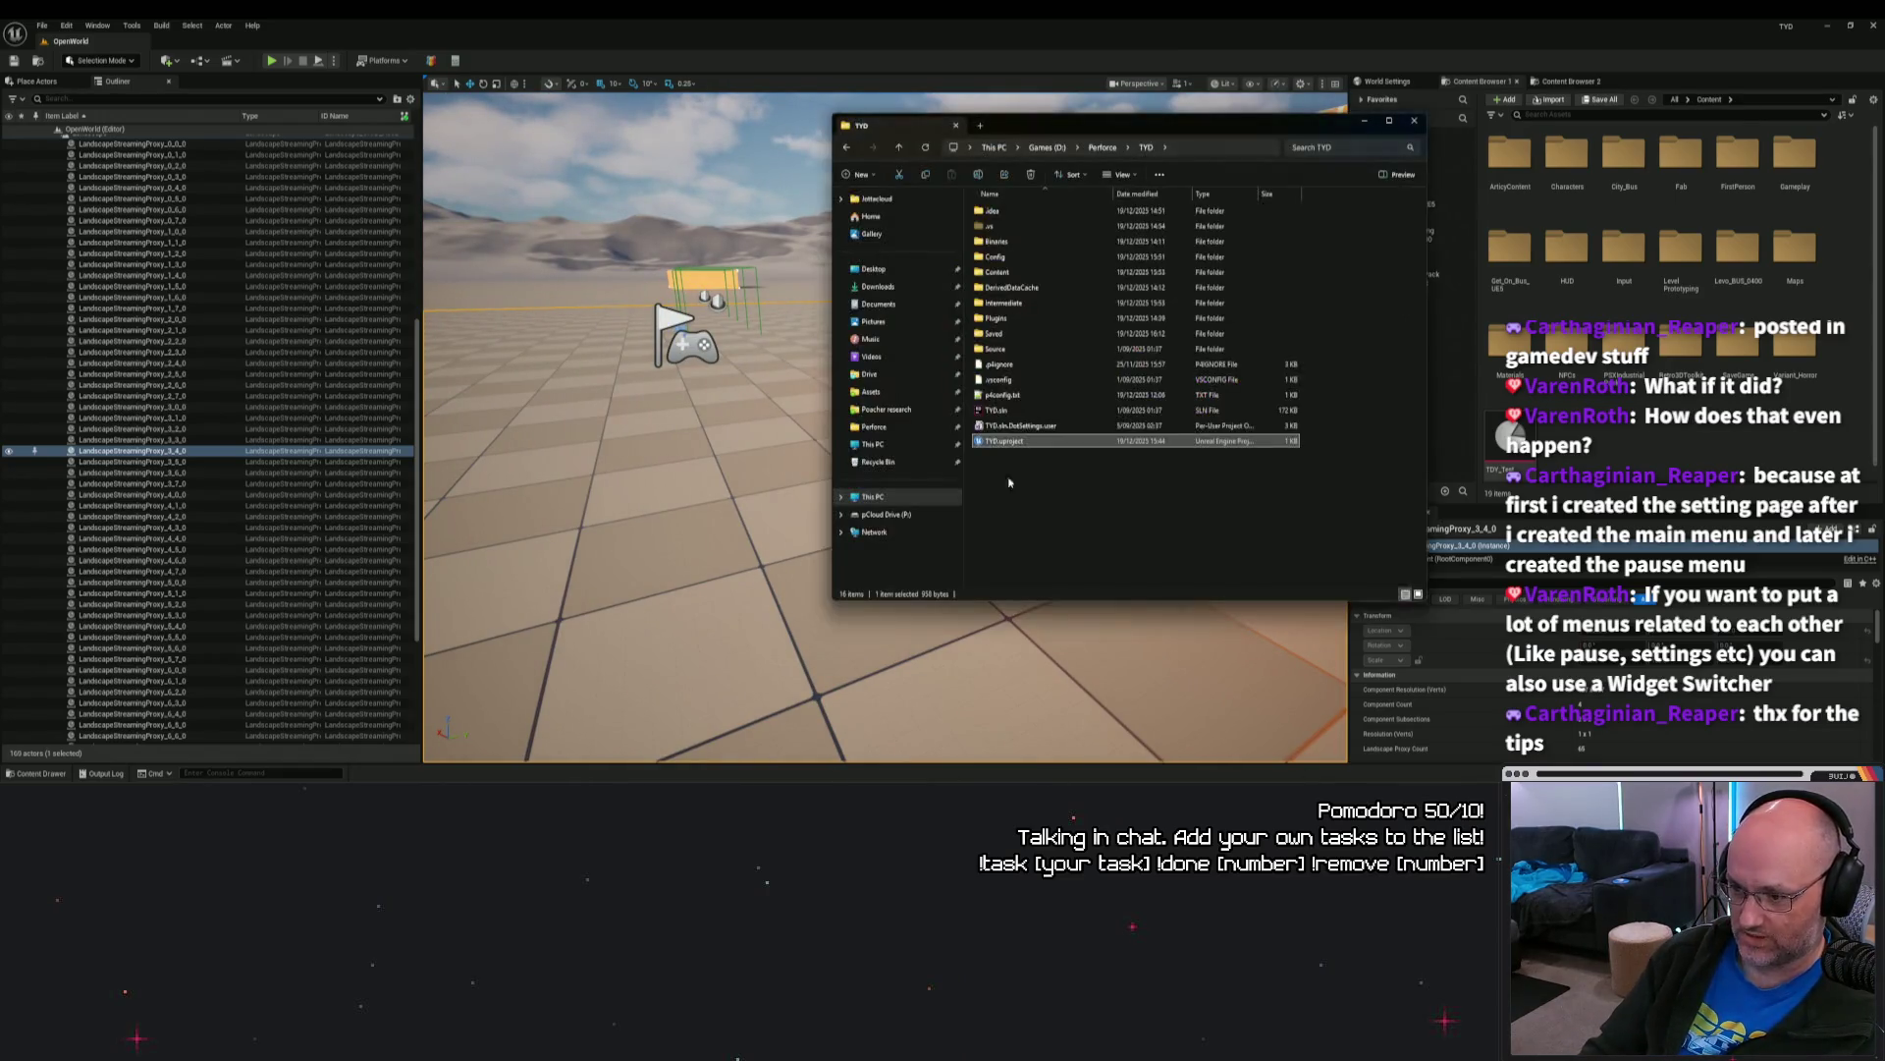
# Step: Browse into the TYD project's Plugins\Inkpot folder in File Explorer
pyautogui.doubleClick(1009, 319)
pyautogui.click(1146, 148)
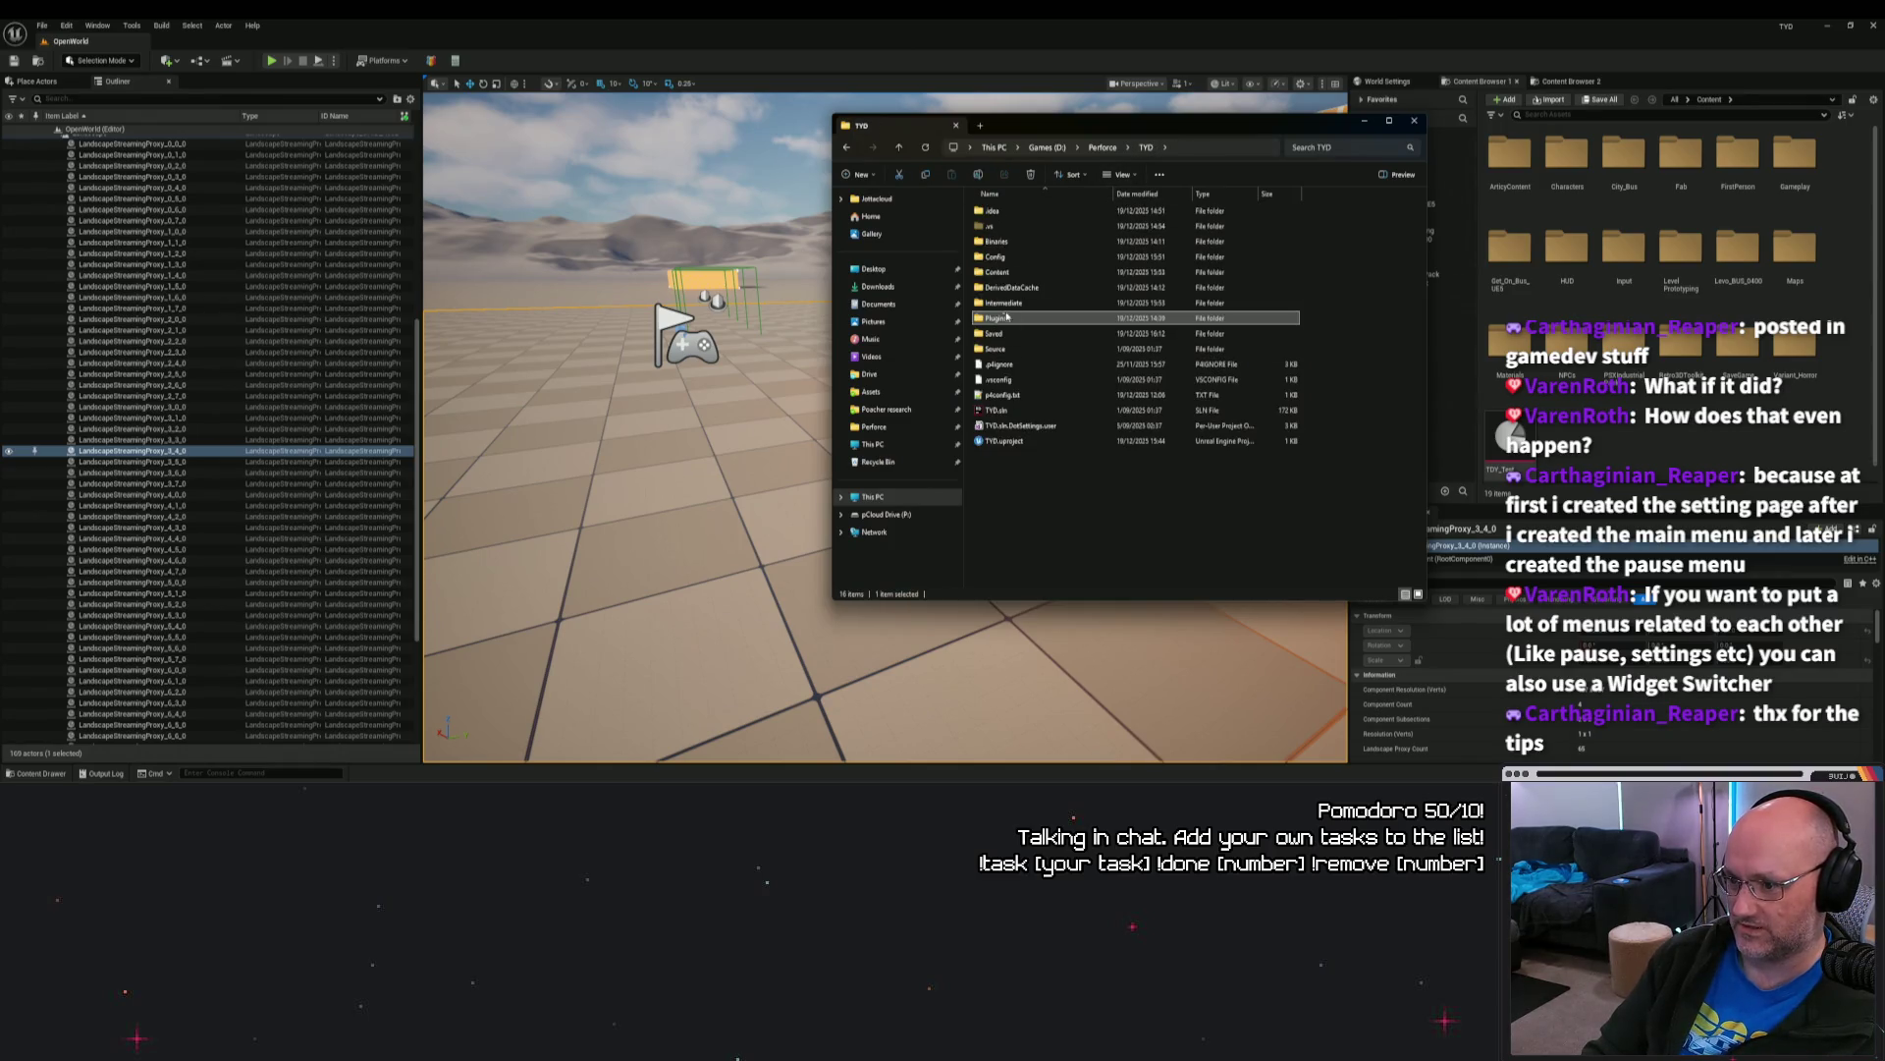
pyautogui.doubleClick(1006, 316)
pyautogui.doubleClick(1001, 210)
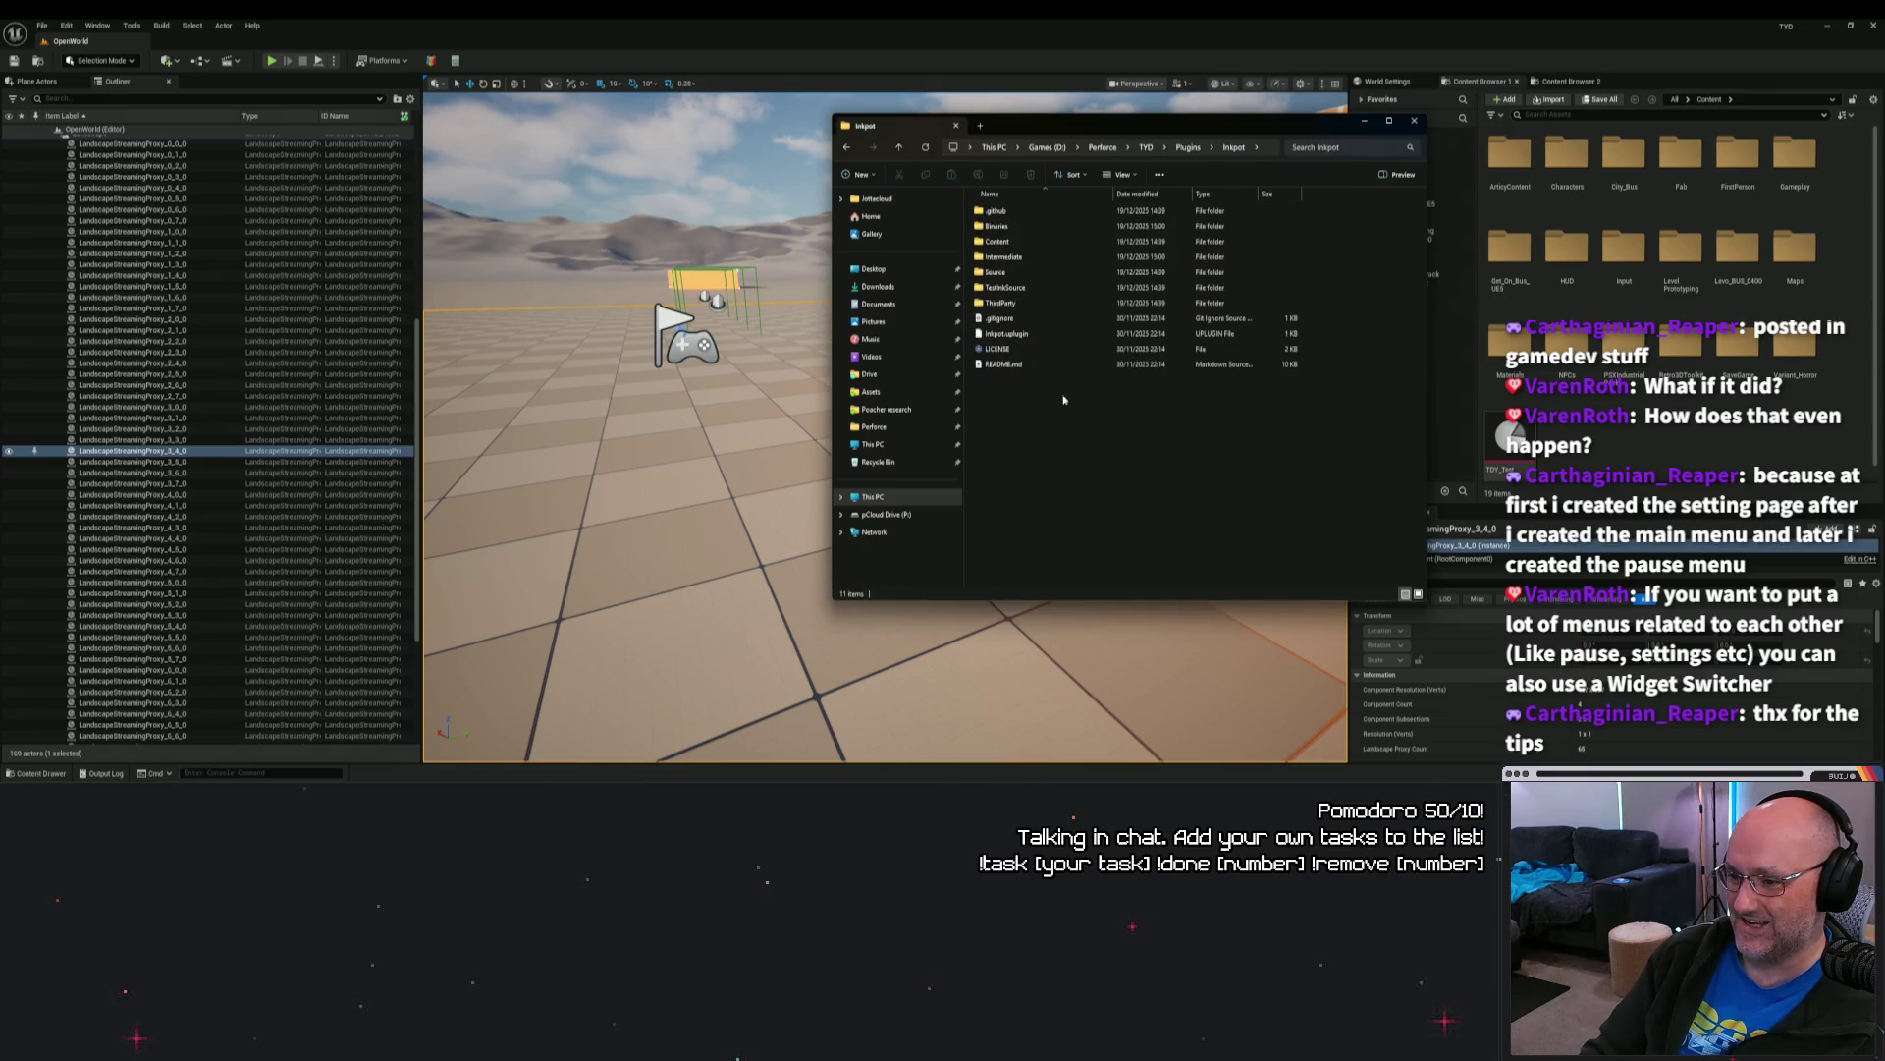
pyautogui.rightClick(1599, 424)
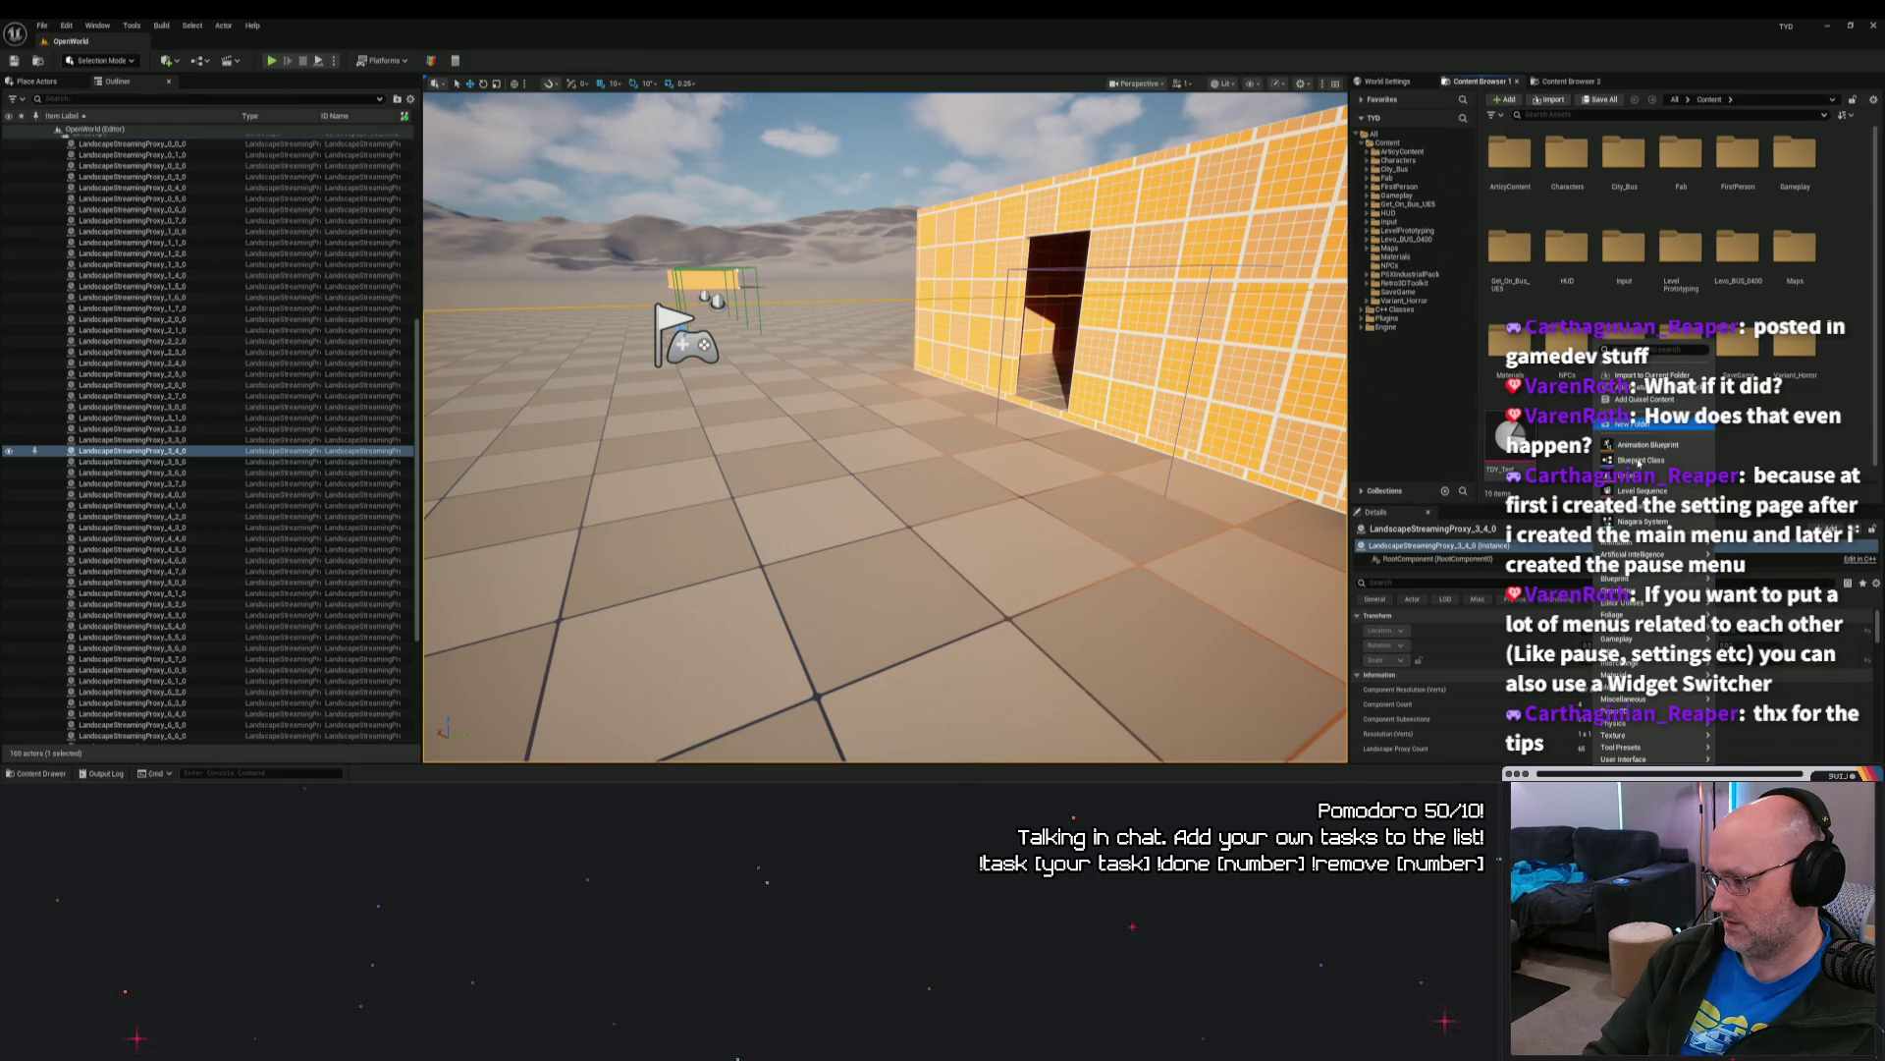
# Step: Create a new Actor Blueprint Class in the Content Browser named BP
pyautogui.click(1561, 378)
pyautogui.rightClick(1613, 370)
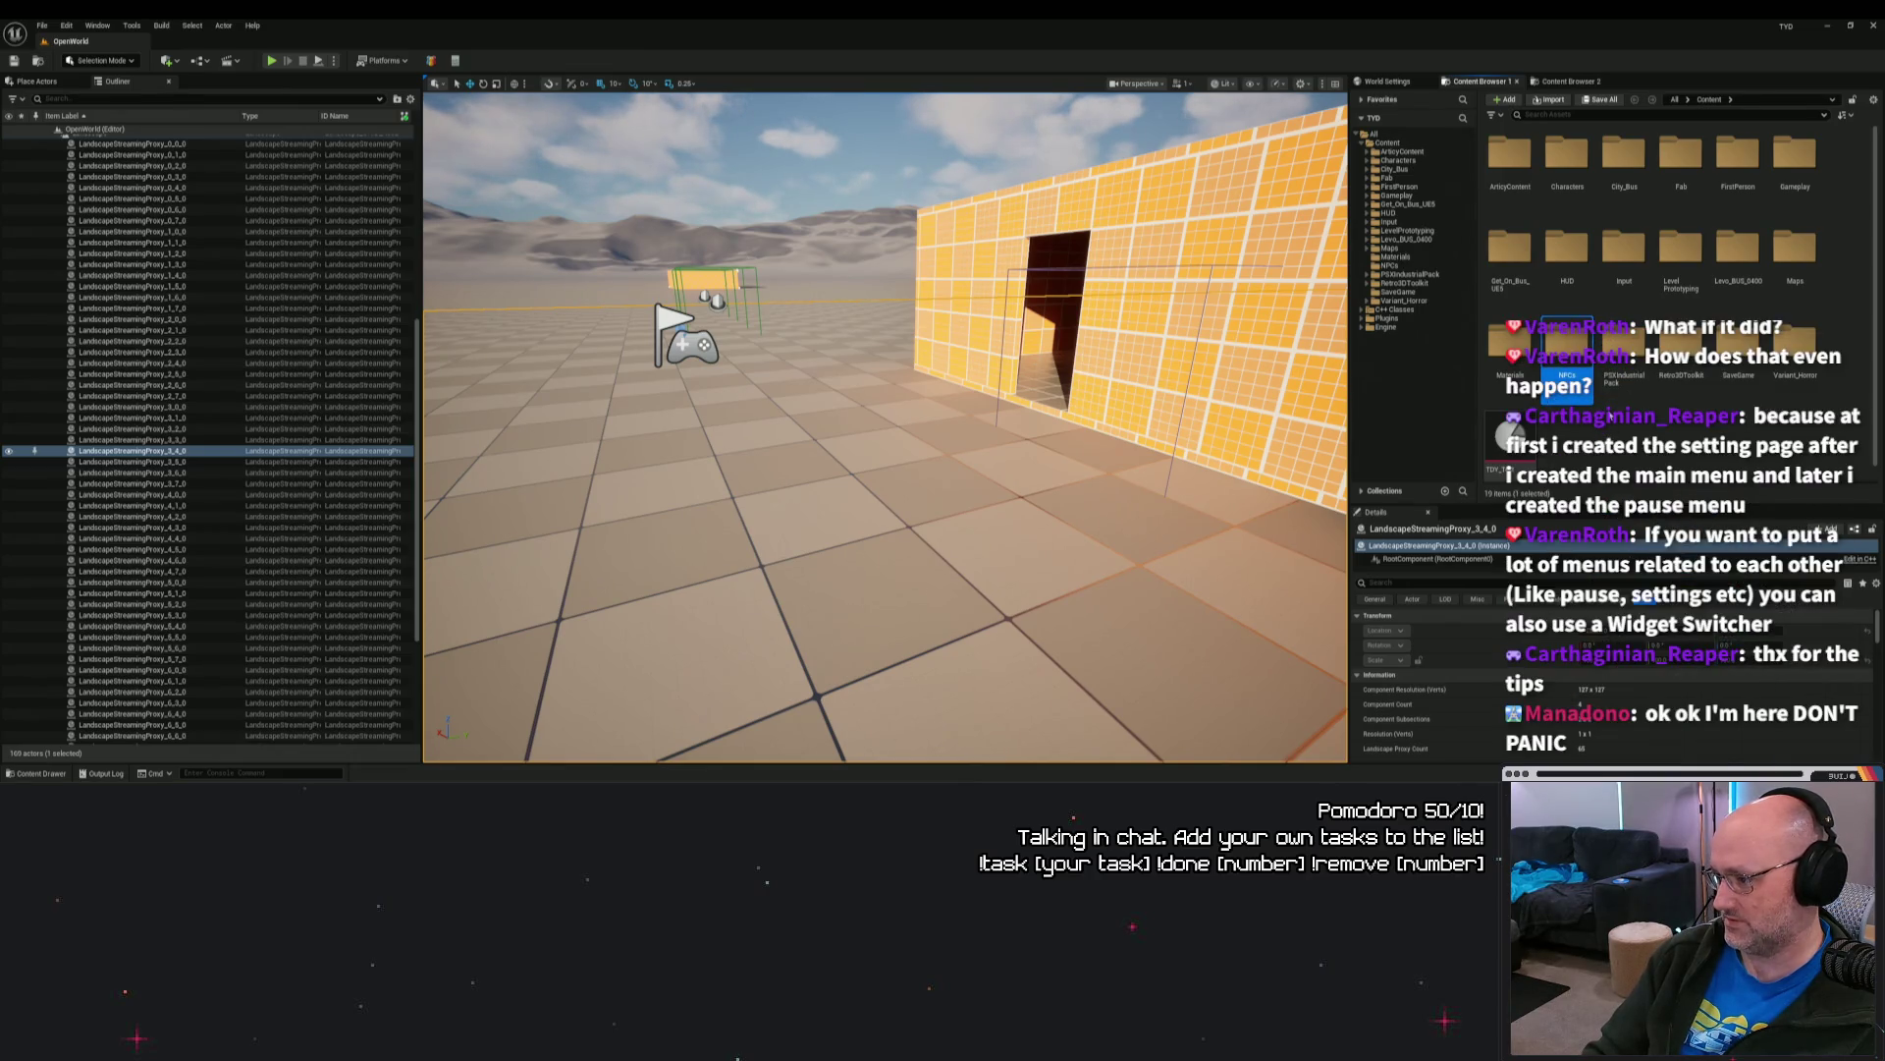
pyautogui.moveTo(1677, 556)
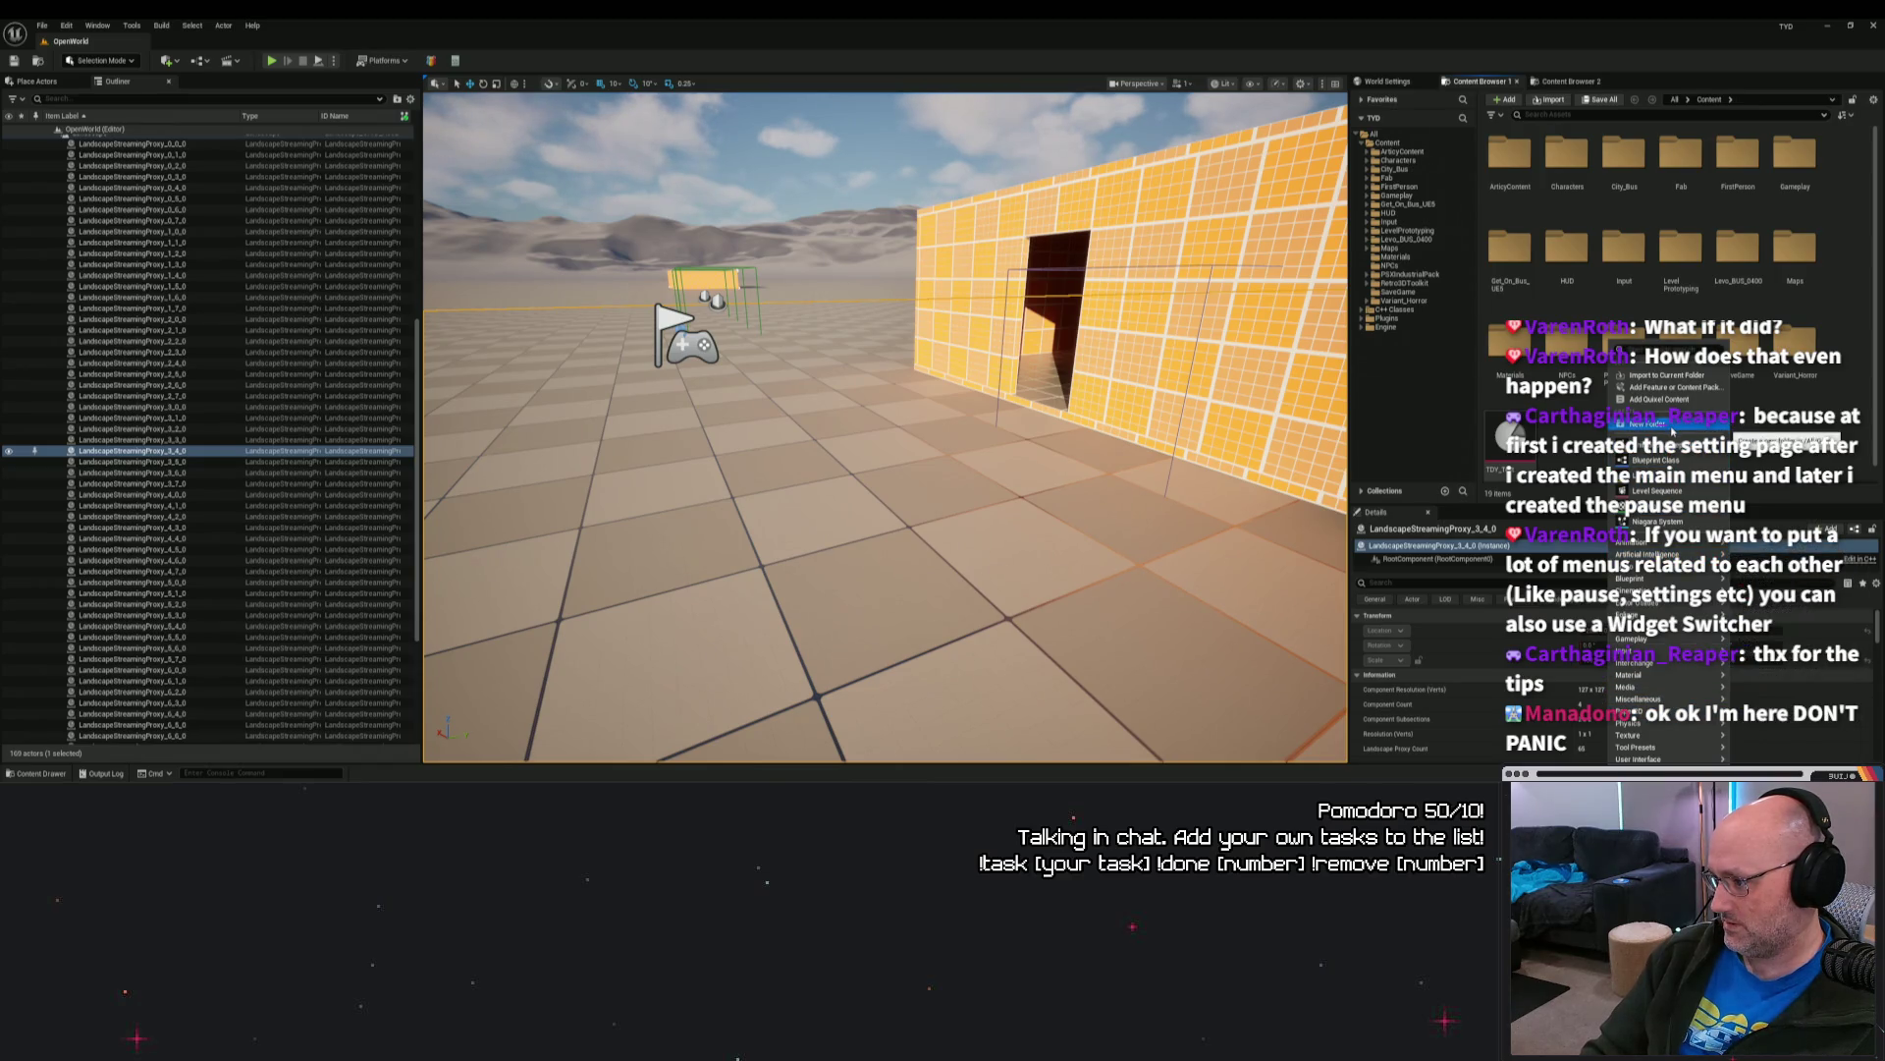
pyautogui.click(1660, 459)
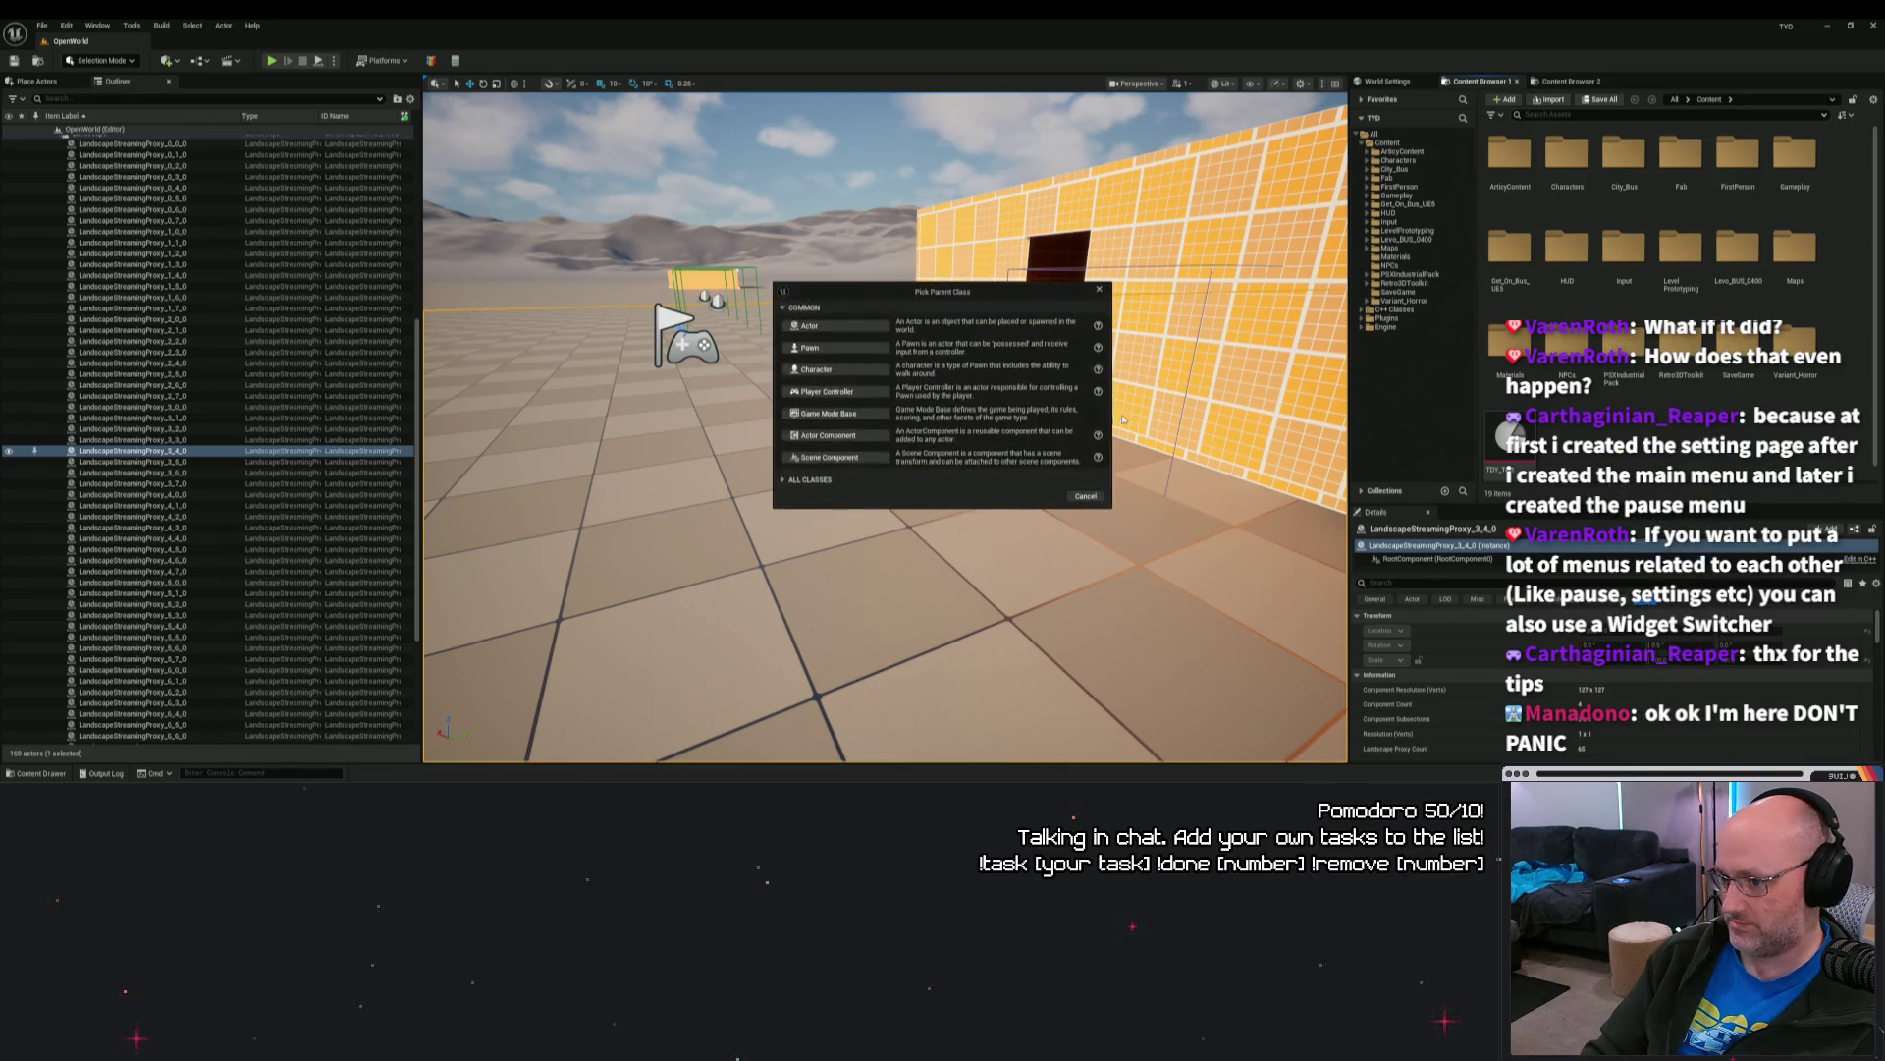
pyautogui.click(840, 325)
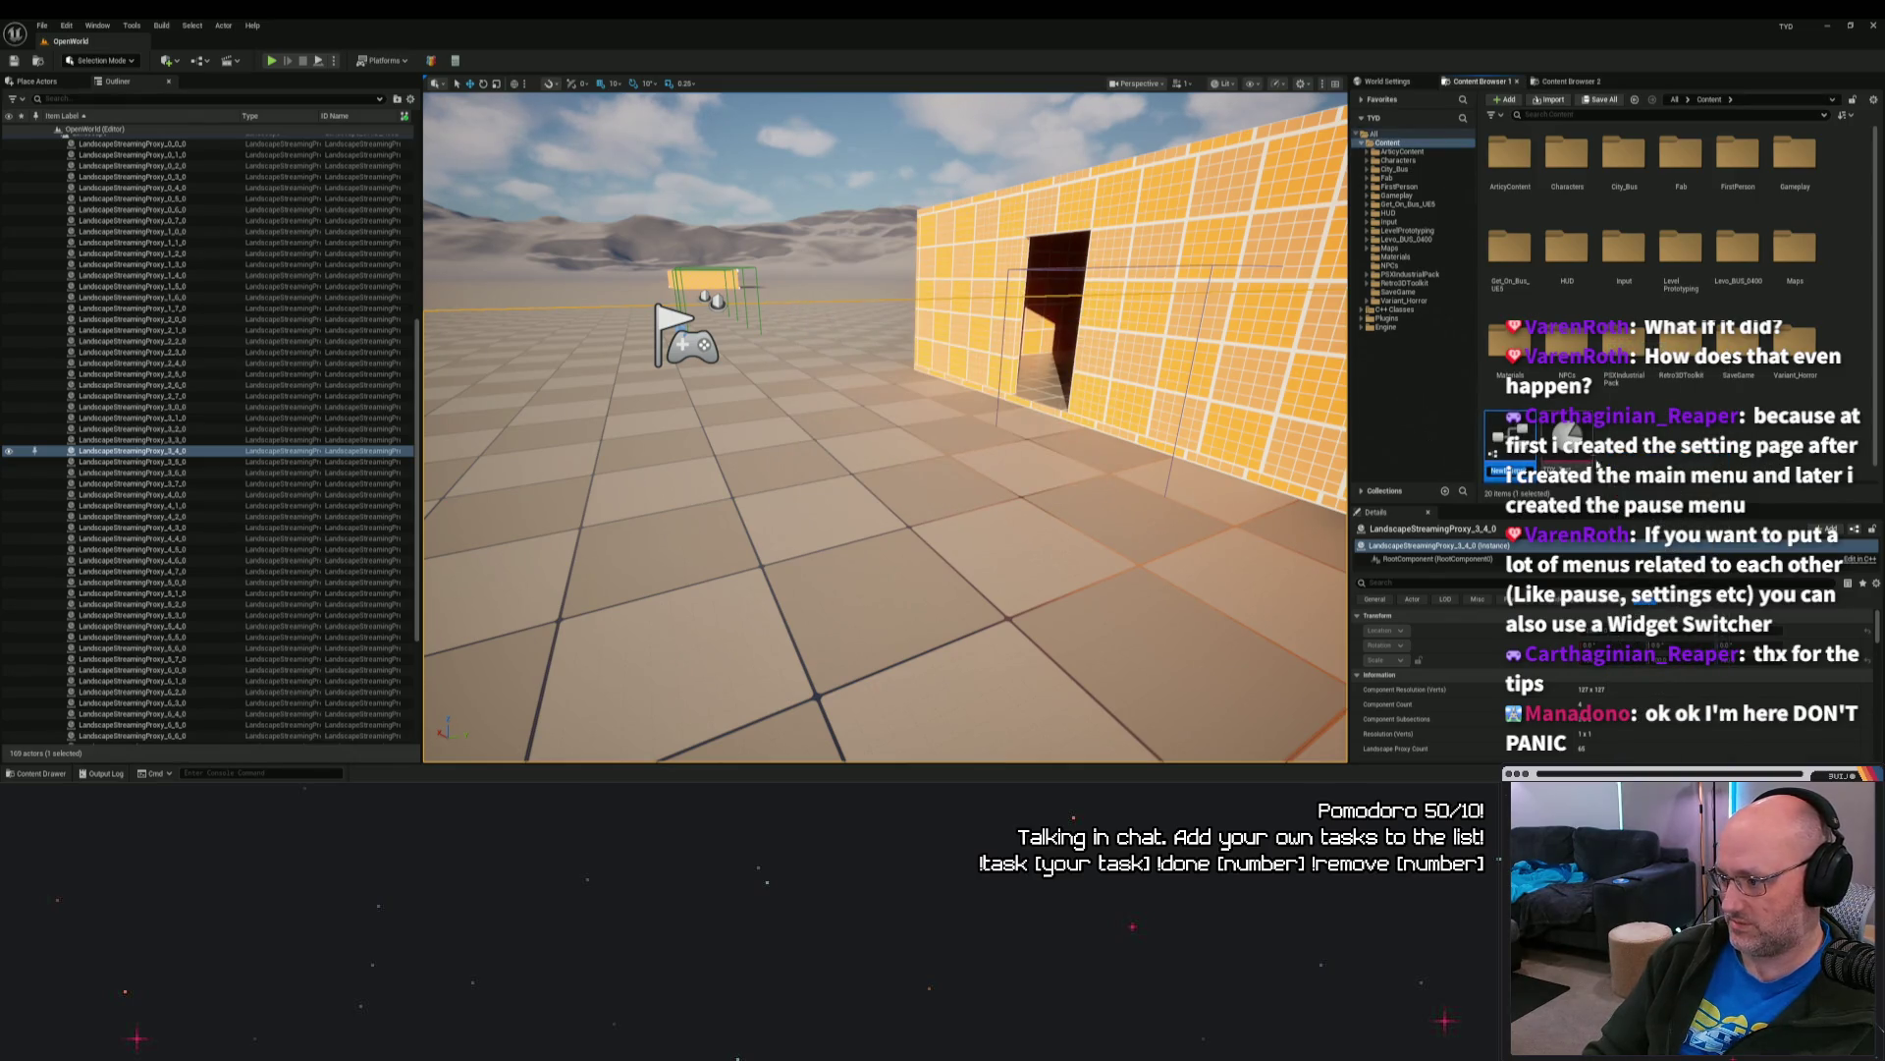
pyautogui.write('BP')
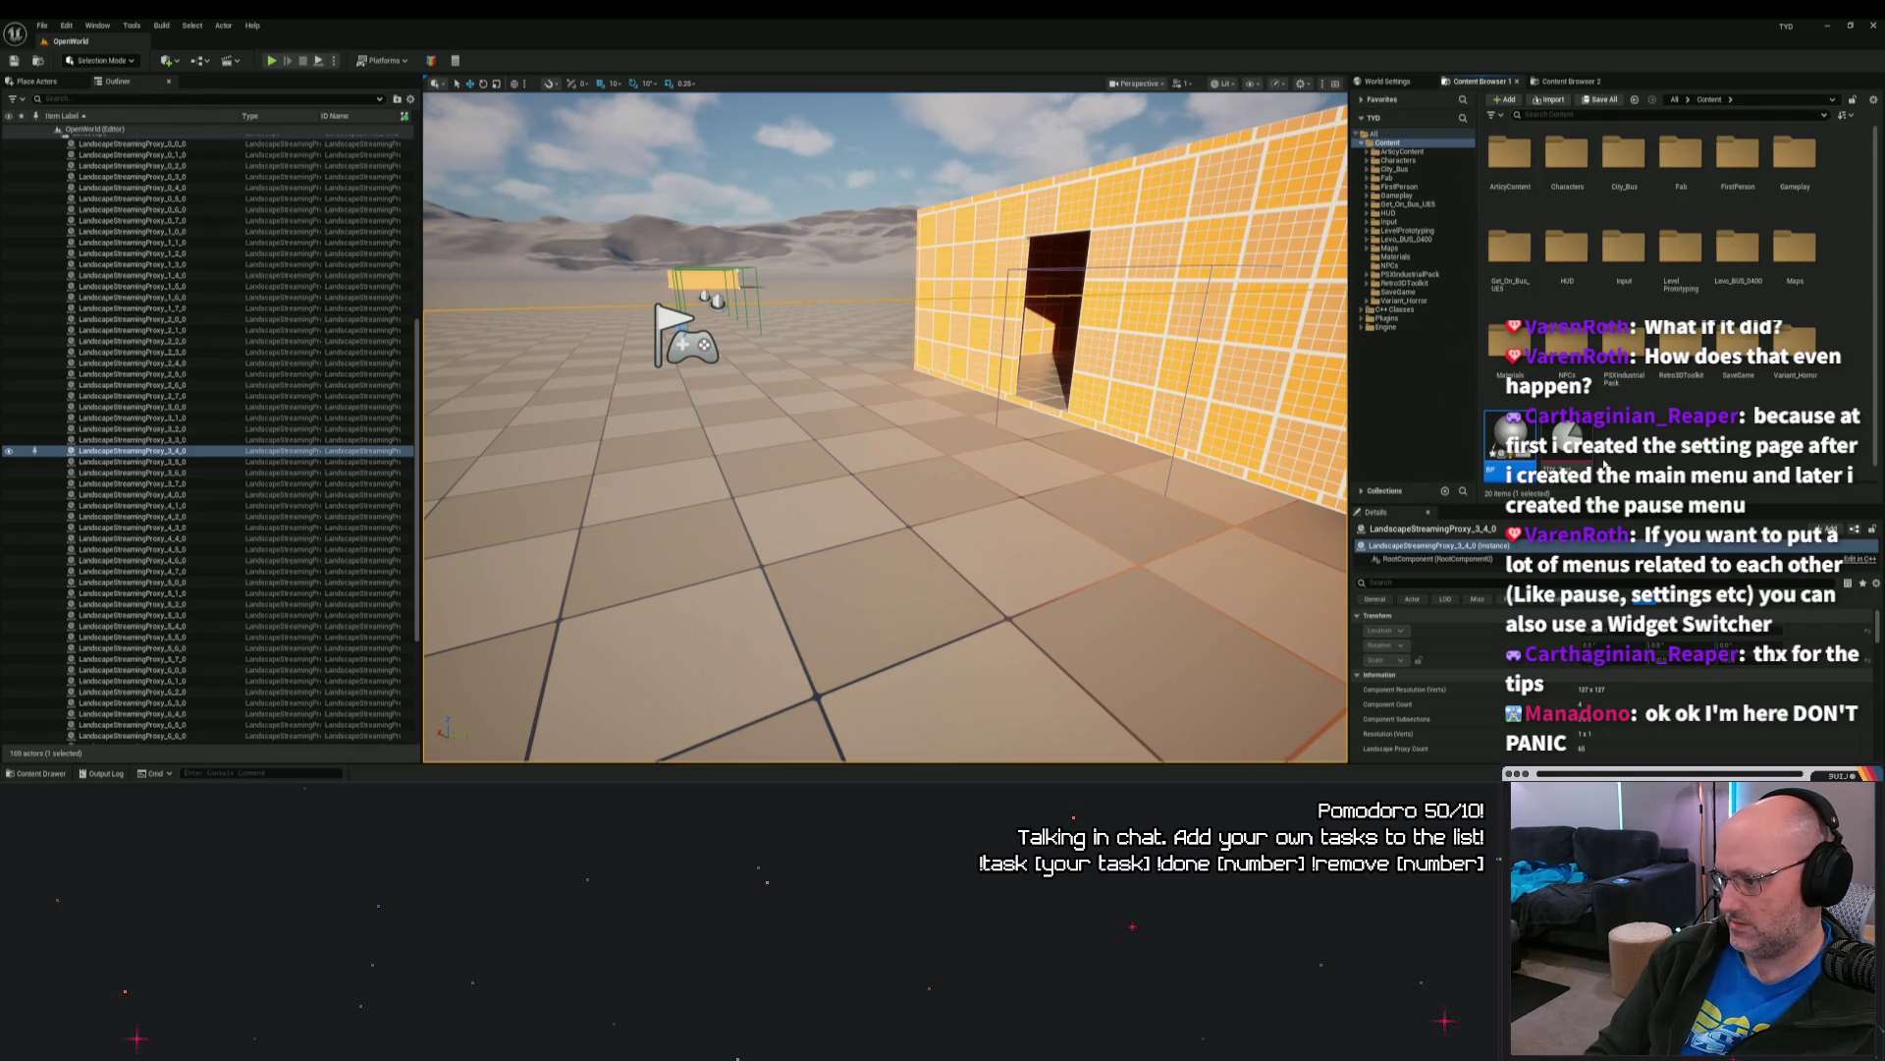
pyautogui.press('Return')
# Step: Open BP, search its Event Graph node list for 'ink' without adding anything, then minimize
pyautogui.doubleClick(1510, 437)
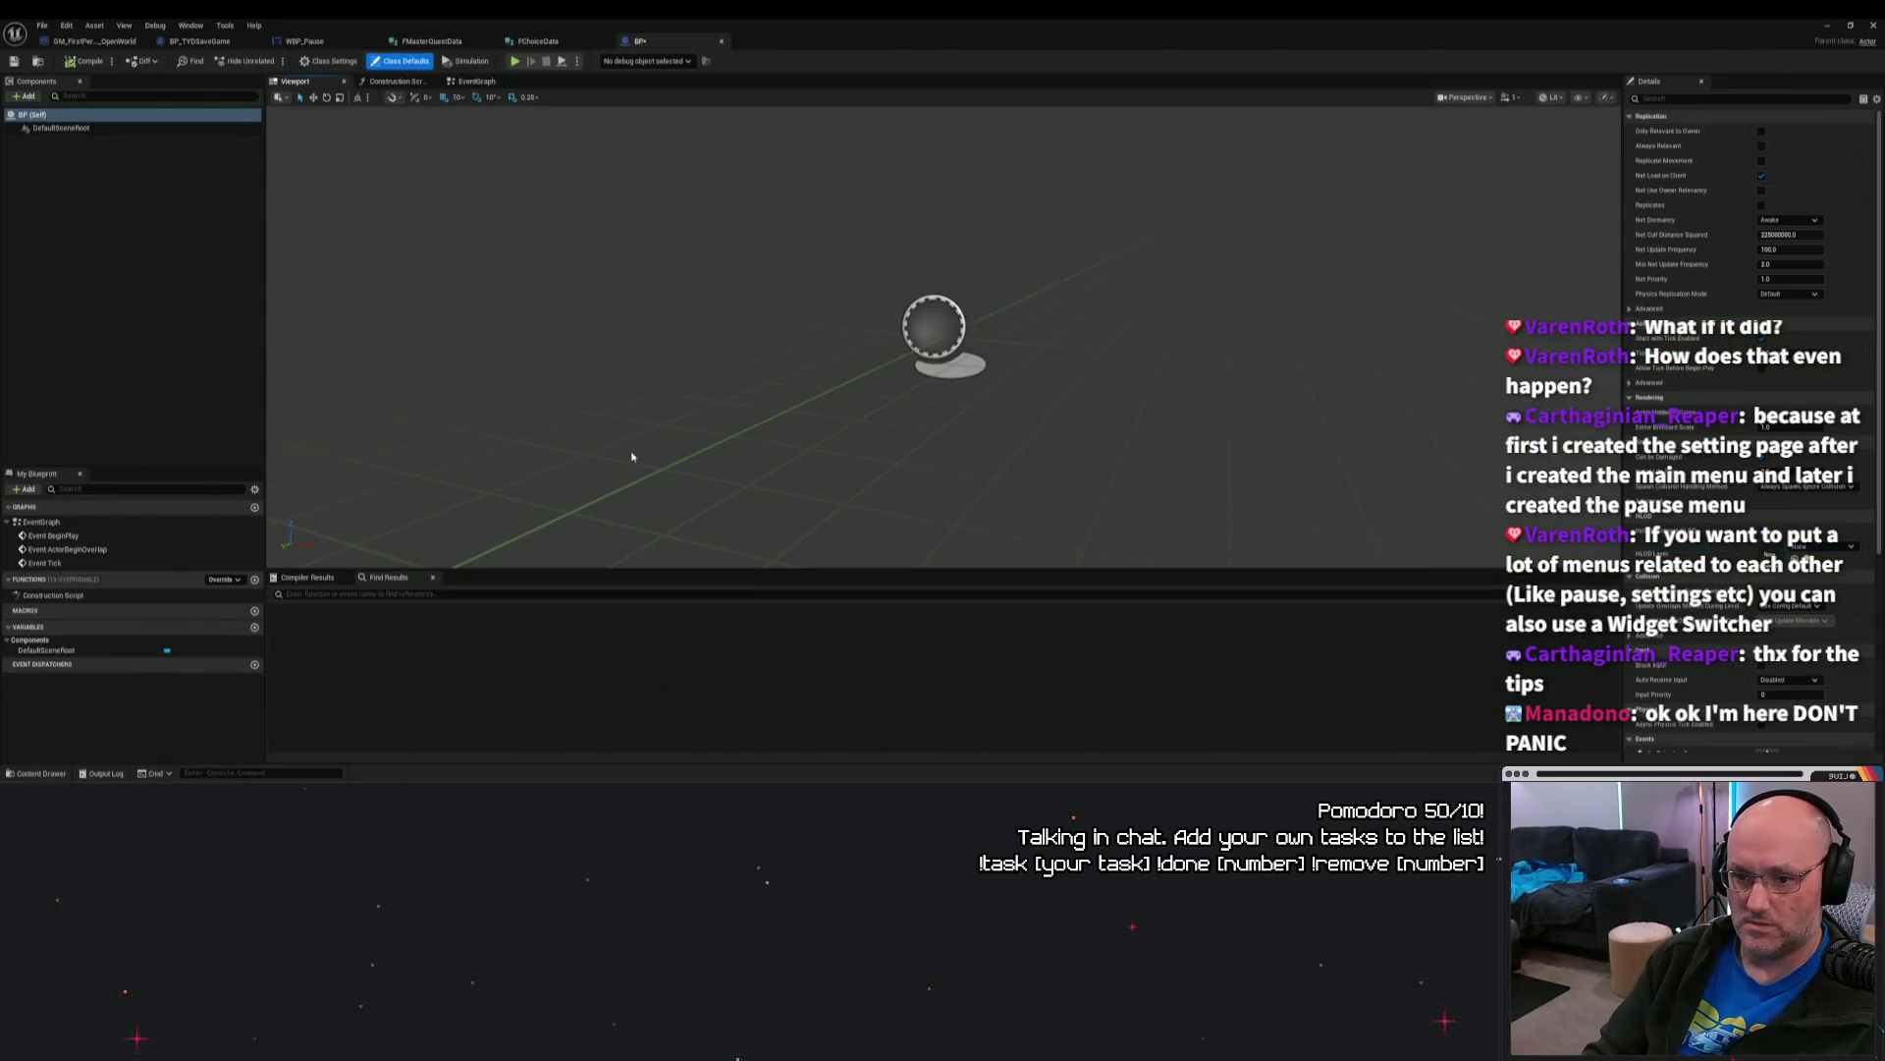
pyautogui.click(477, 80)
pyautogui.rightClick(711, 238)
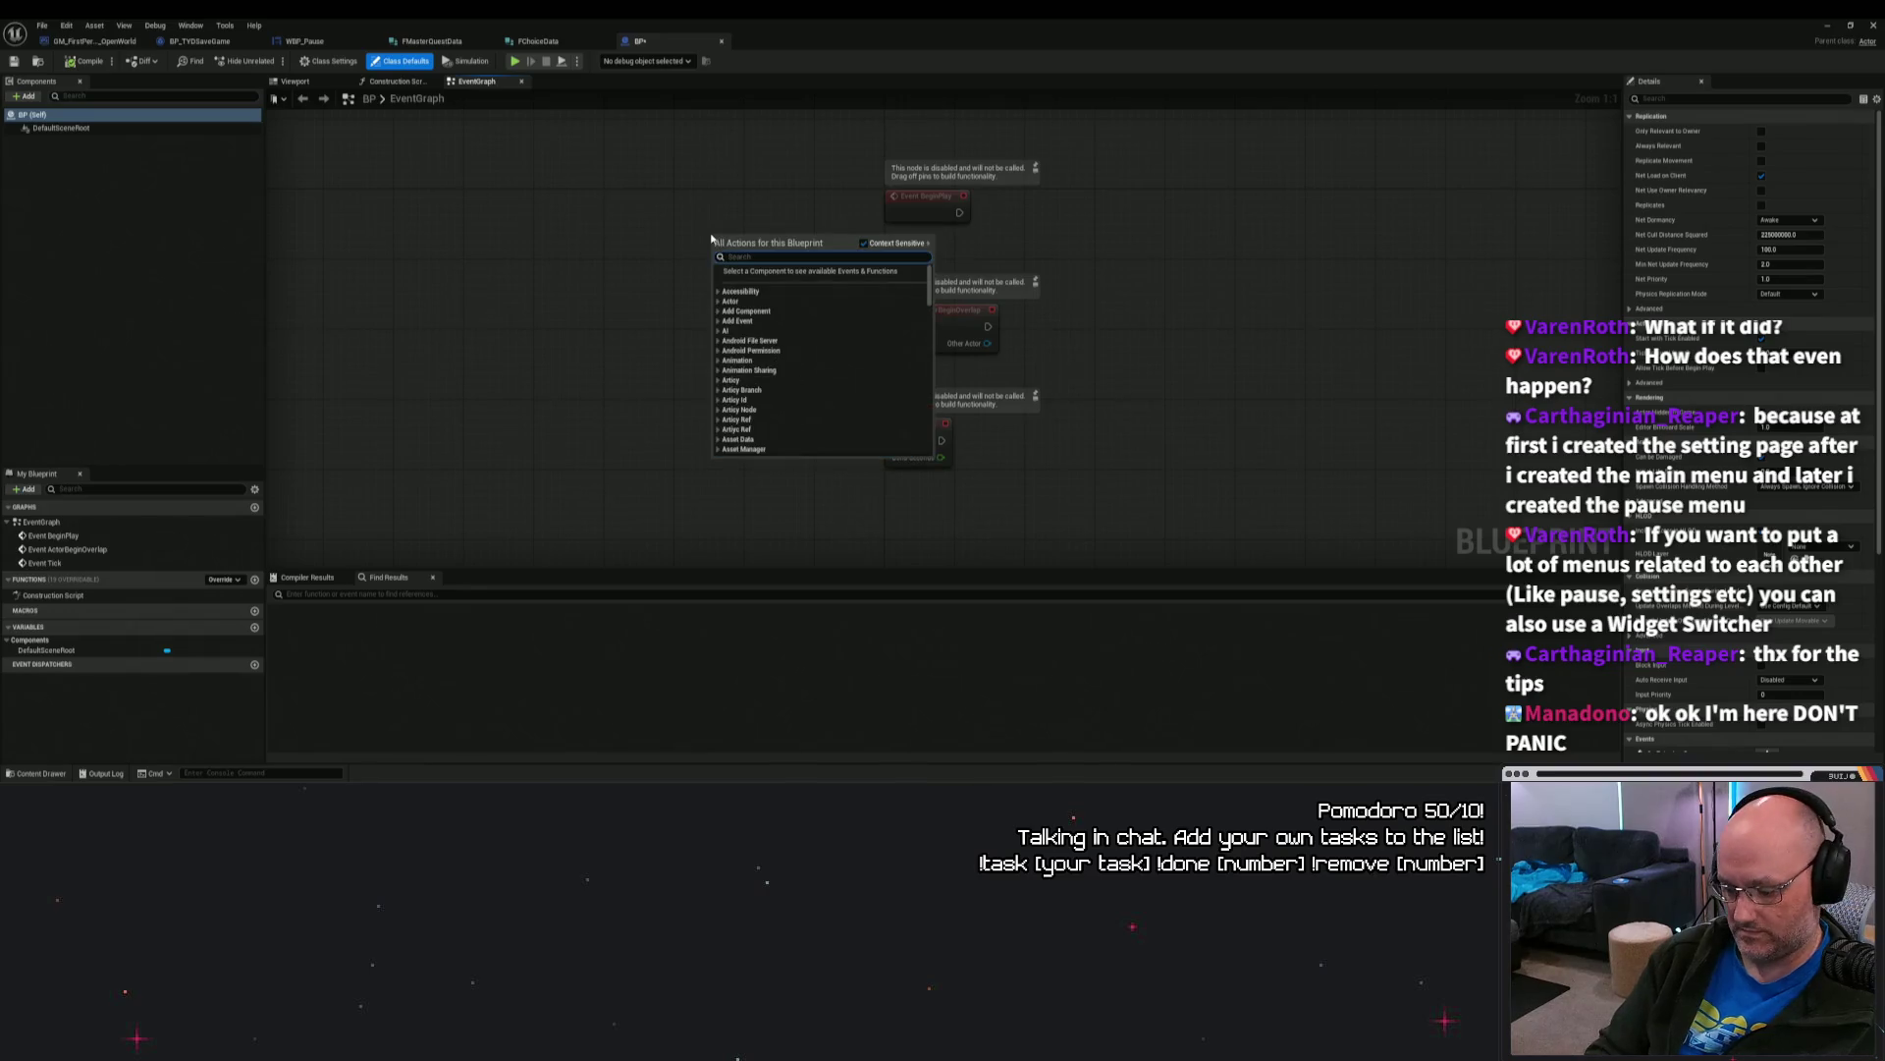
pyautogui.write('ink')
pyautogui.scroll(5, 828, 322)
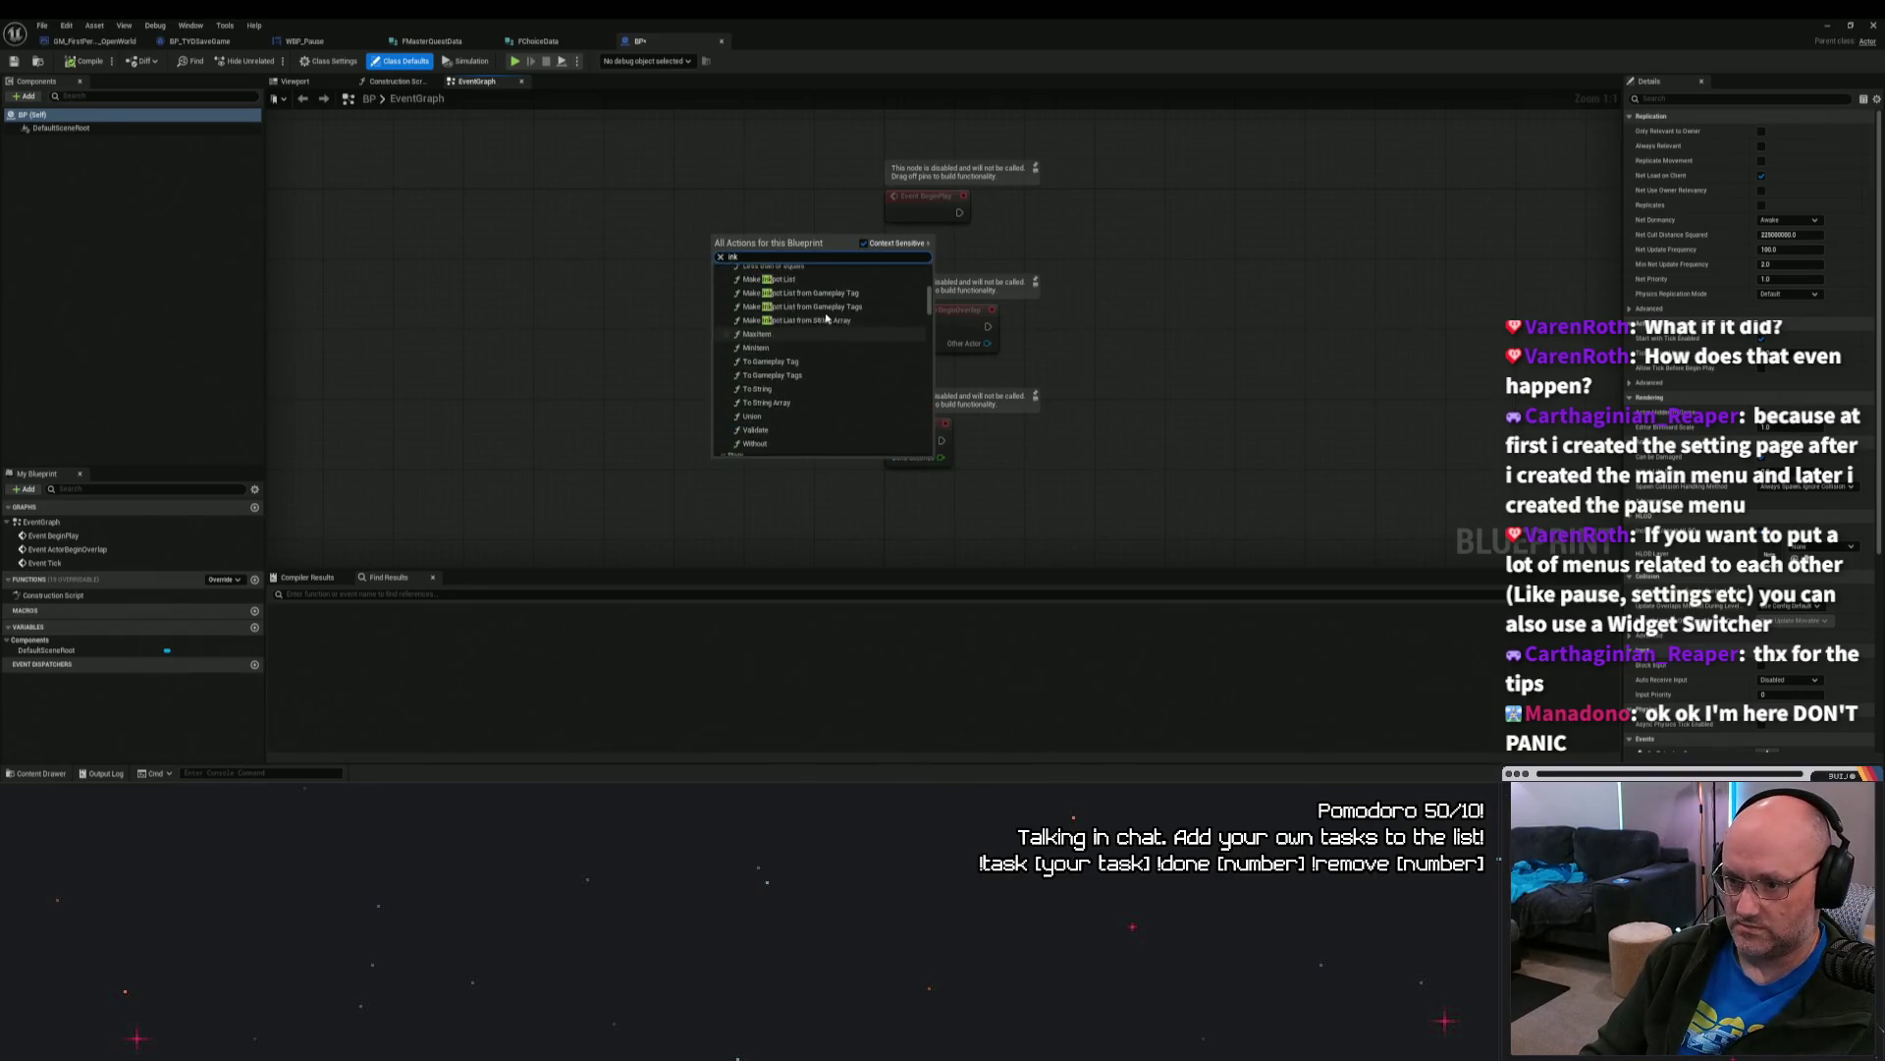
pyautogui.scroll(2, 828, 322)
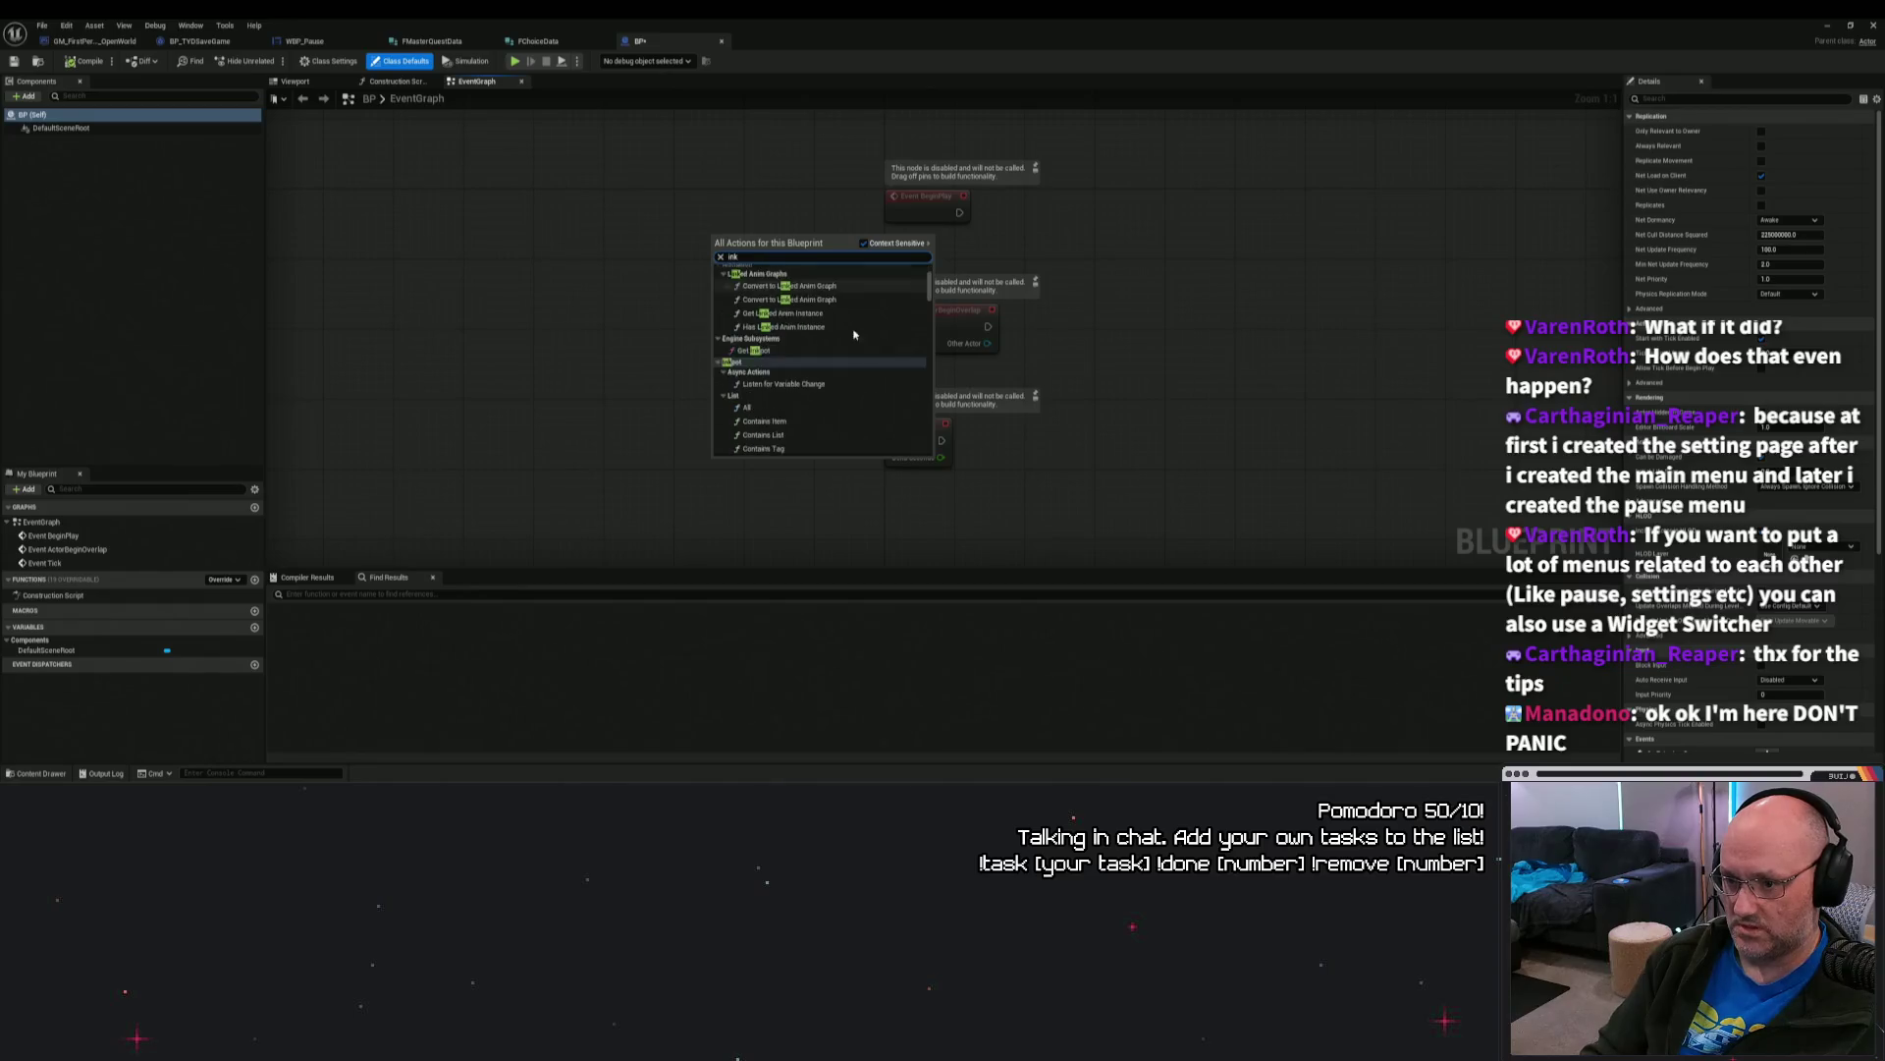
pyautogui.click(1159, 355)
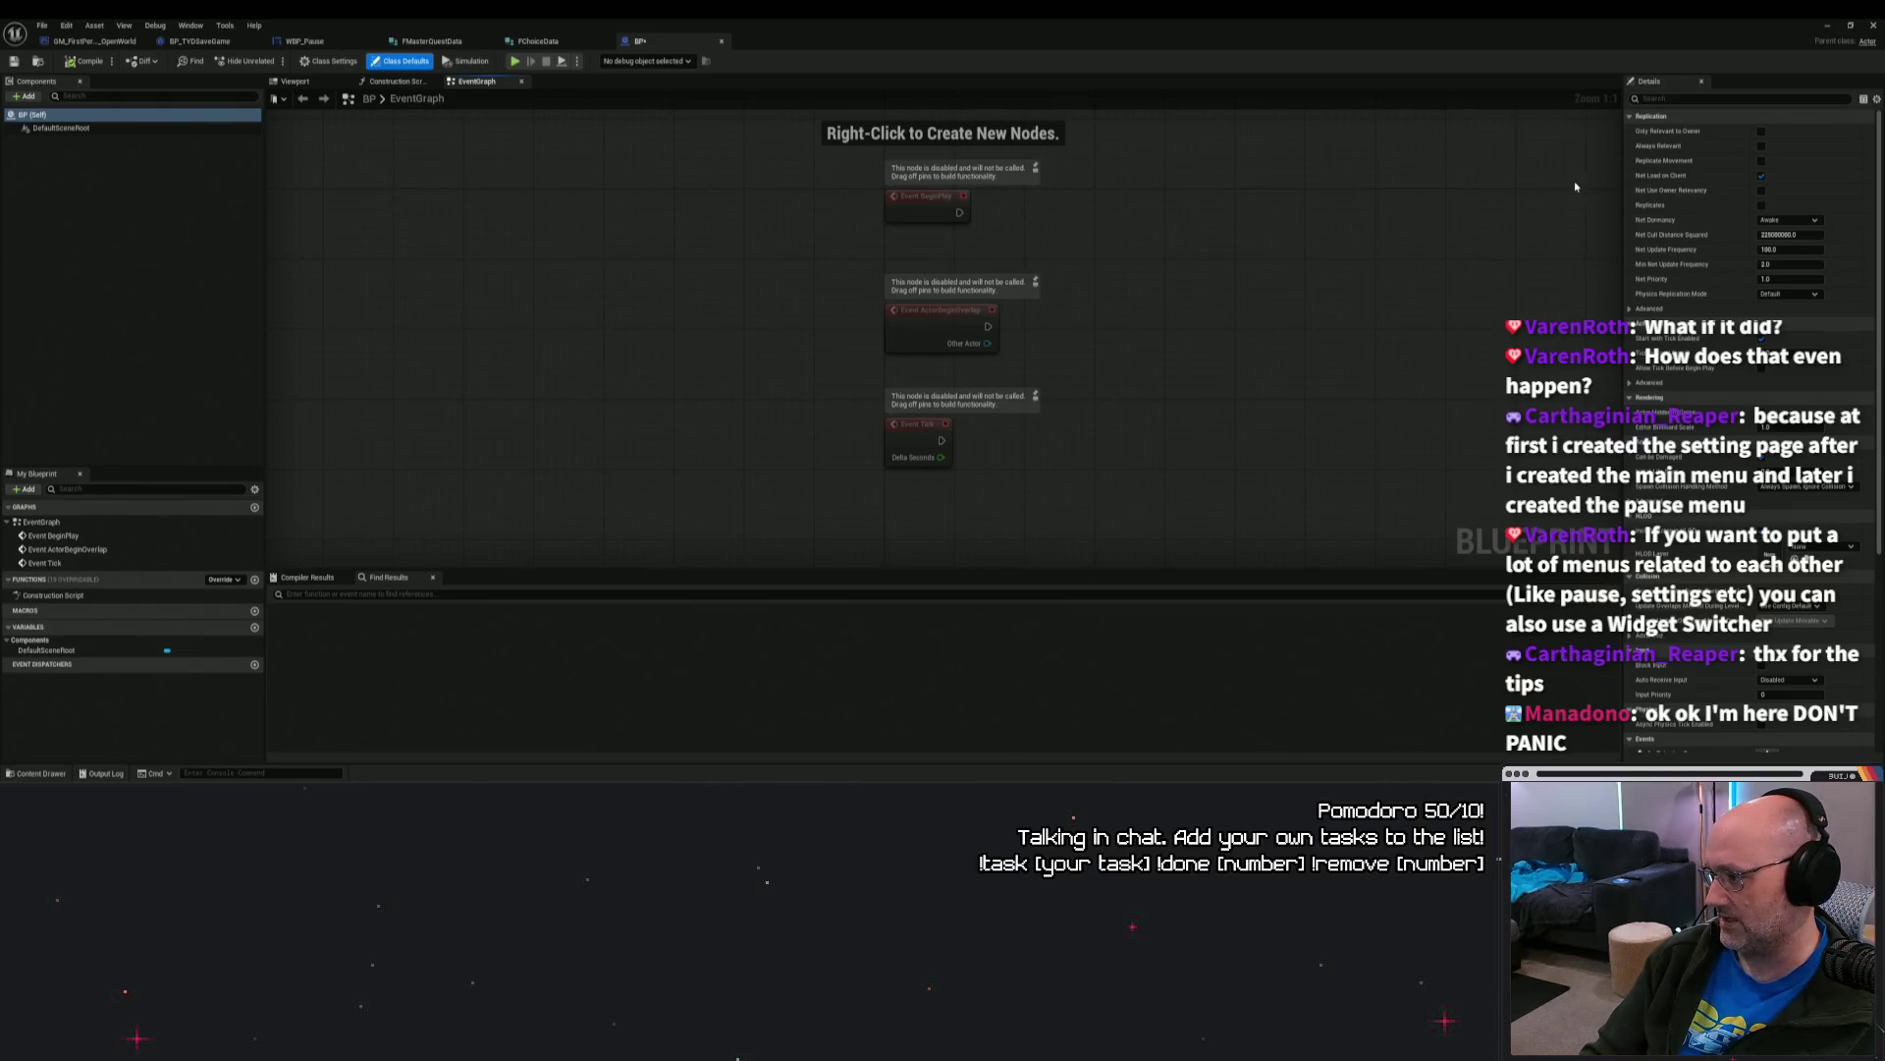
pyautogui.click(1827, 25)
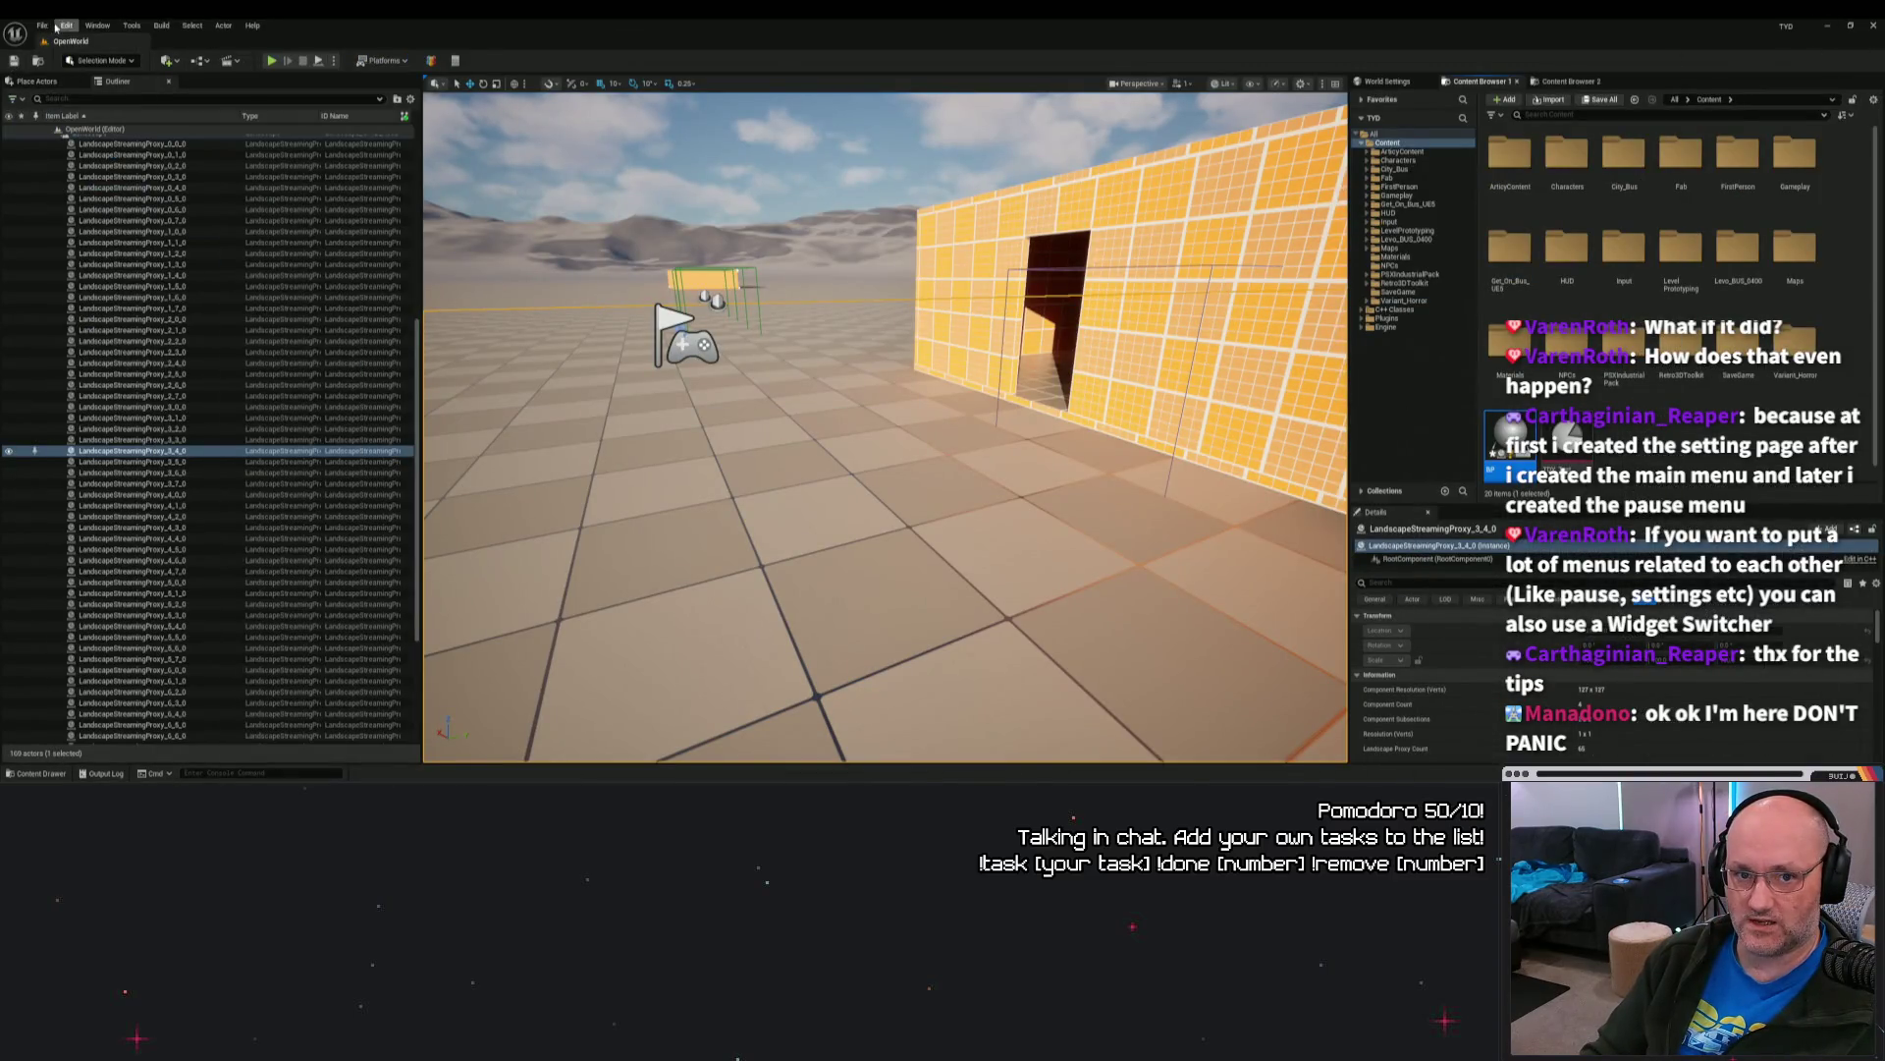